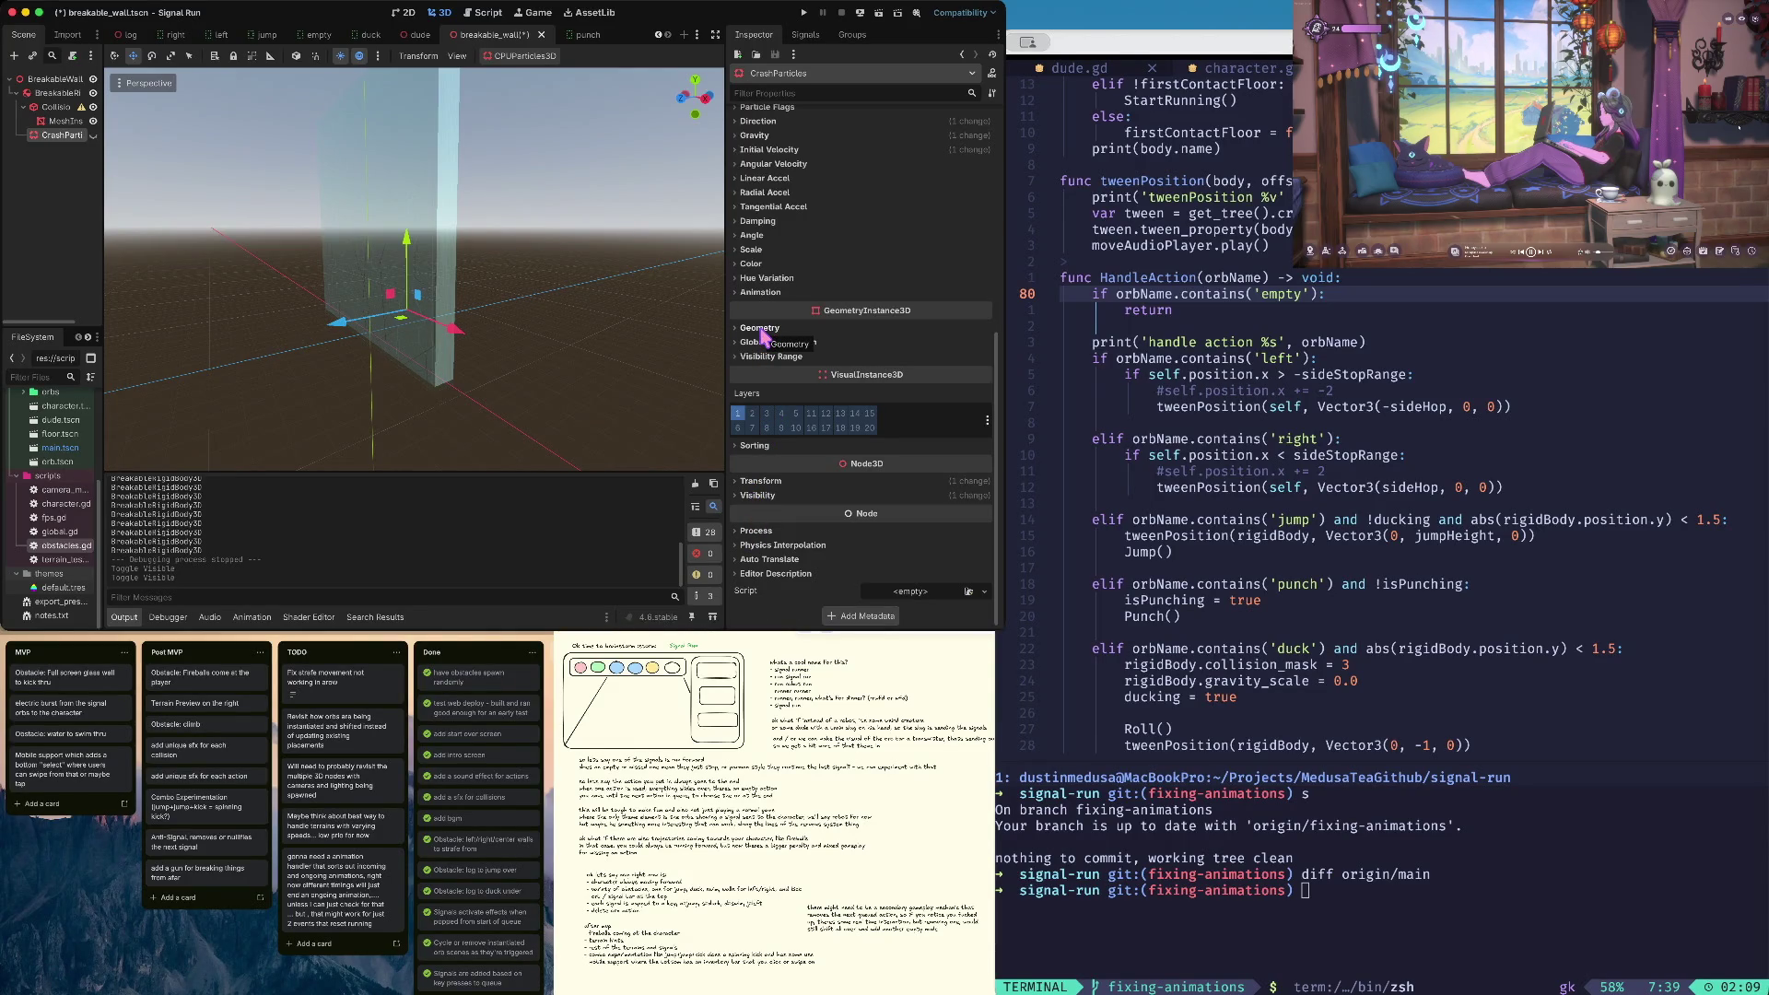
# On BreakableRigidBody3D, toggle collision mask bit 1, leave layer 1 off, then save and run
pyautogui.click(55, 107)
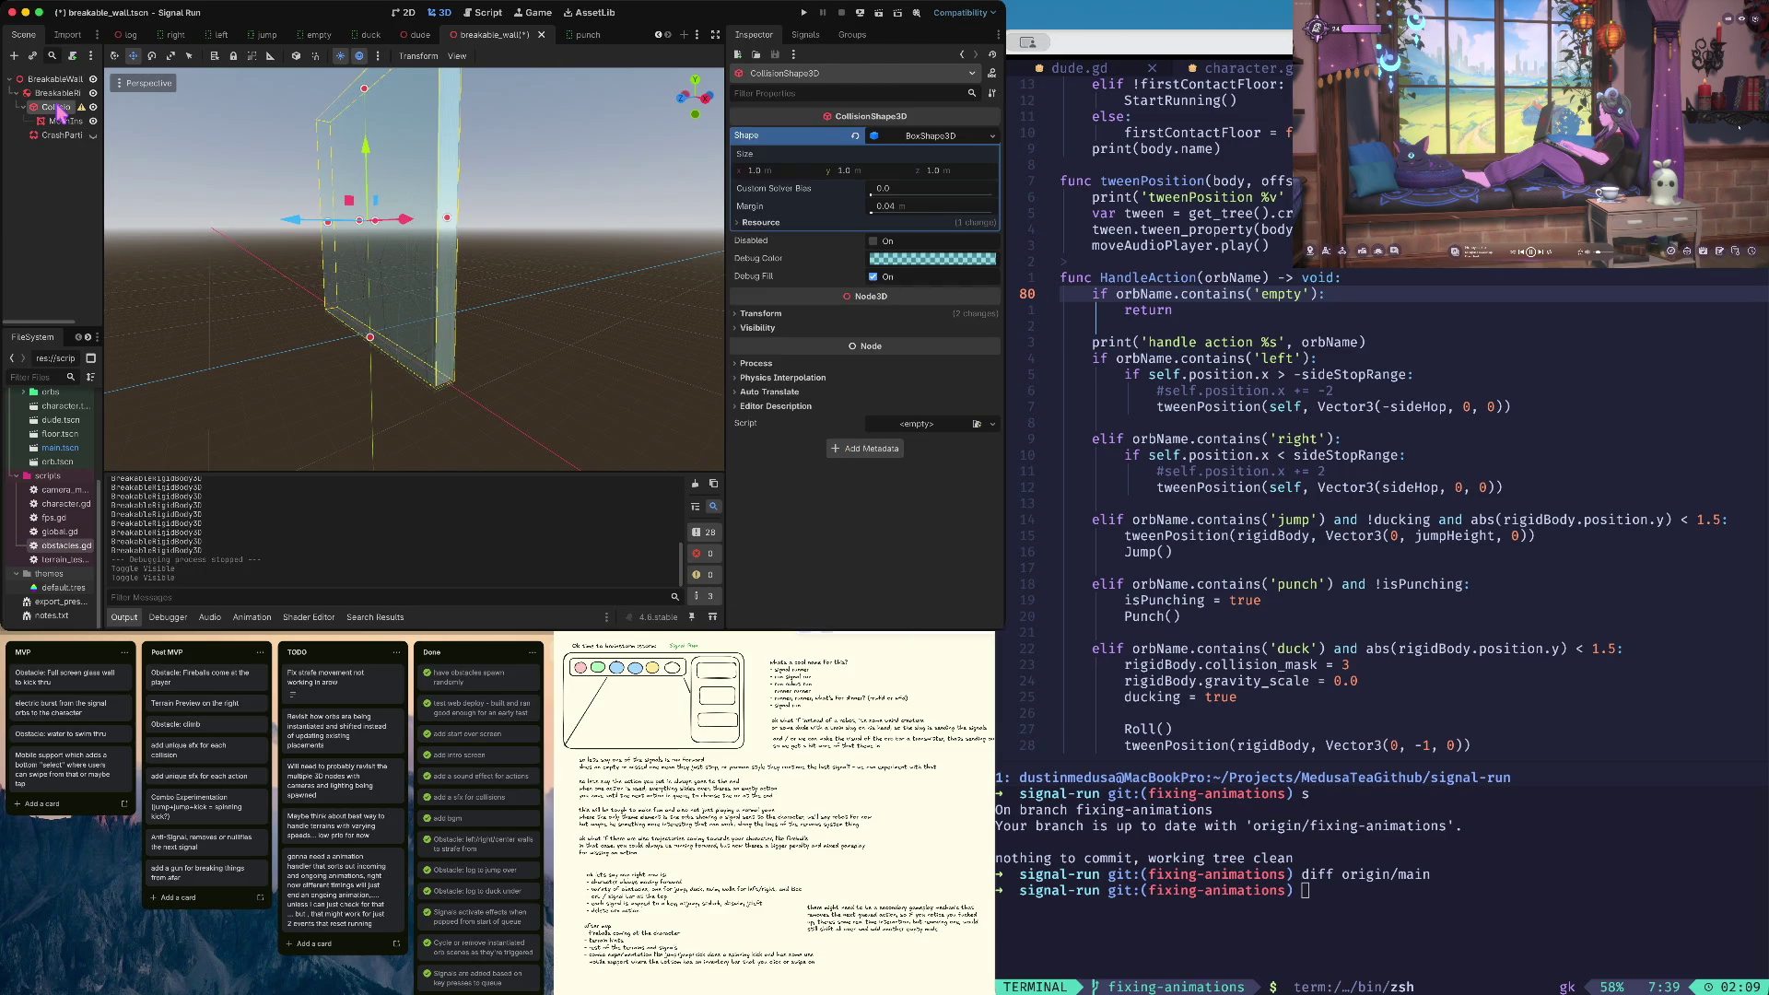
pyautogui.click(57, 93)
pyautogui.scroll(-3, 800, 324)
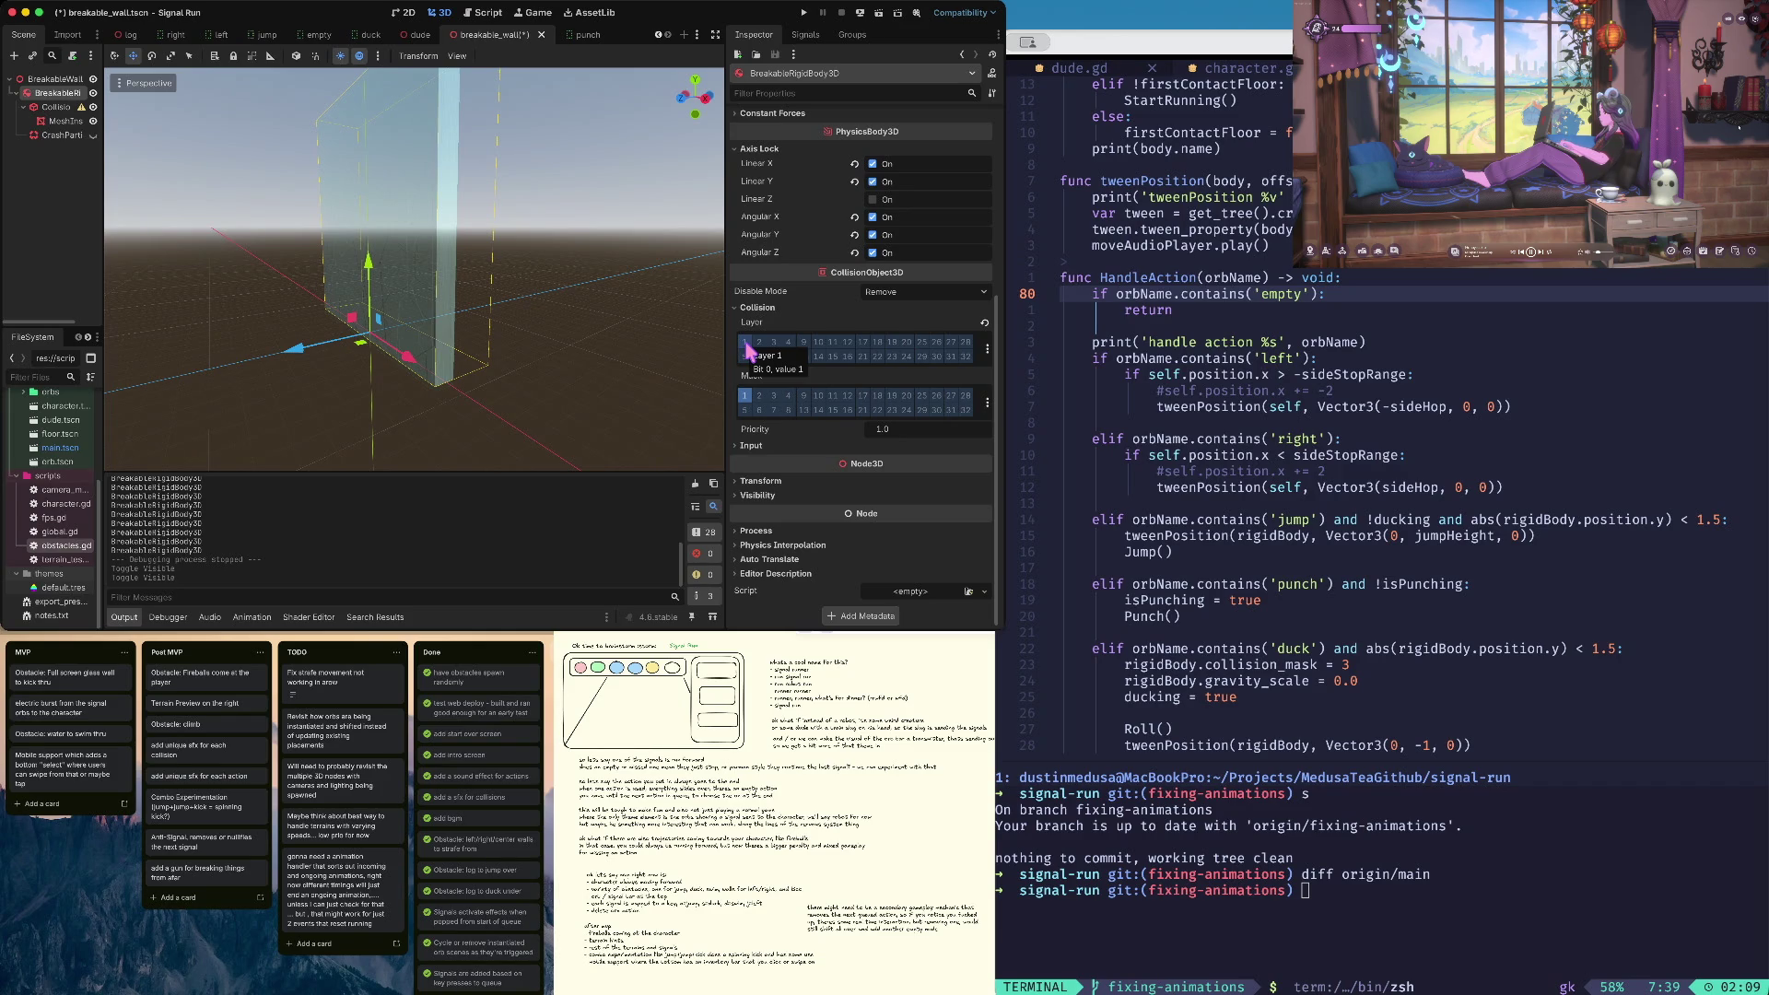
pyautogui.click(748, 398)
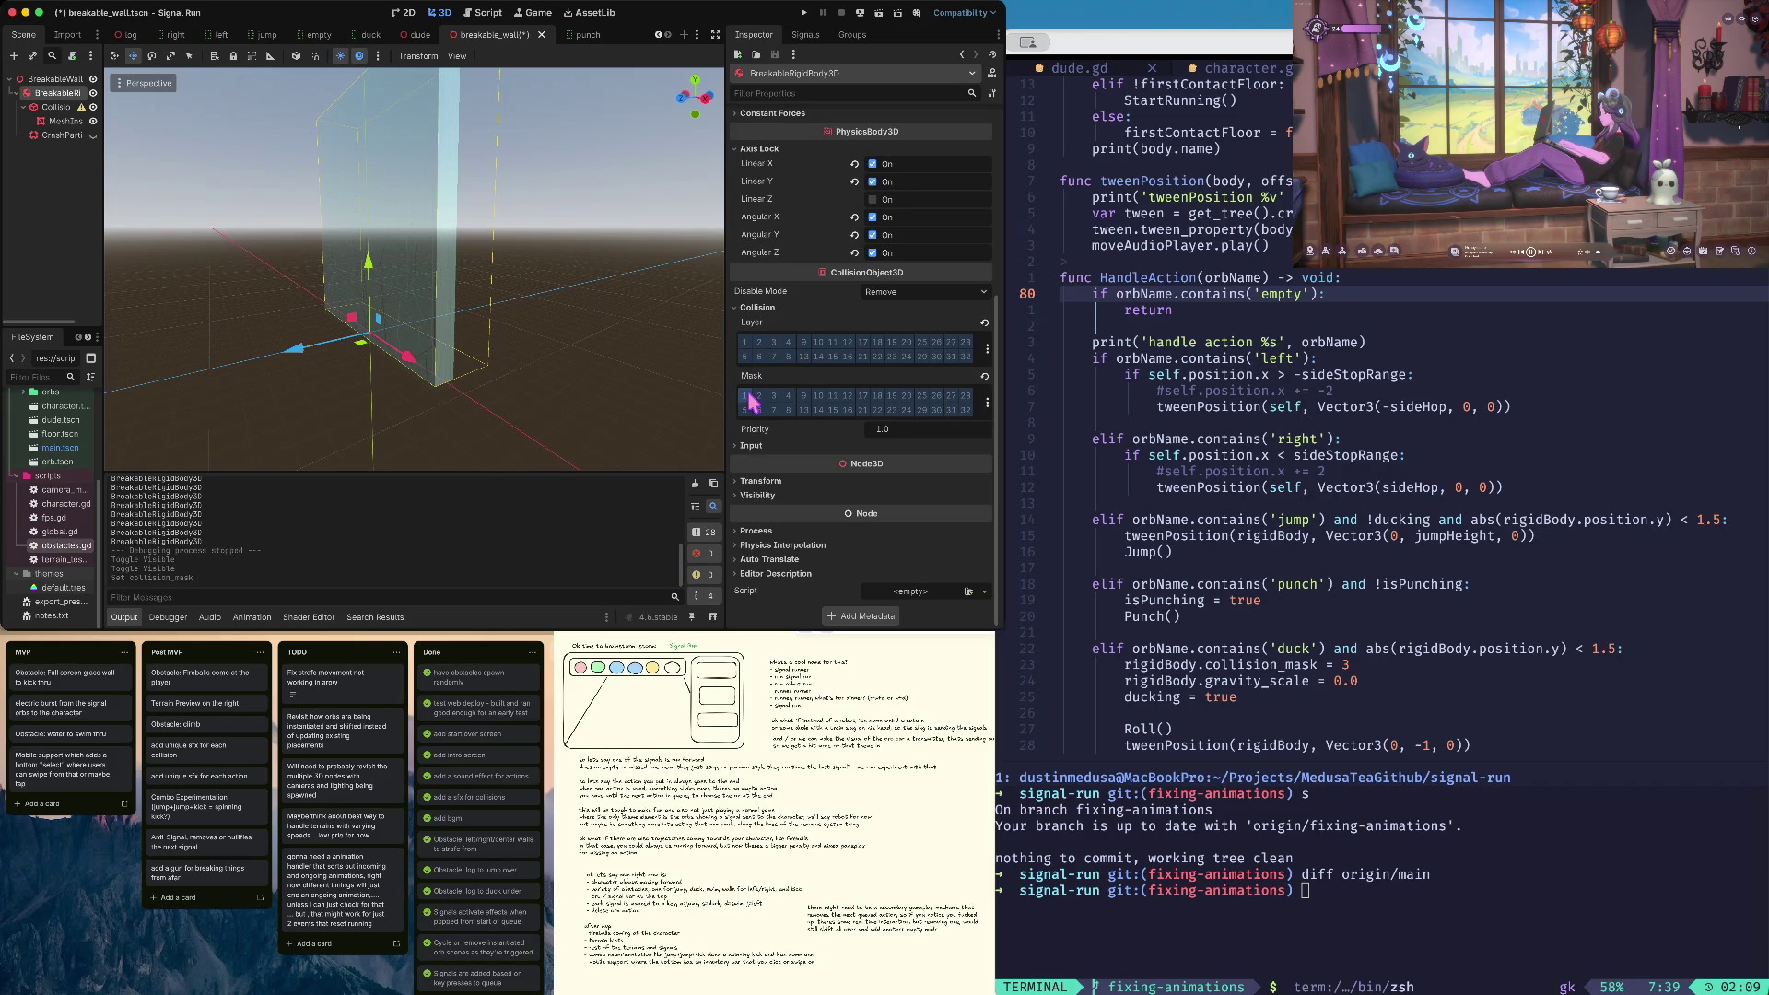
pyautogui.click(745, 342)
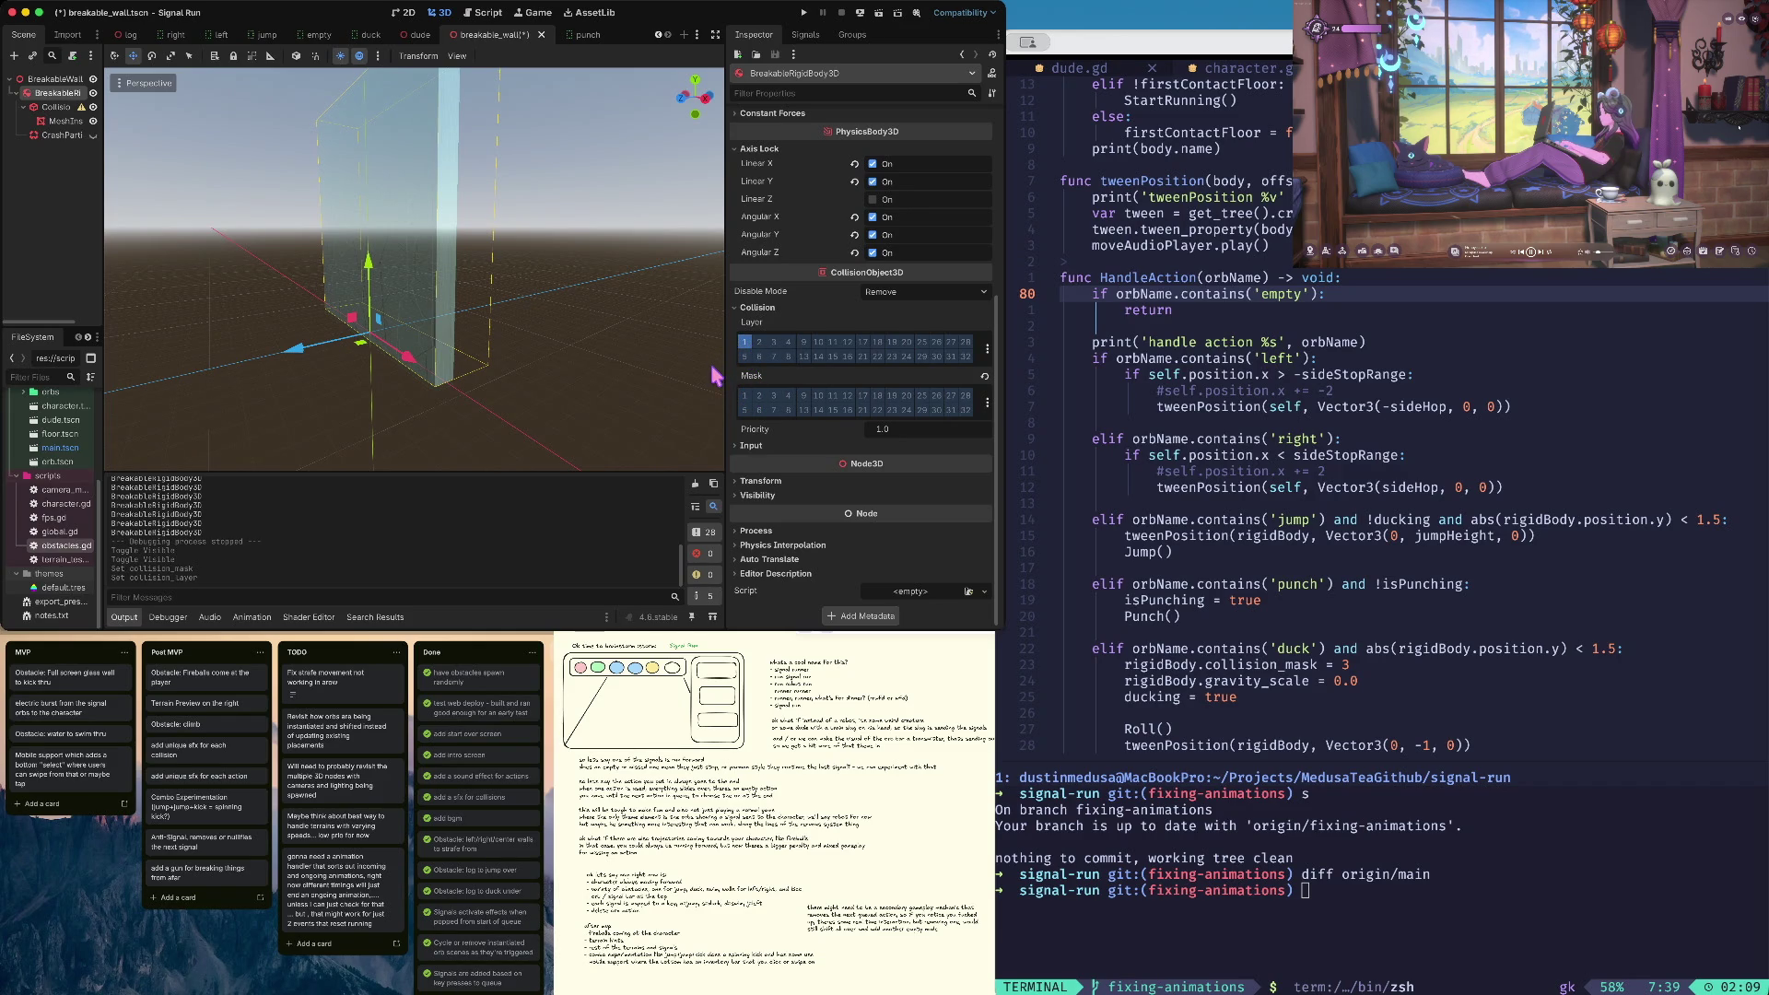
pyautogui.click(746, 343)
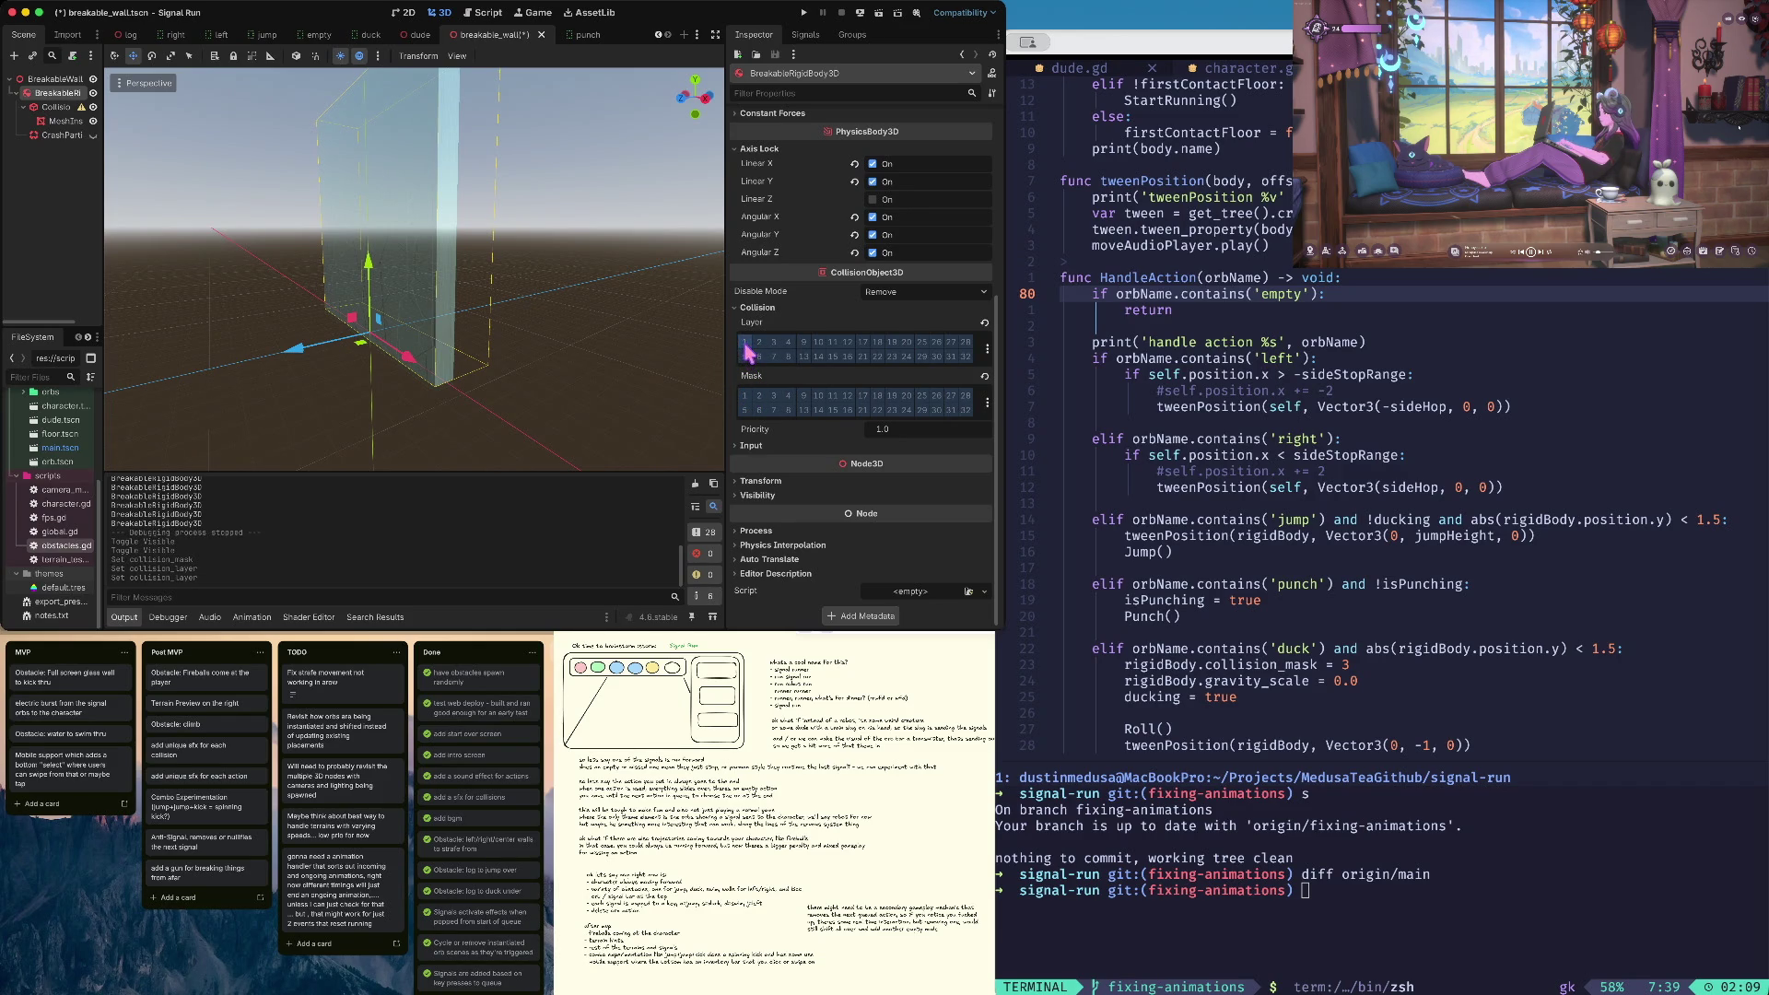
pyautogui.press('super+b')
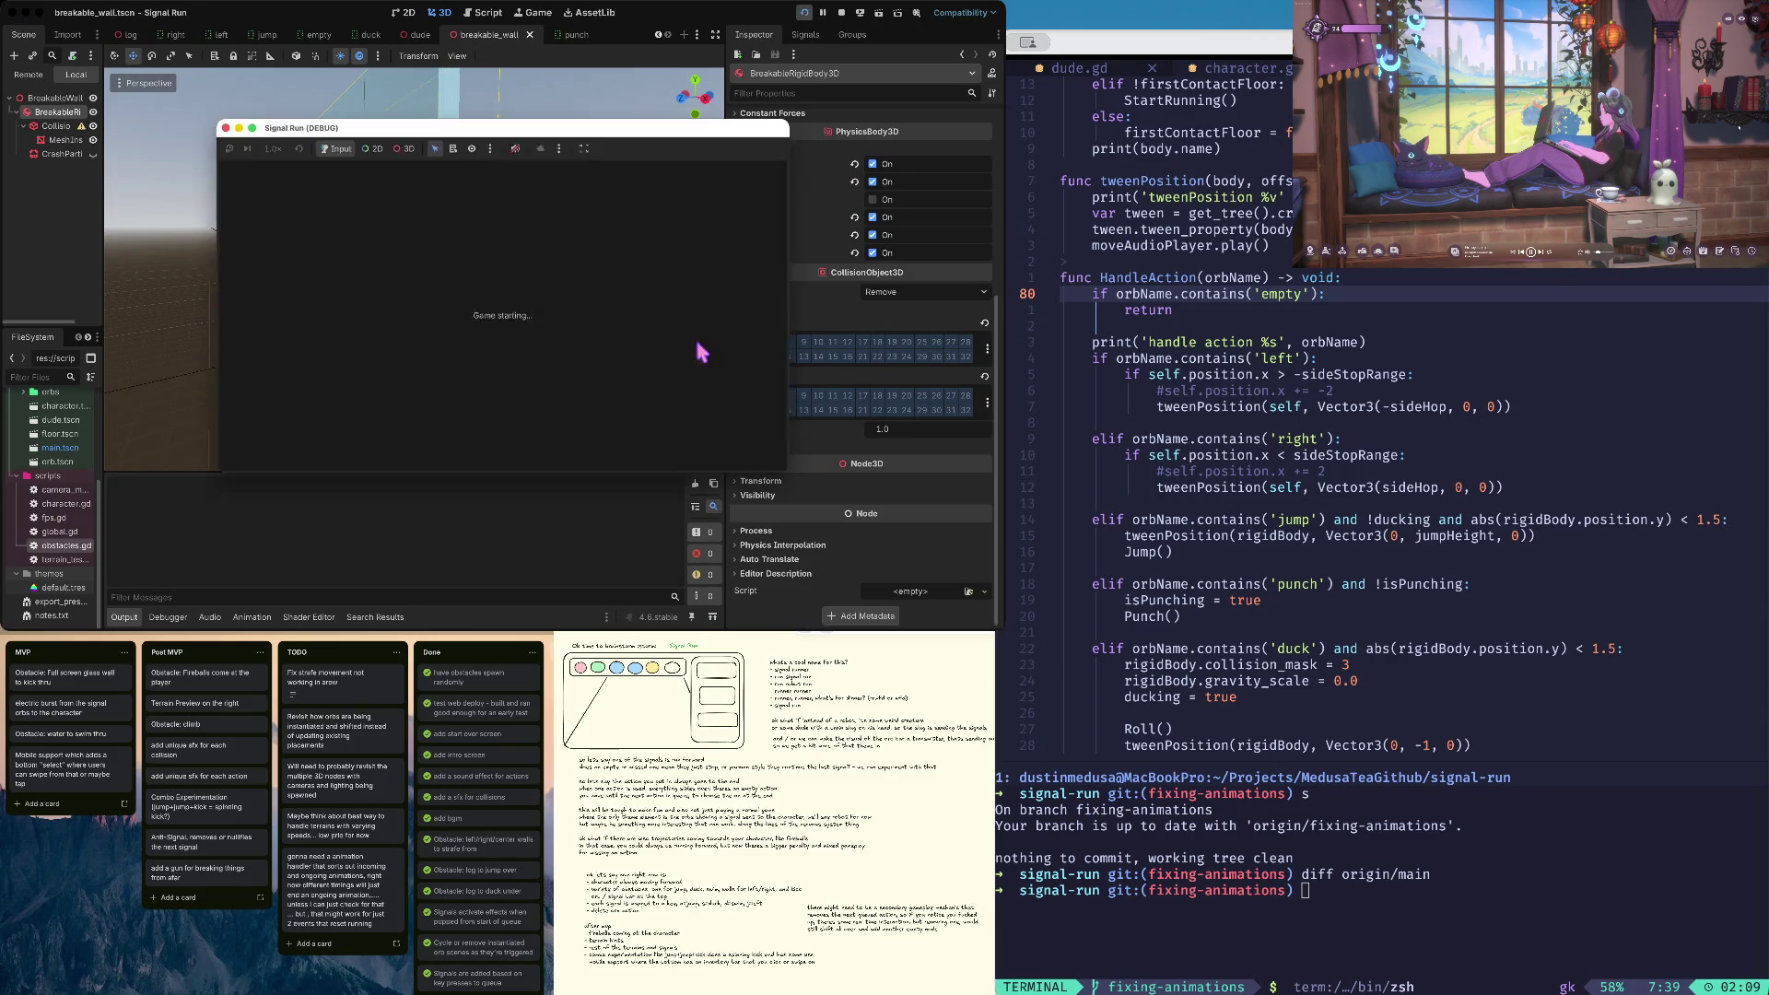
# Start a game from the title screen, play briefly, then stop the run
pyautogui.click(503, 341)
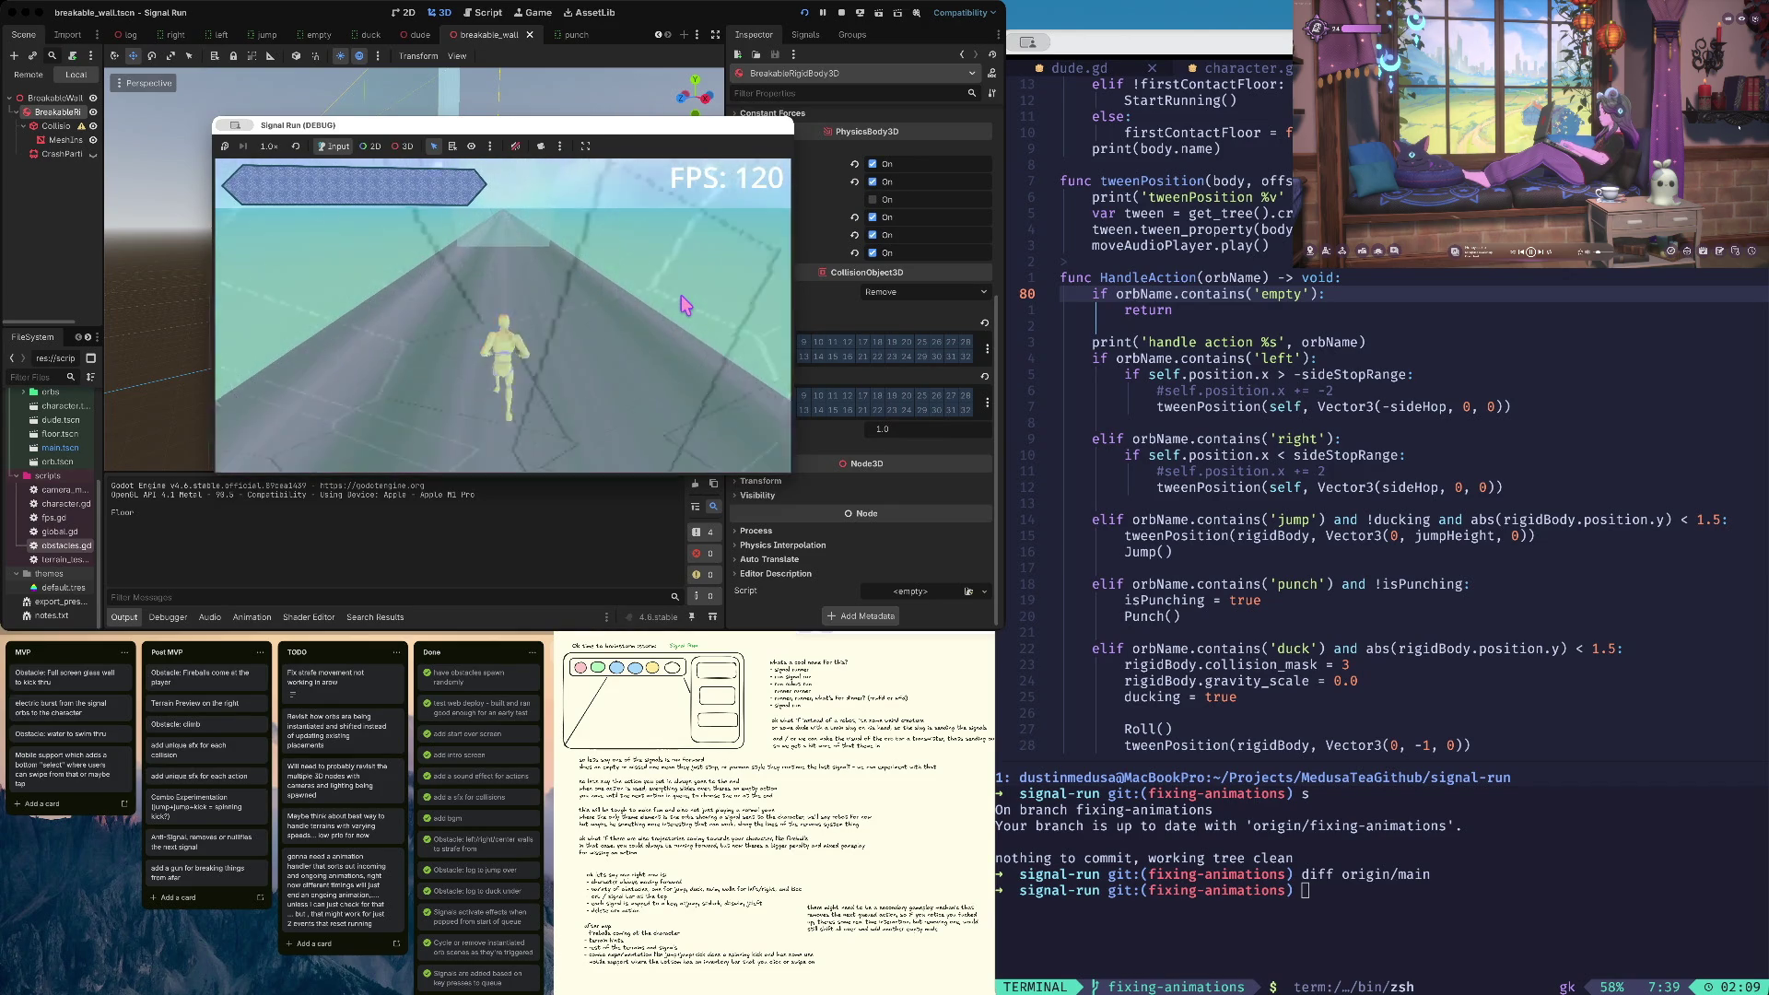
pyautogui.click(841, 13)
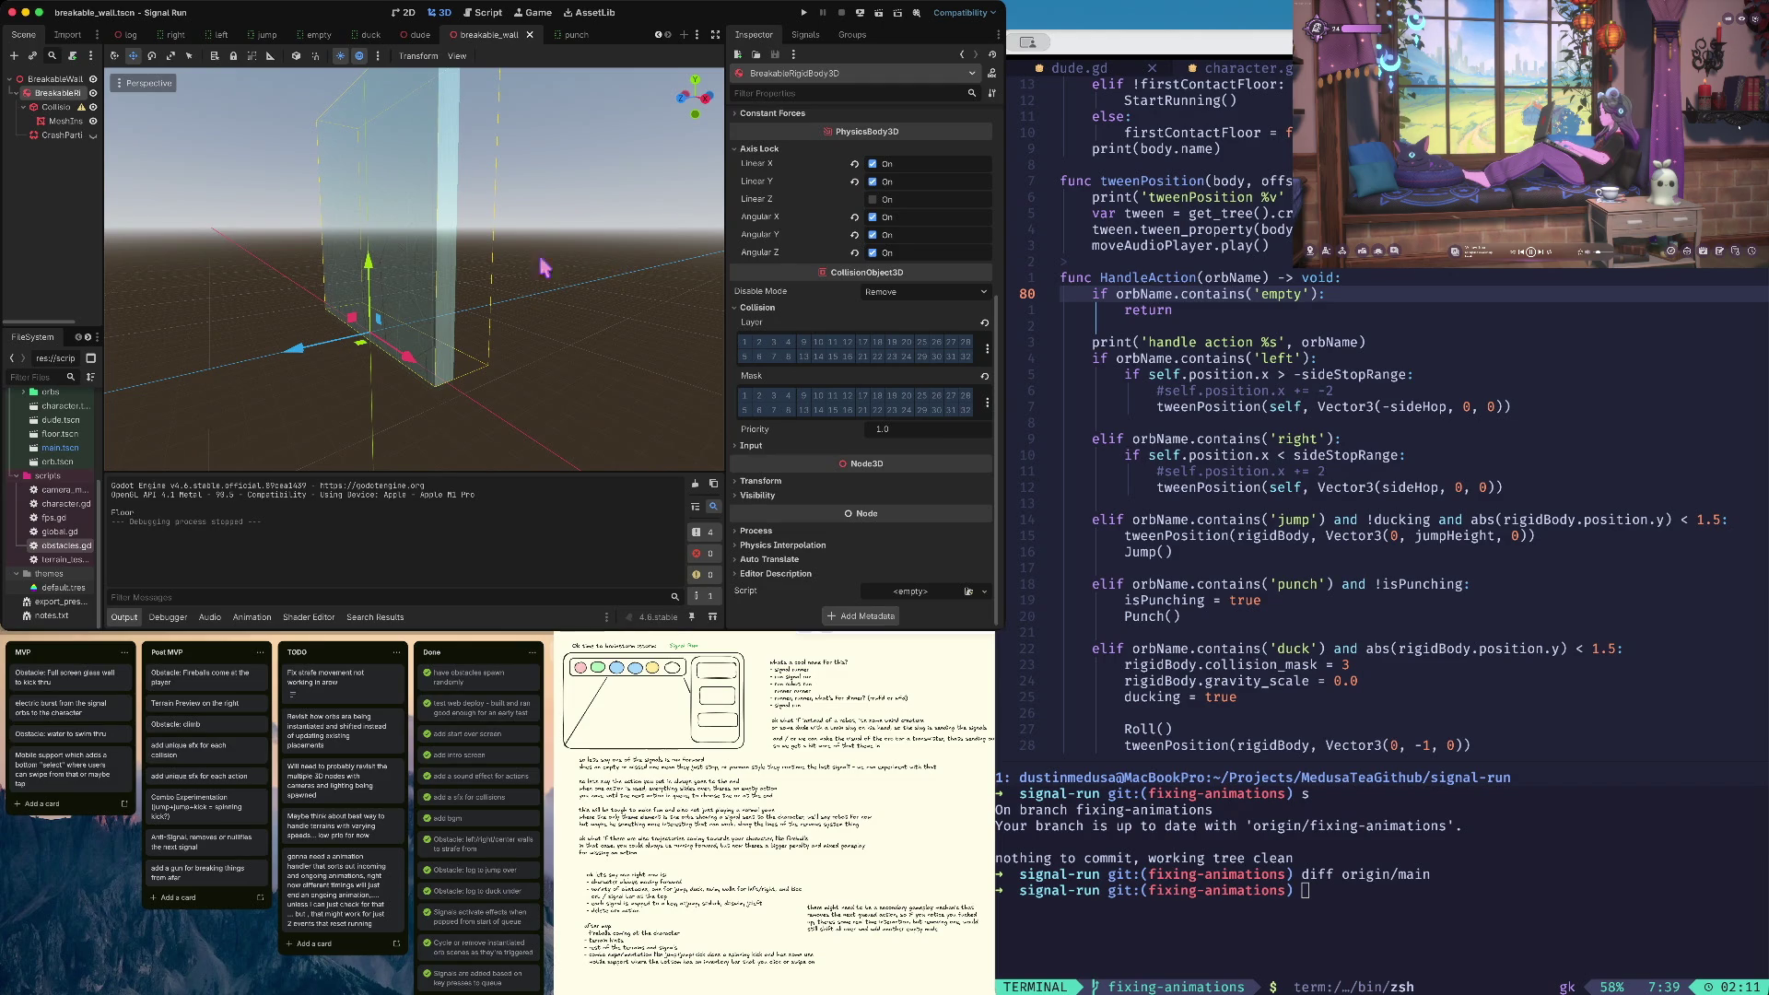
pyautogui.scroll(2, 316, 271)
# Try Keep Active disable mode, enable collision mask 1 with layer 1 cleared, and save
pyautogui.hscroll(5, 338, 262)
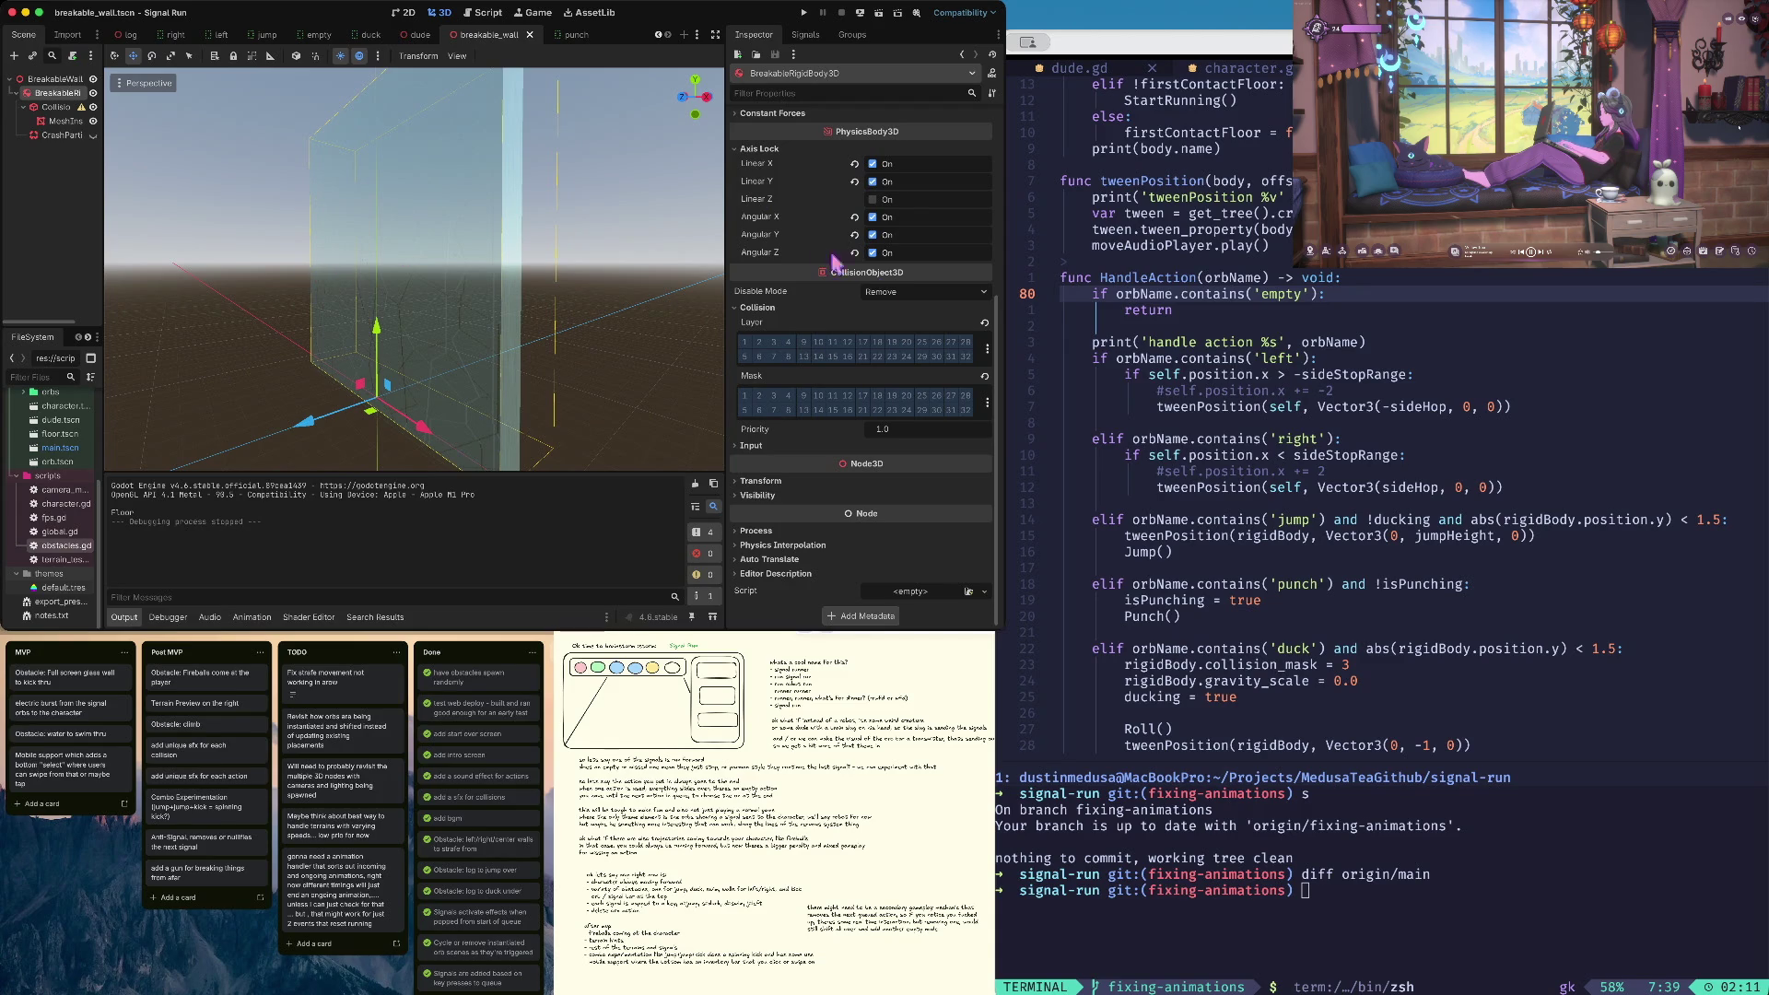
pyautogui.click(890, 291)
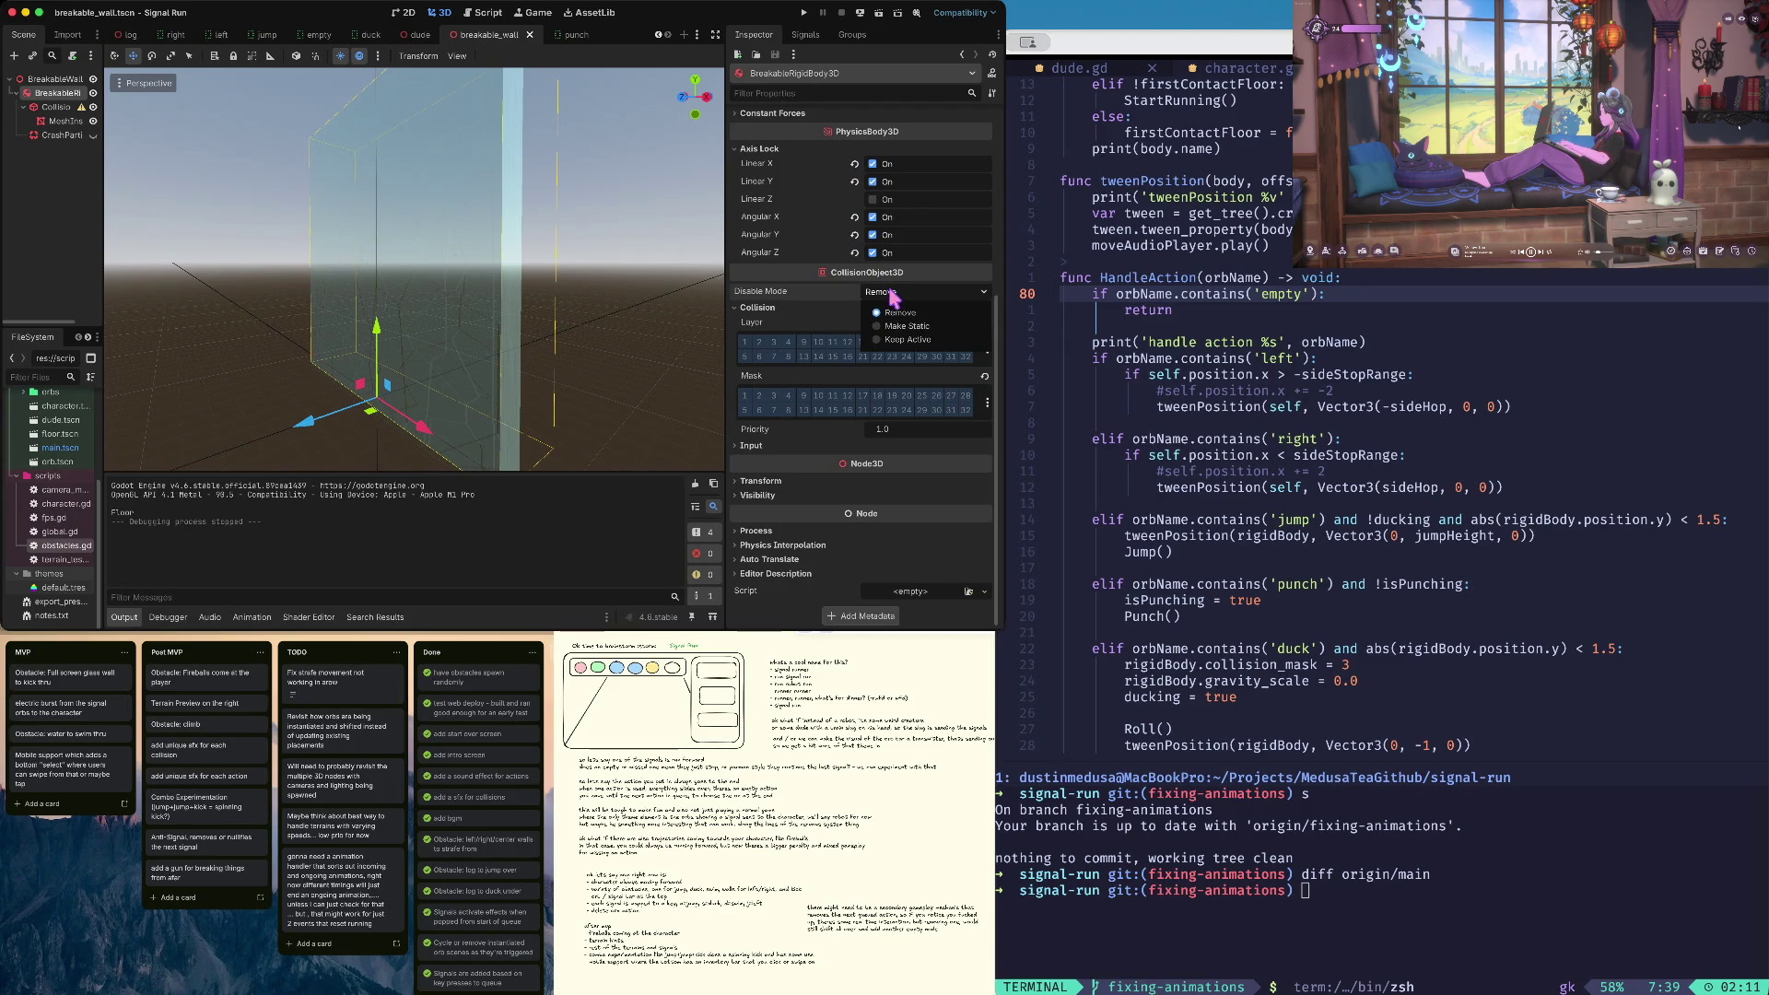
pyautogui.click(919, 340)
pyautogui.click(744, 342)
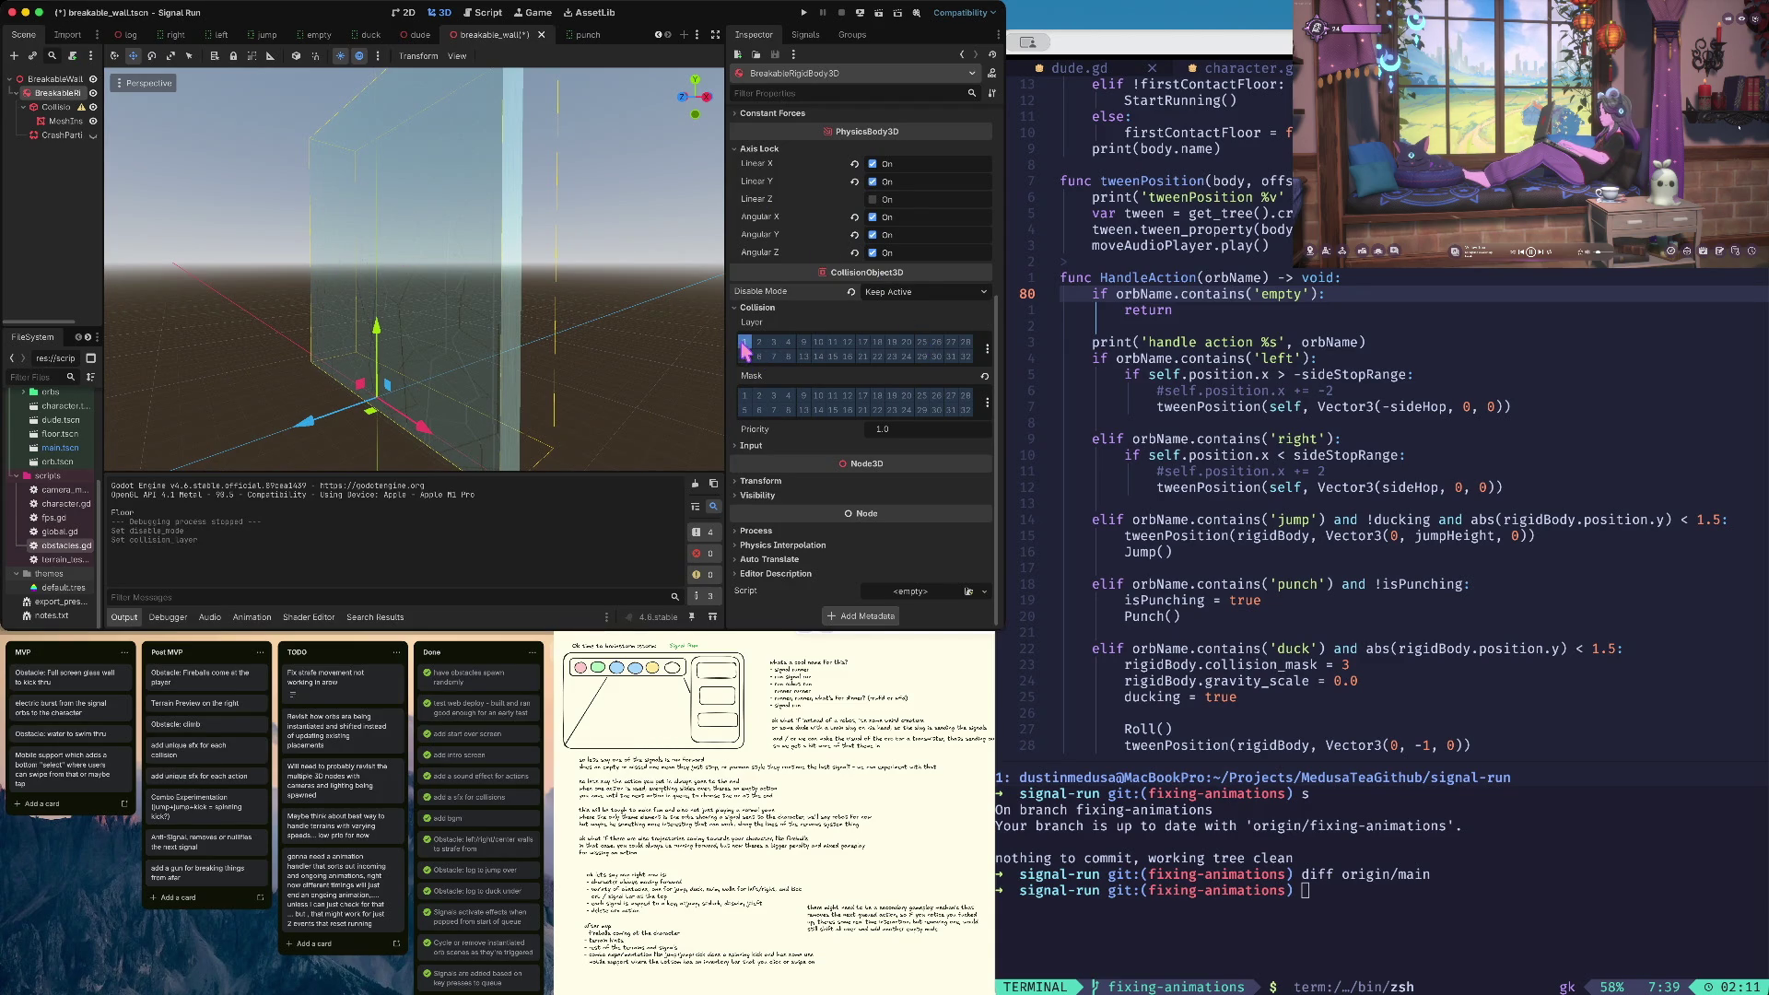
pyautogui.click(746, 396)
pyautogui.click(745, 342)
pyautogui.hotkey('ctrl', 's')
# Switch the wall's disable mode to Make Static, save, playtest, and stop the run
pyautogui.click(896, 295)
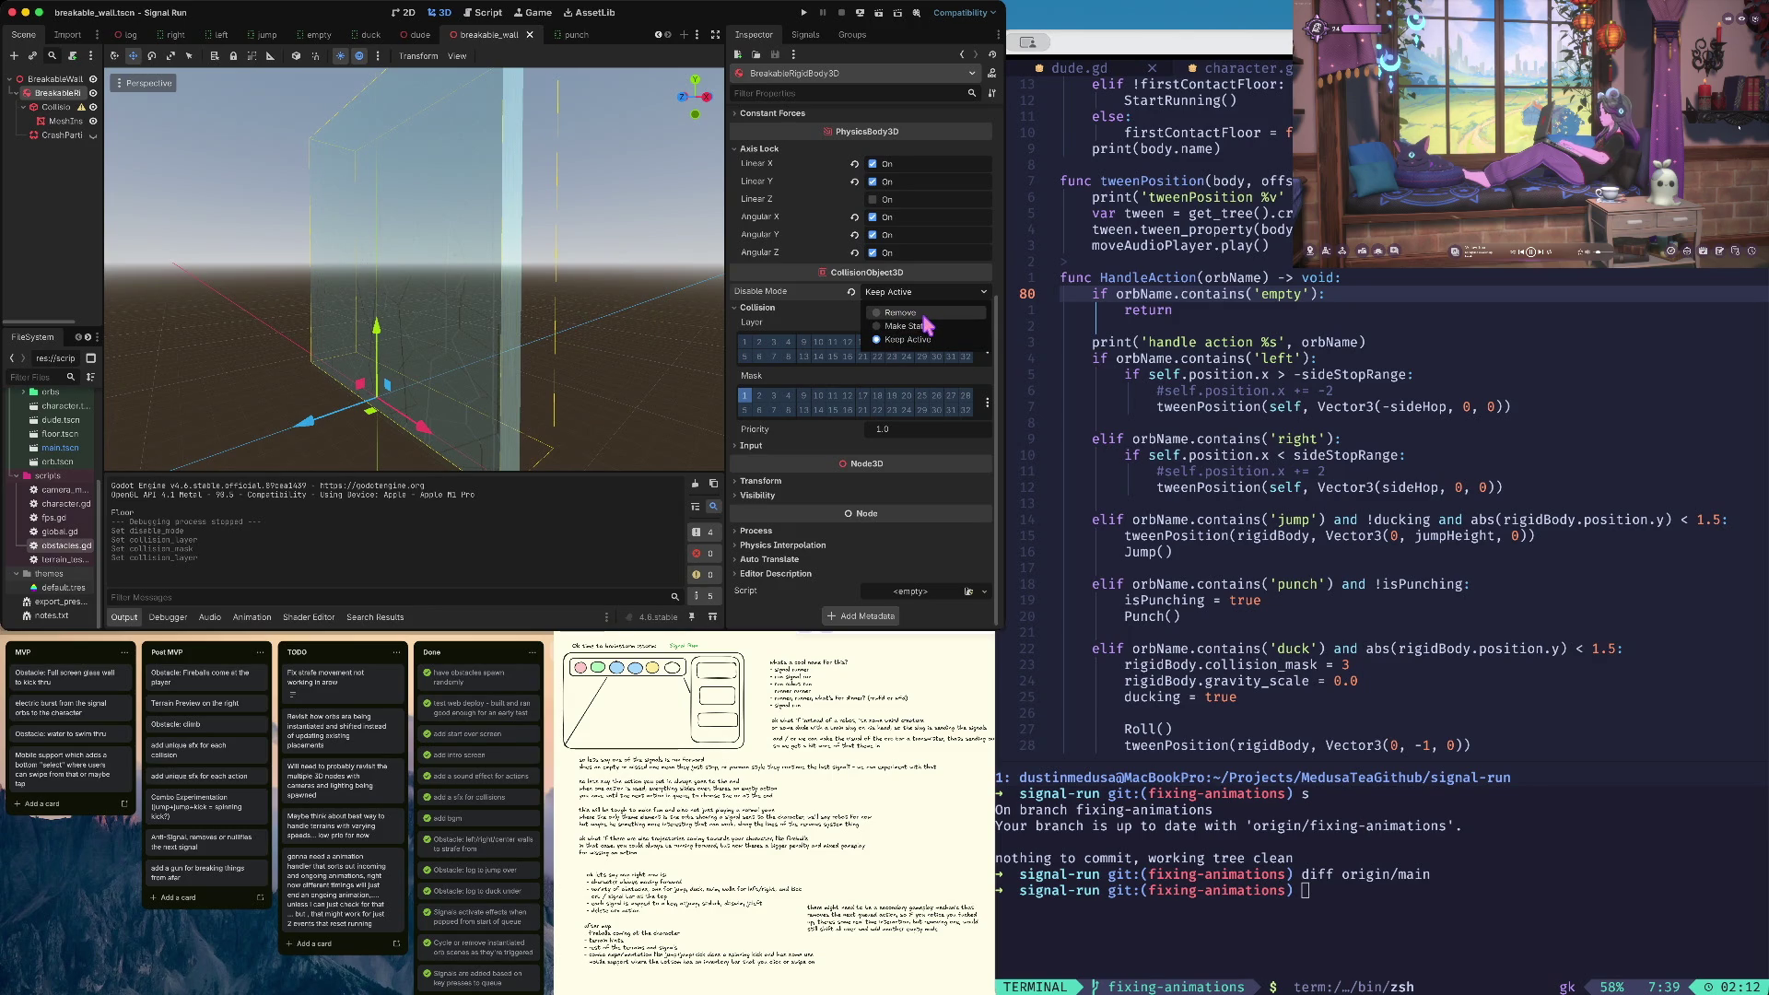
pyautogui.click(921, 327)
pyautogui.hotkey('ctrl', 's')
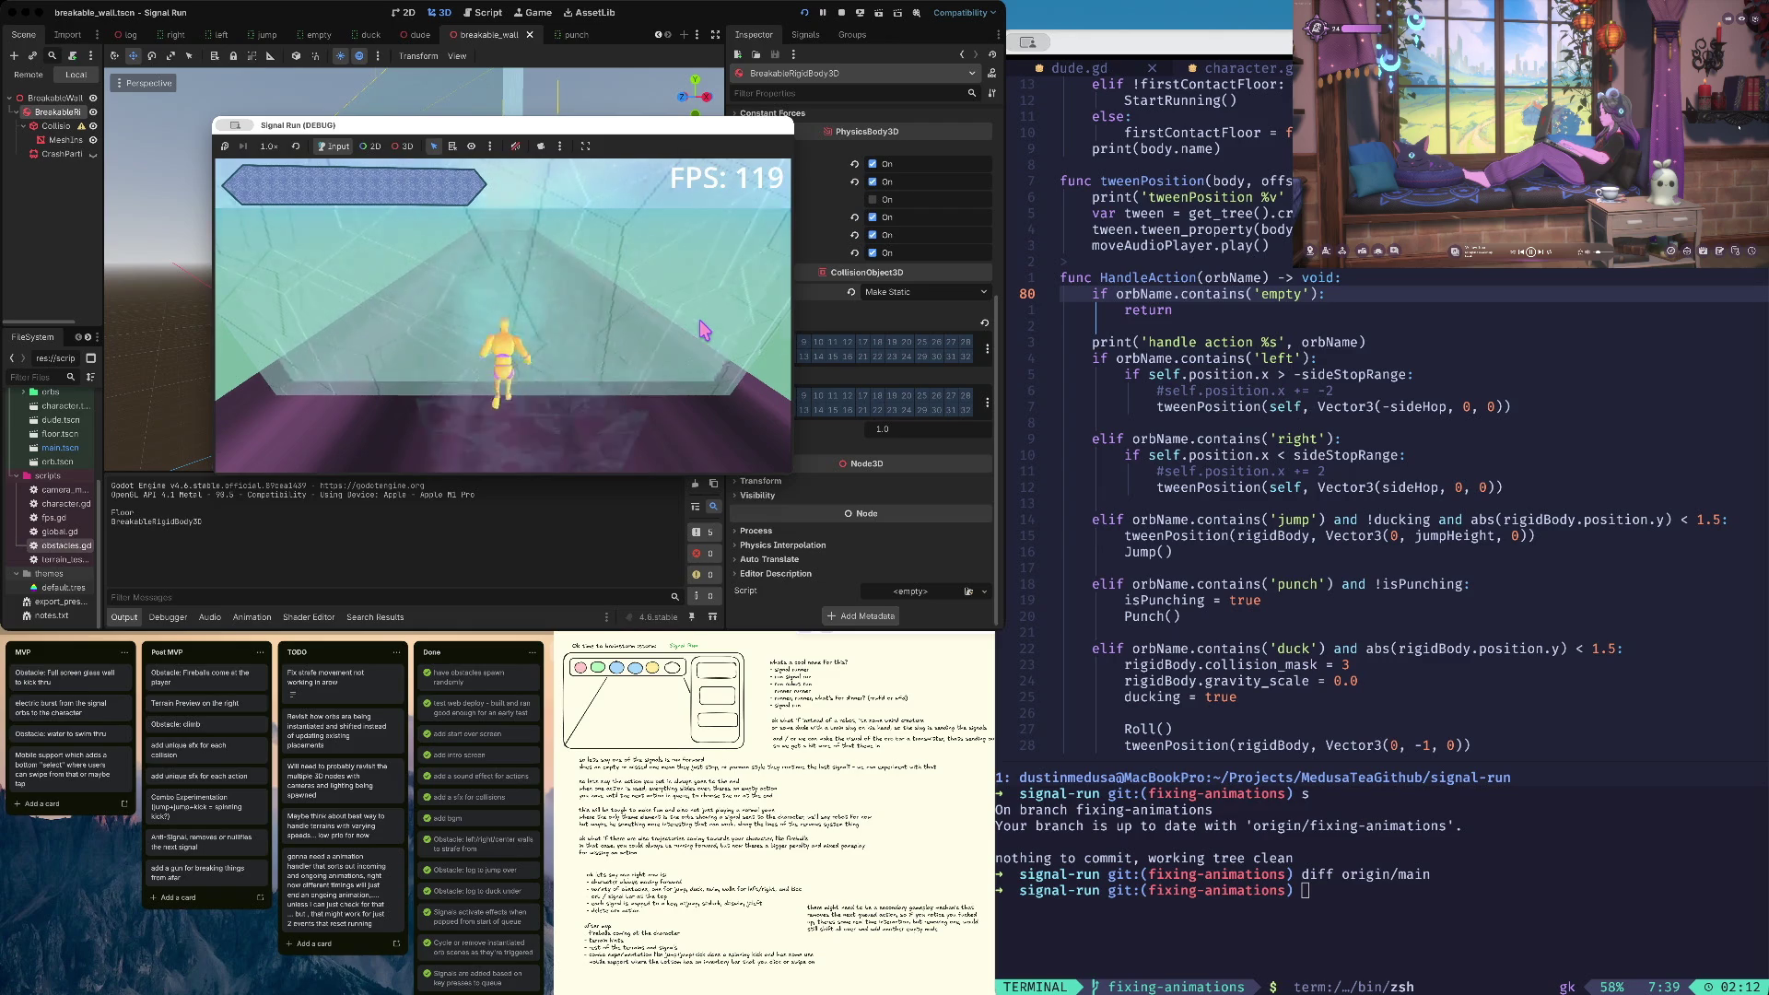
pyautogui.click(841, 14)
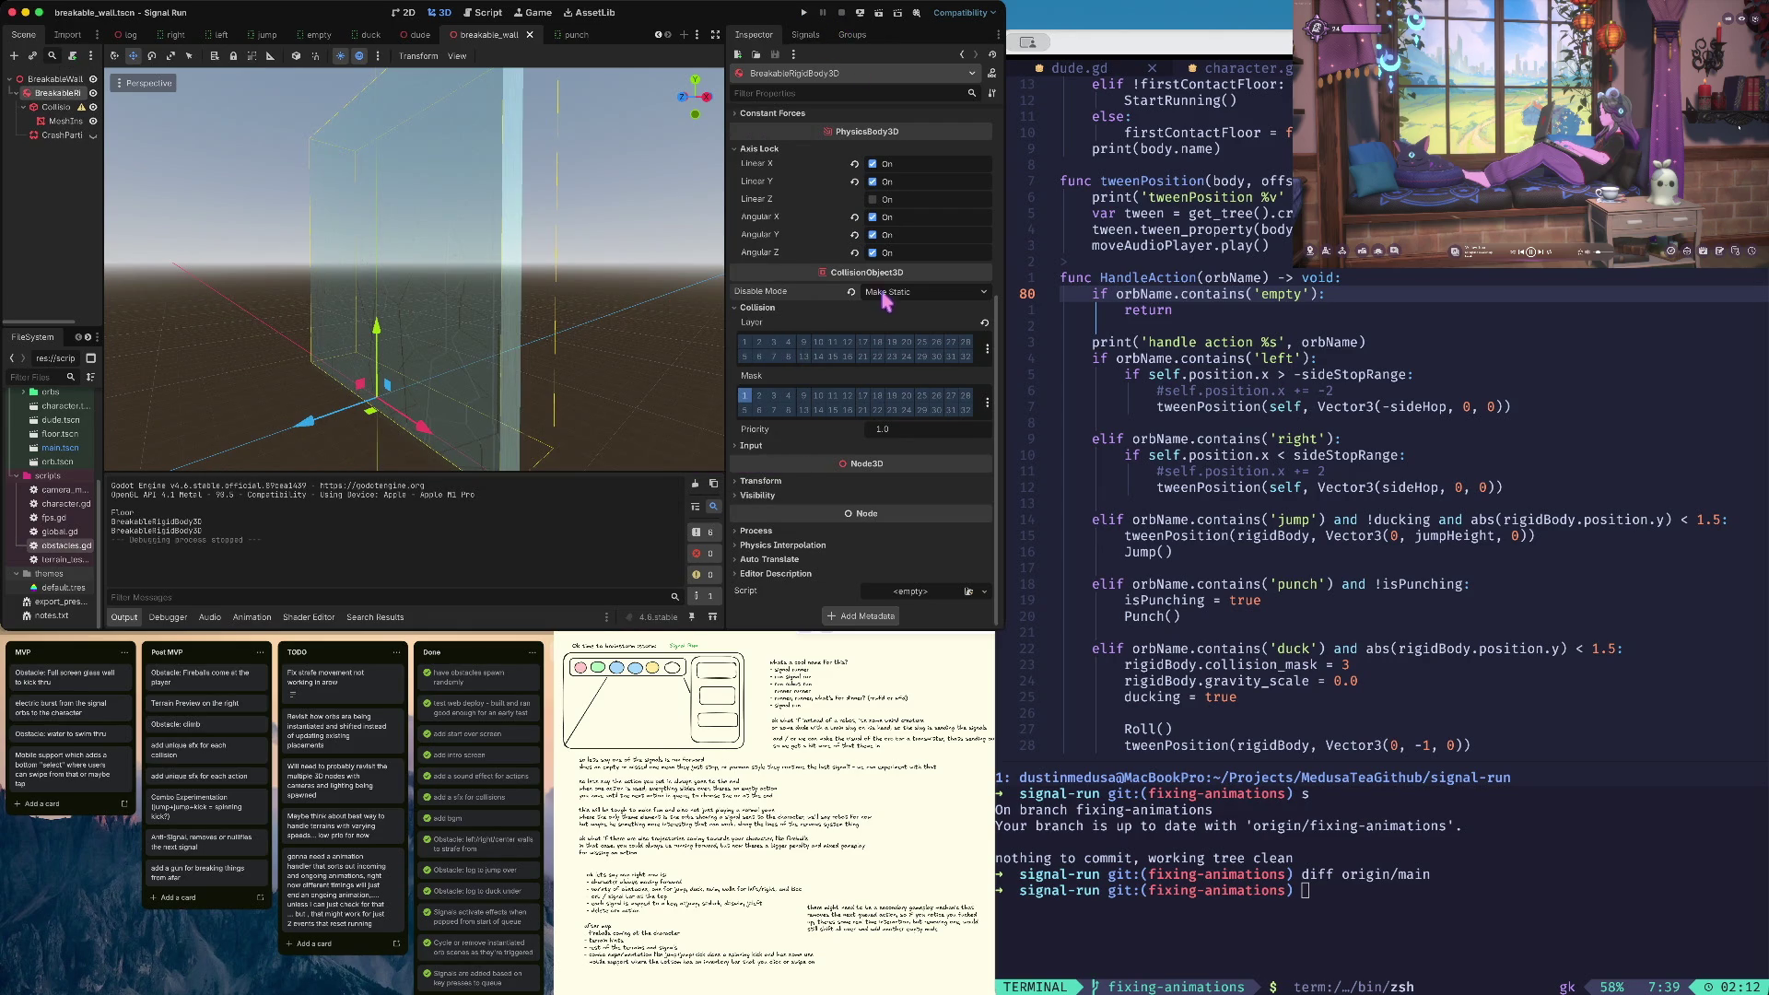
pyautogui.scroll(5, 878, 321)
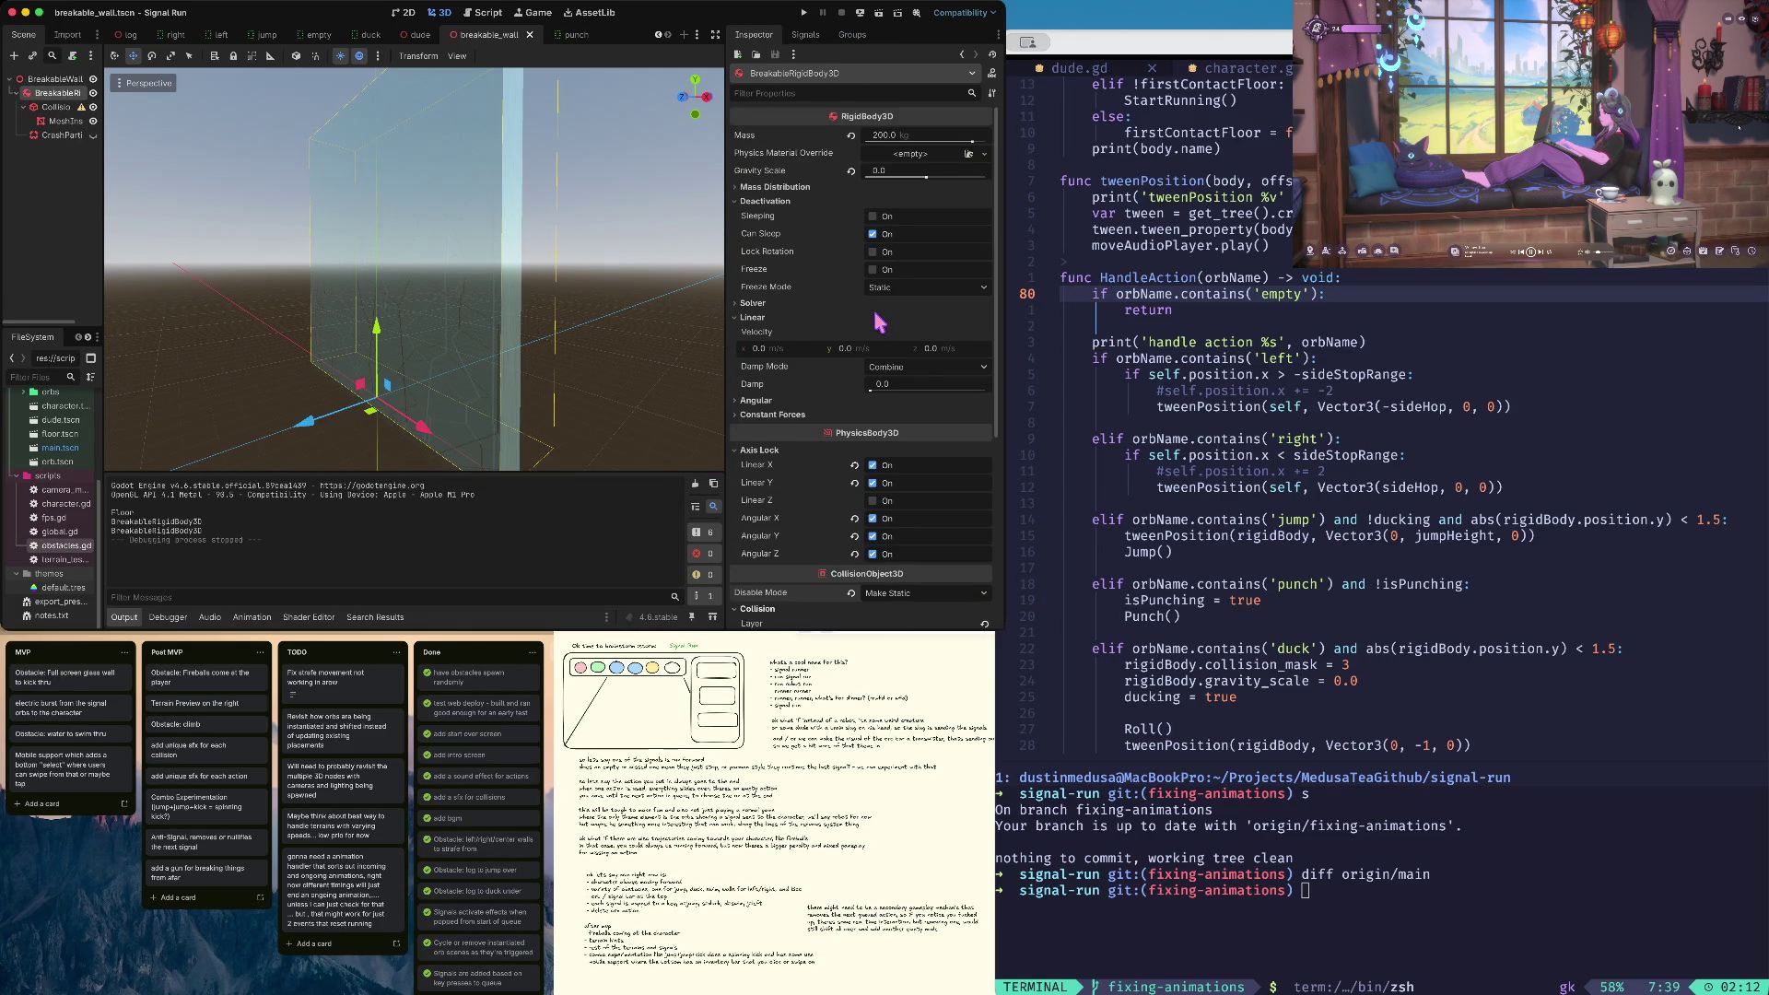
# Set the breakable wall's mass to 0.001 kg
pyautogui.click(919, 138)
pyautogui.write('0.001')
pyautogui.press('Tab')
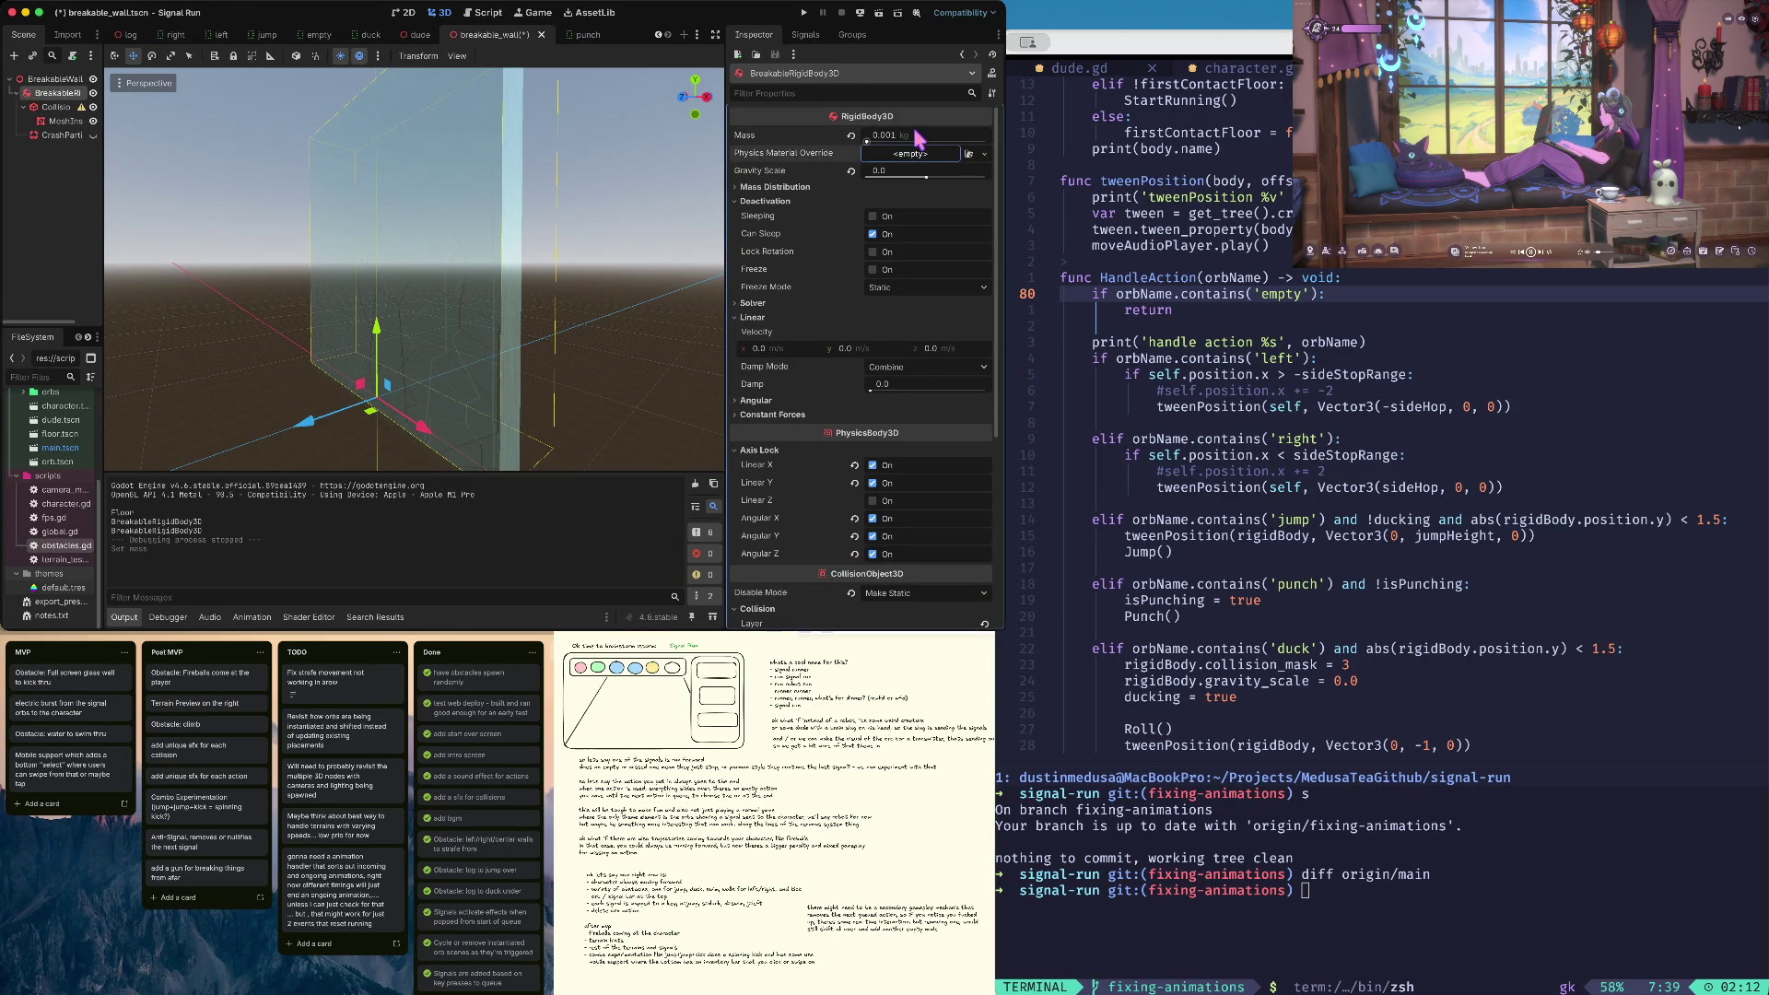
# Playtest the lighter wall, stop the run, and clear its linear X axis lock
pyautogui.press('super+b')
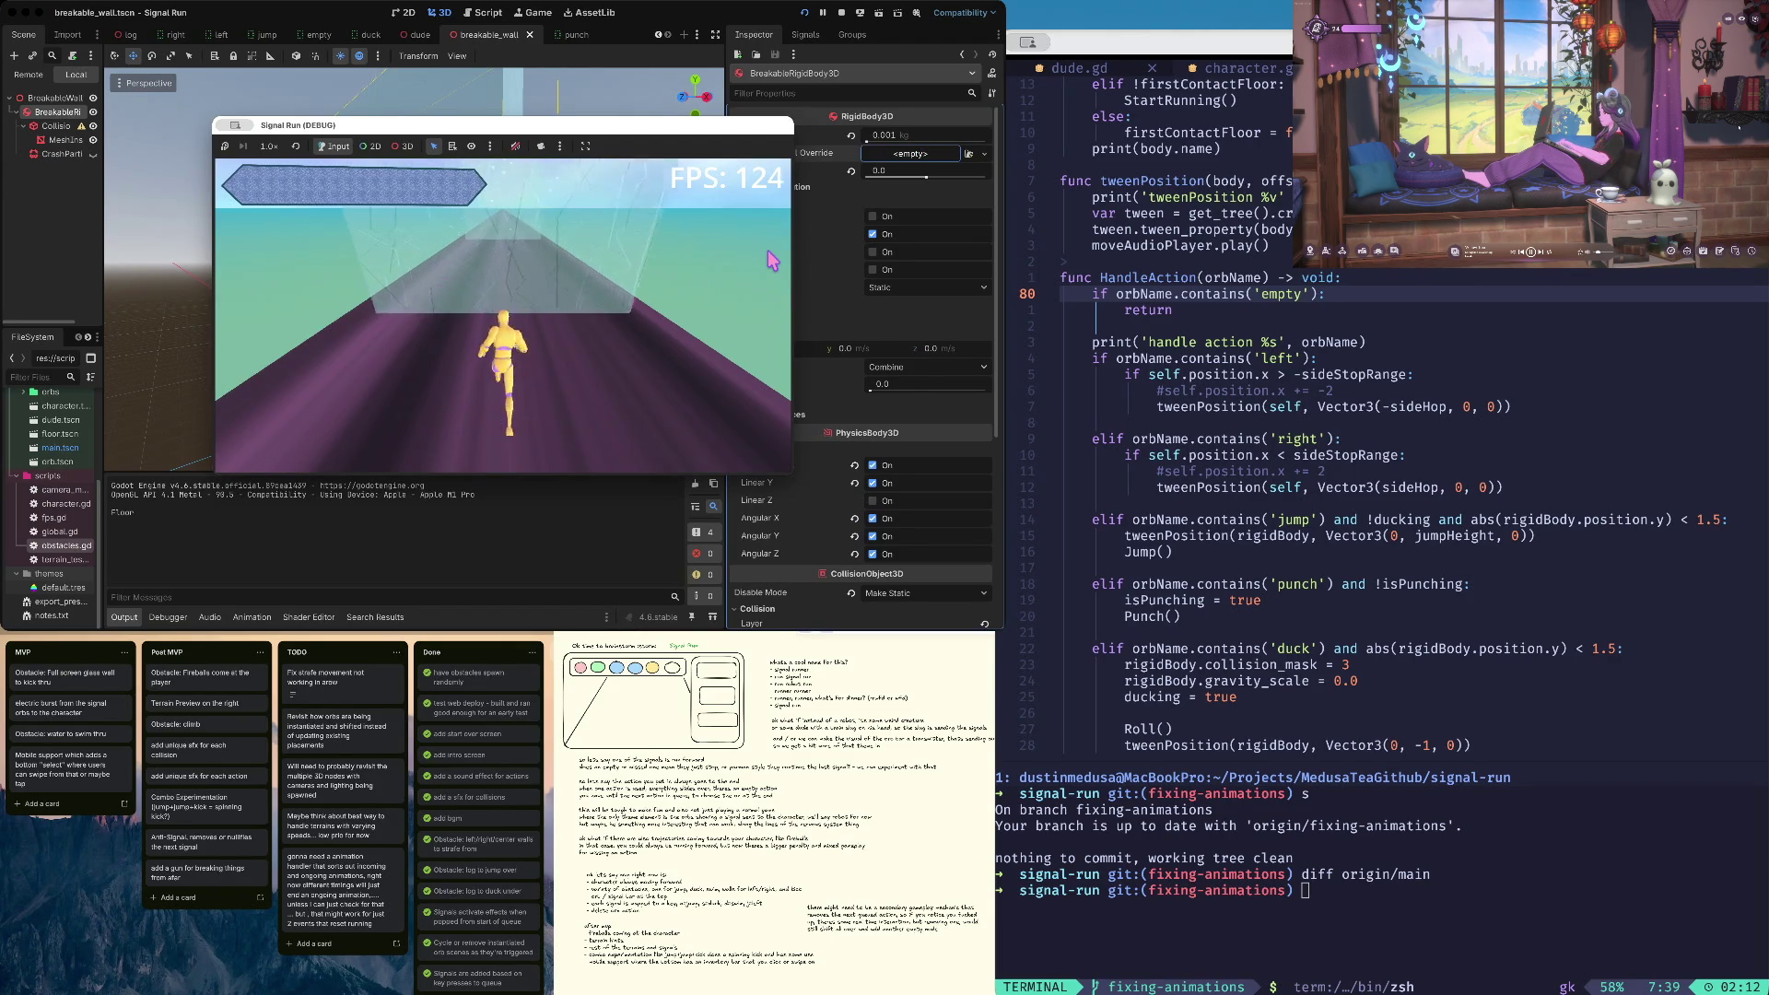
pyautogui.press('super+period')
pyautogui.scroll(-5, 923, 292)
pyautogui.scroll(3, 922, 281)
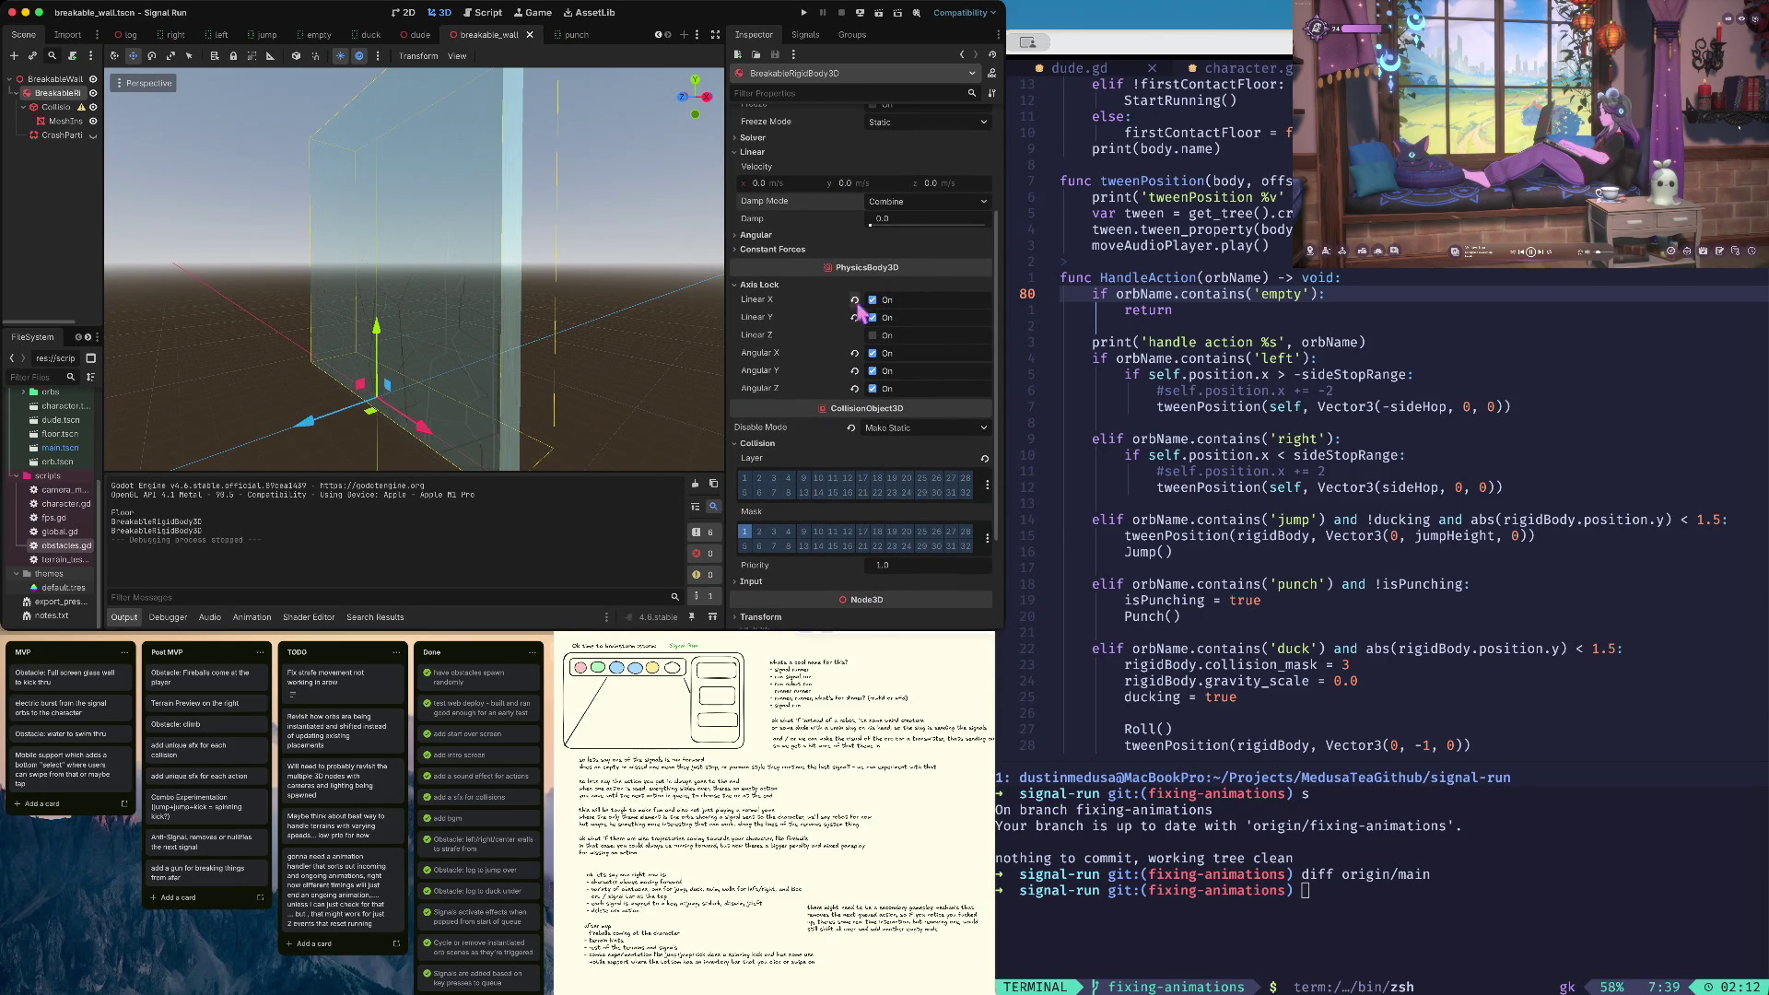
pyautogui.click(854, 299)
# Clear the remaining axis locks, reset disable mode to Remove, enable collision layer 1, and save
pyautogui.click(854, 317)
pyautogui.click(854, 353)
pyautogui.click(854, 371)
pyautogui.click(855, 388)
pyautogui.click(851, 428)
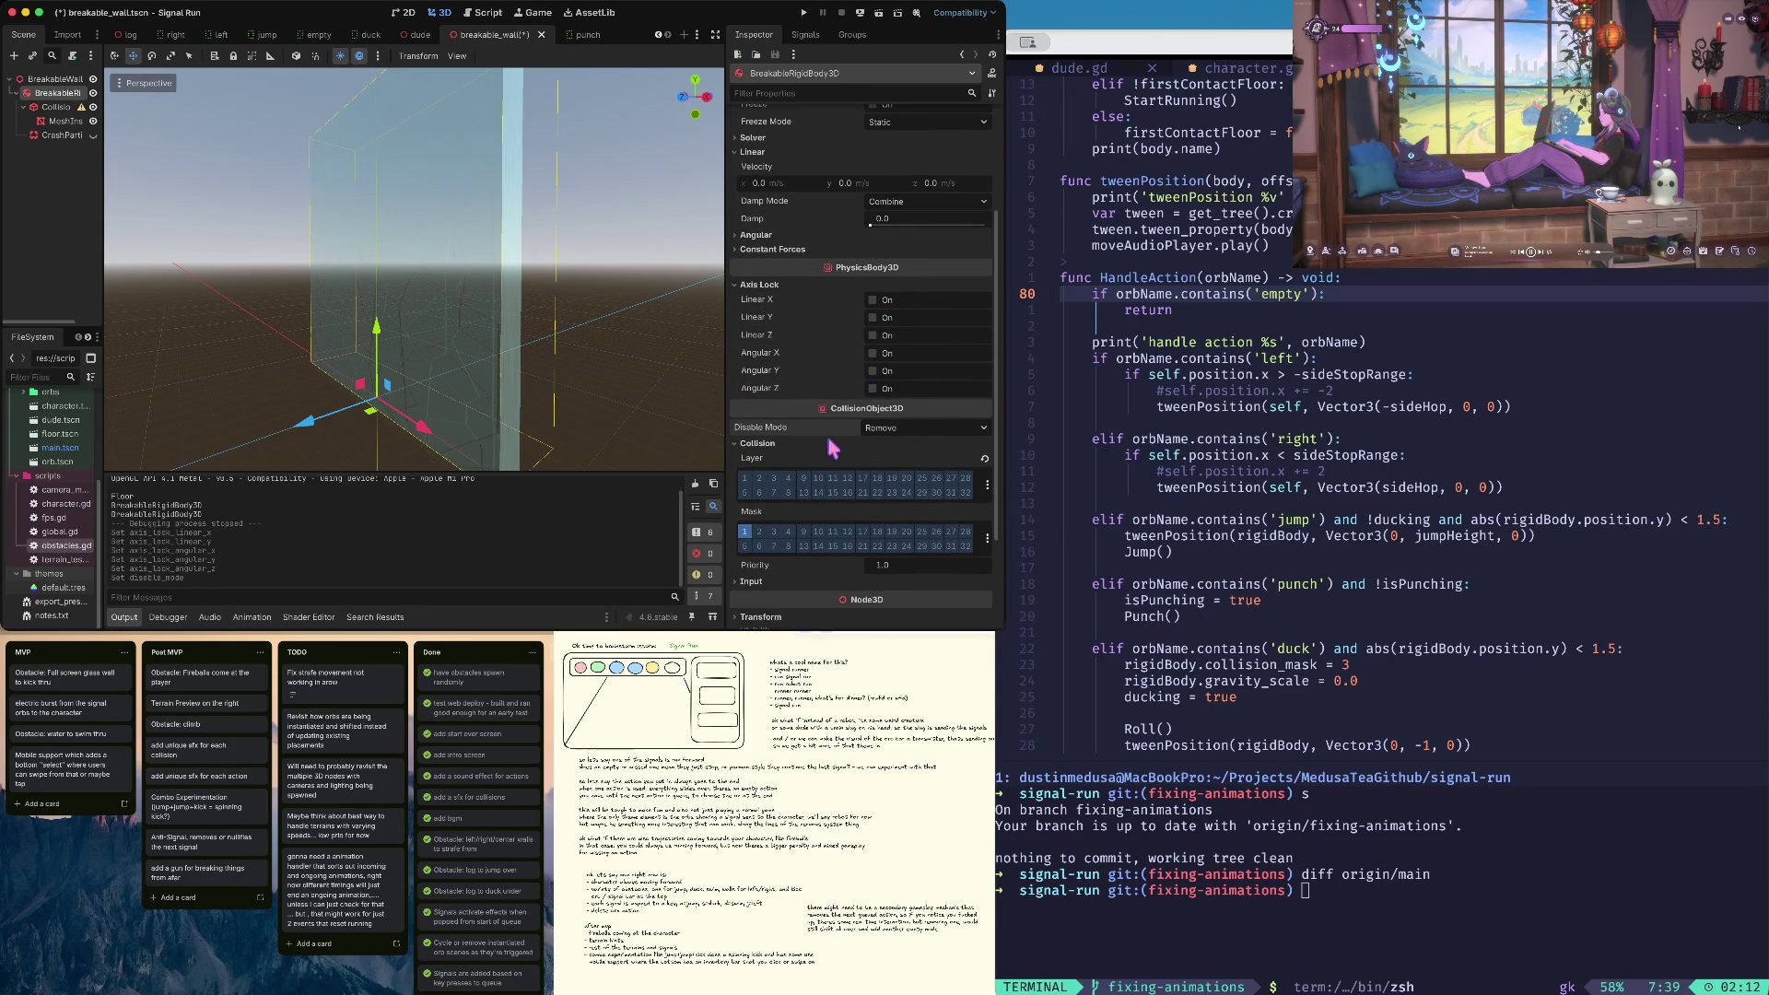
pyautogui.click(745, 478)
pyautogui.hotkey('ctrl', 's')
# Launch the game, start a run from the title screen, then stop it
pyautogui.press('super+b')
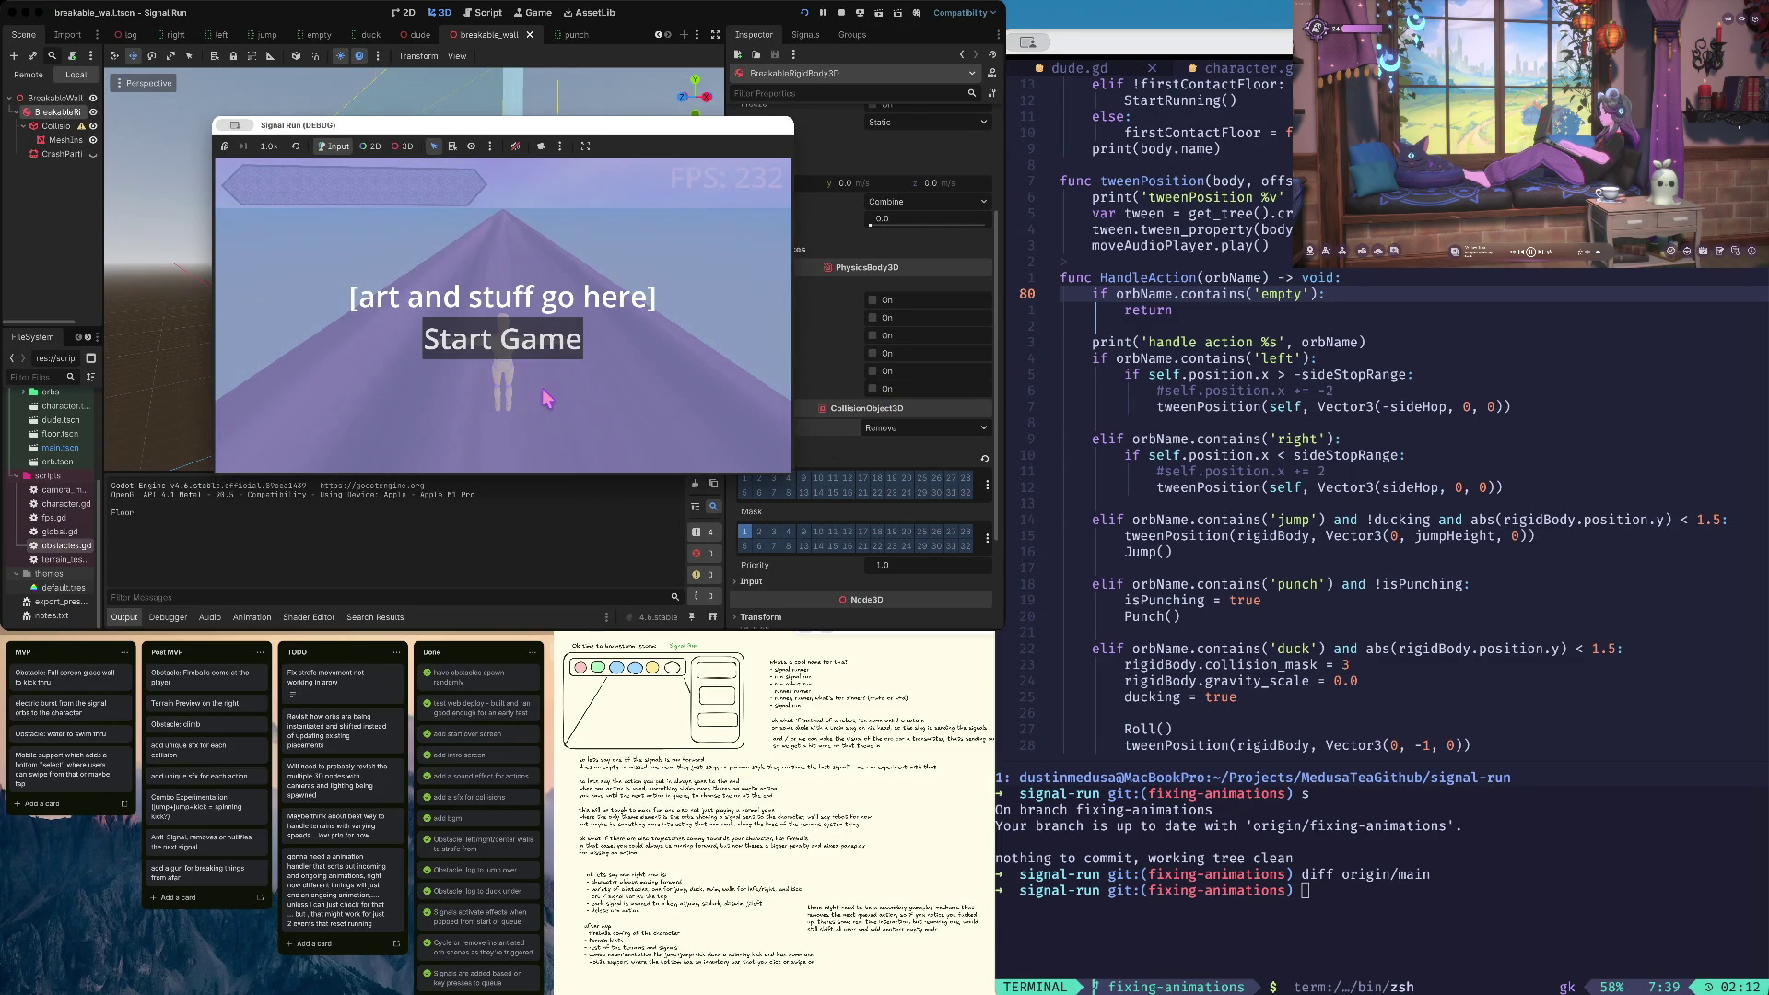
pyautogui.click(512, 366)
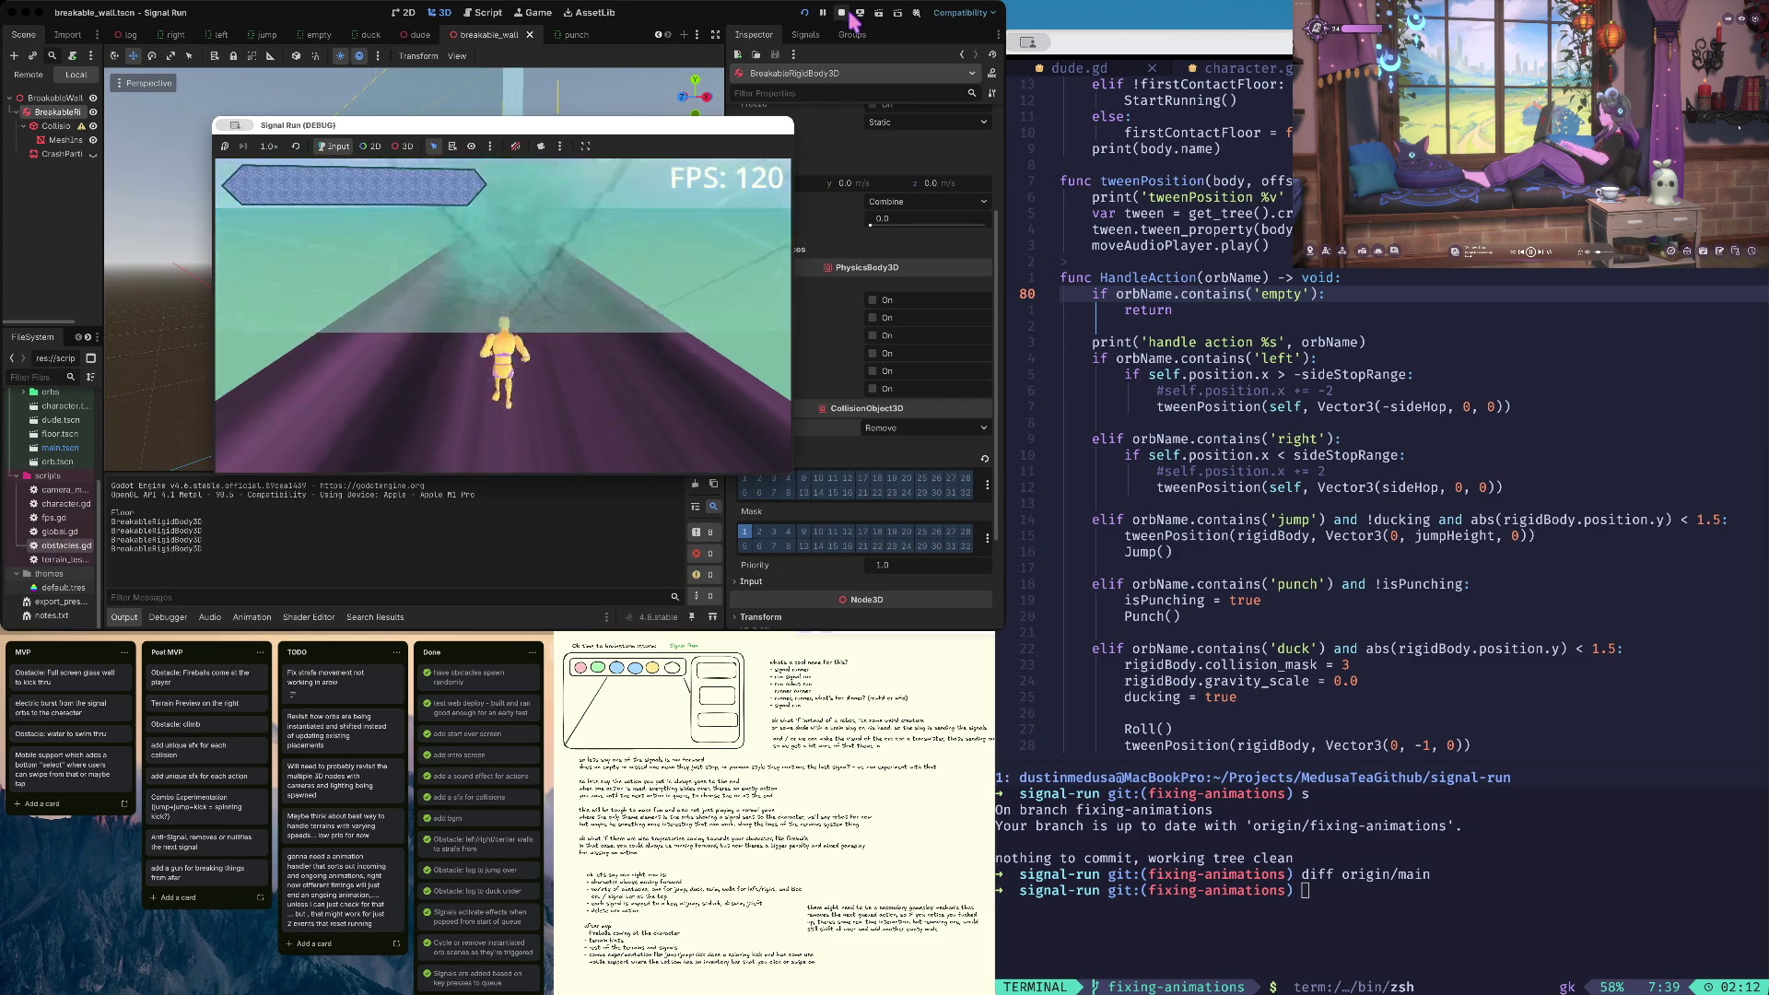
pyautogui.press('super+period')
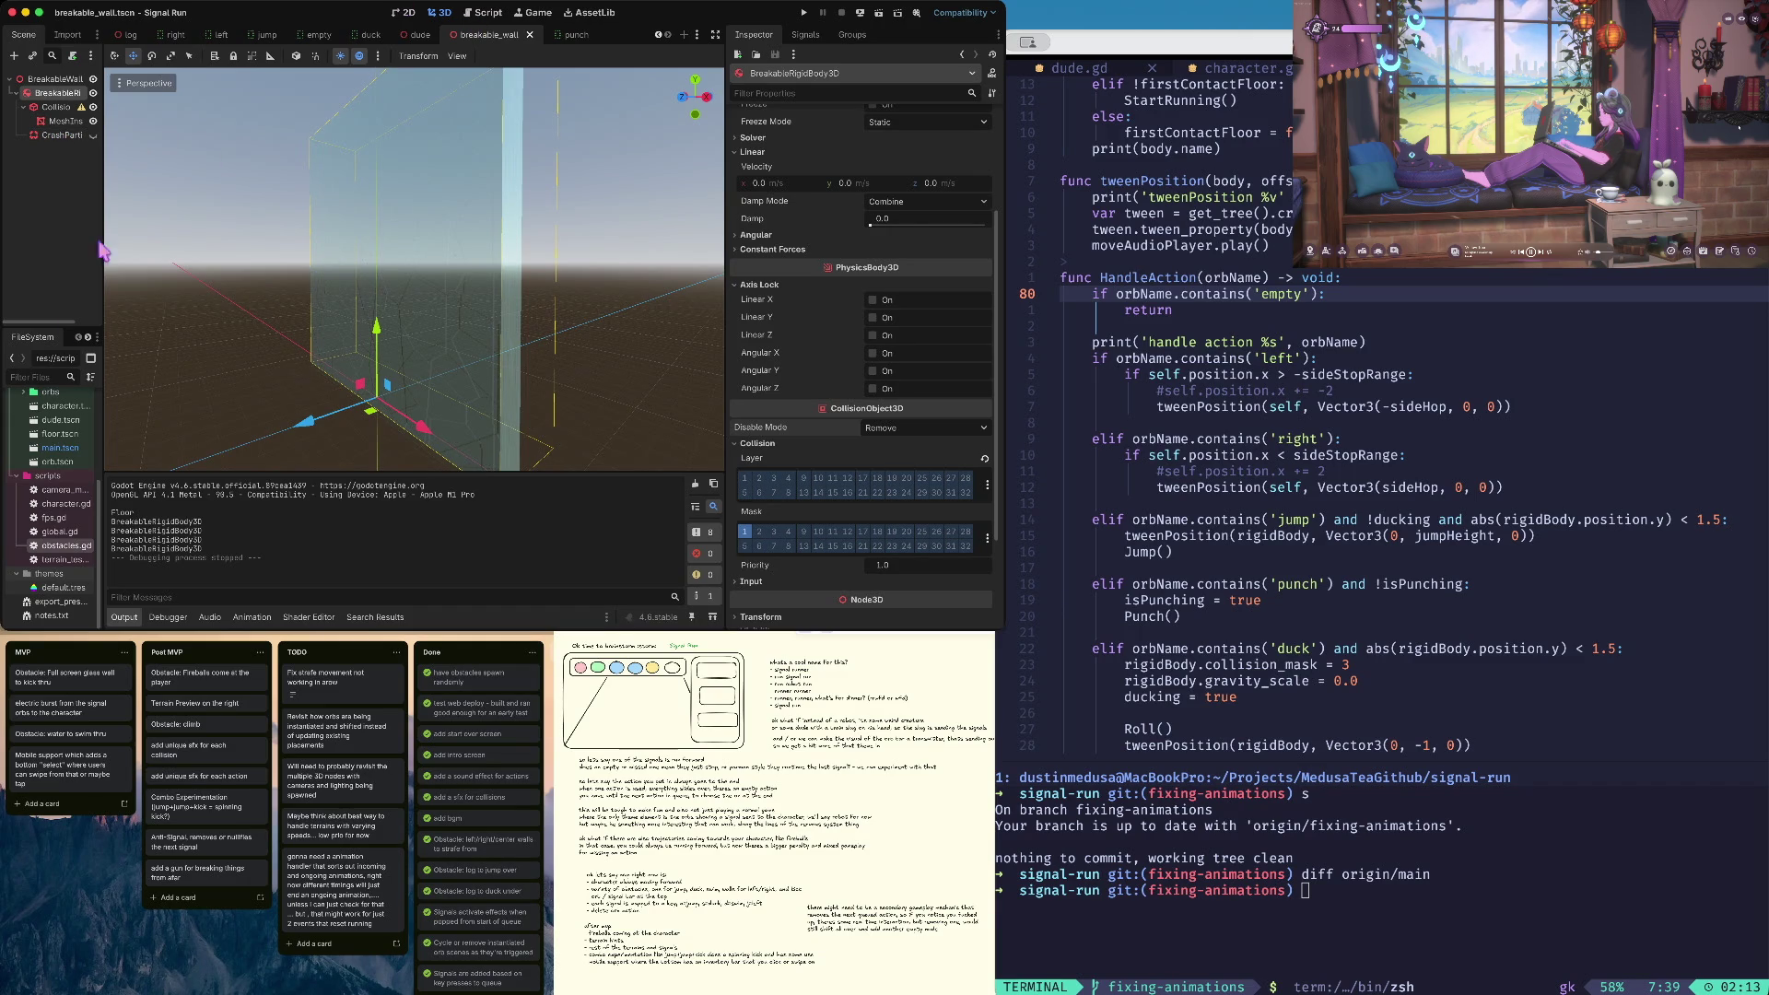
# Open character.tscn, then its scripts/character.gd script in the Script editor
pyautogui.scroll(5, 61, 499)
pyautogui.scroll(-3, 61, 499)
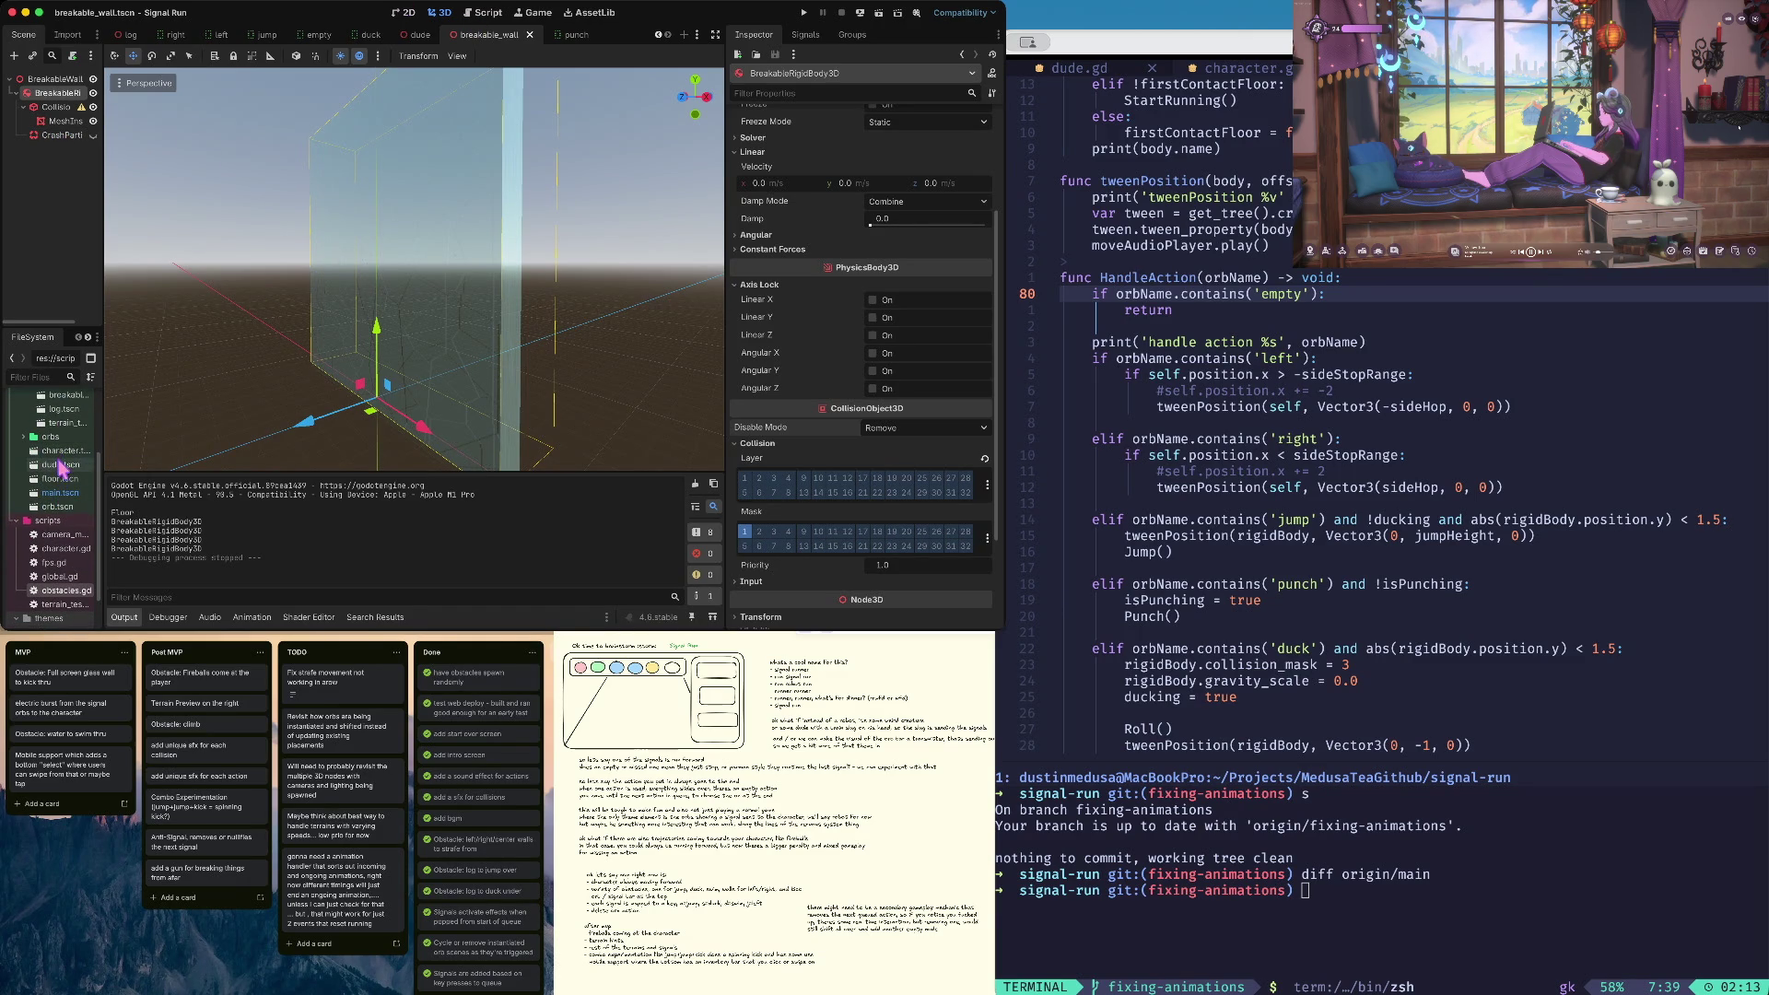
pyautogui.doubleClick(60, 450)
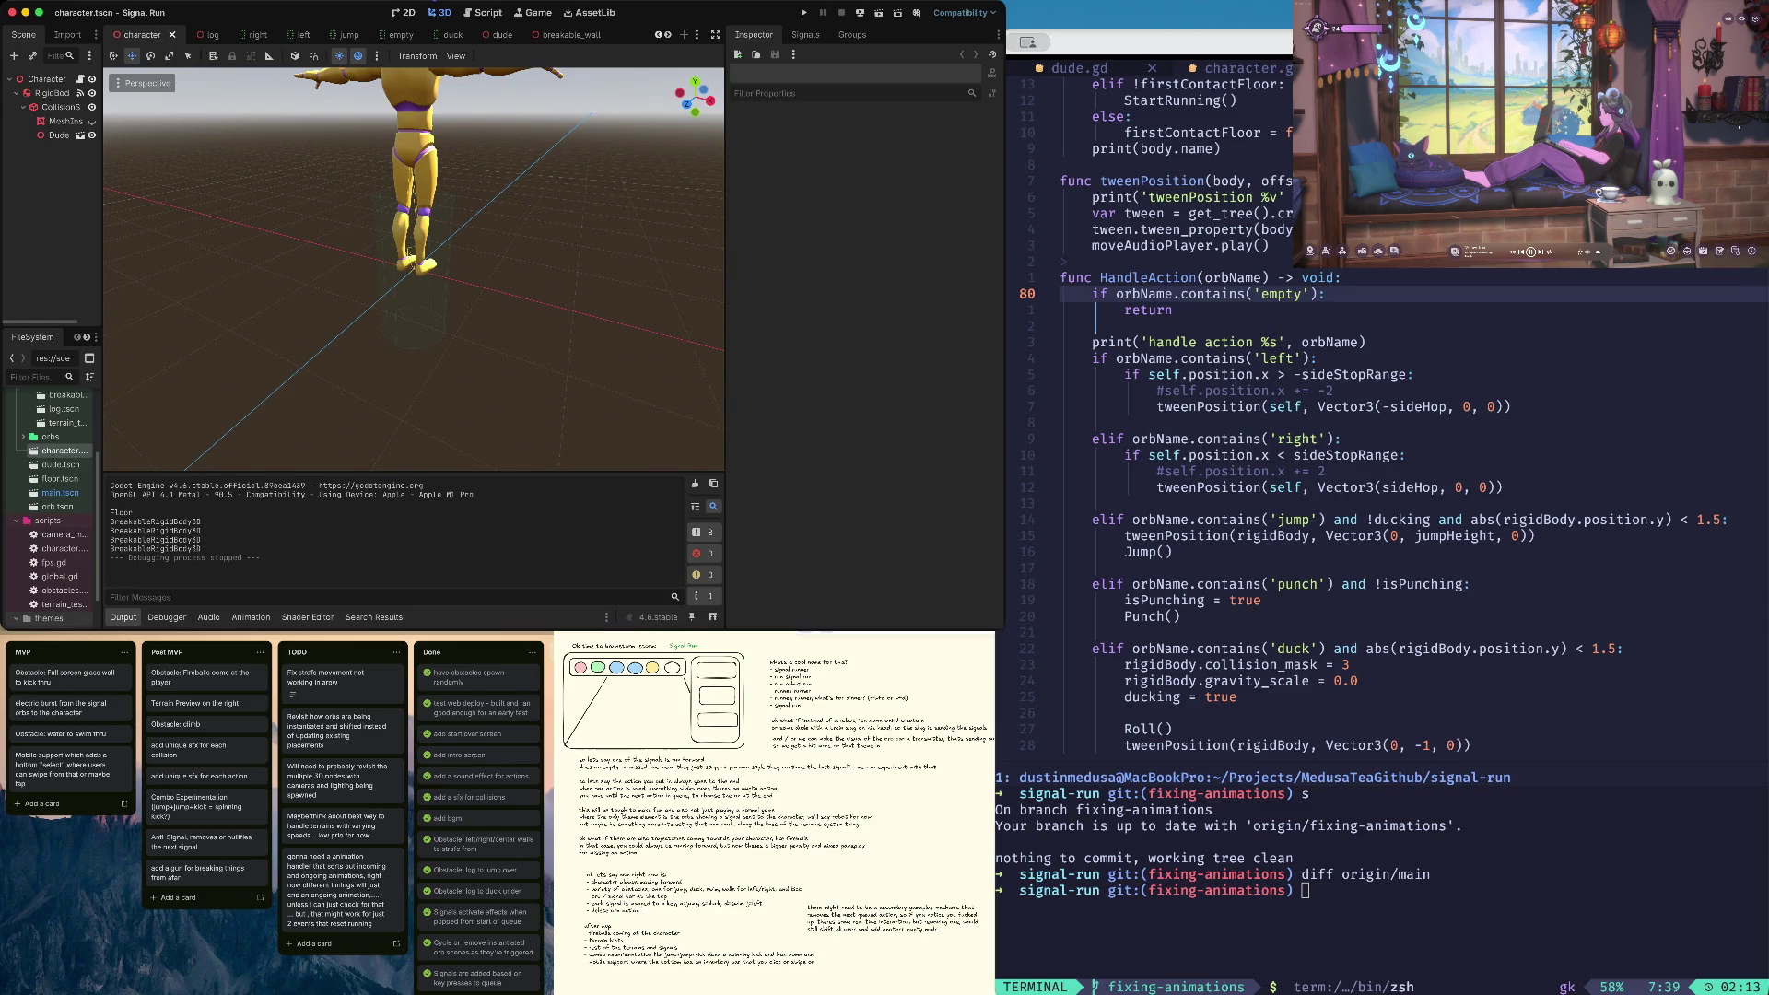
pyautogui.scroll(-3, 55, 444)
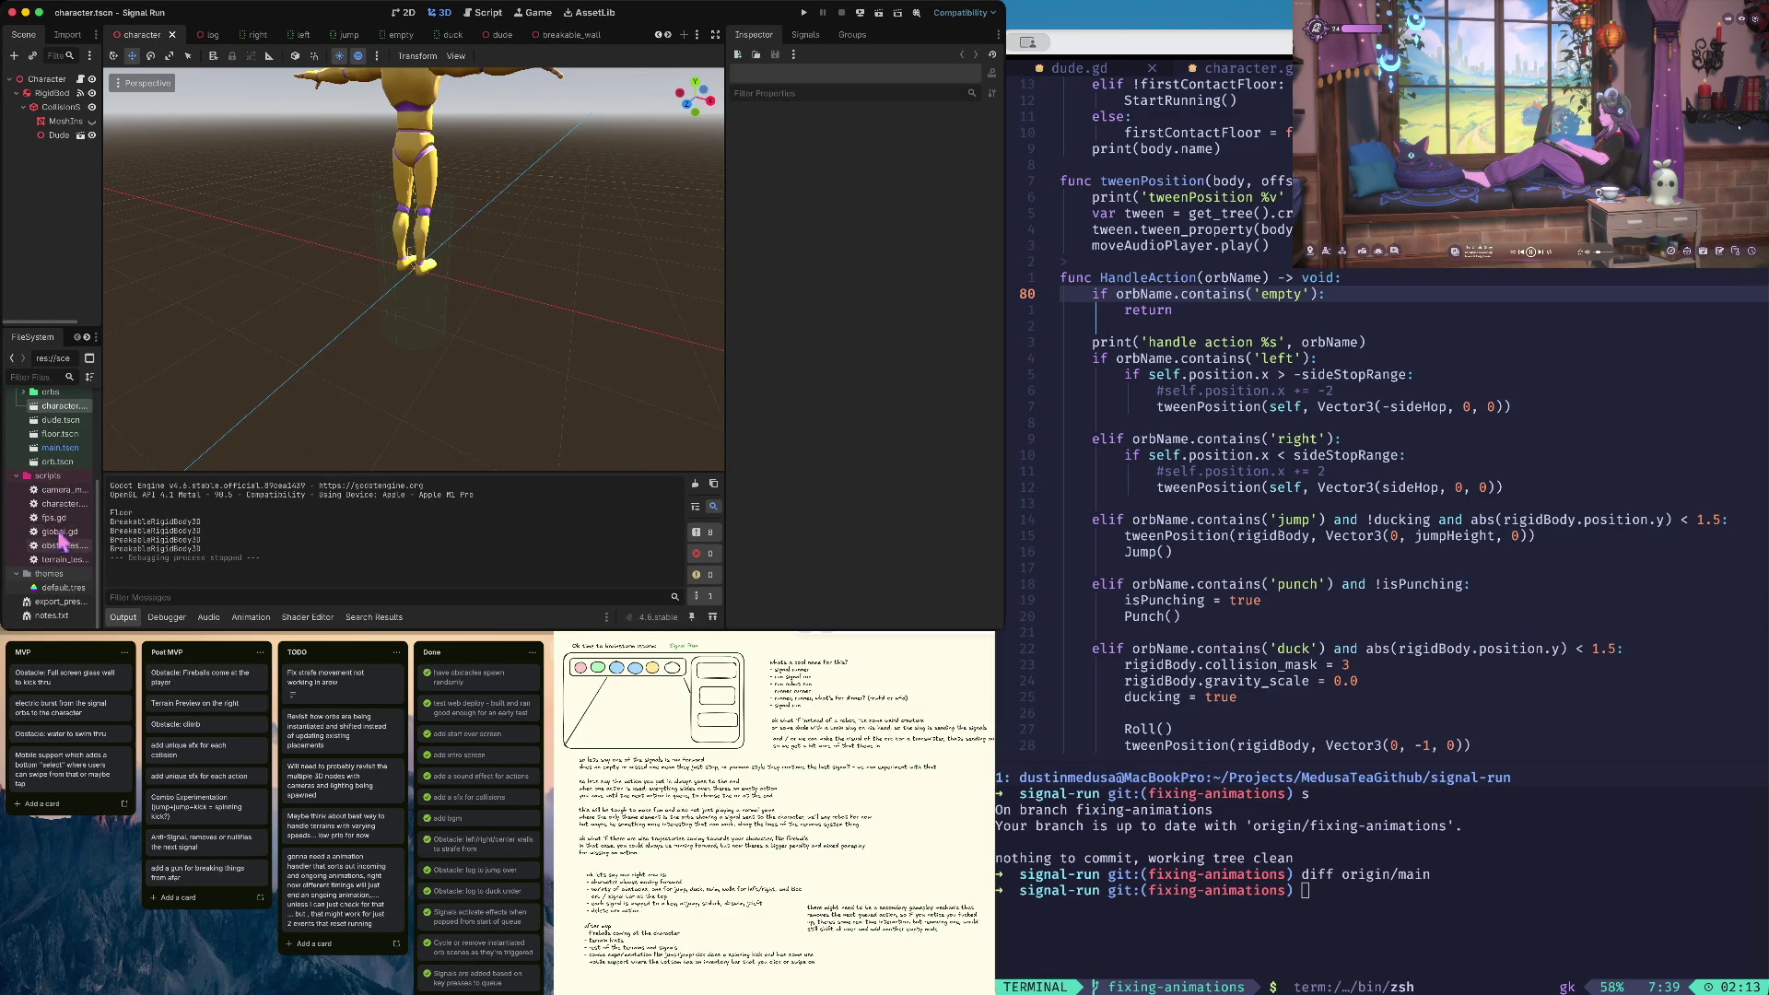
pyautogui.doubleClick(58, 505)
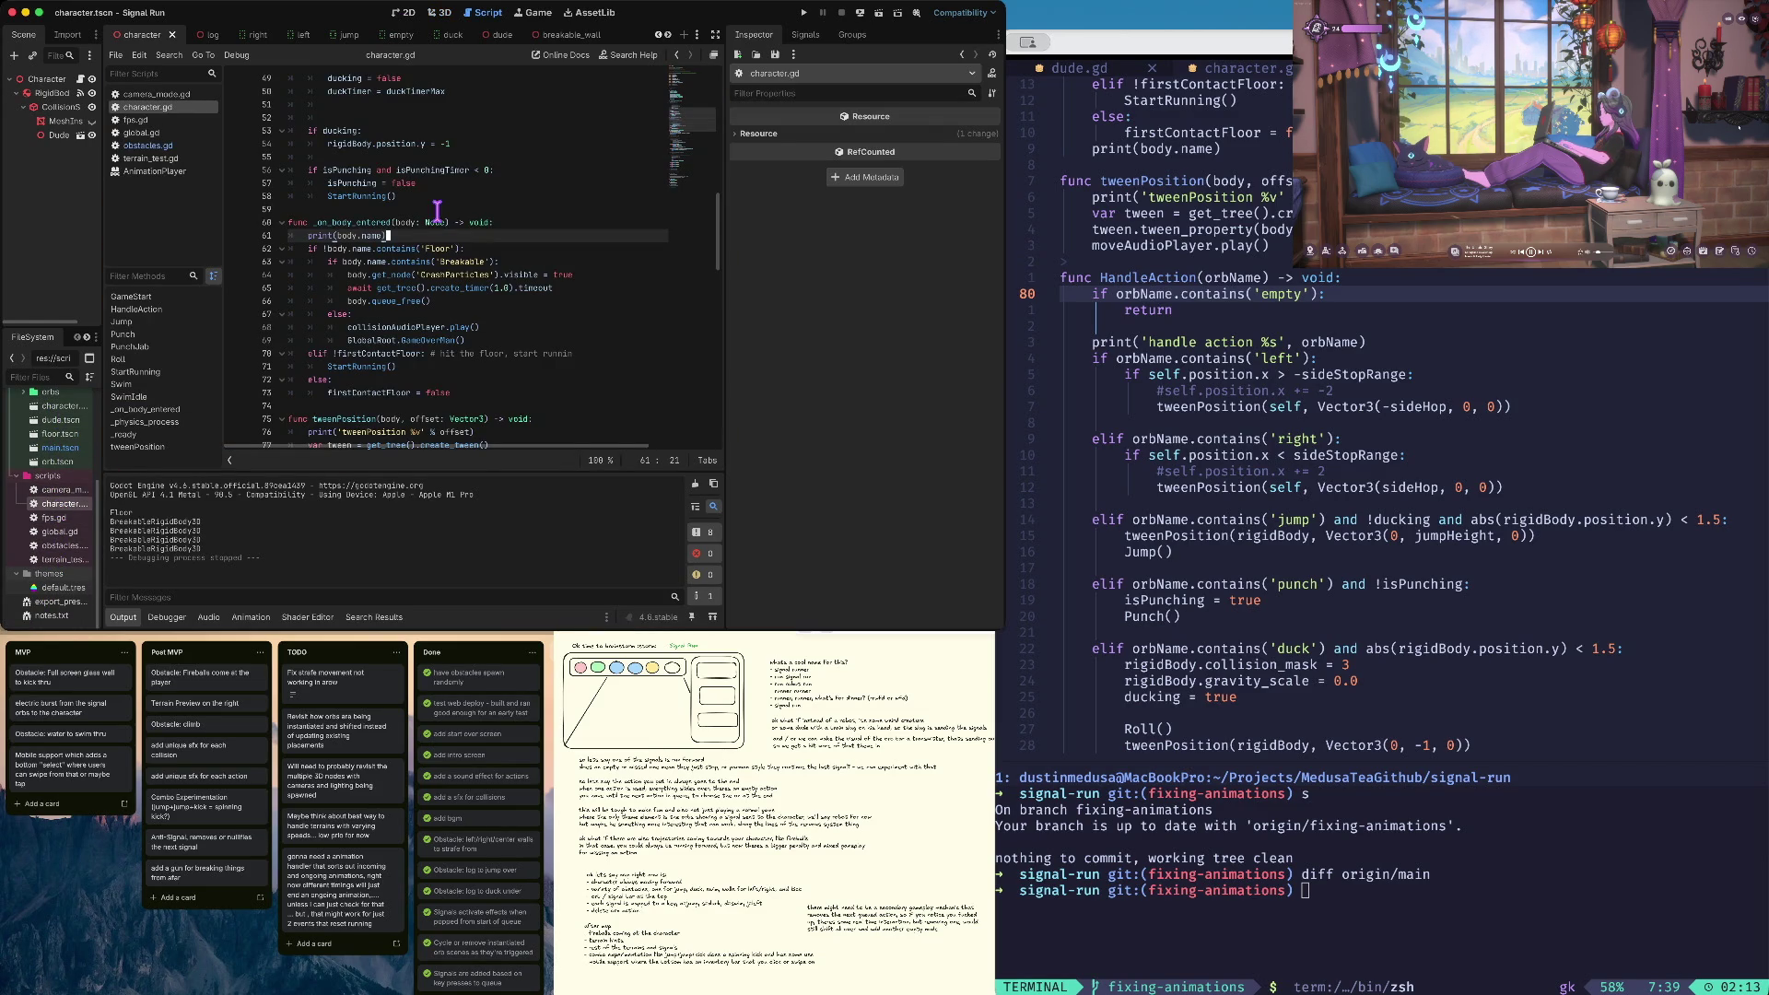
# Begin a new body. statement beside the CrashParticles line in character.gd's breakable branch
pyautogui.scroll(-1, 443, 239)
pyautogui.click(463, 269)
pyautogui.press('Up')
pyautogui.press('Home')
pyautogui.press('Up')
pyautogui.press('Home')
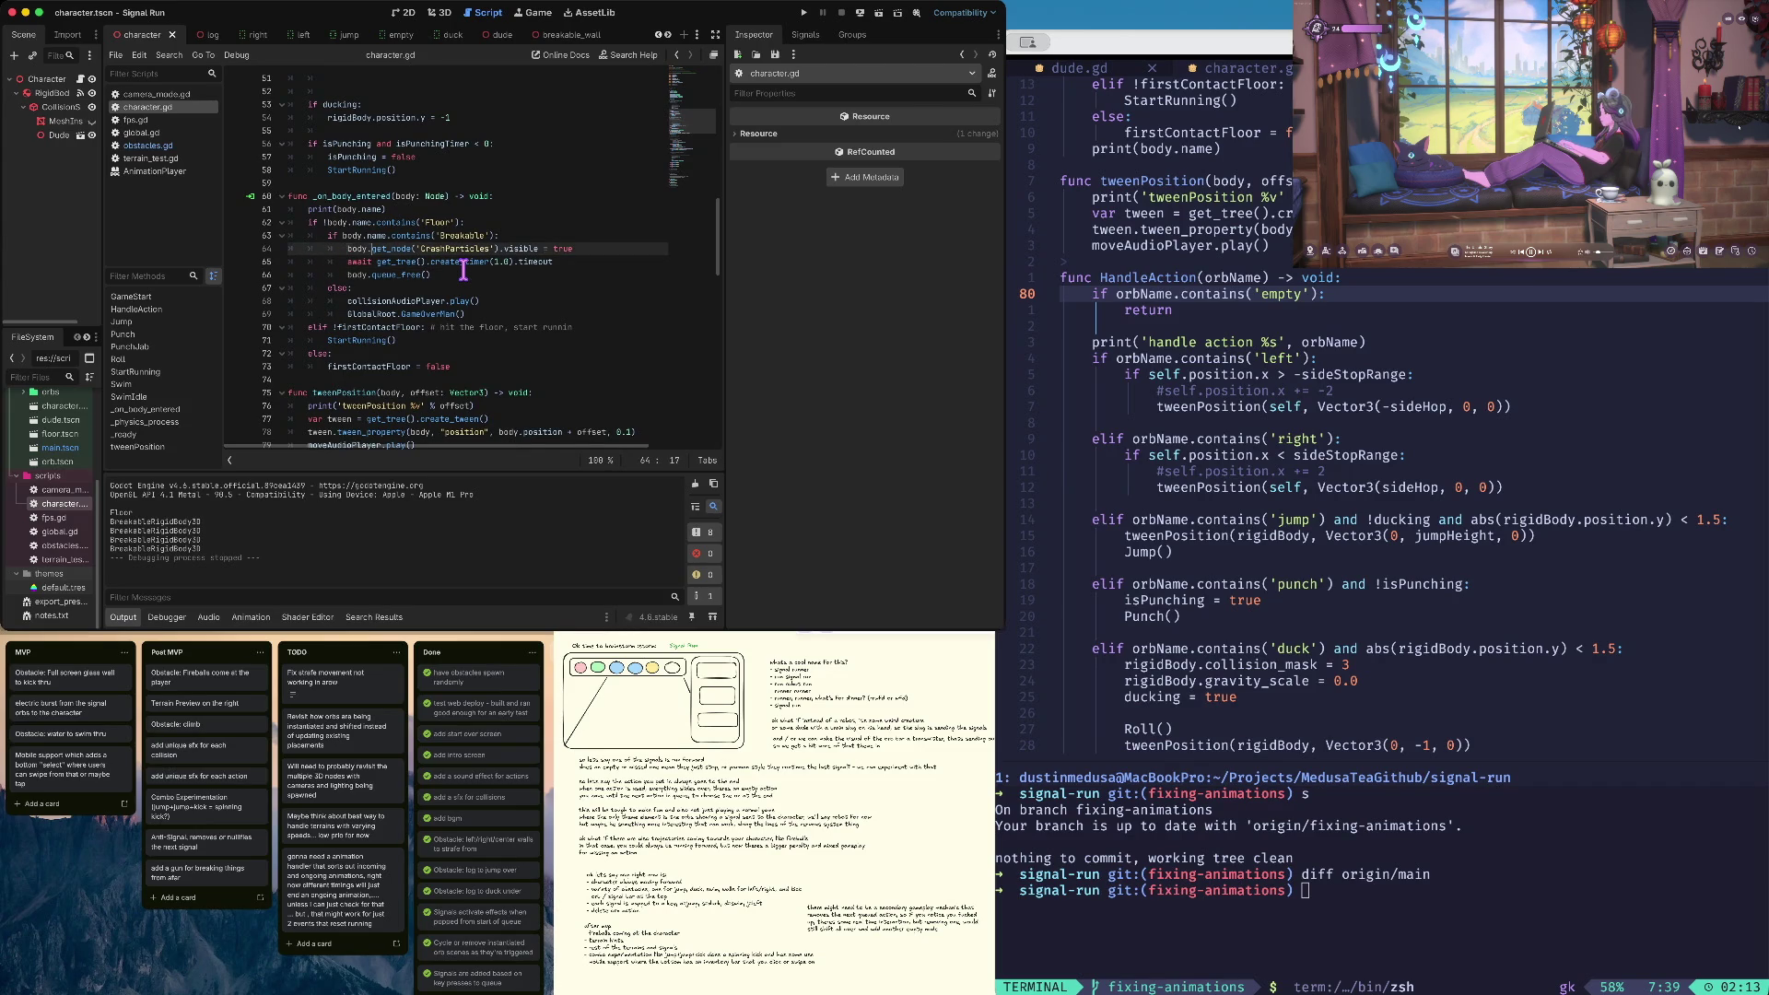
pyautogui.press('Return')
pyautogui.write('body')
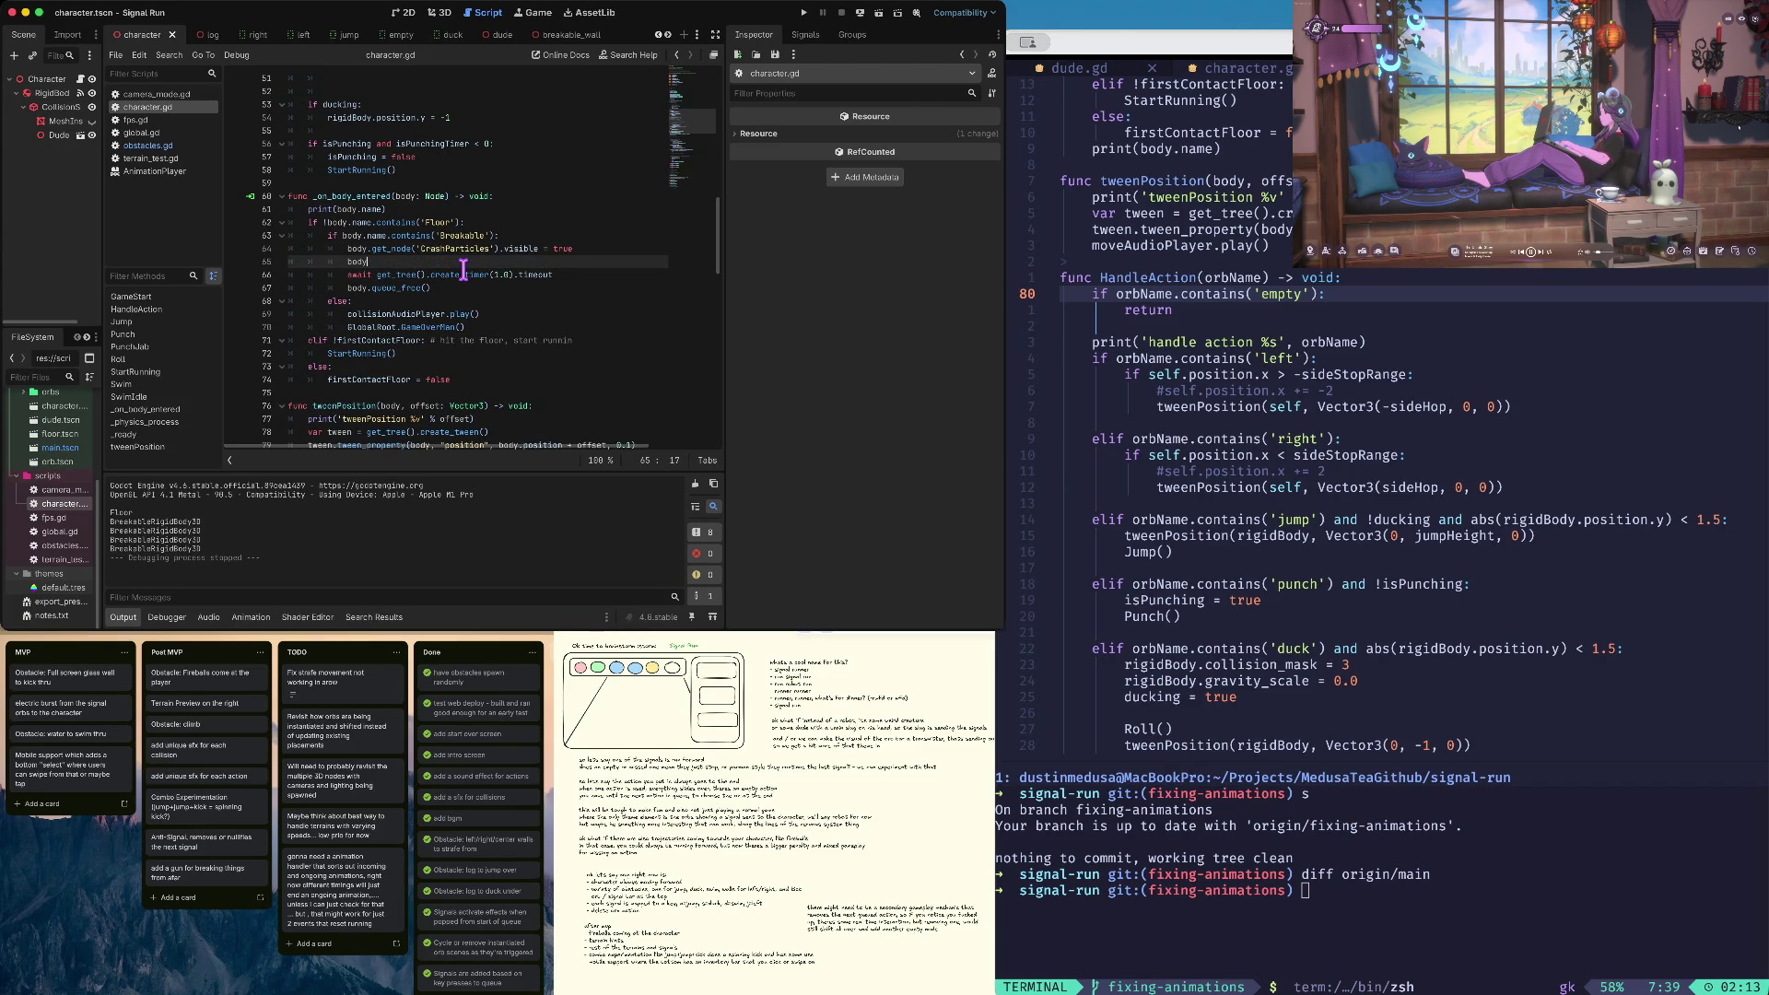
pyautogui.write('.')
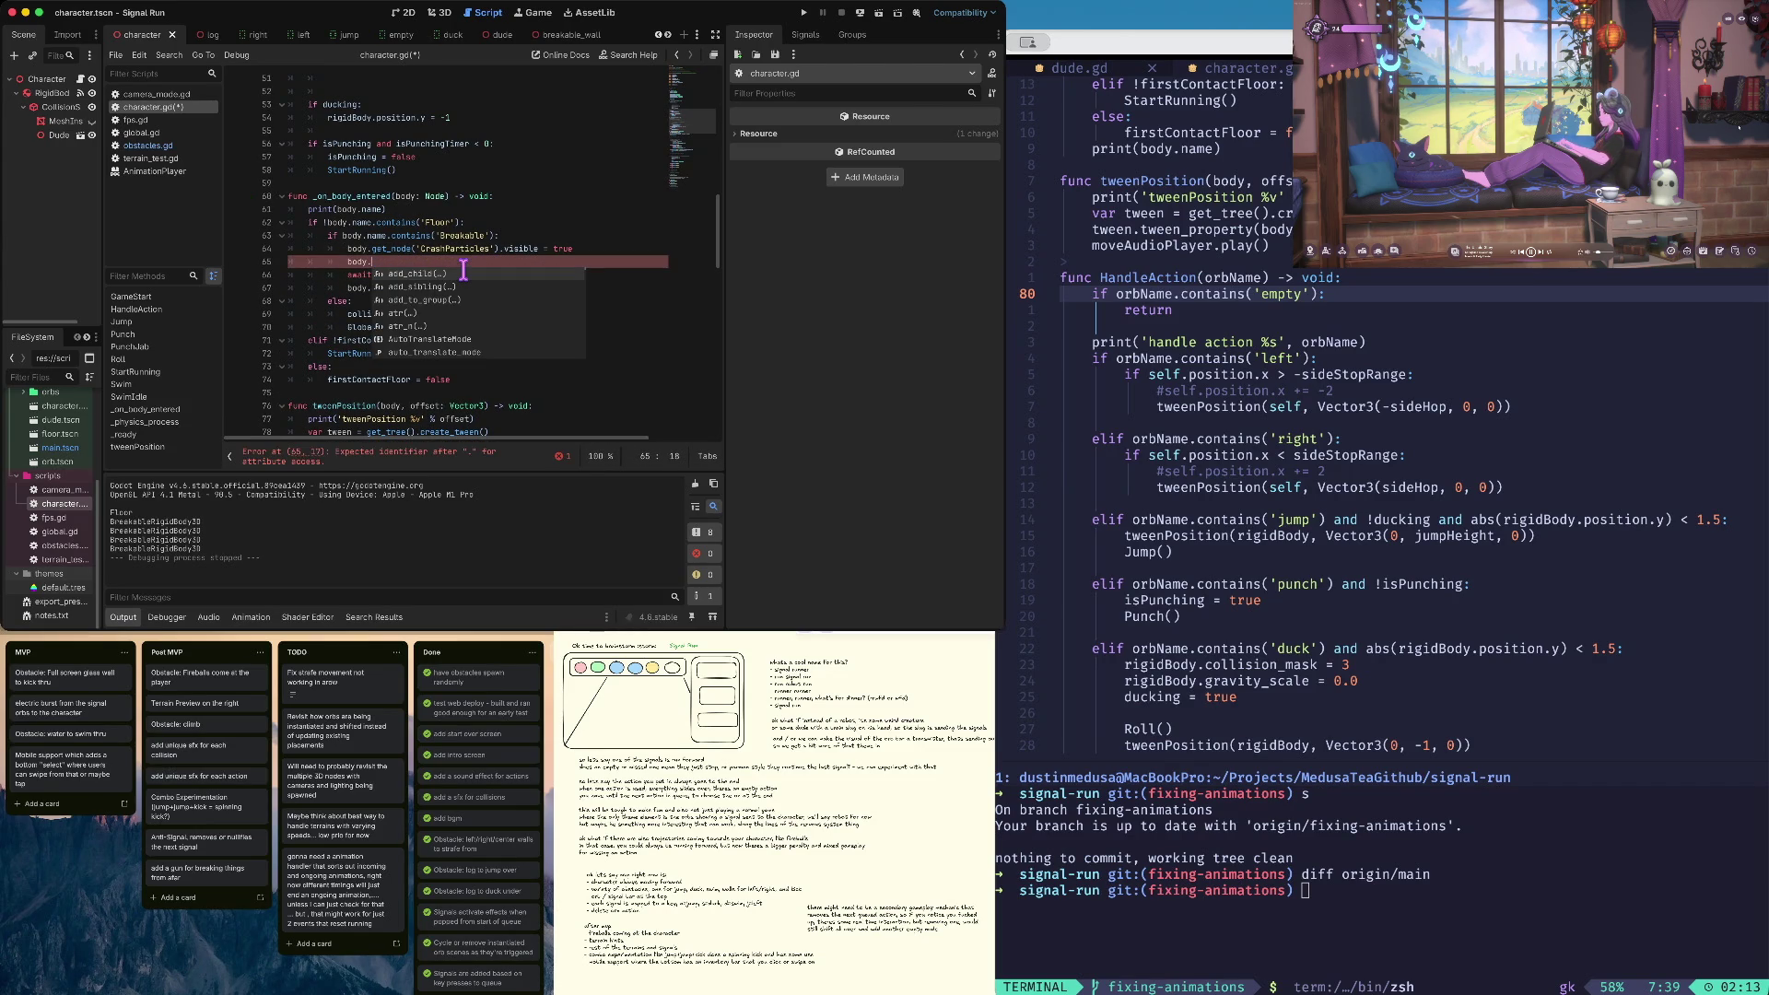
pyautogui.press('Escape')
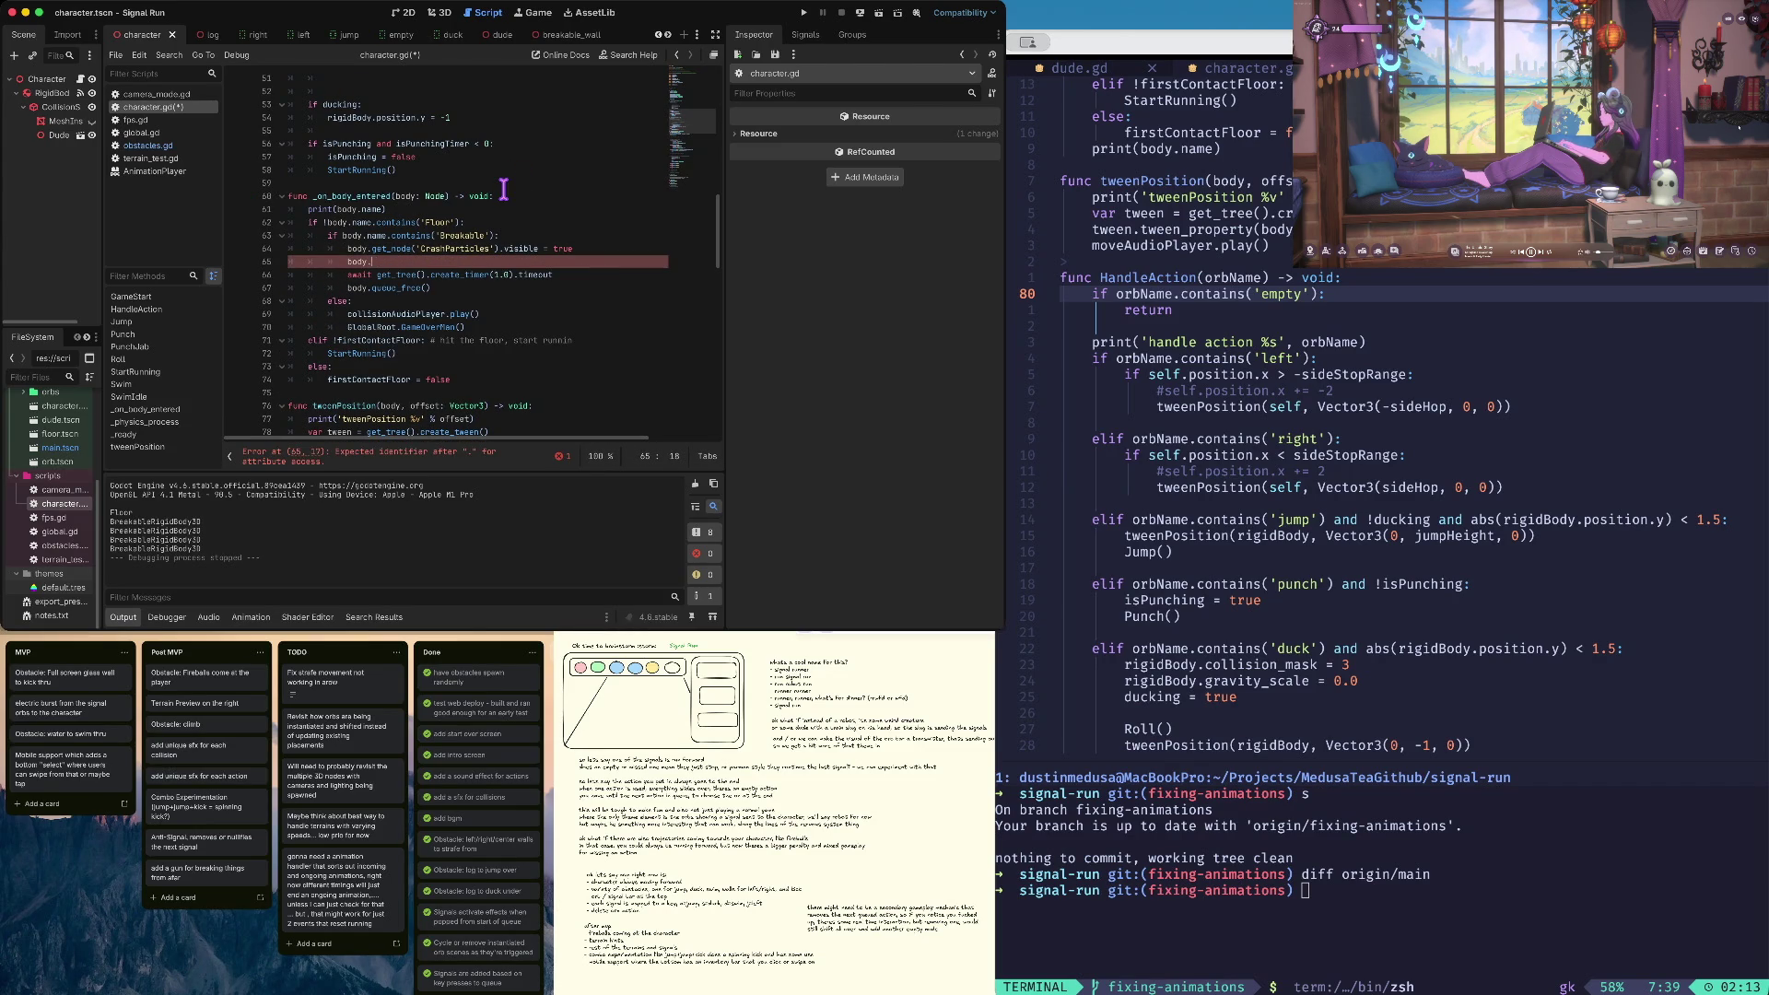
pyautogui.write("'")
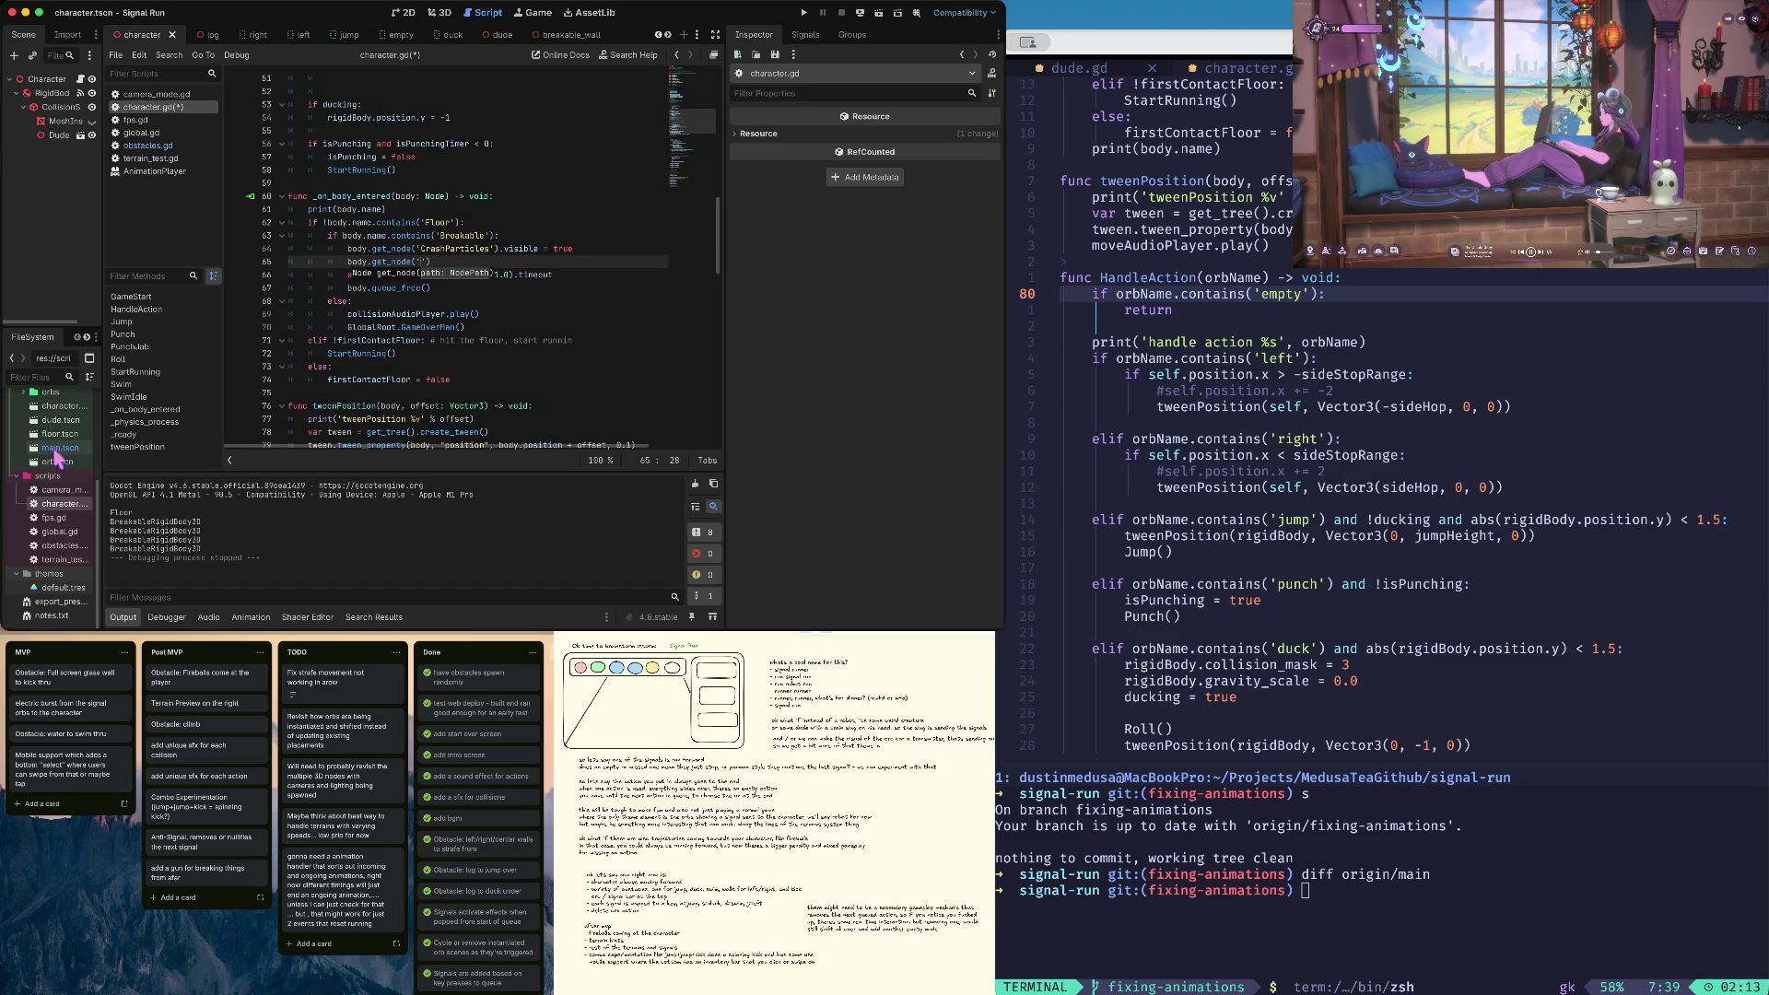
pyautogui.scroll(3, 57, 458)
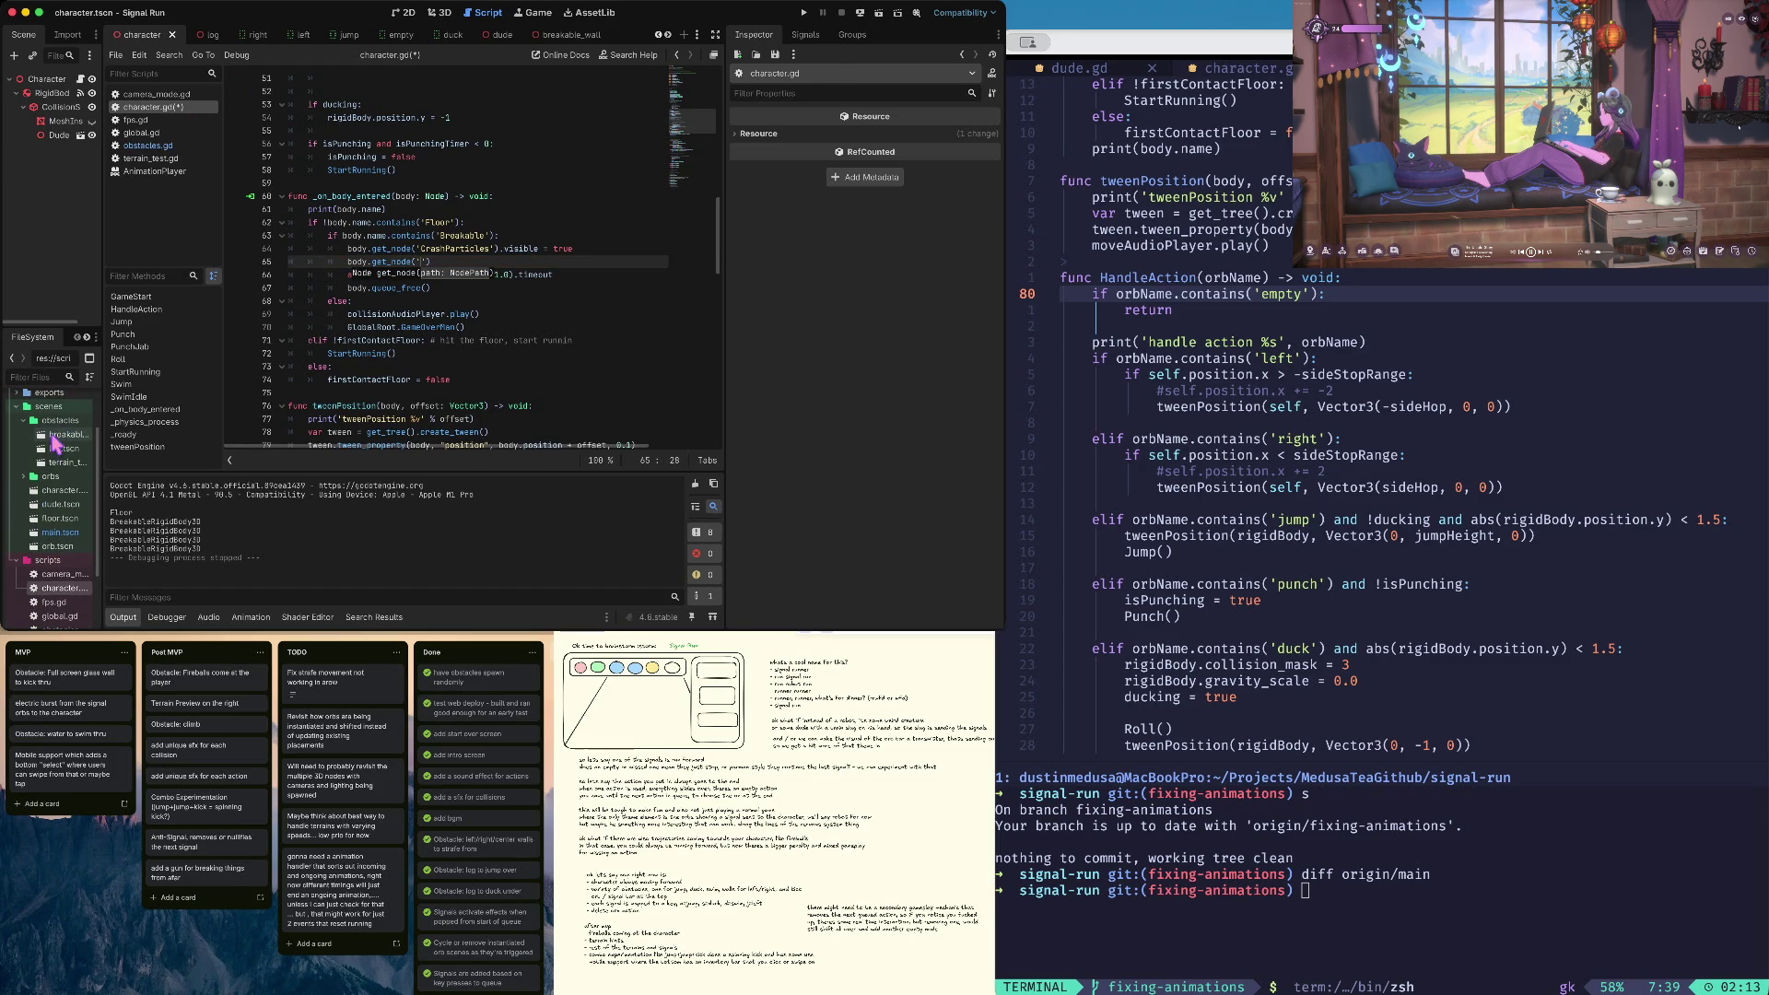
# Check breakable_wall's node names and complete body.get_node('CollisionShape3D').visible = false
pyautogui.doubleClick(53, 436)
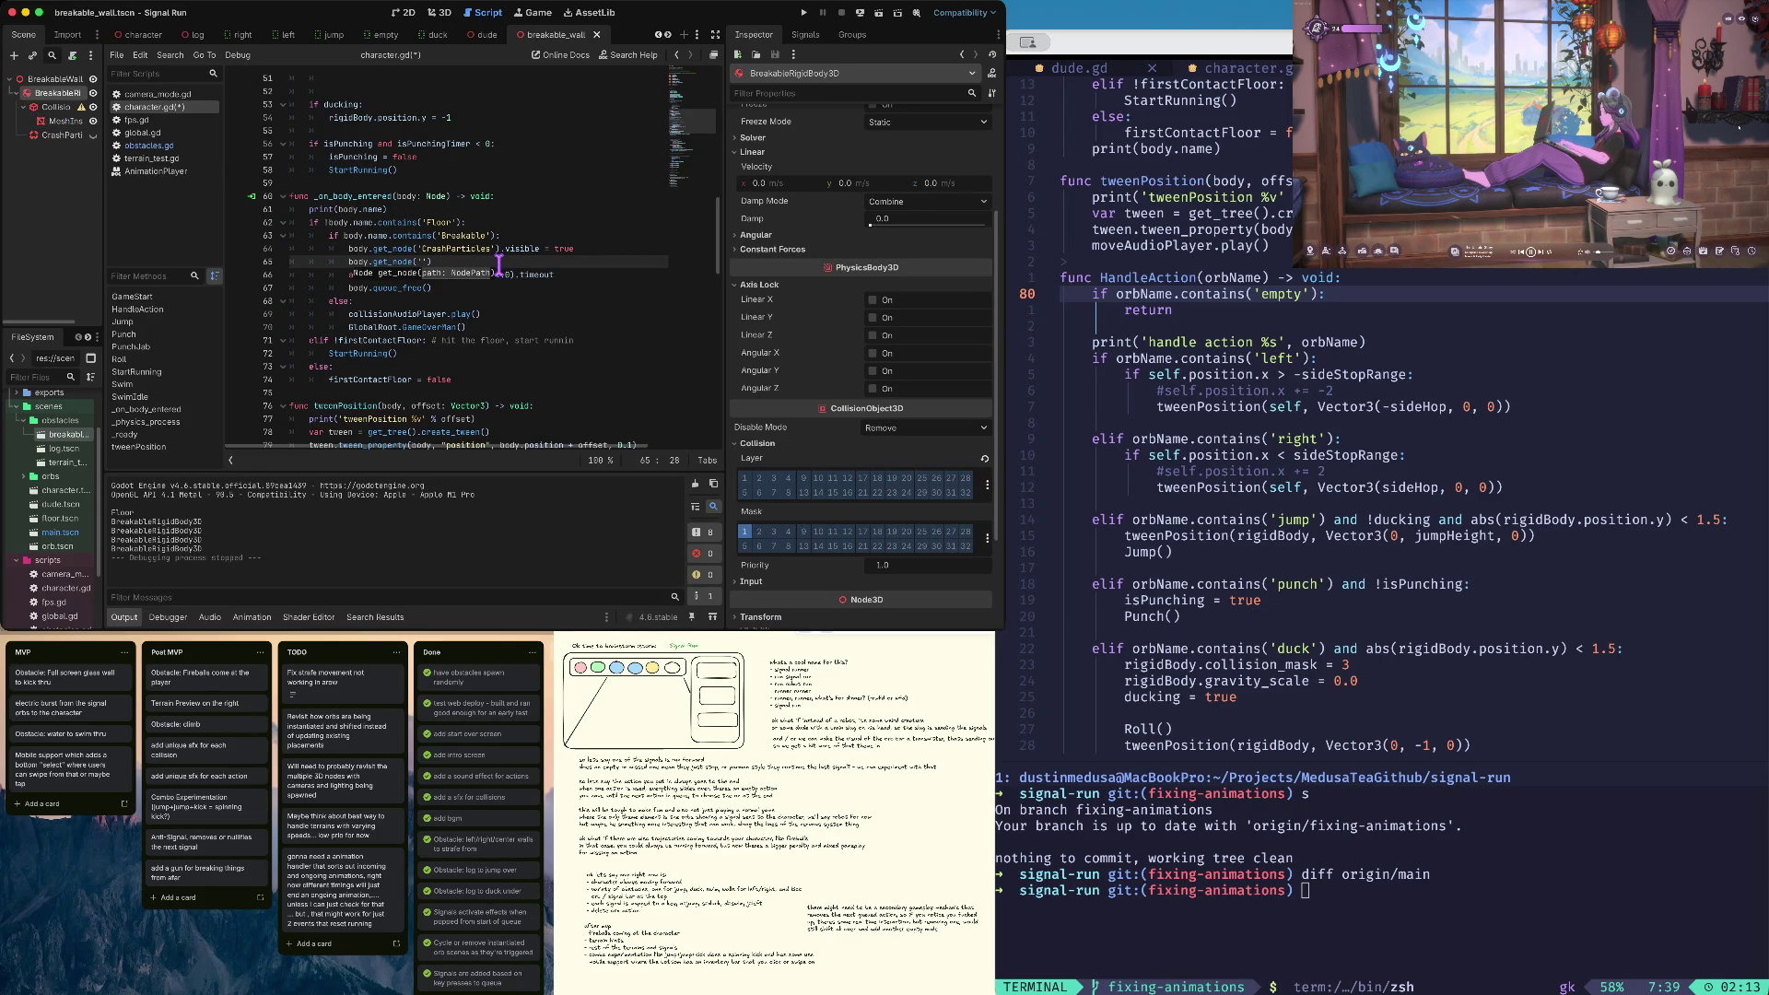
pyautogui.press('Left')
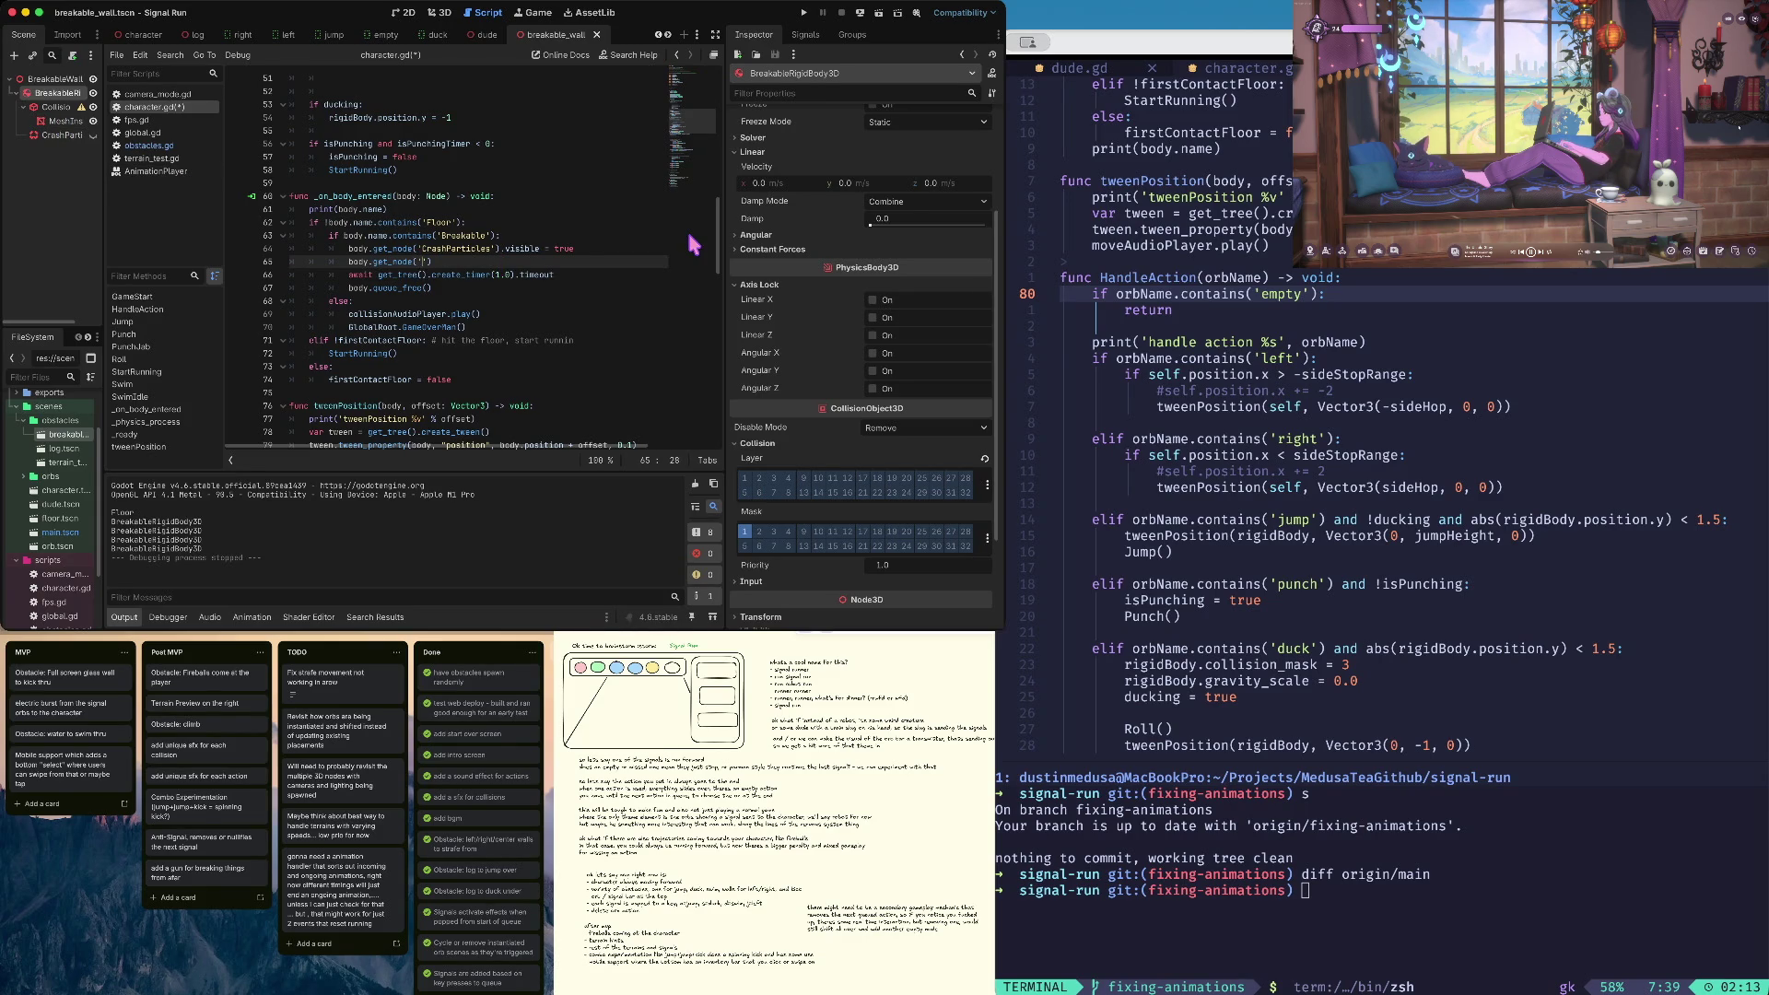
pyautogui.press('BackSpace')
pyautogui.press('BackSpace')
pyautogui.press('BackSpace')
pyautogui.write('_child(0)')
pyautogui.write('.vis')
pyautogui.hotkey('ctrl', 'z')
pyautogui.hotkey('ctrl', 'z')
pyautogui.hotkey('ctrl', 'z')
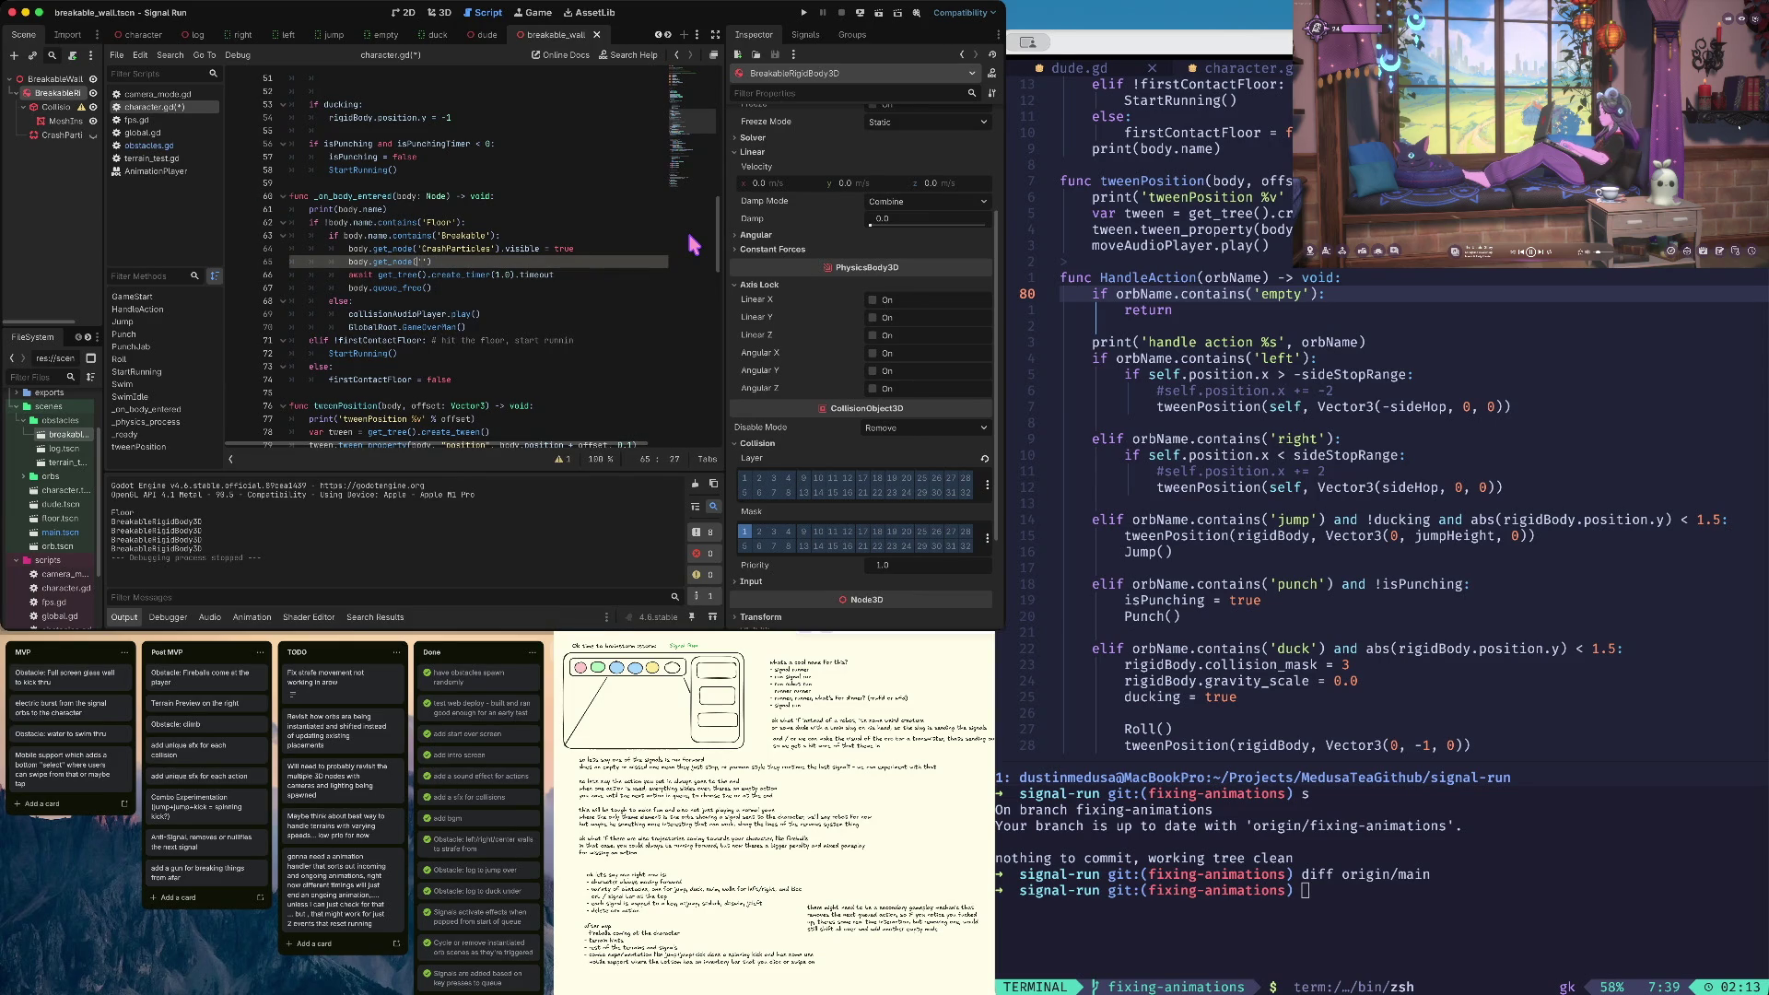
pyautogui.write('Collision')
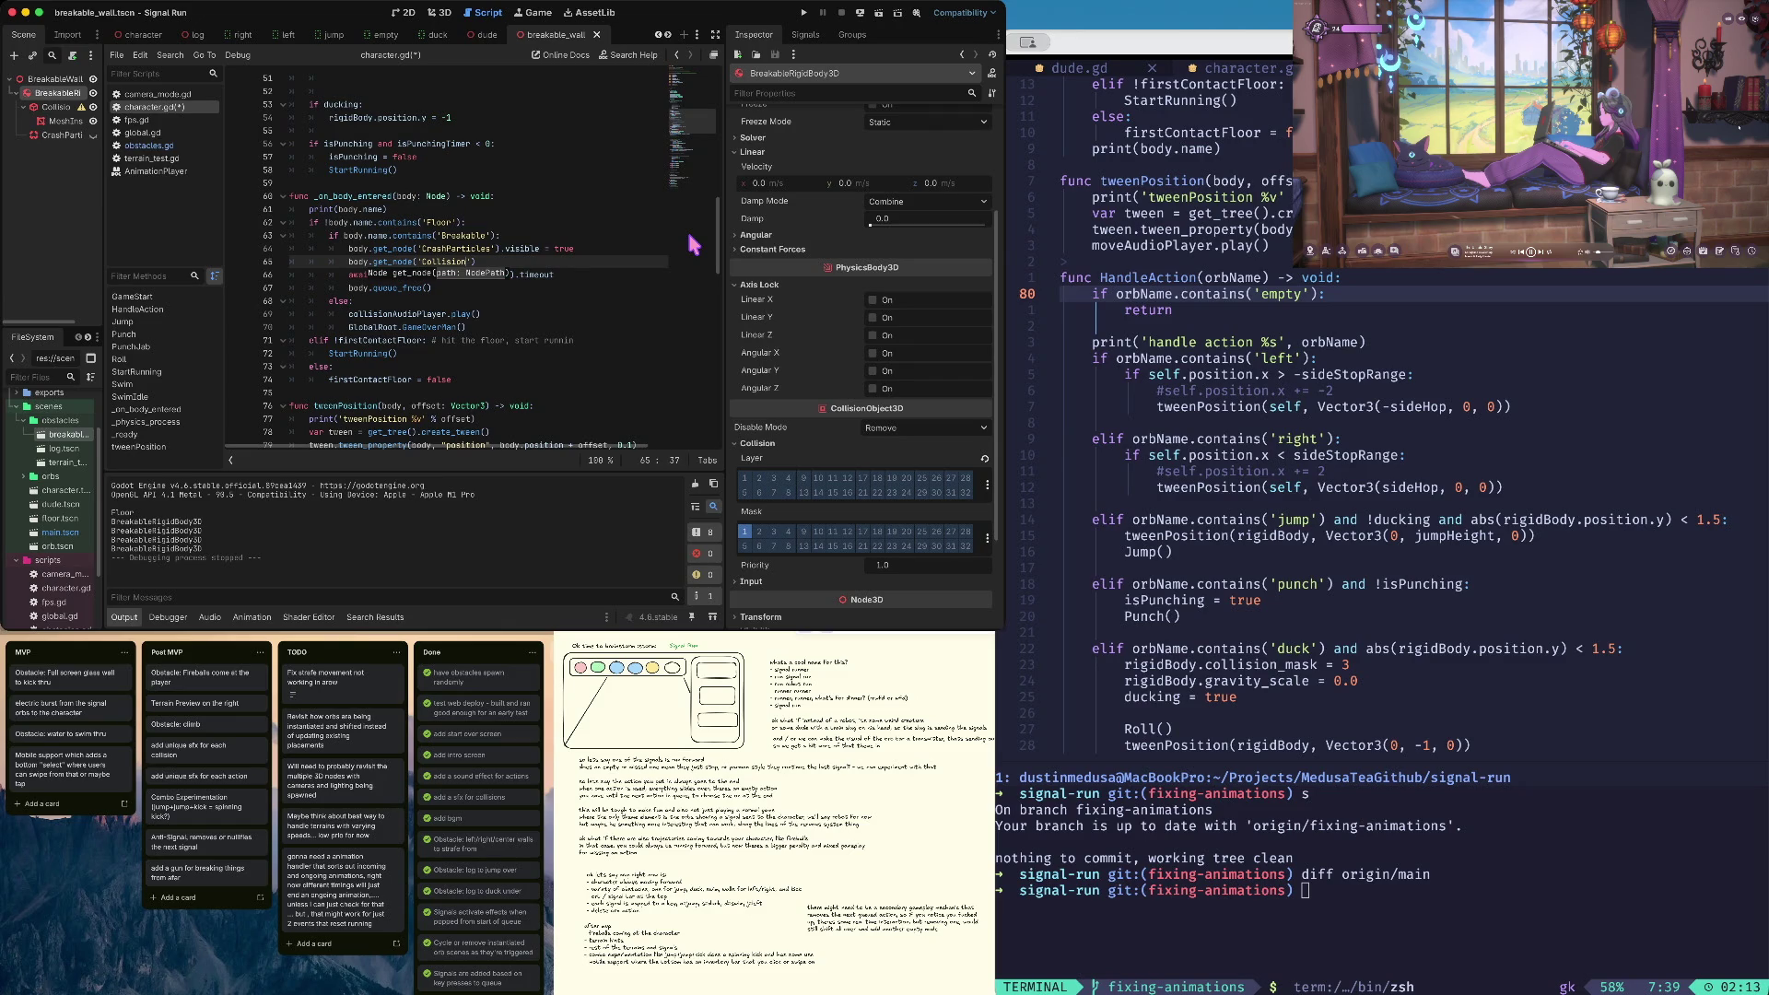
# Move the CollisionShape3D hide line above CrashParticles and launch the game
pyautogui.moveTo(104, 129); pyautogui.dragTo(156, 129)
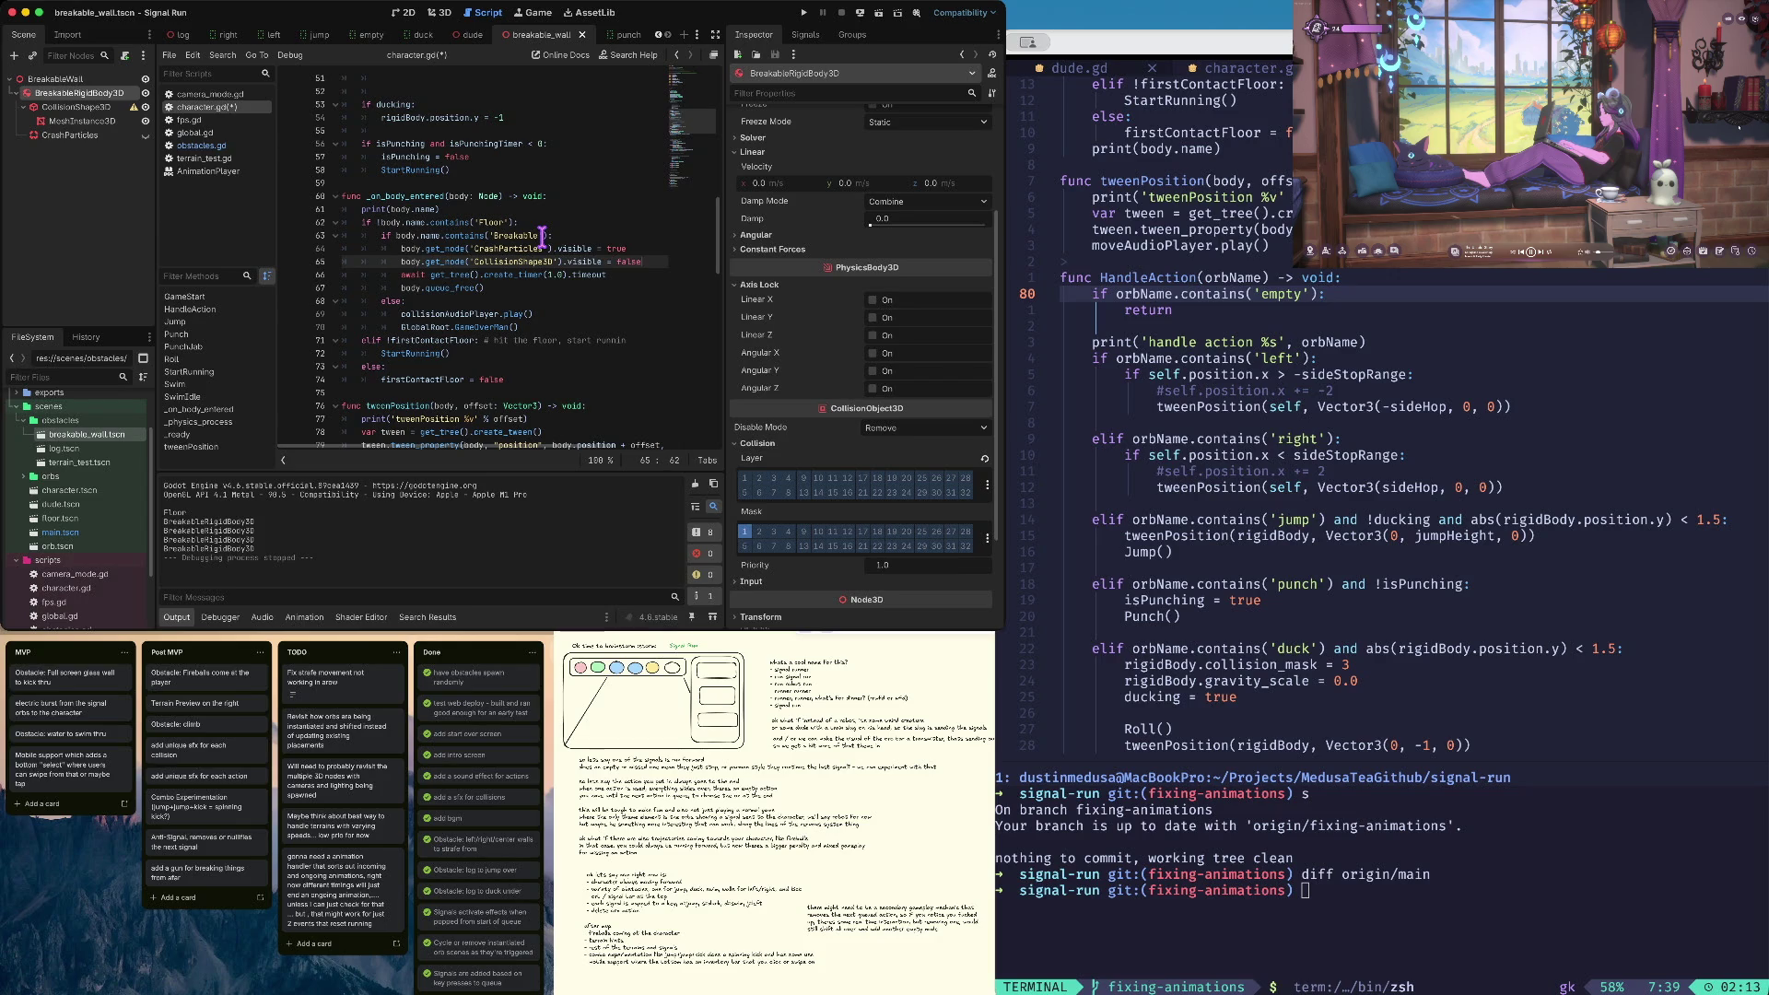
pyautogui.hotkey('alt', 'Up')
pyautogui.press('End')
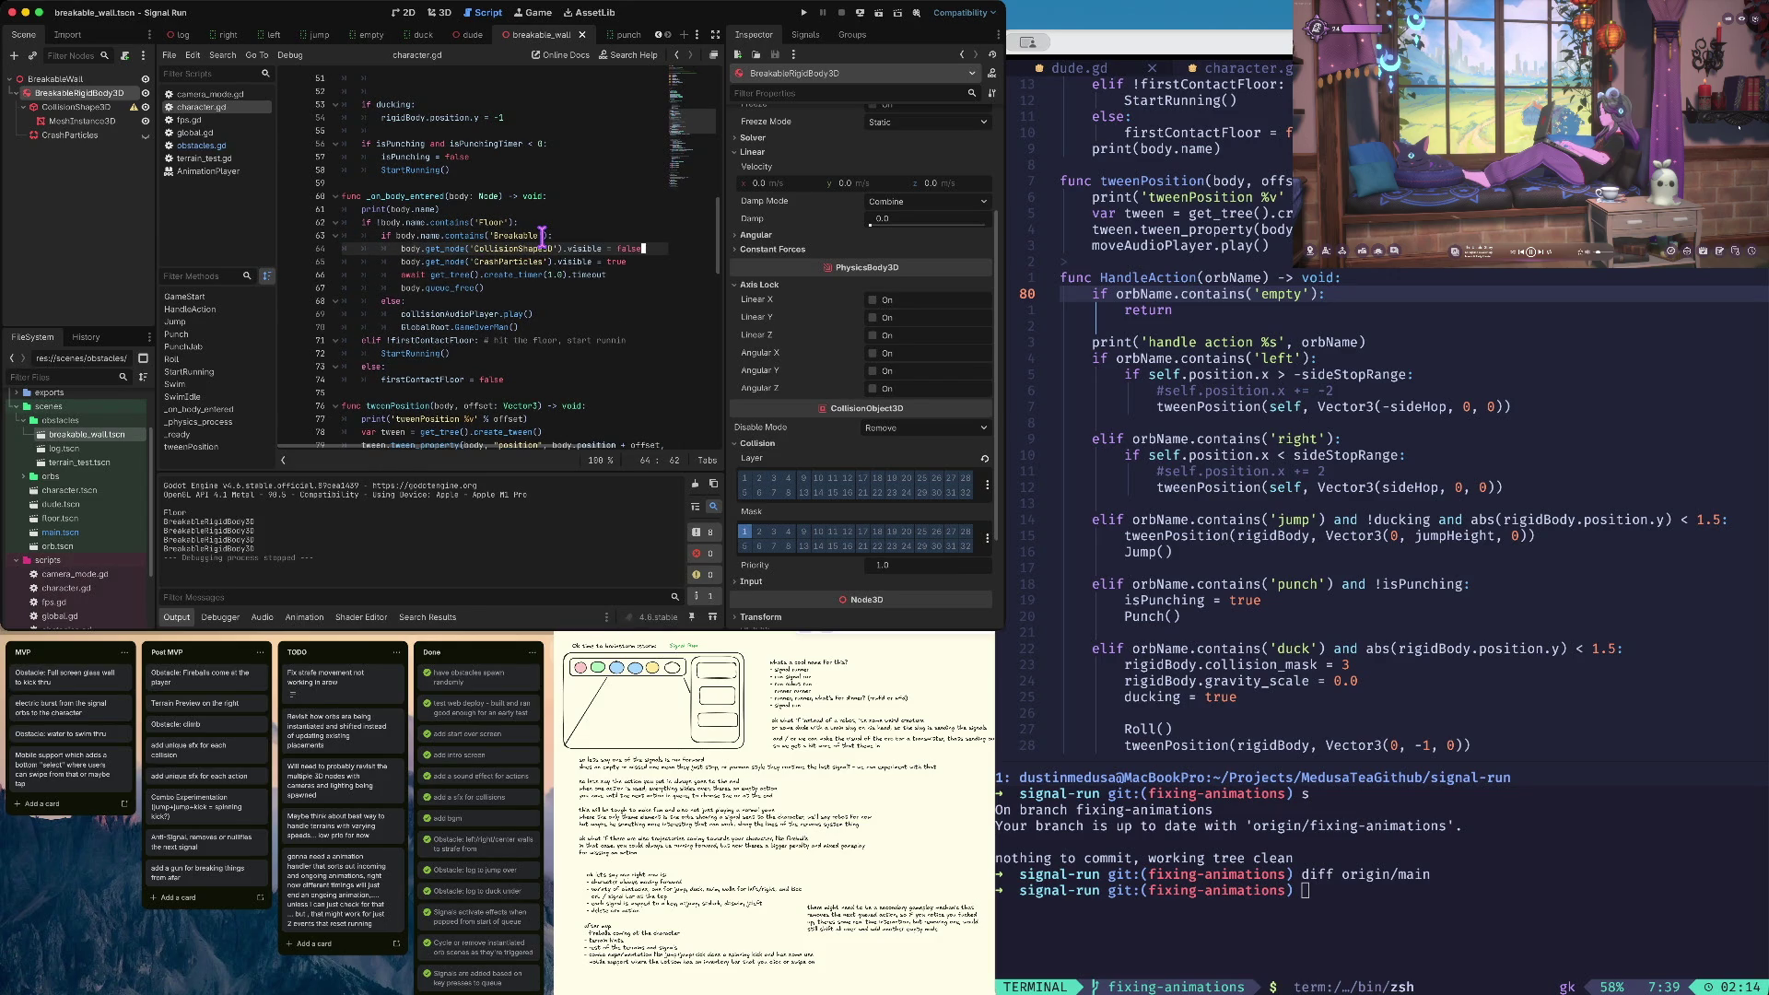
pyautogui.press('super+b')
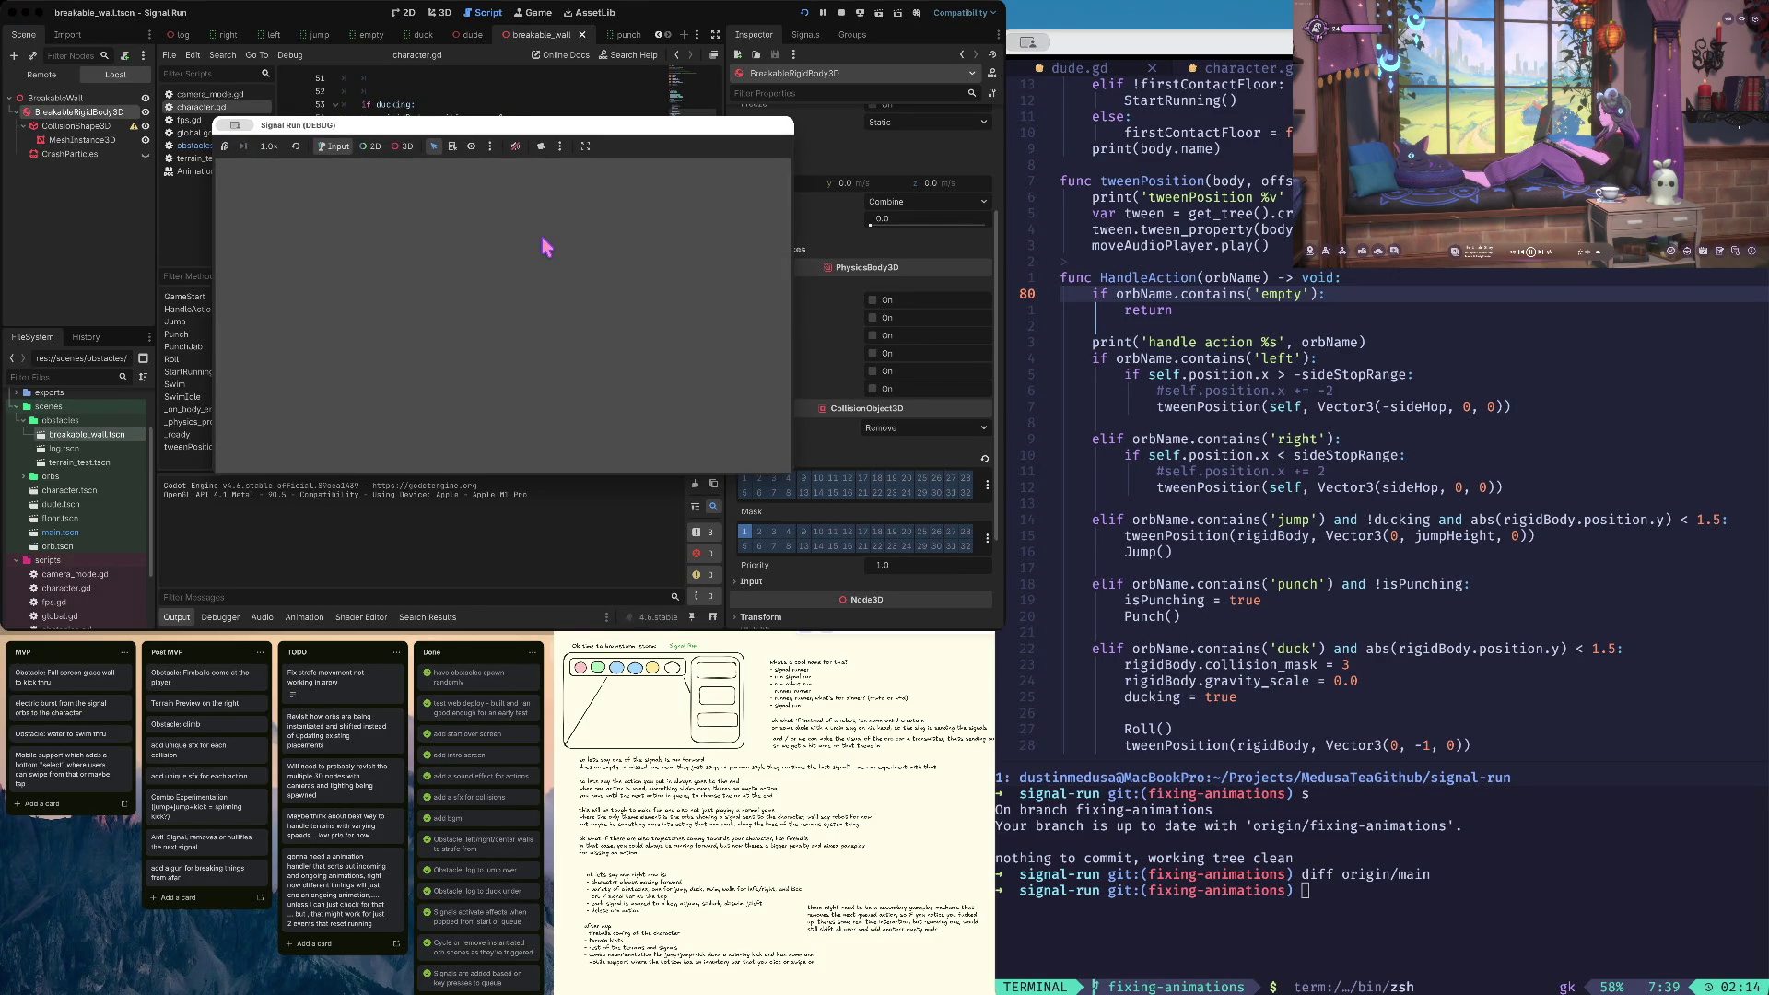
# Start a run from the Signal Run title screen and playtest the wall breaking
pyautogui.click(502, 338)
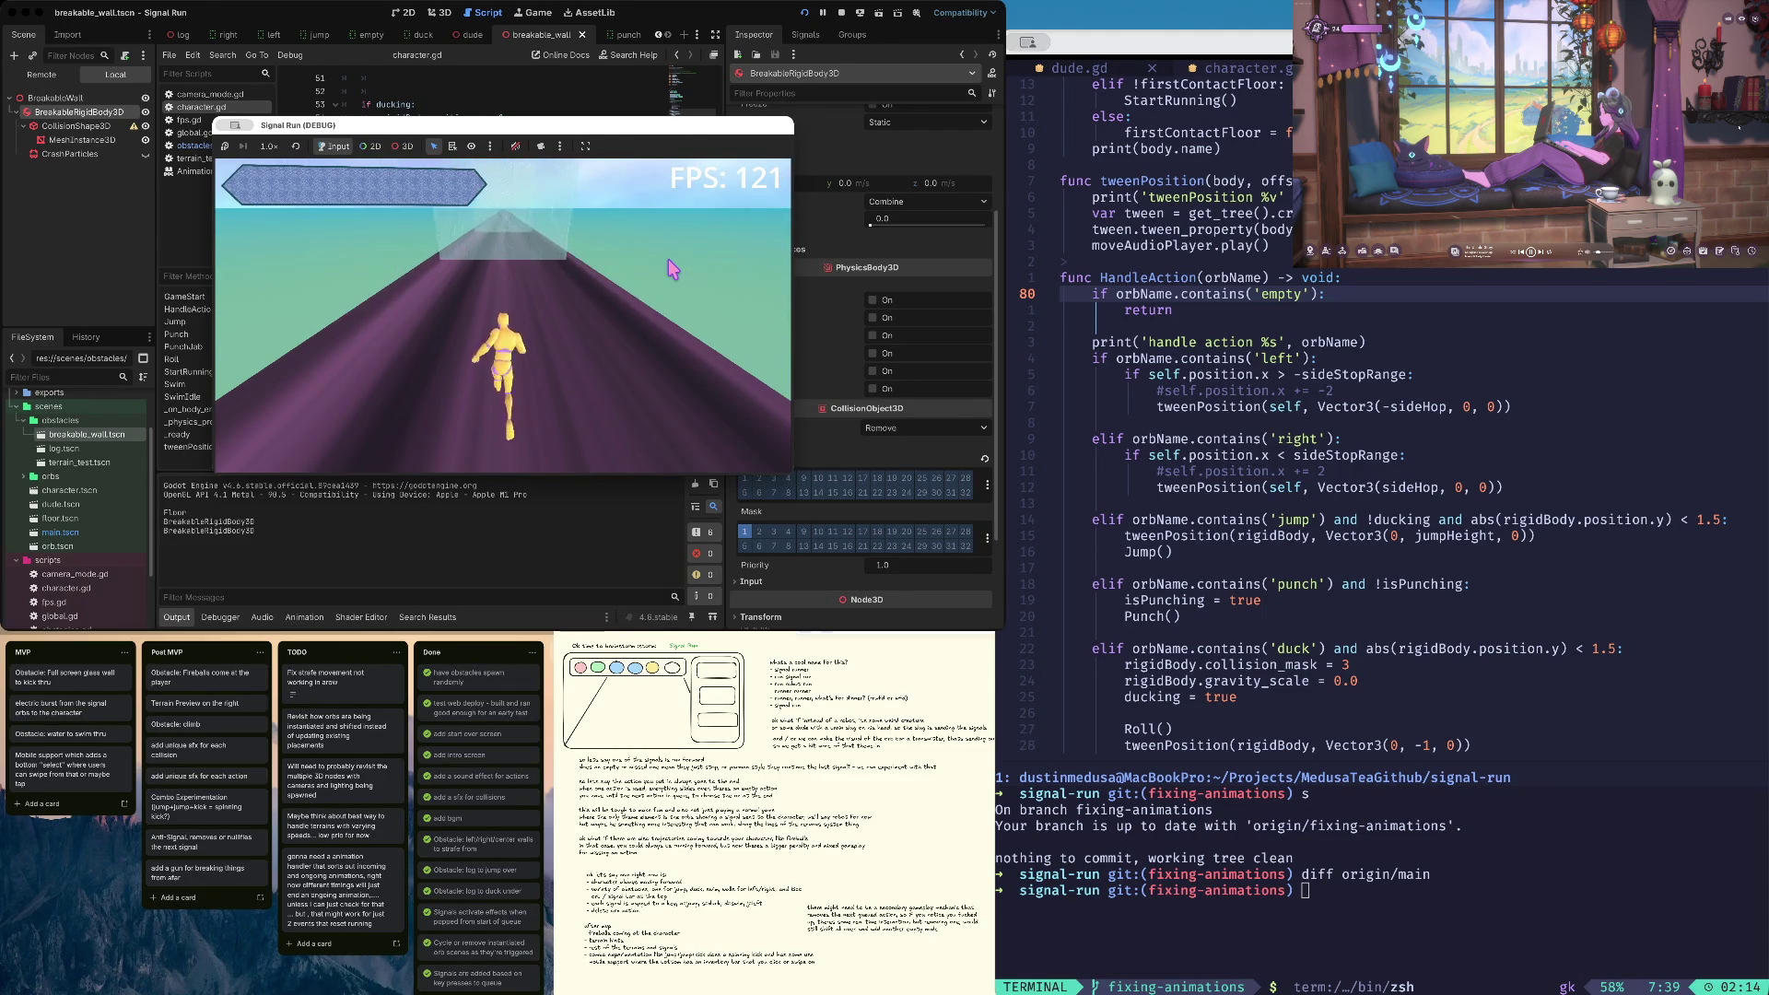
pyautogui.press('super+shift+4')
pyautogui.press('Escape')
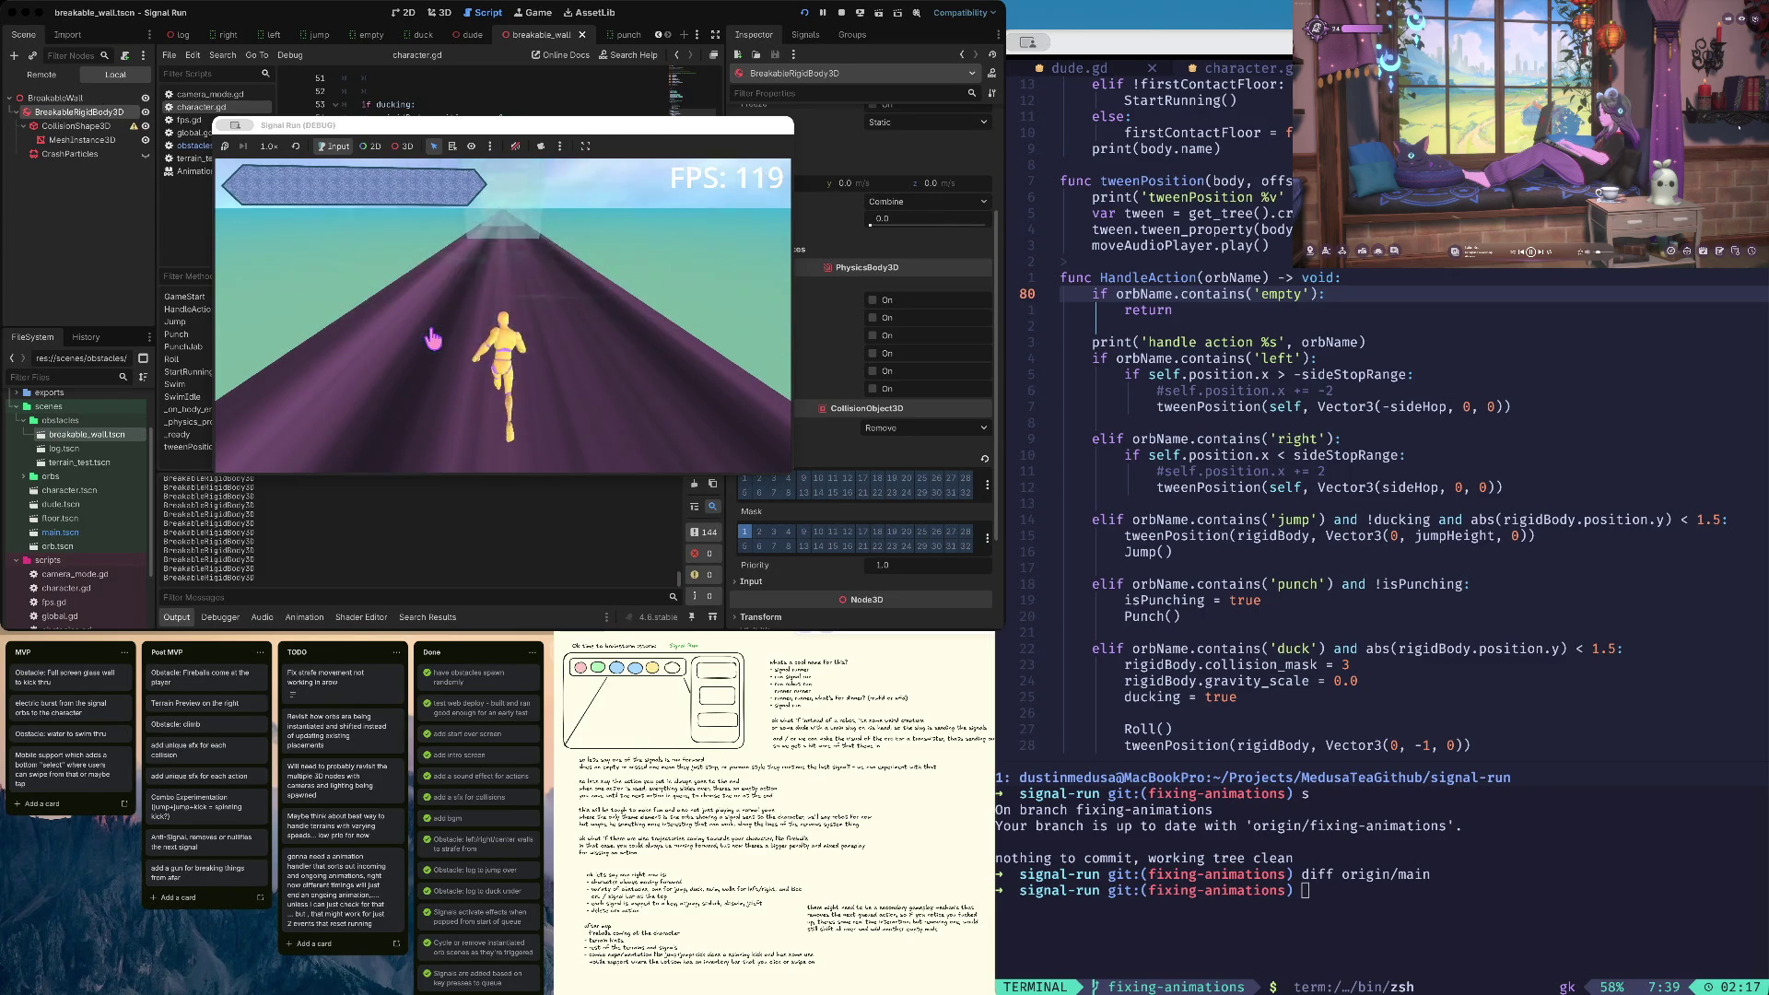
# Stop the run, relaunch, play another run from the title screen, and stop it
pyautogui.click(841, 13)
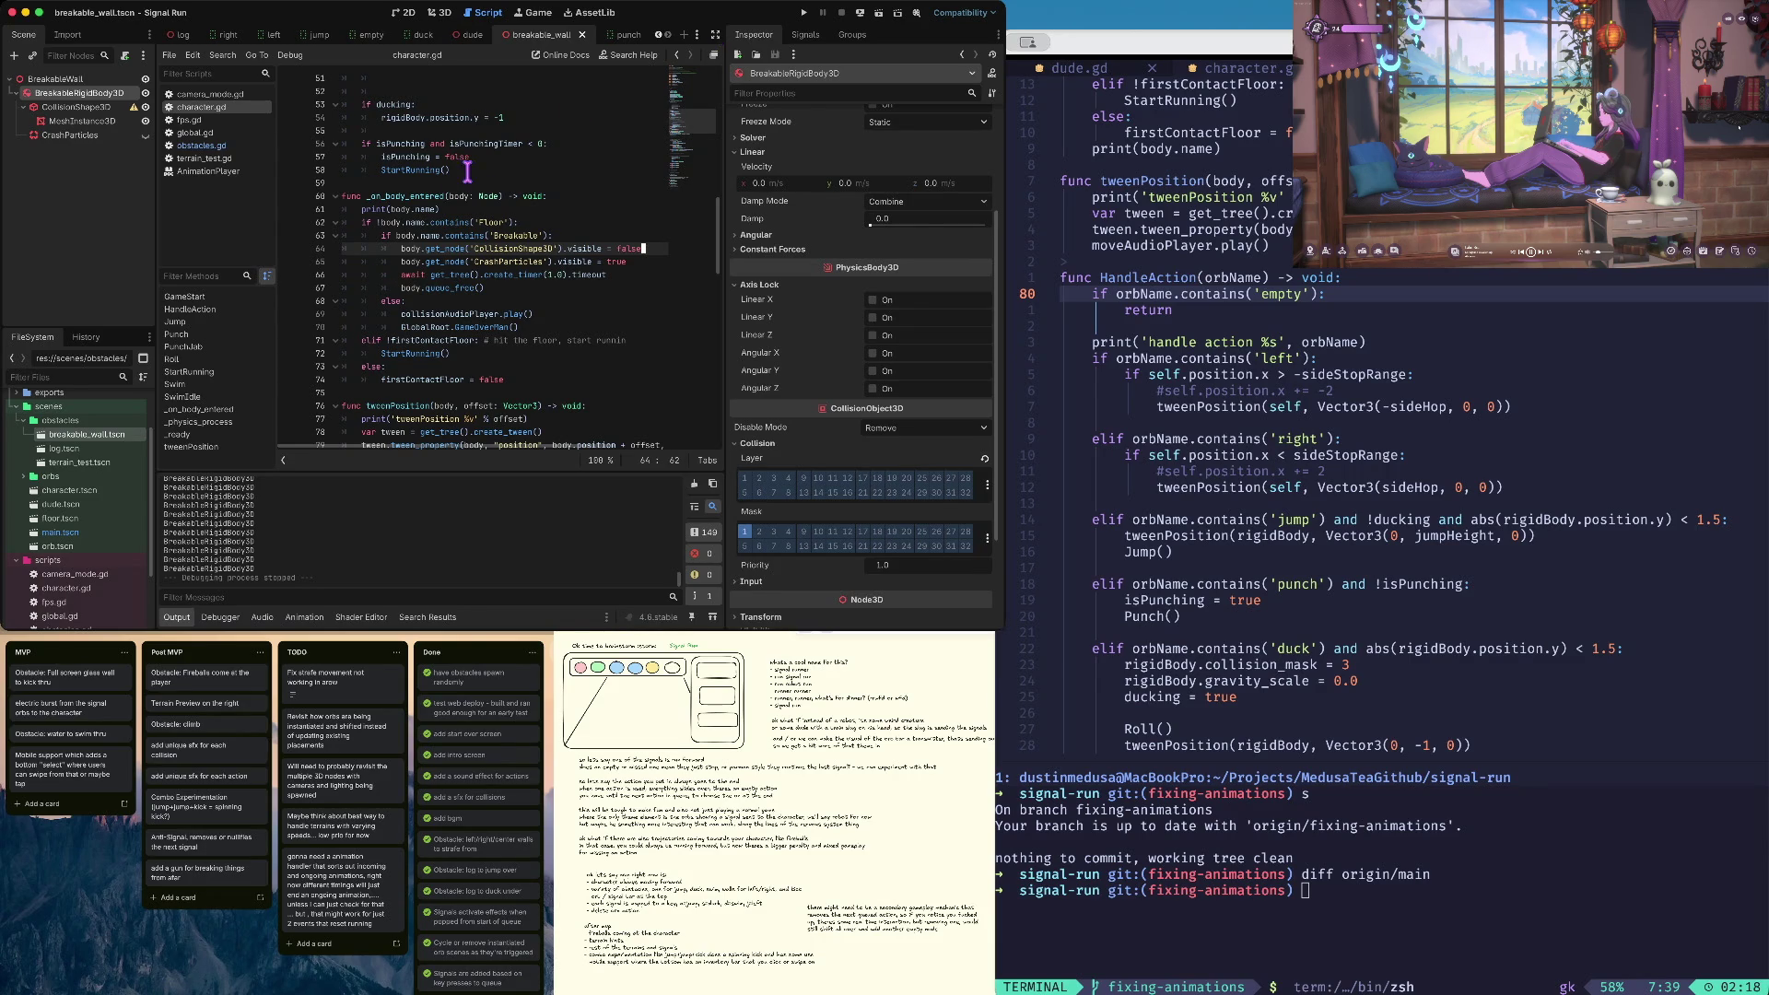
pyautogui.press('super+b')
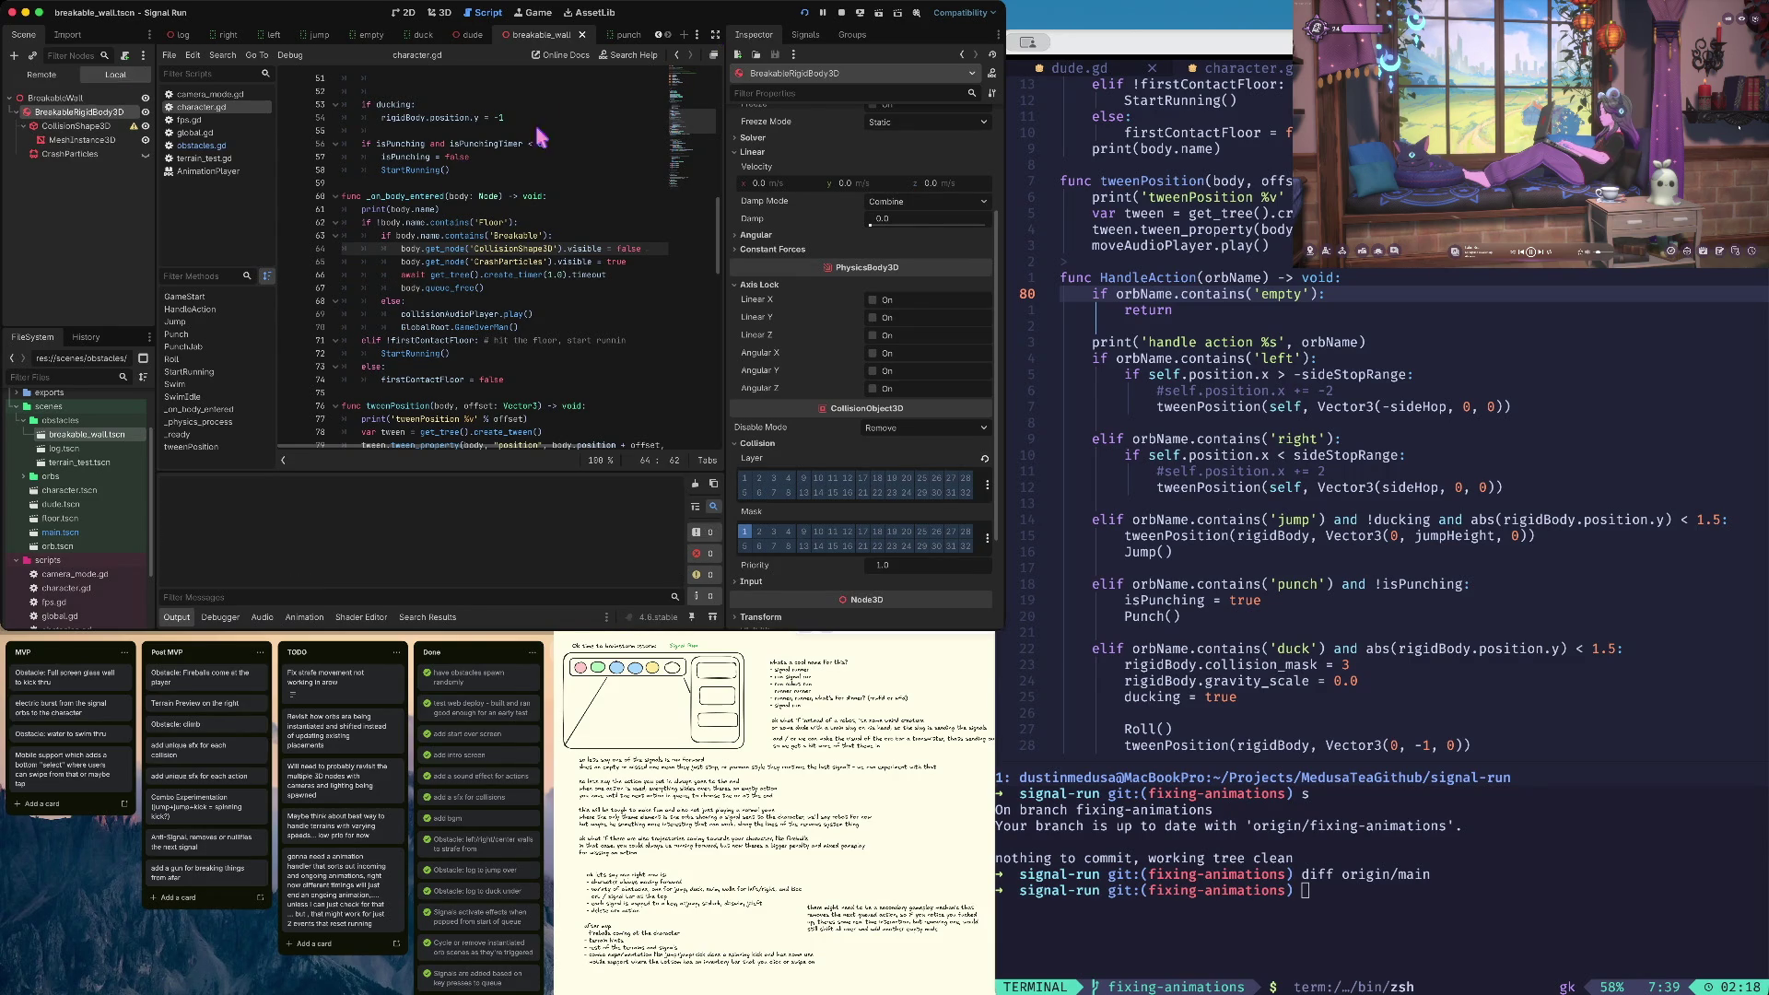
pyautogui.click(475, 343)
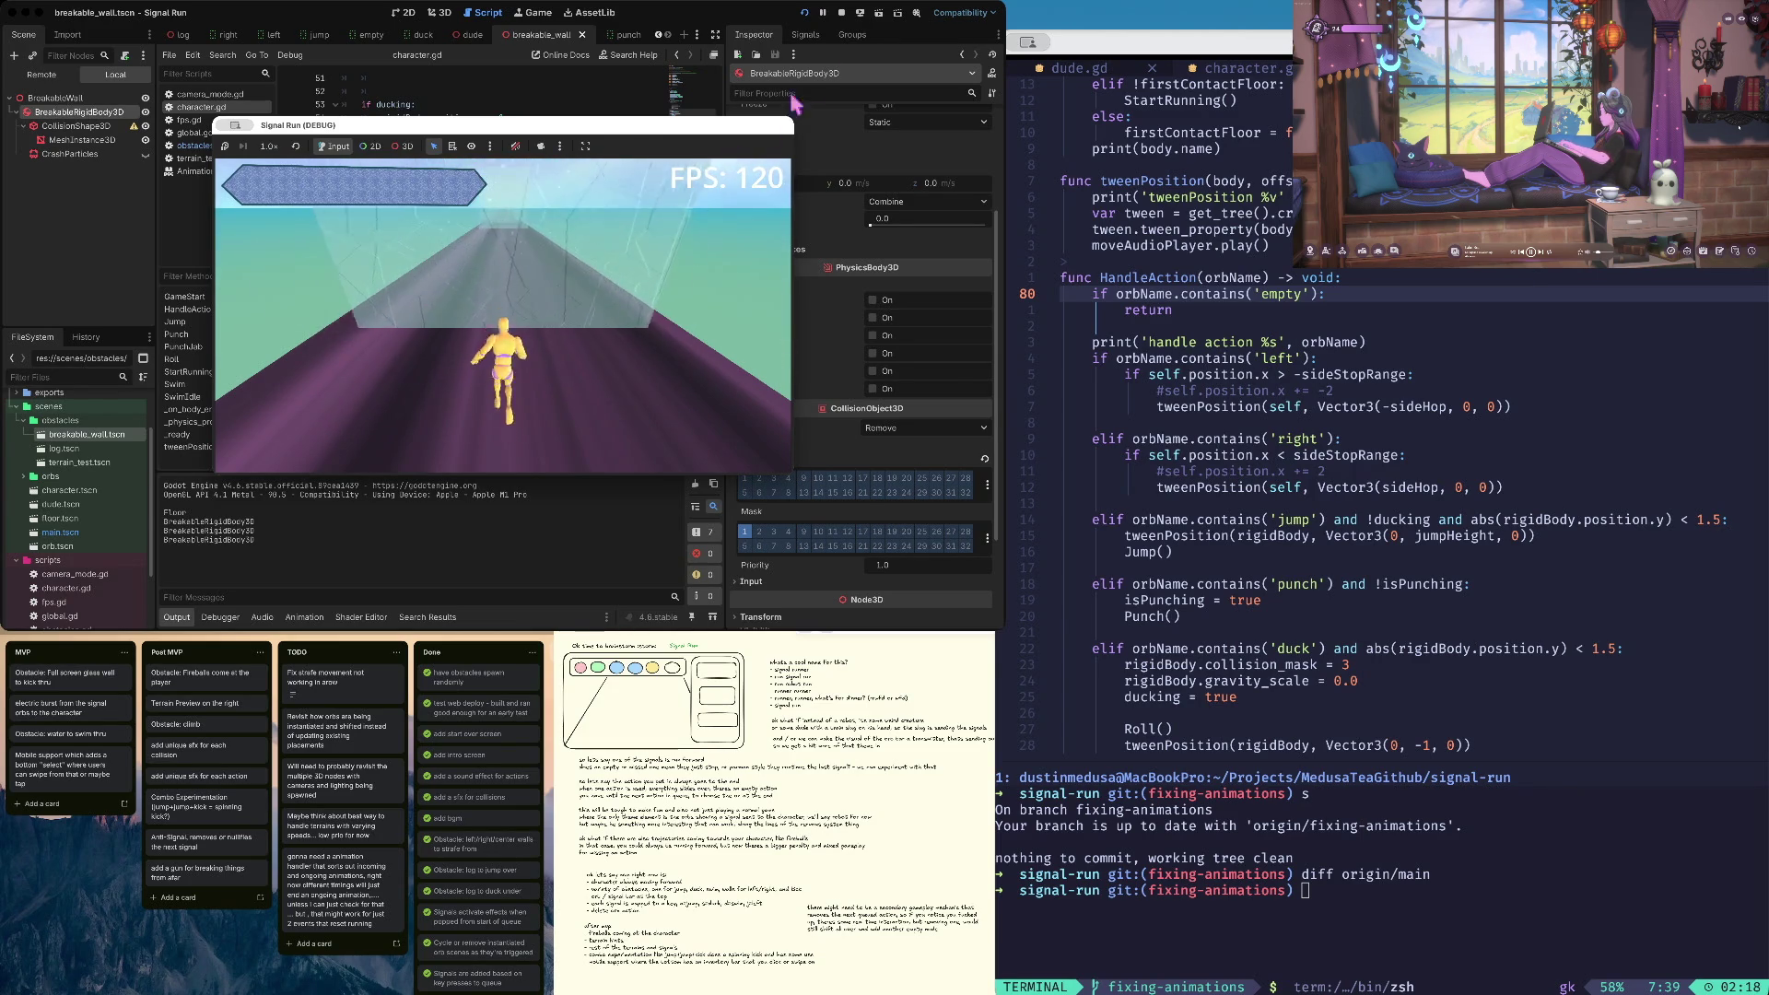
pyautogui.click(841, 13)
pyautogui.click(506, 299)
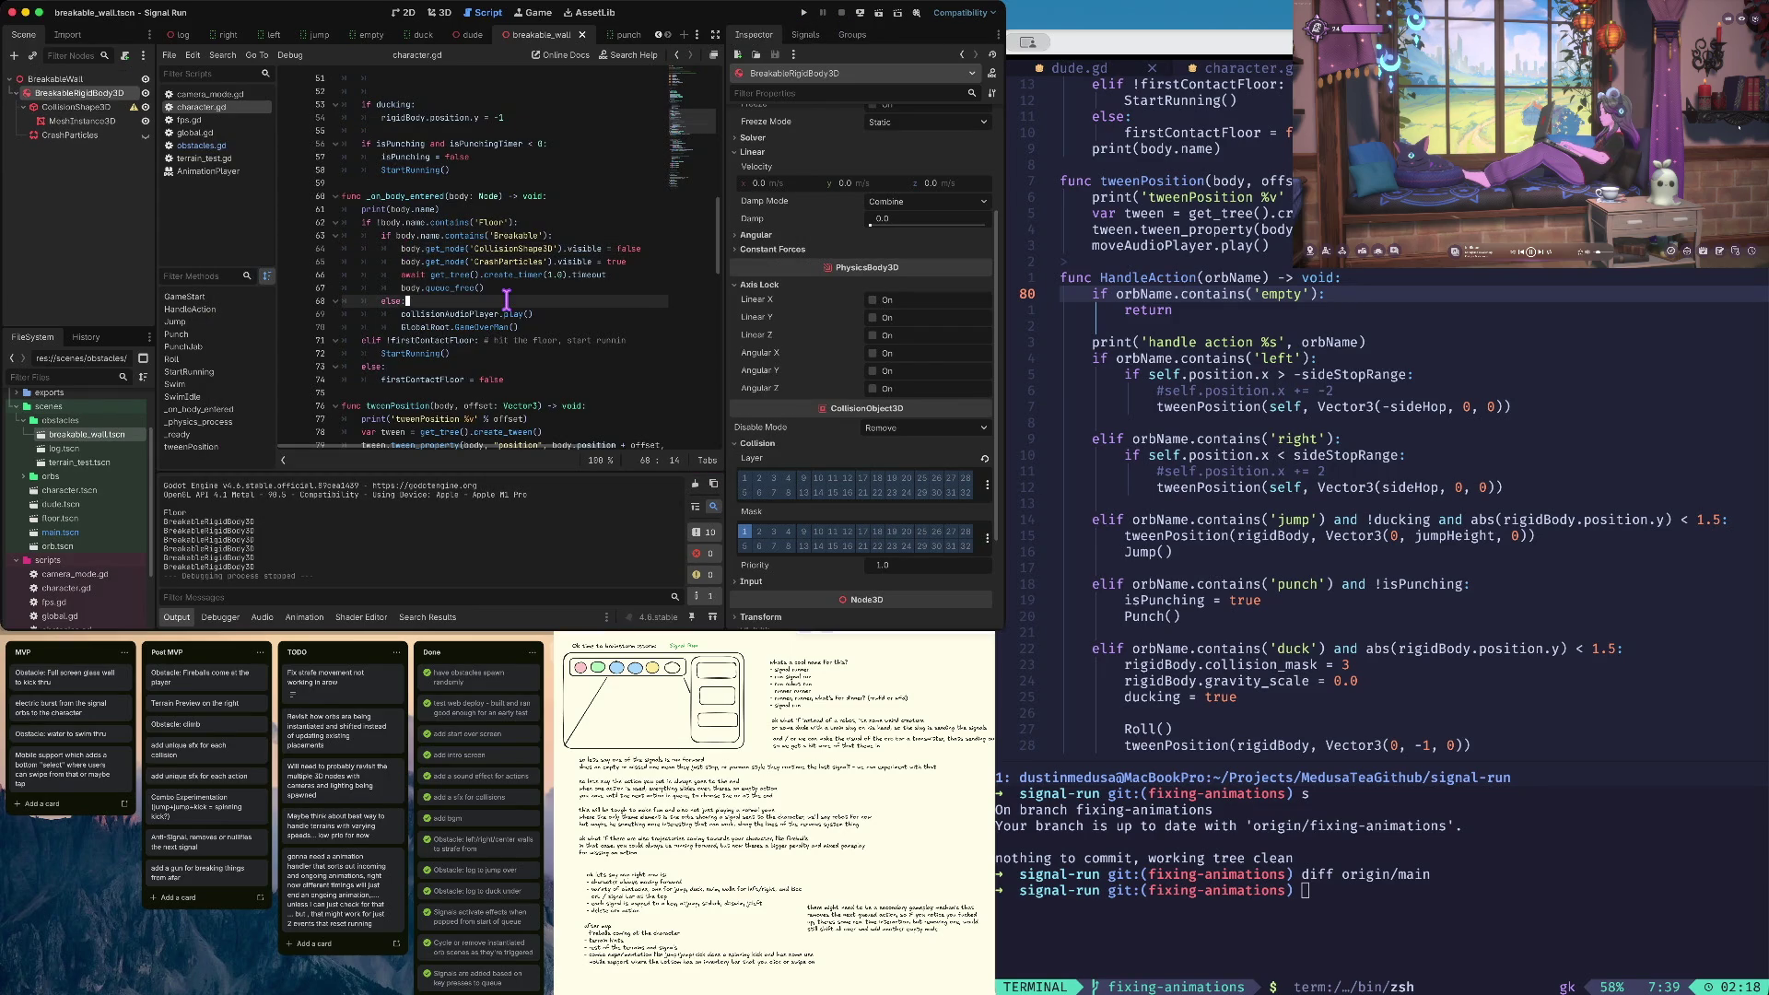
# Check git status and stage all four changed files with git add
pyautogui.click(198, 146)
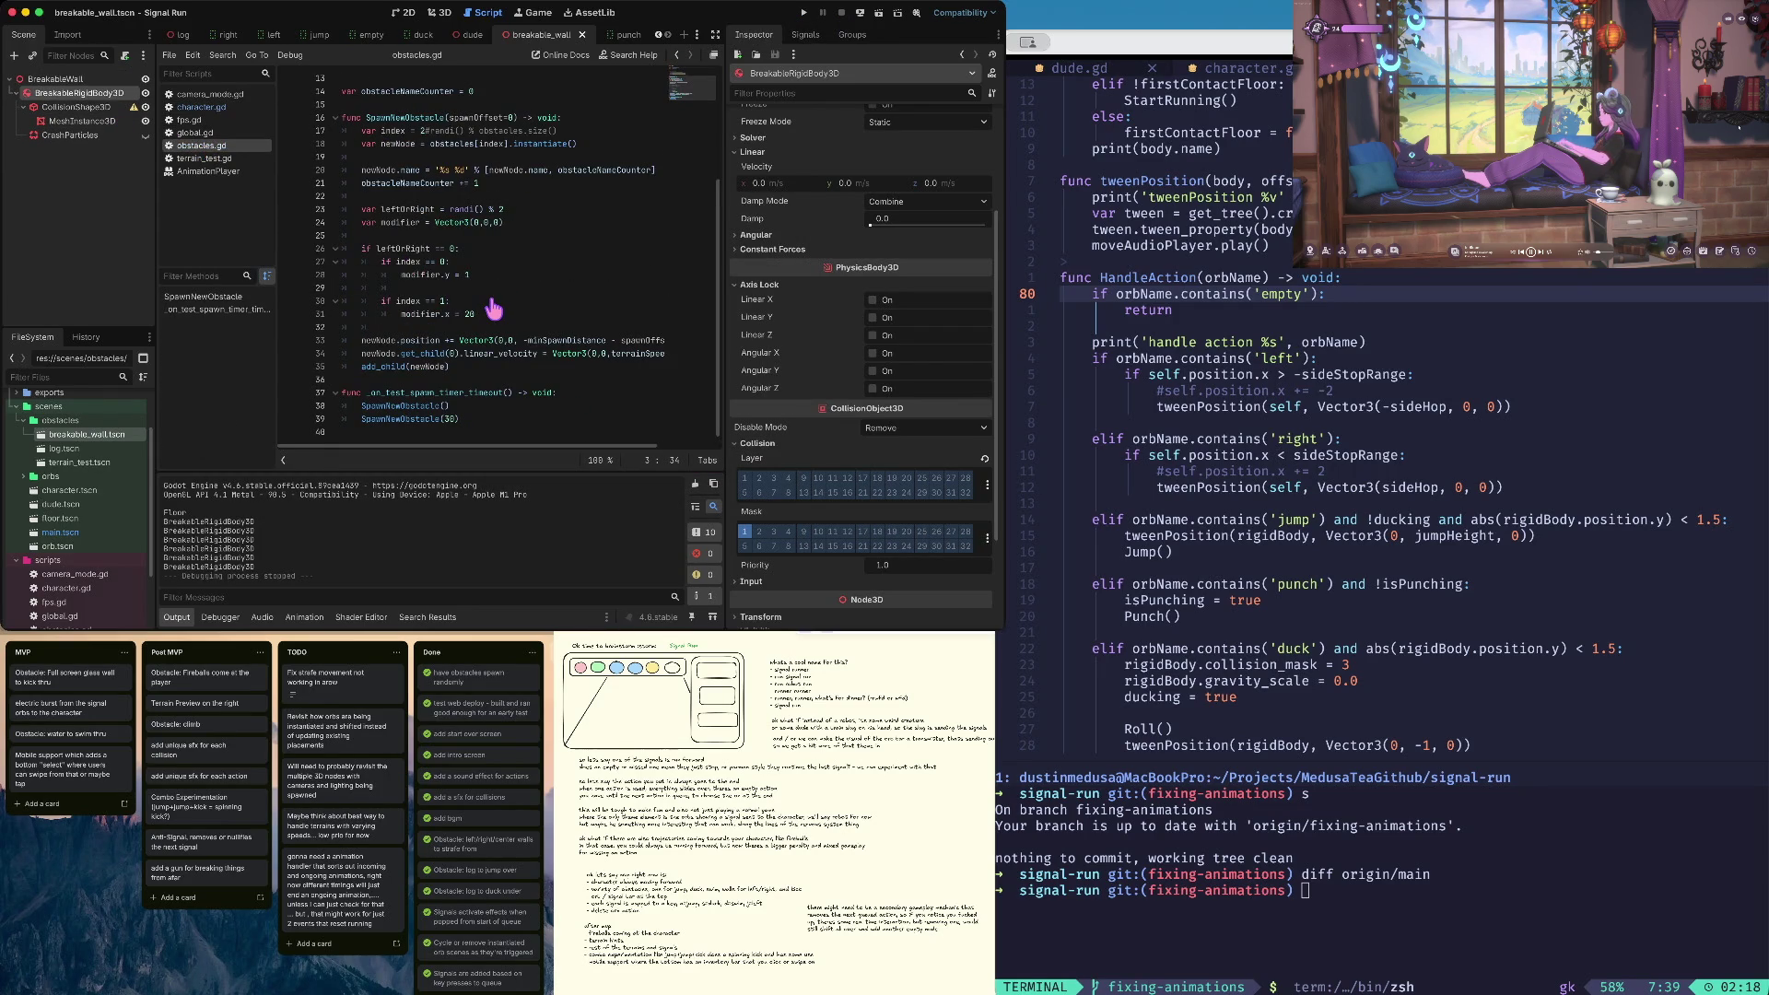
pyautogui.write('s')
pyautogui.press('Return')
pyautogui.write('git add .')
pyautogui.press('Return')
pyautogui.write('s')
pyautogui.press('Return')
# Commit as "glass wall breaking on contact, not too shabby", push, list branches, and clear
pyautogui.write('git')
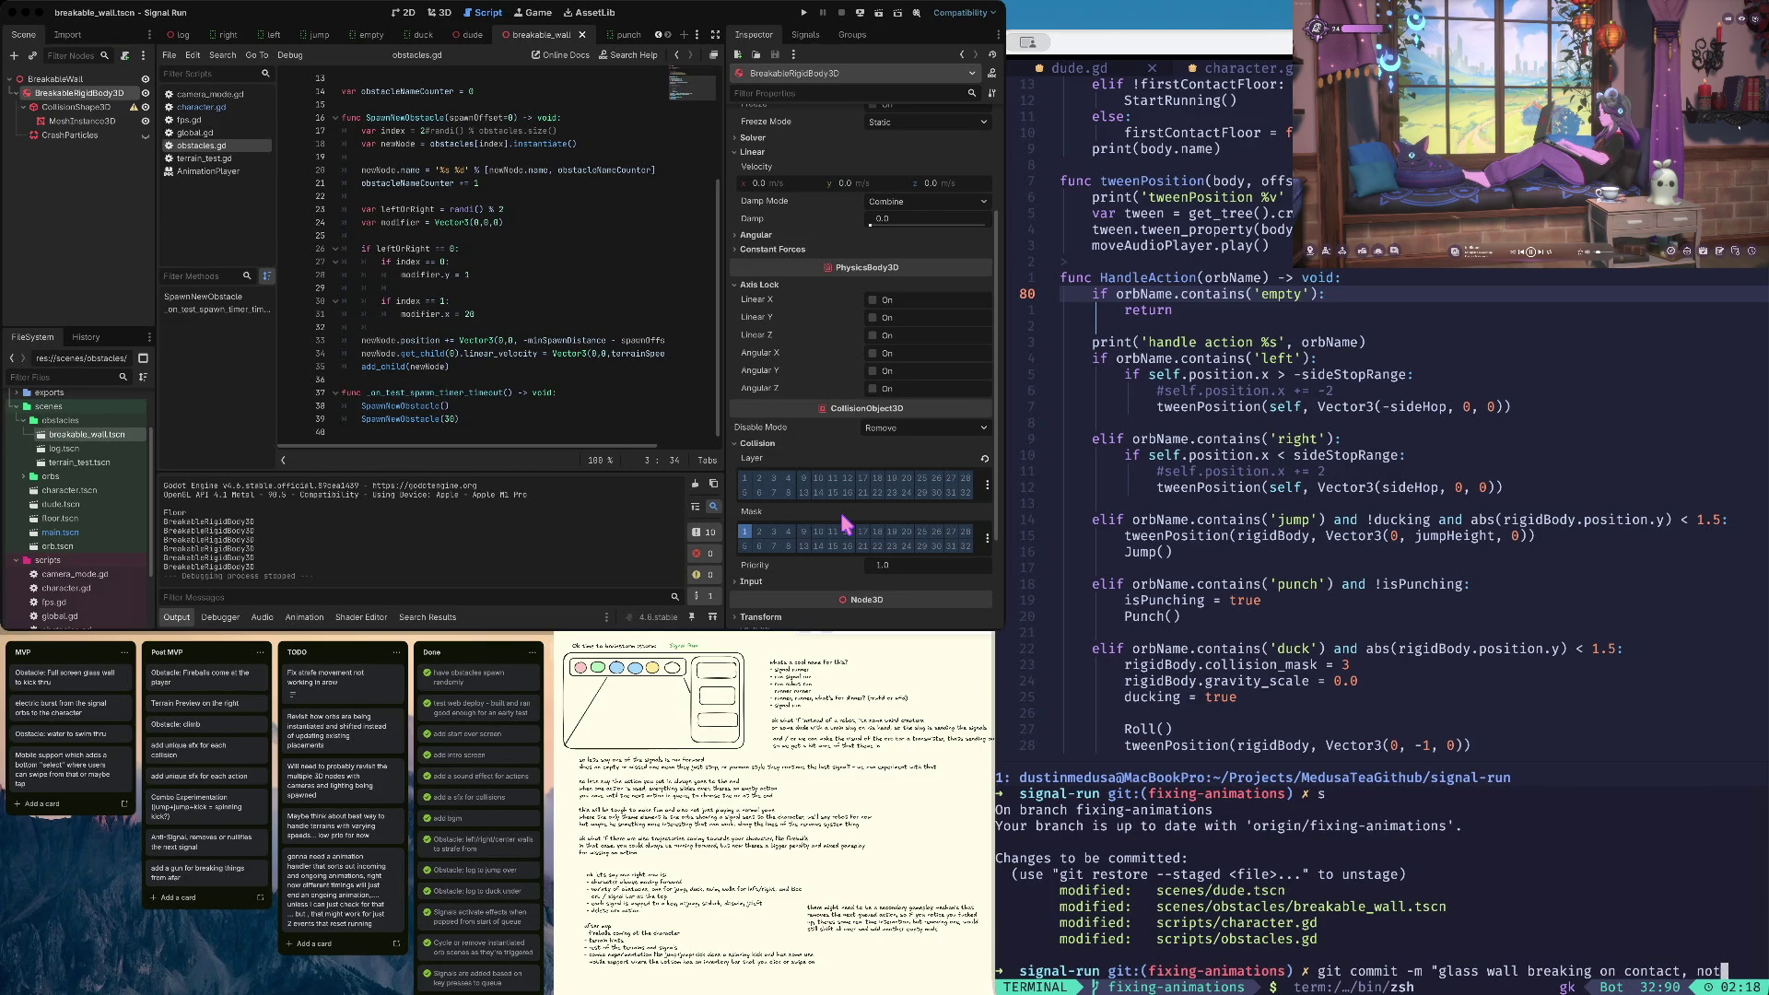
pyautogui.write(' o shabby"')
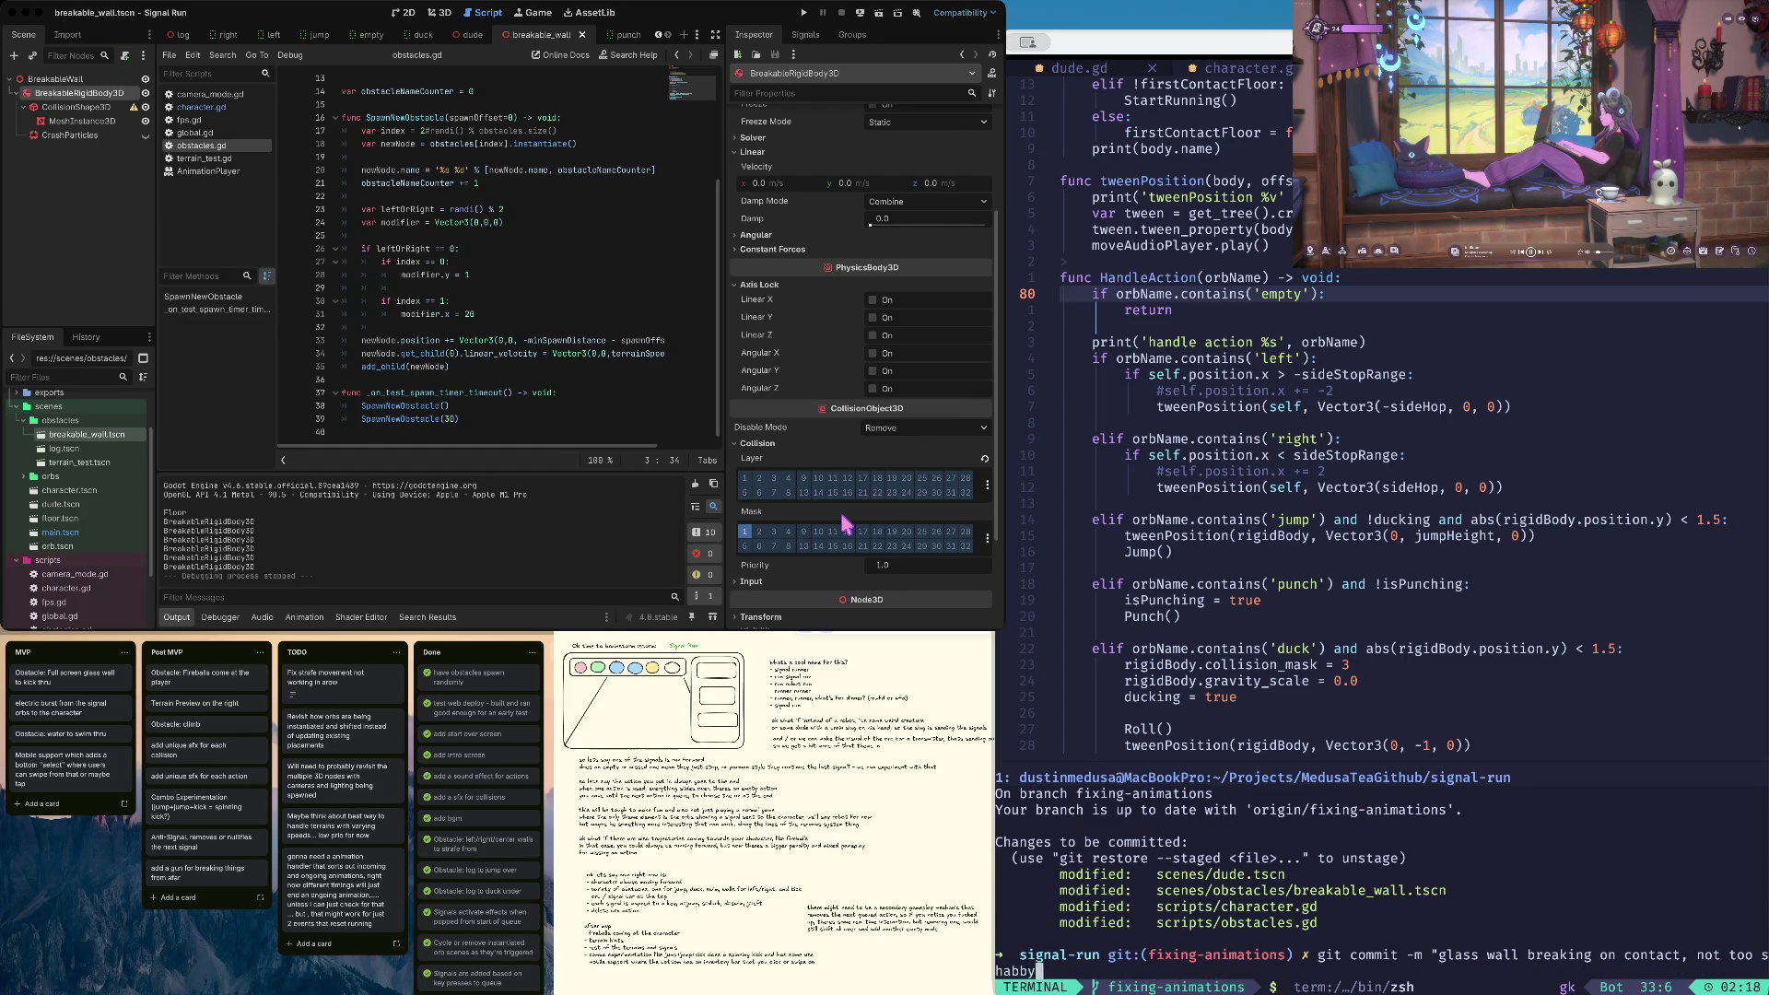
pyautogui.press('Return')
pyautogui.write('sh')
pyautogui.press('Return')
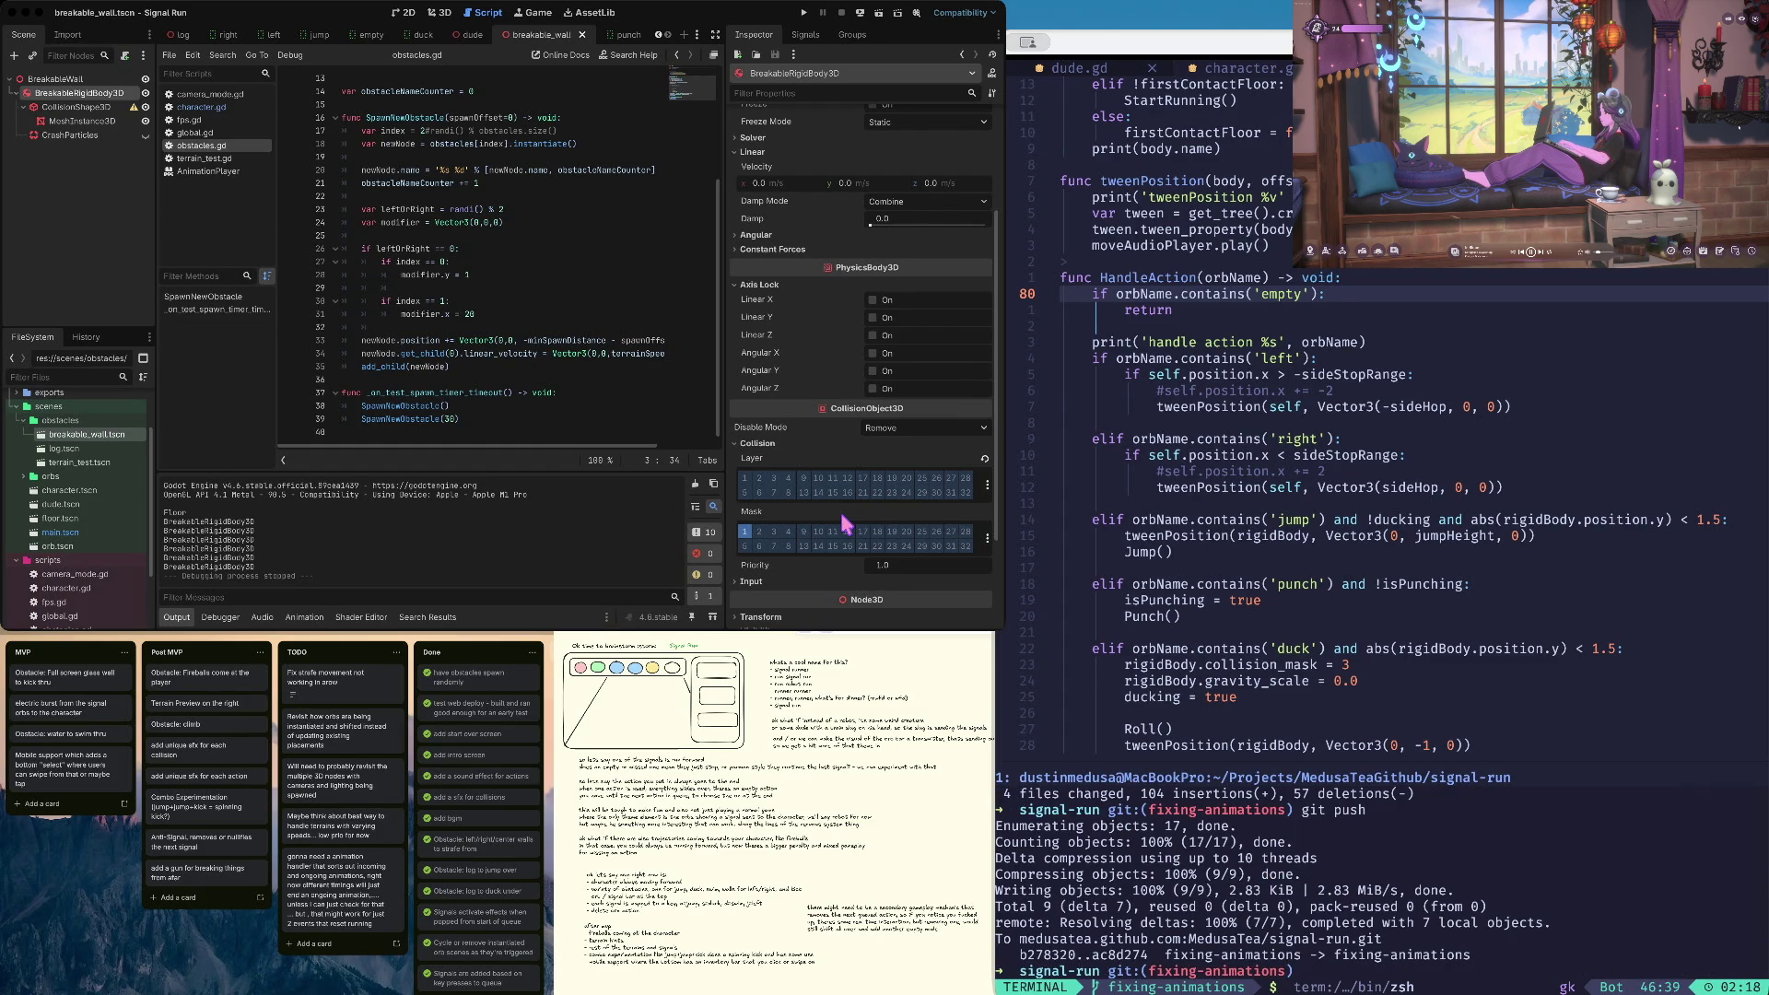
pyautogui.write('b')
pyautogui.press('Return')
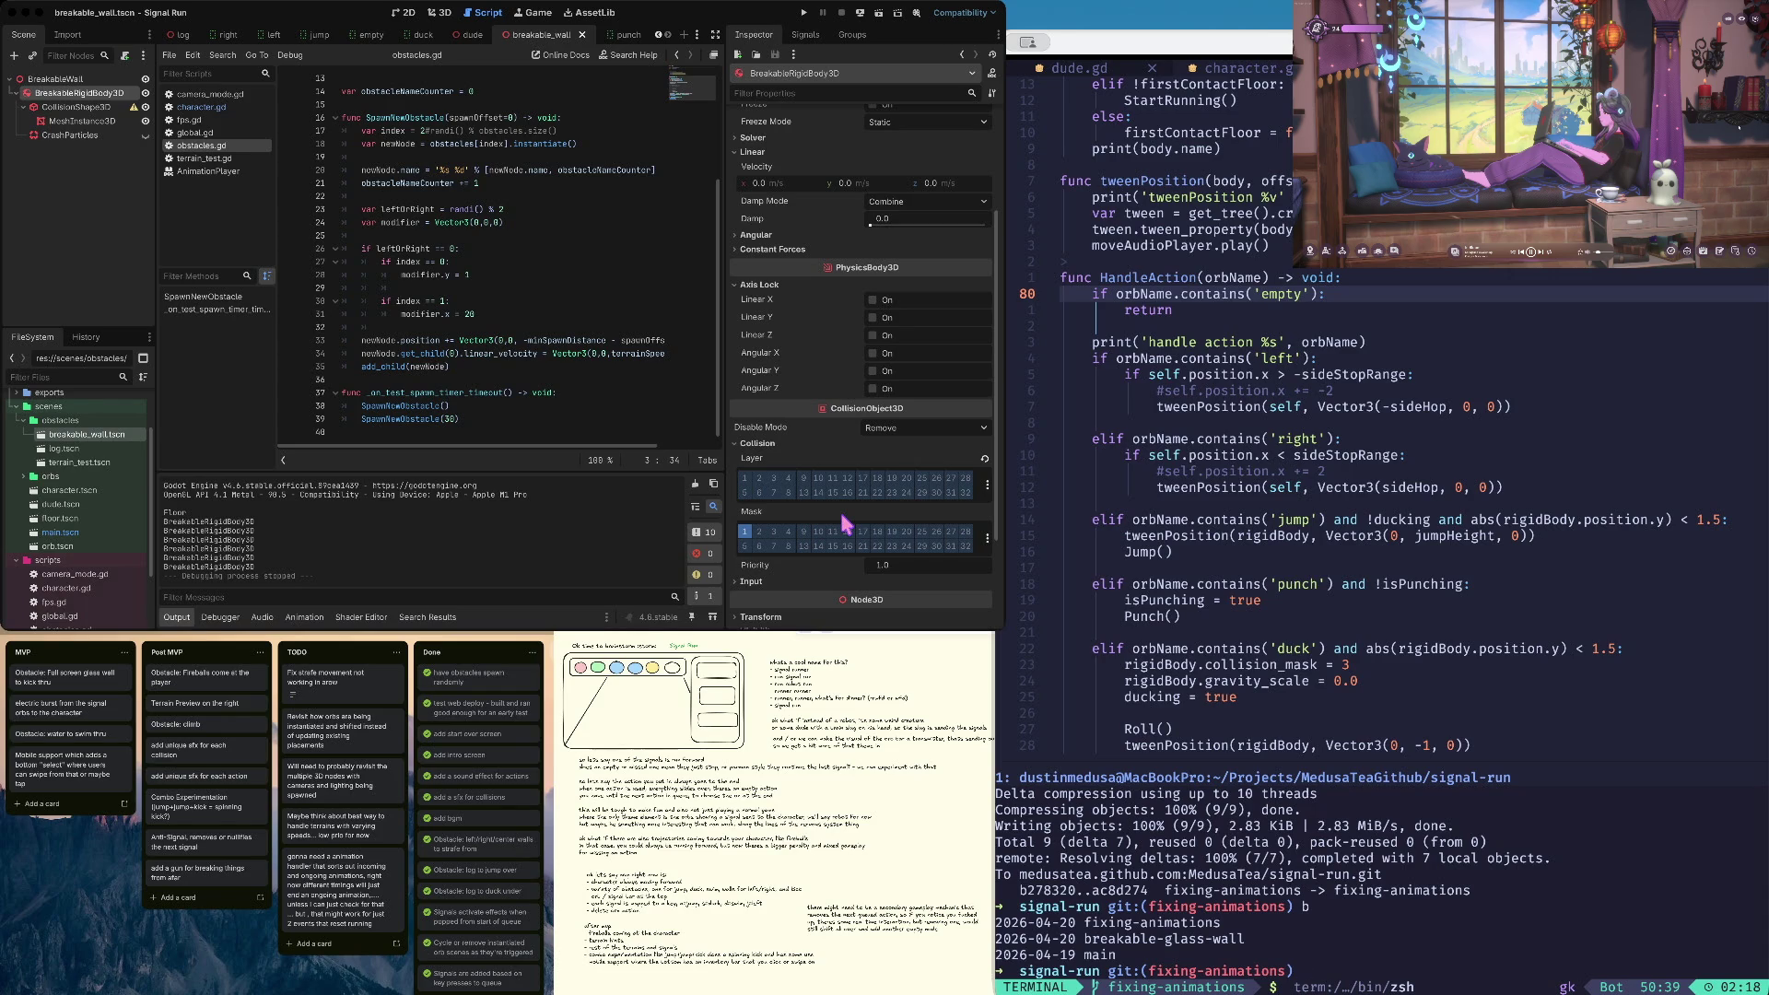
pyautogui.write('cl')
pyautogui.press('Return')
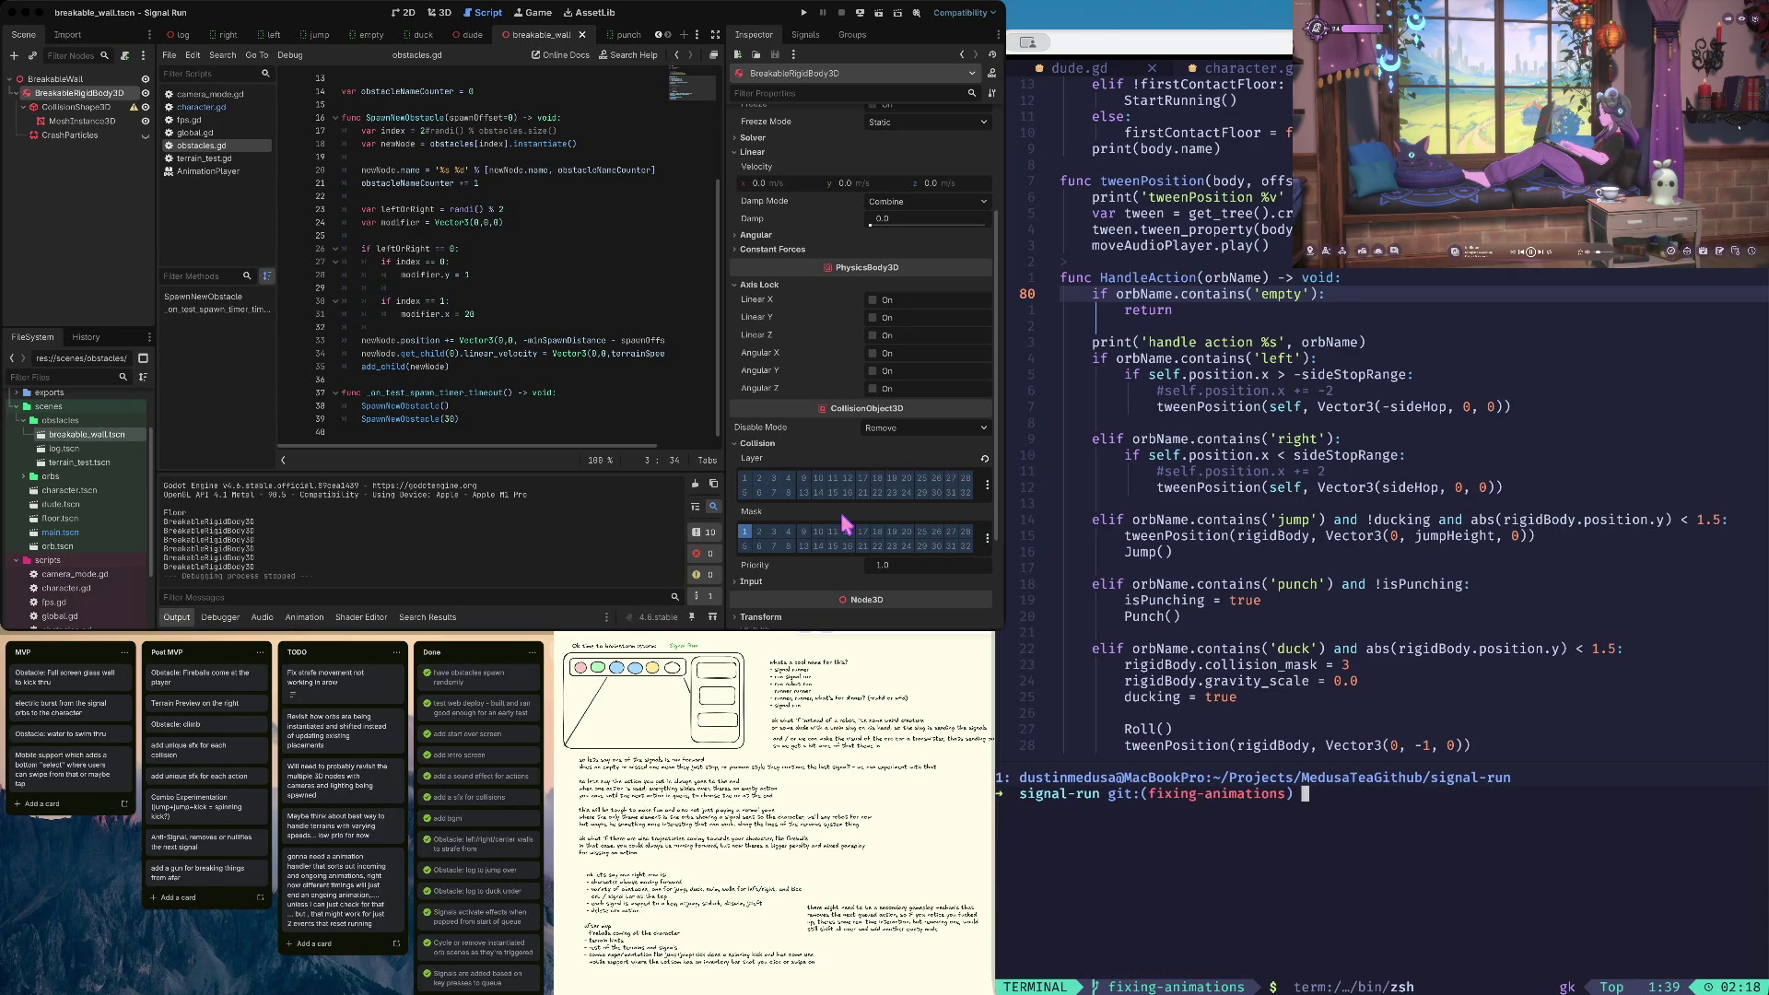
# Switch between scripts, collapse FileSystem folders and reopen obstacles.gd
pyautogui.click(438, 274)
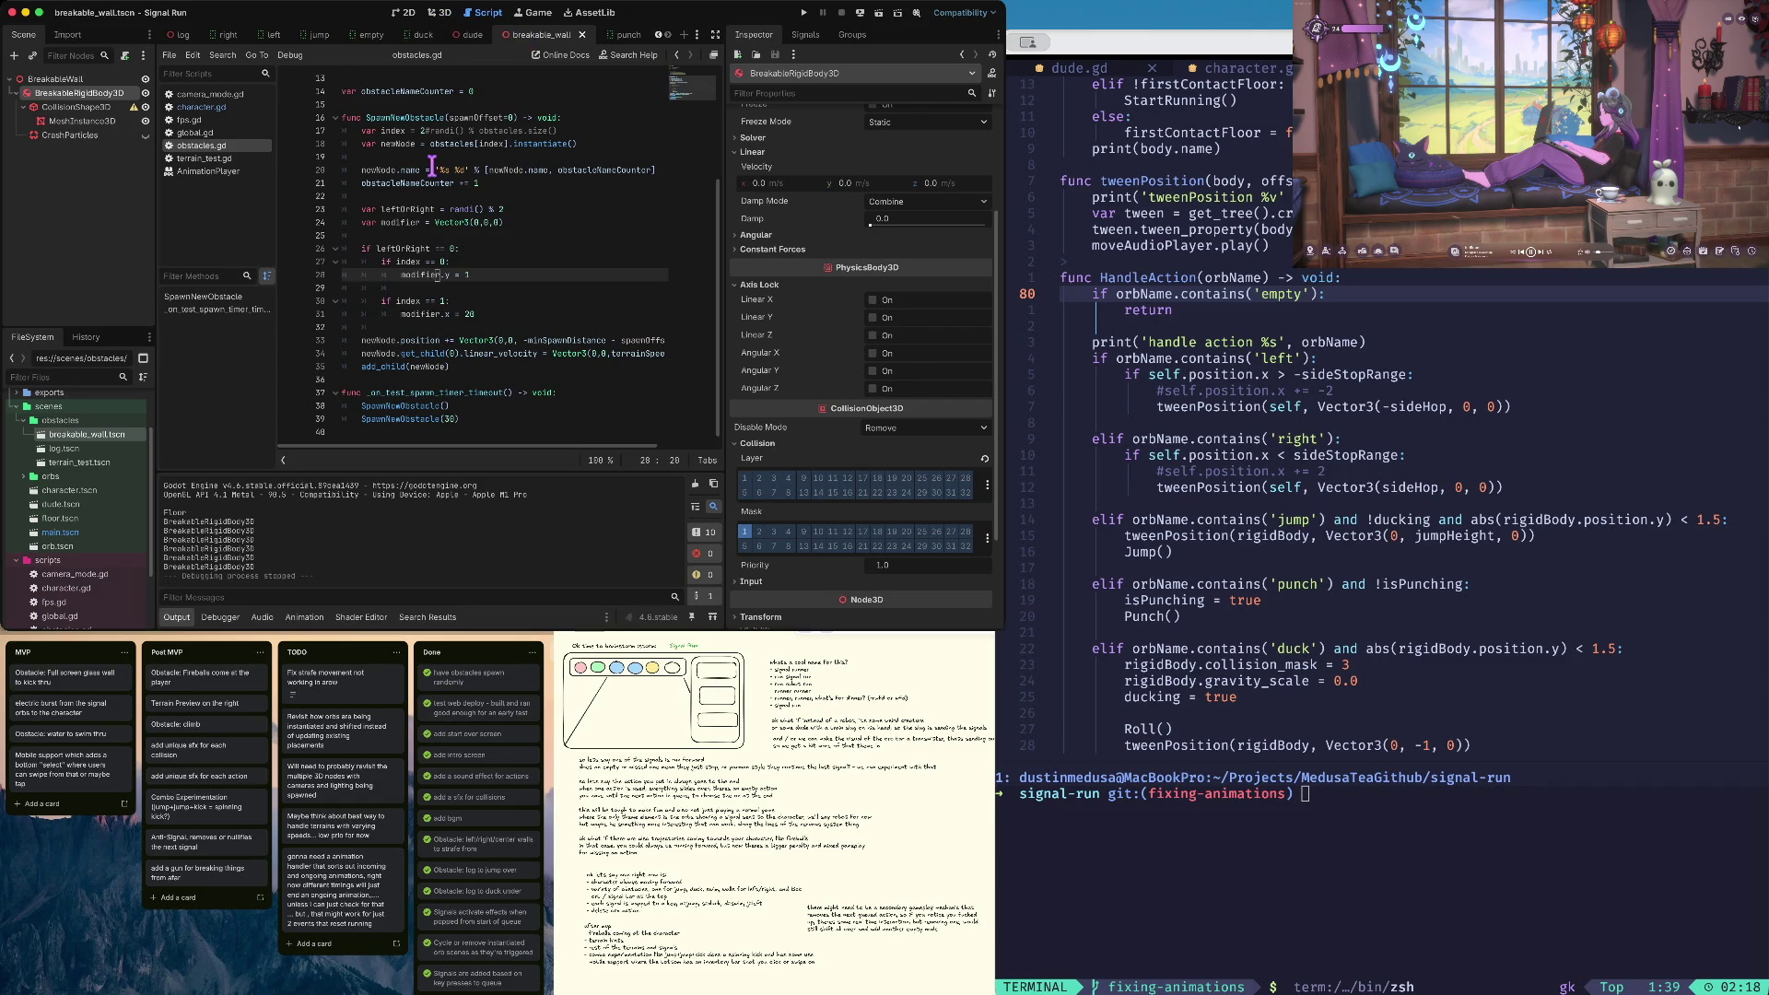
pyautogui.click(212, 109)
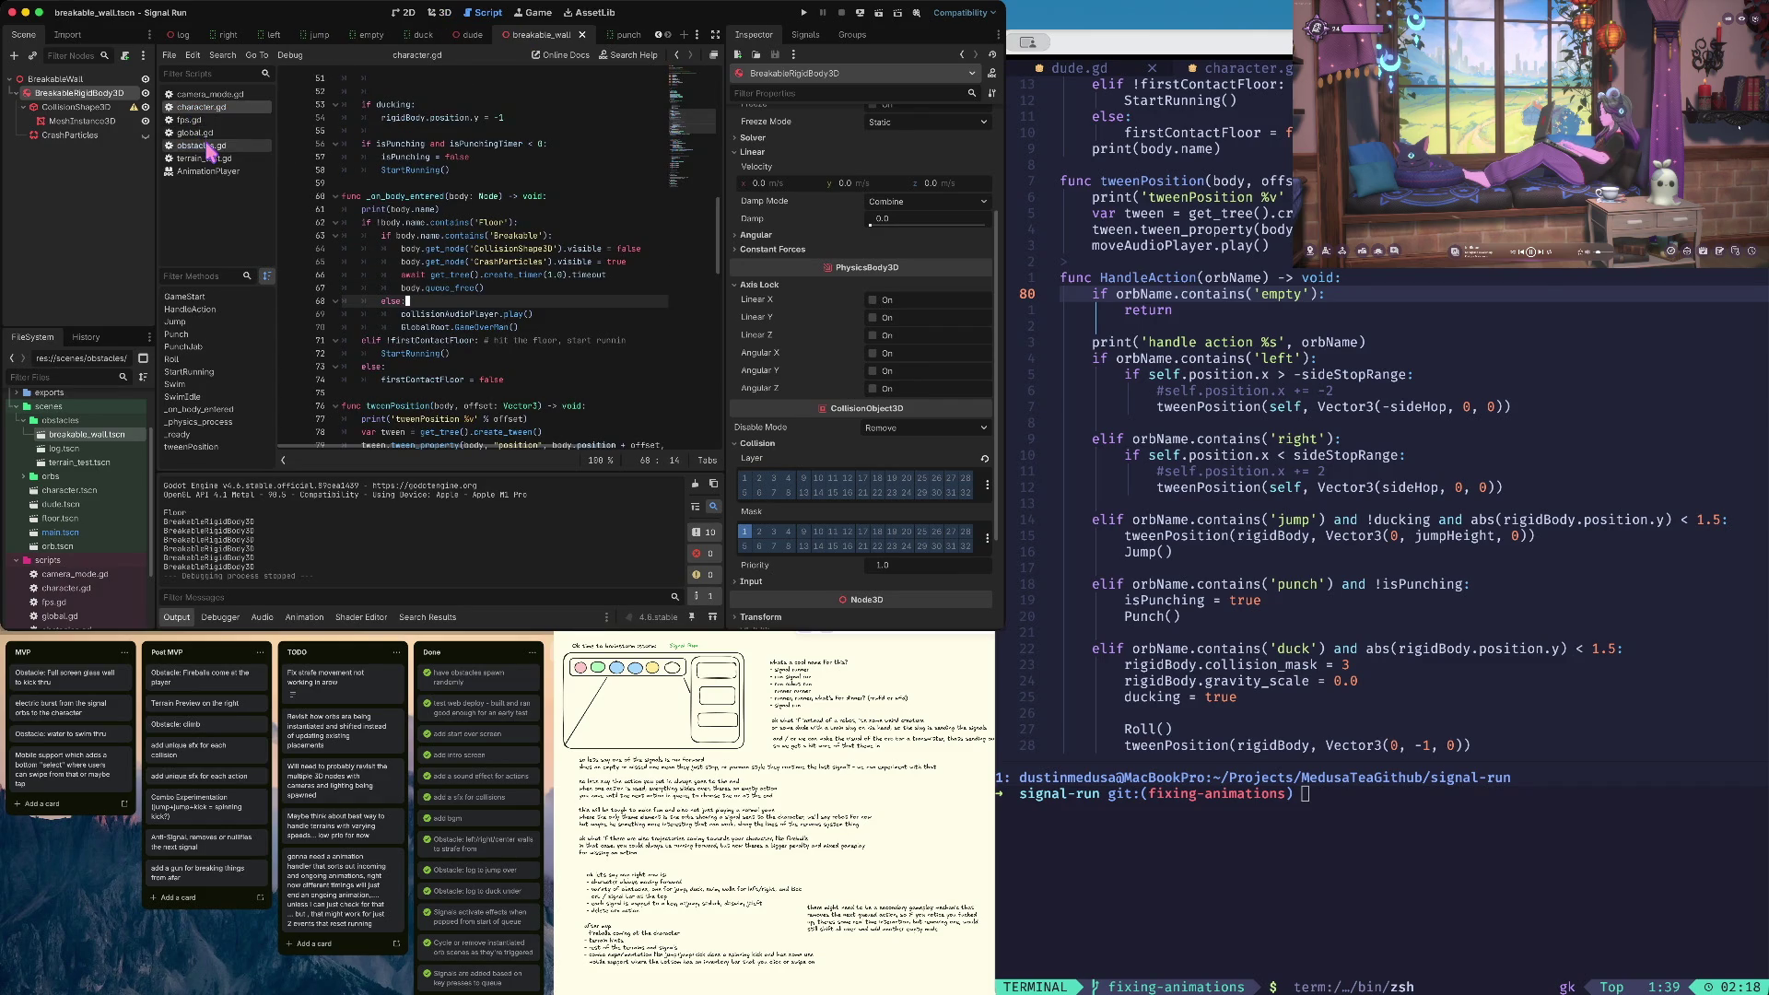
pyautogui.click(10, 79)
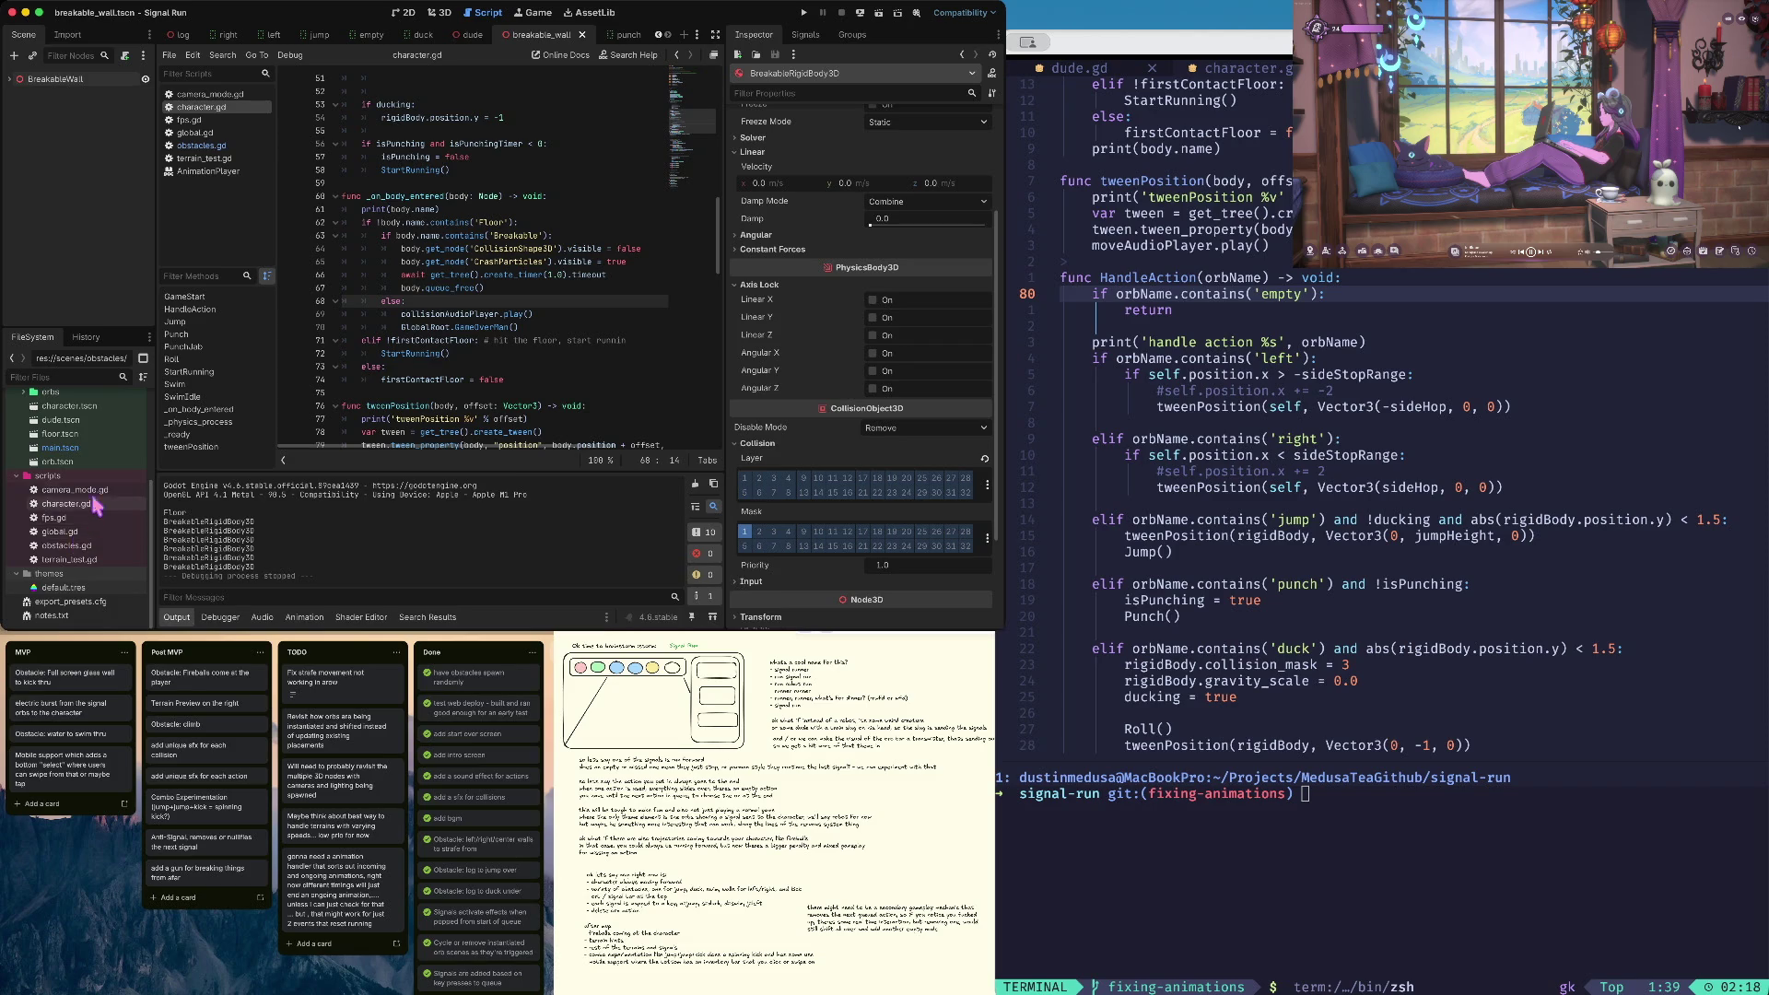
pyautogui.scroll(3, 55, 479)
pyautogui.click(25, 444)
pyautogui.scroll(-1, 67, 581)
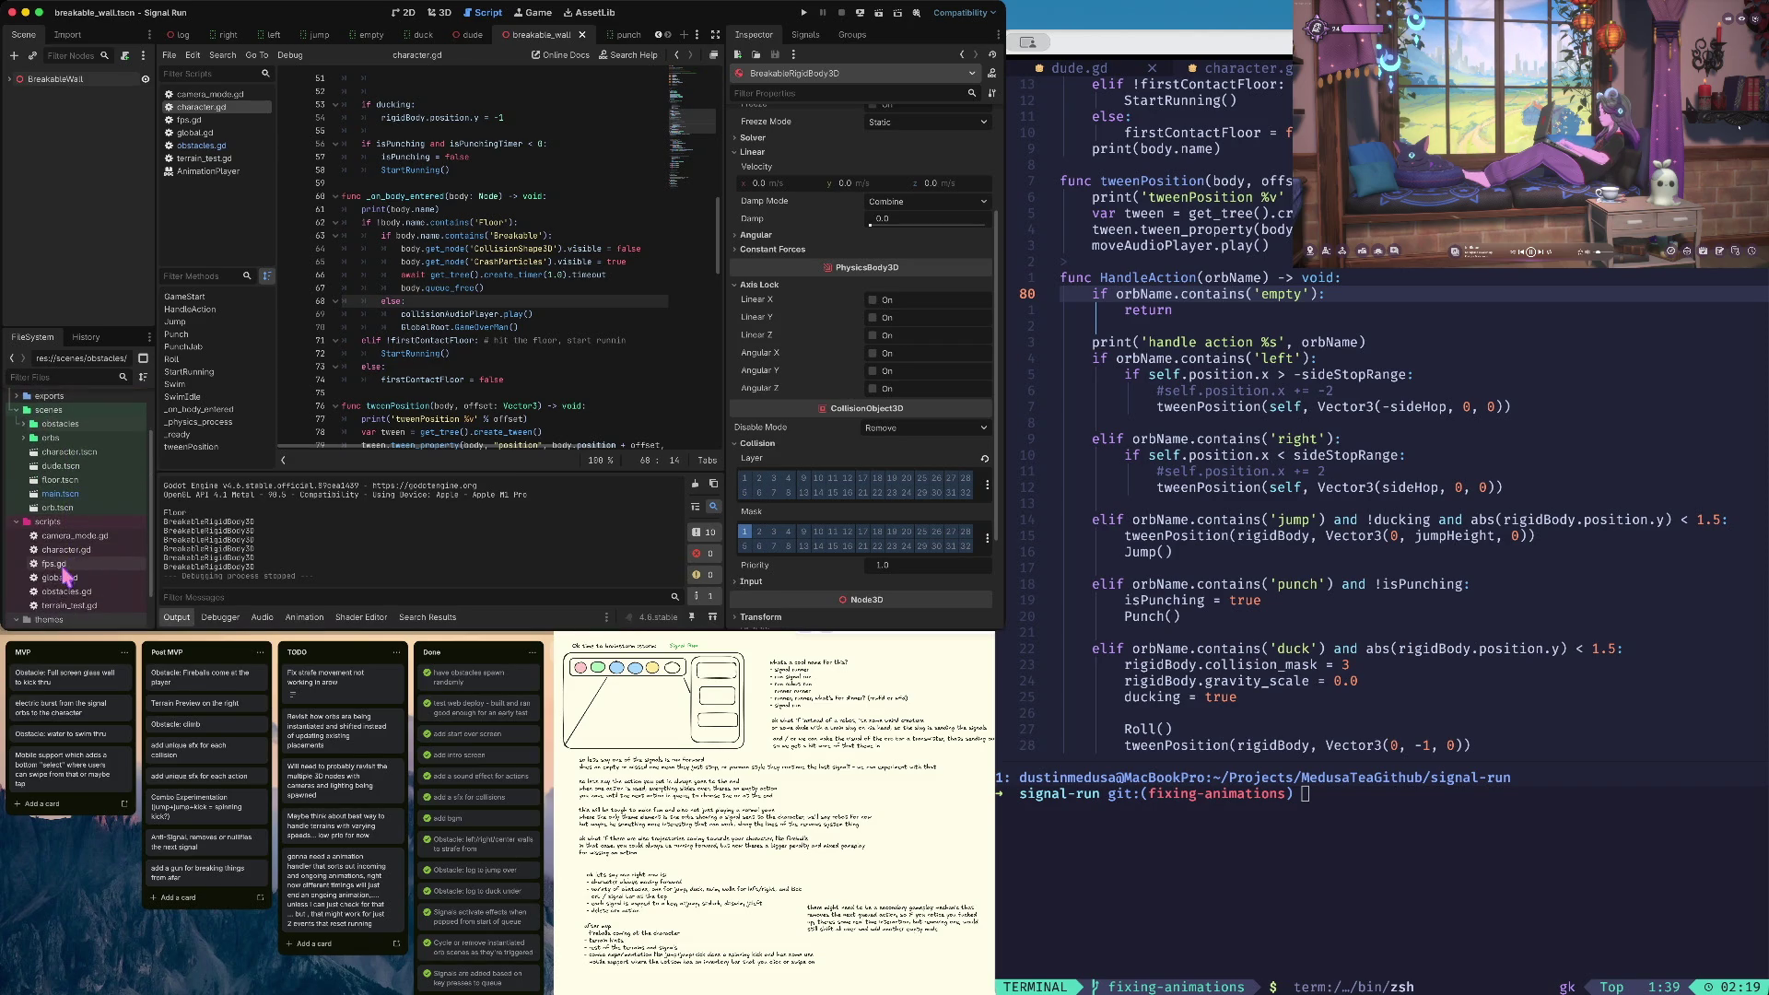
pyautogui.doubleClick(66, 591)
pyautogui.scroll(4, 506, 166)
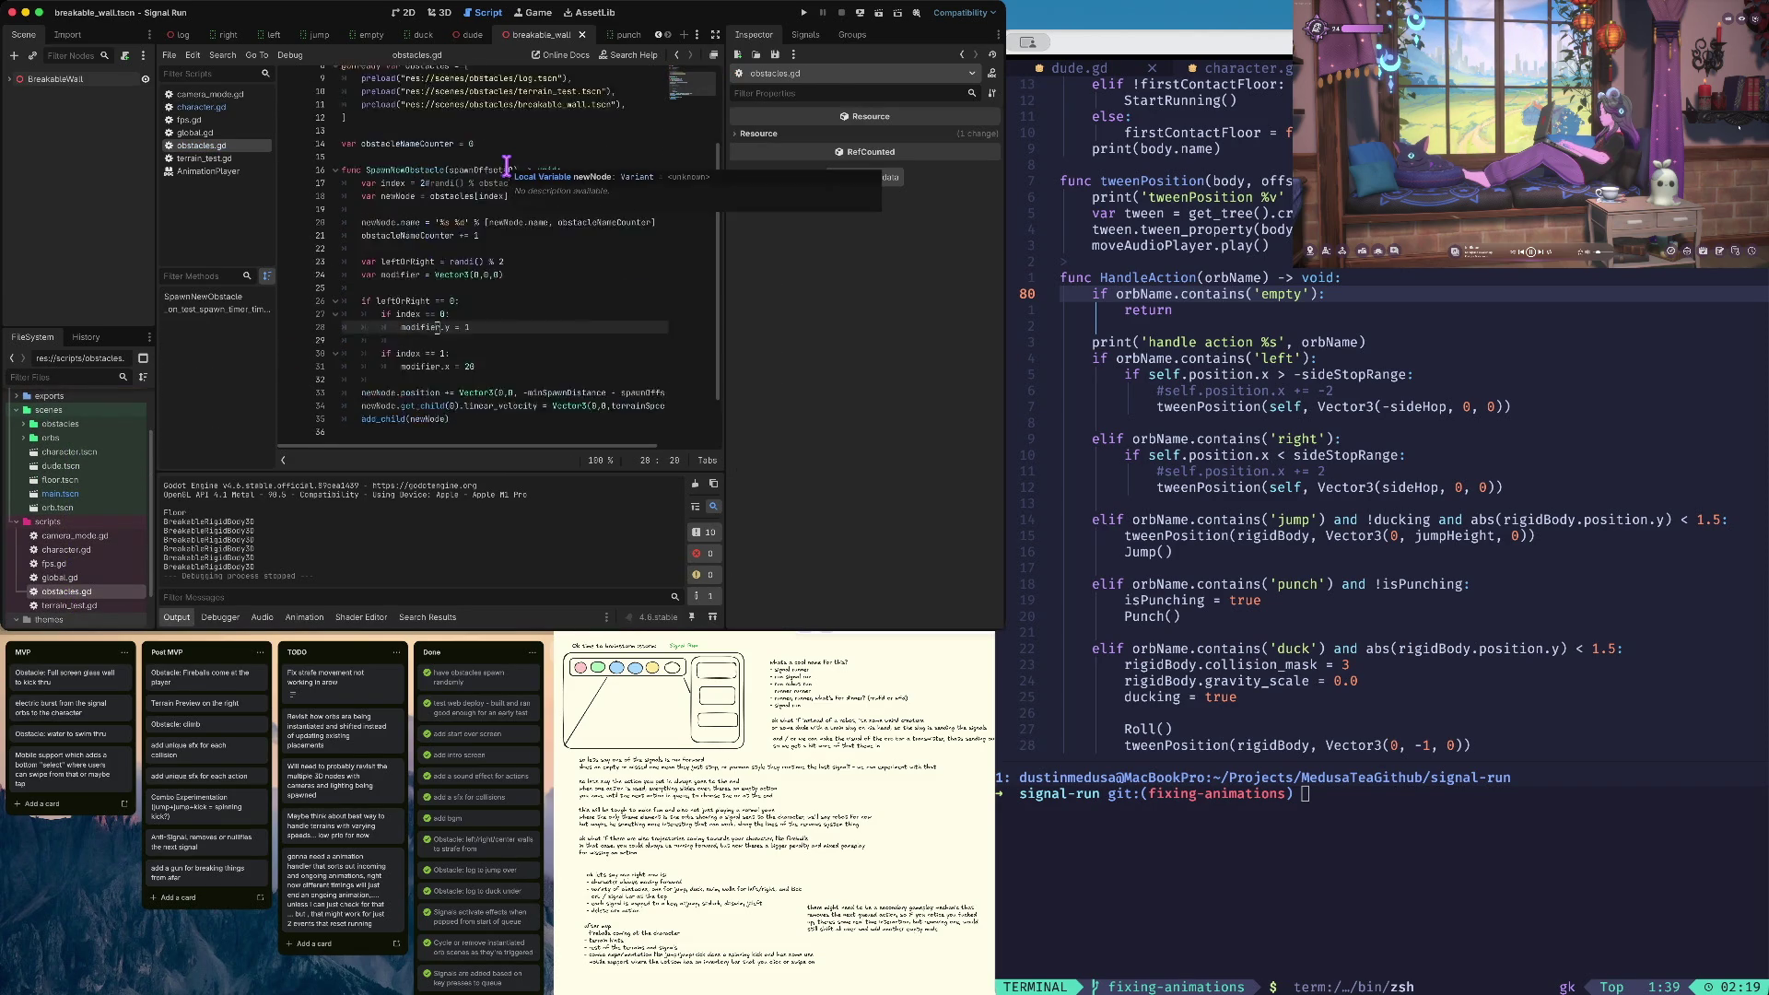
# Try changing the randi() index on line 17 of obstacles.gd, then revert it
pyautogui.click(430, 229)
pyautogui.press('BackSpace')
pyautogui.press('BackSpace')
pyautogui.write('3')
pyautogui.press('BackSpace')
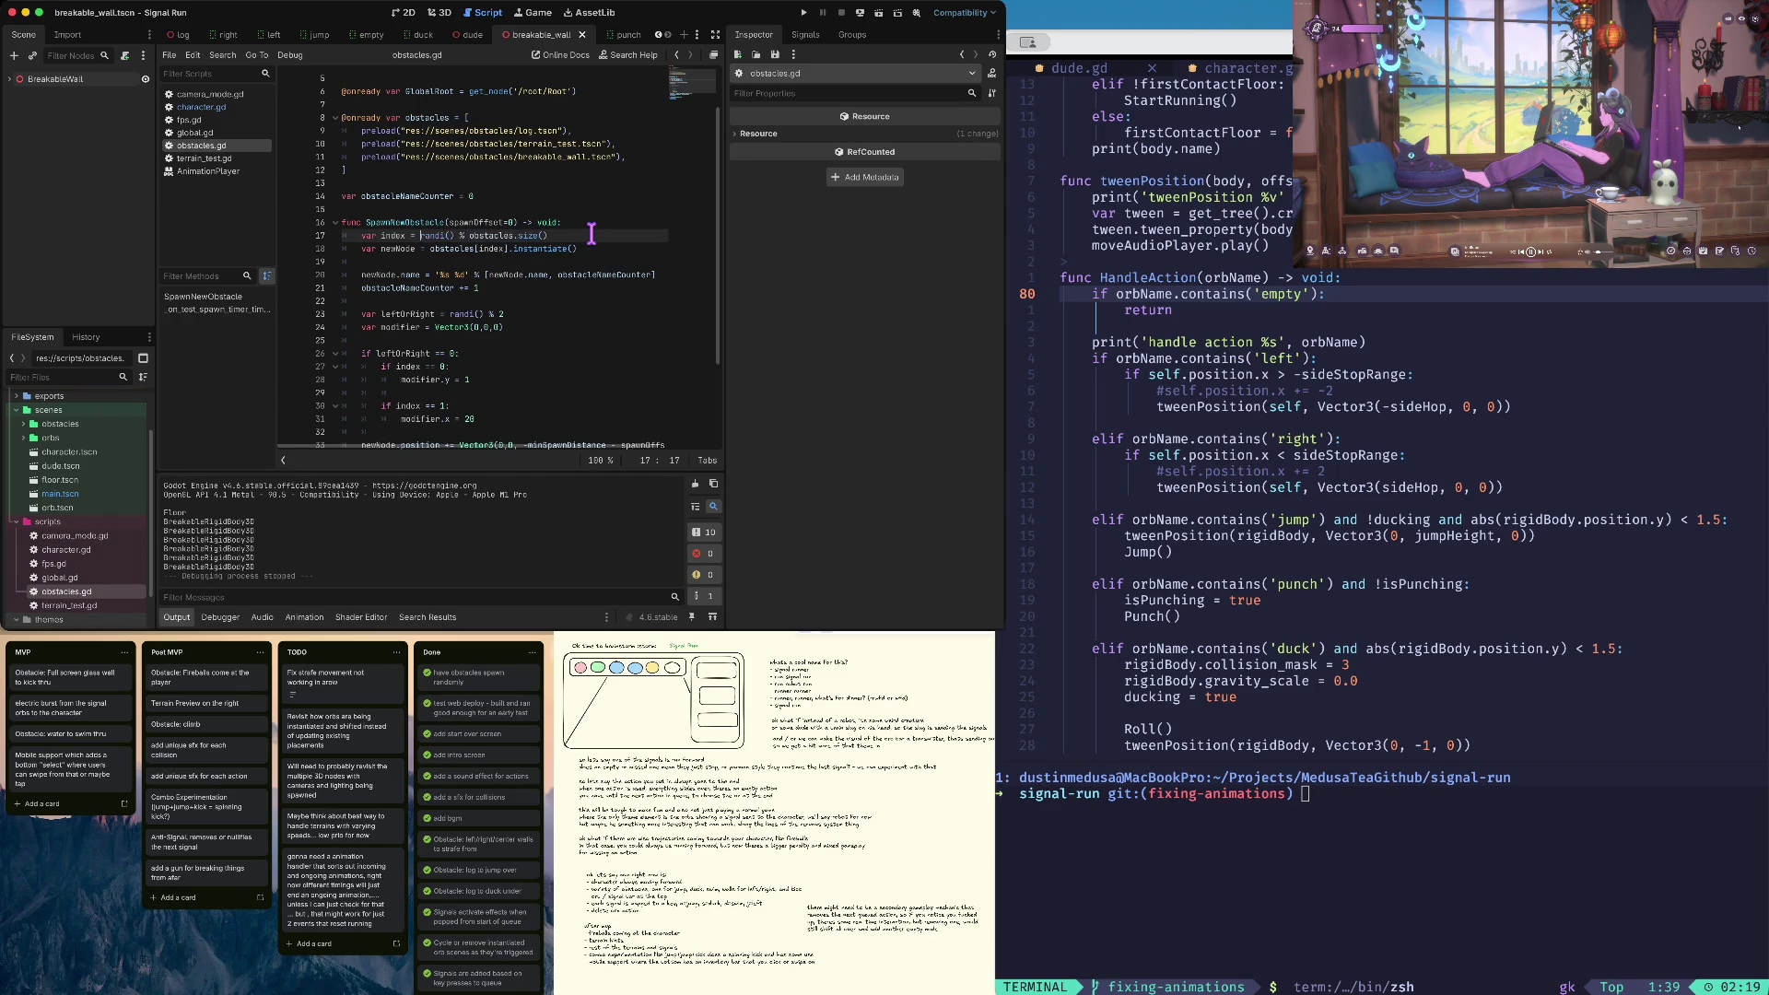
# Go to the minSpawnDistance (300) and terrainSpeed (50) lines, then launch the game
pyautogui.click(529, 169)
pyautogui.scroll(2, 529, 169)
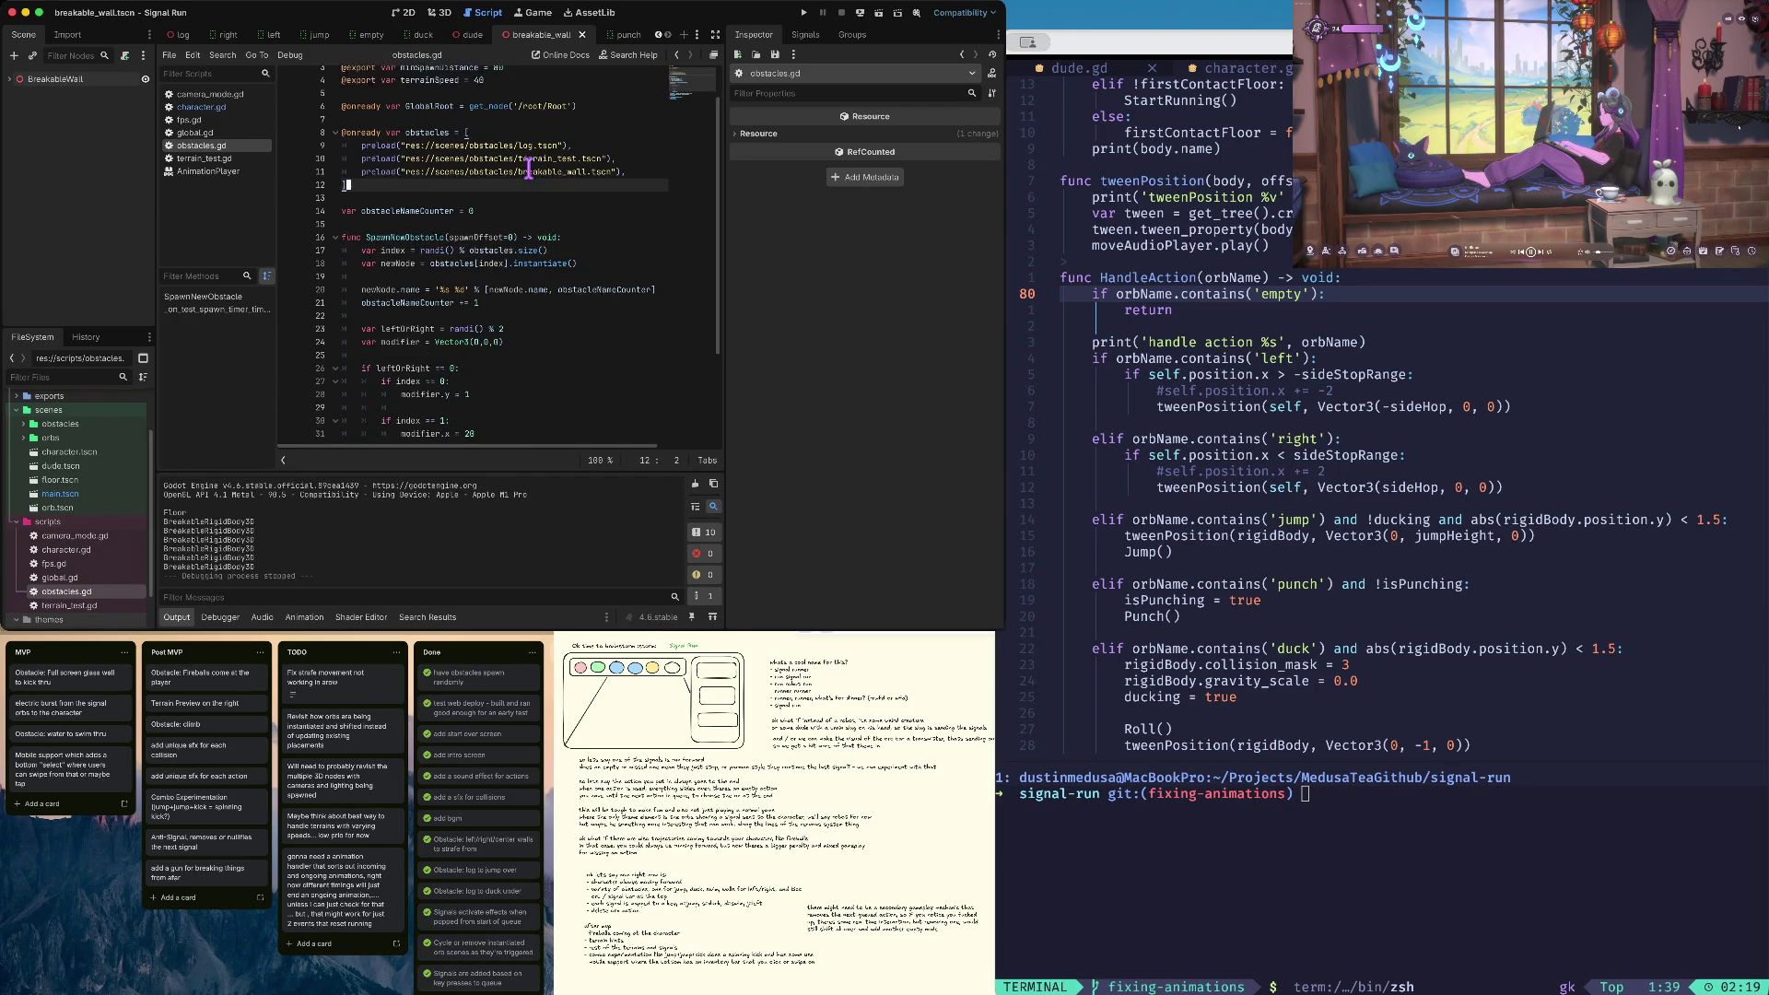
pyautogui.hscroll(-2, 506, 138)
pyautogui.click(522, 104)
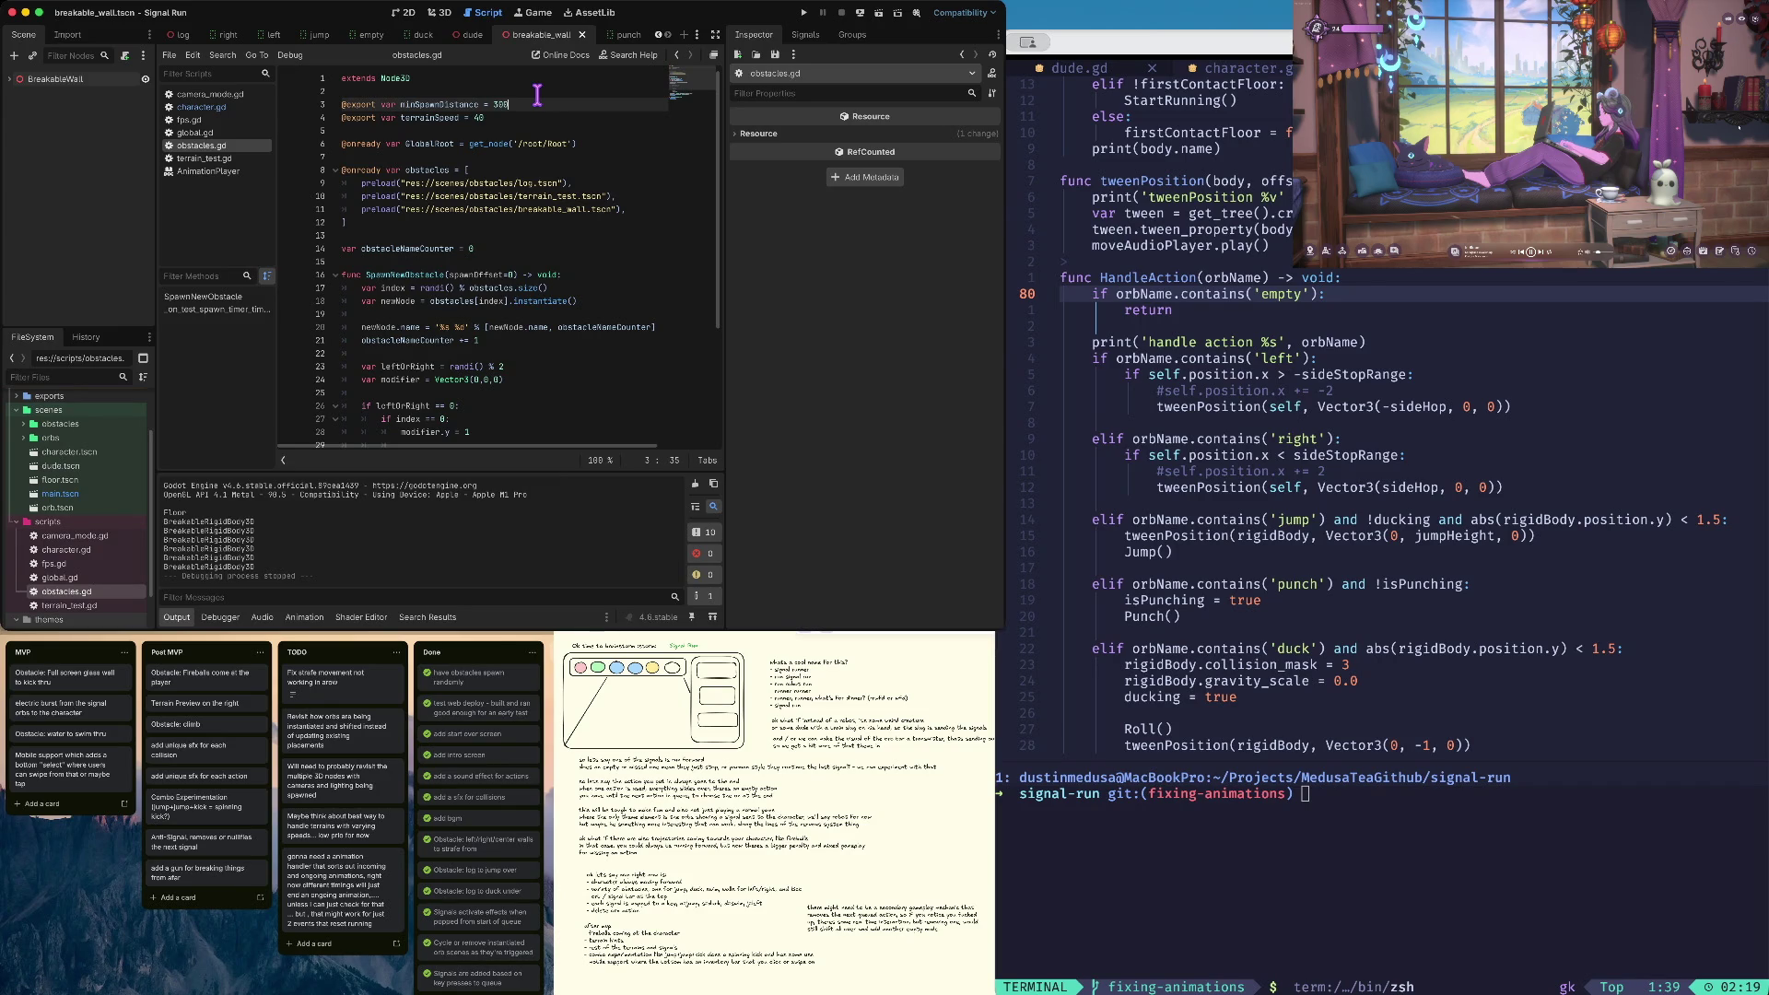
pyautogui.press('Down')
pyautogui.press('super+b')
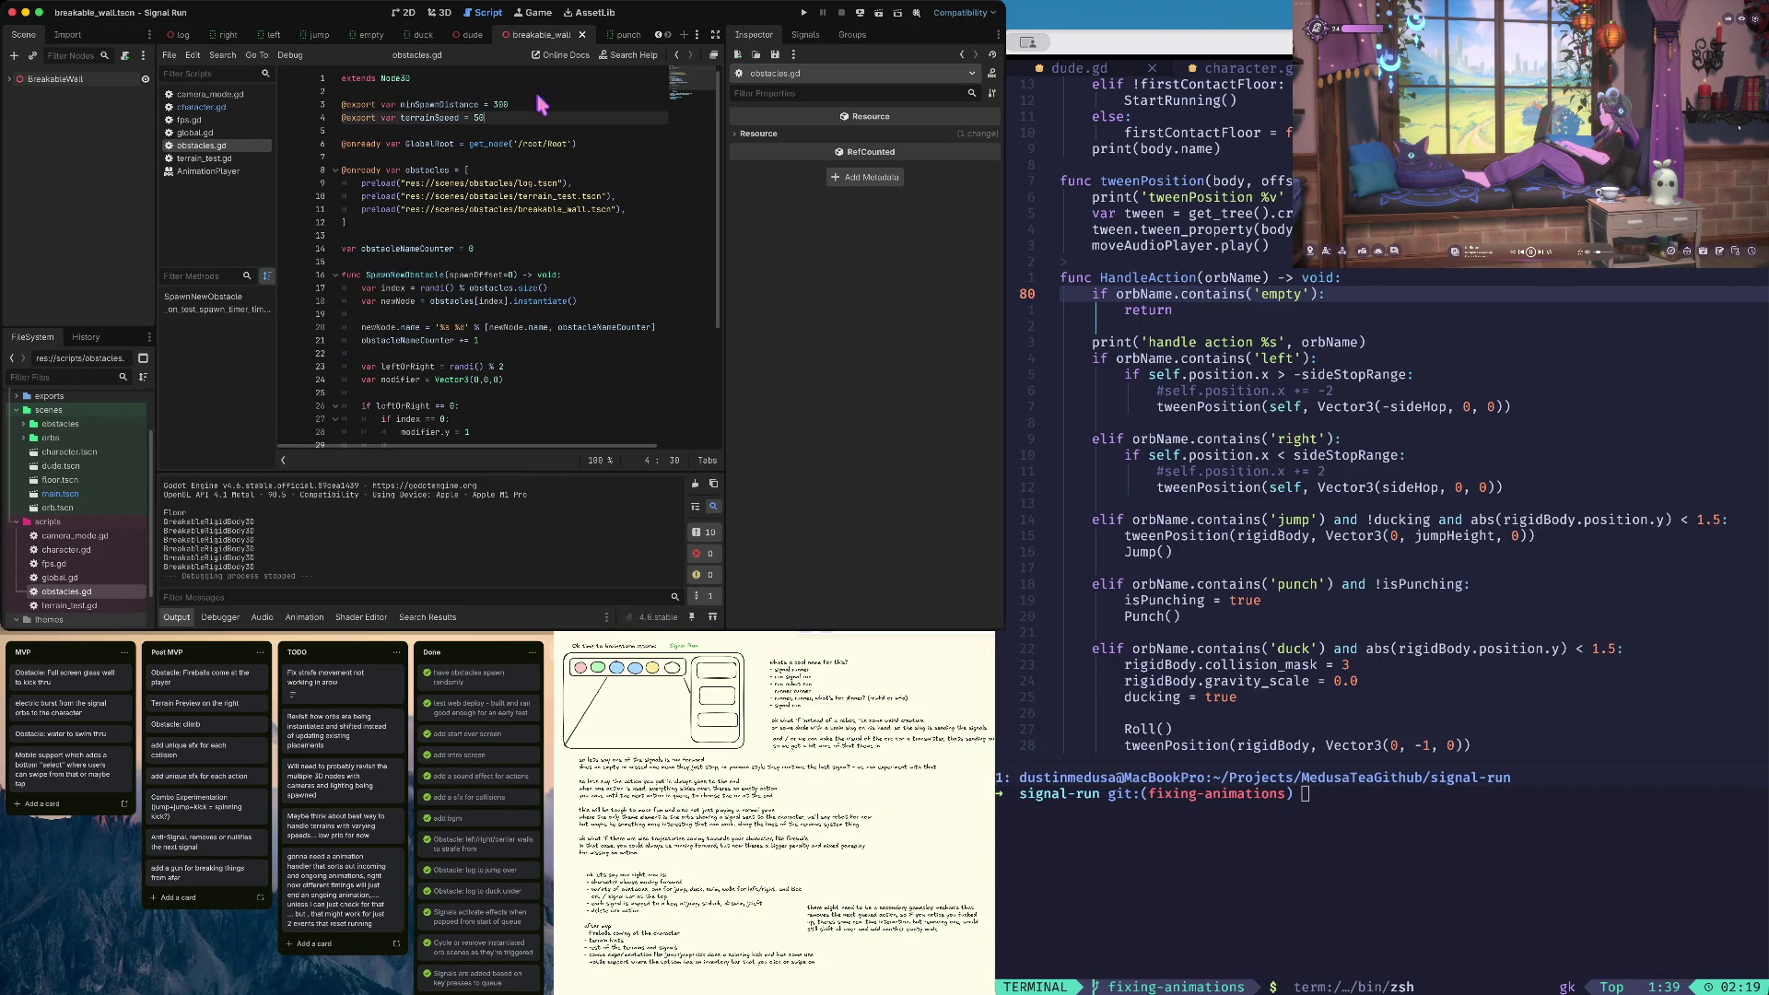
# Start a run, strafe, jump and roll into the breakable wall, restart, then stop the game
pyautogui.click(465, 334)
pyautogui.press('Left')
pyautogui.press('Right')
pyautogui.press('Up')
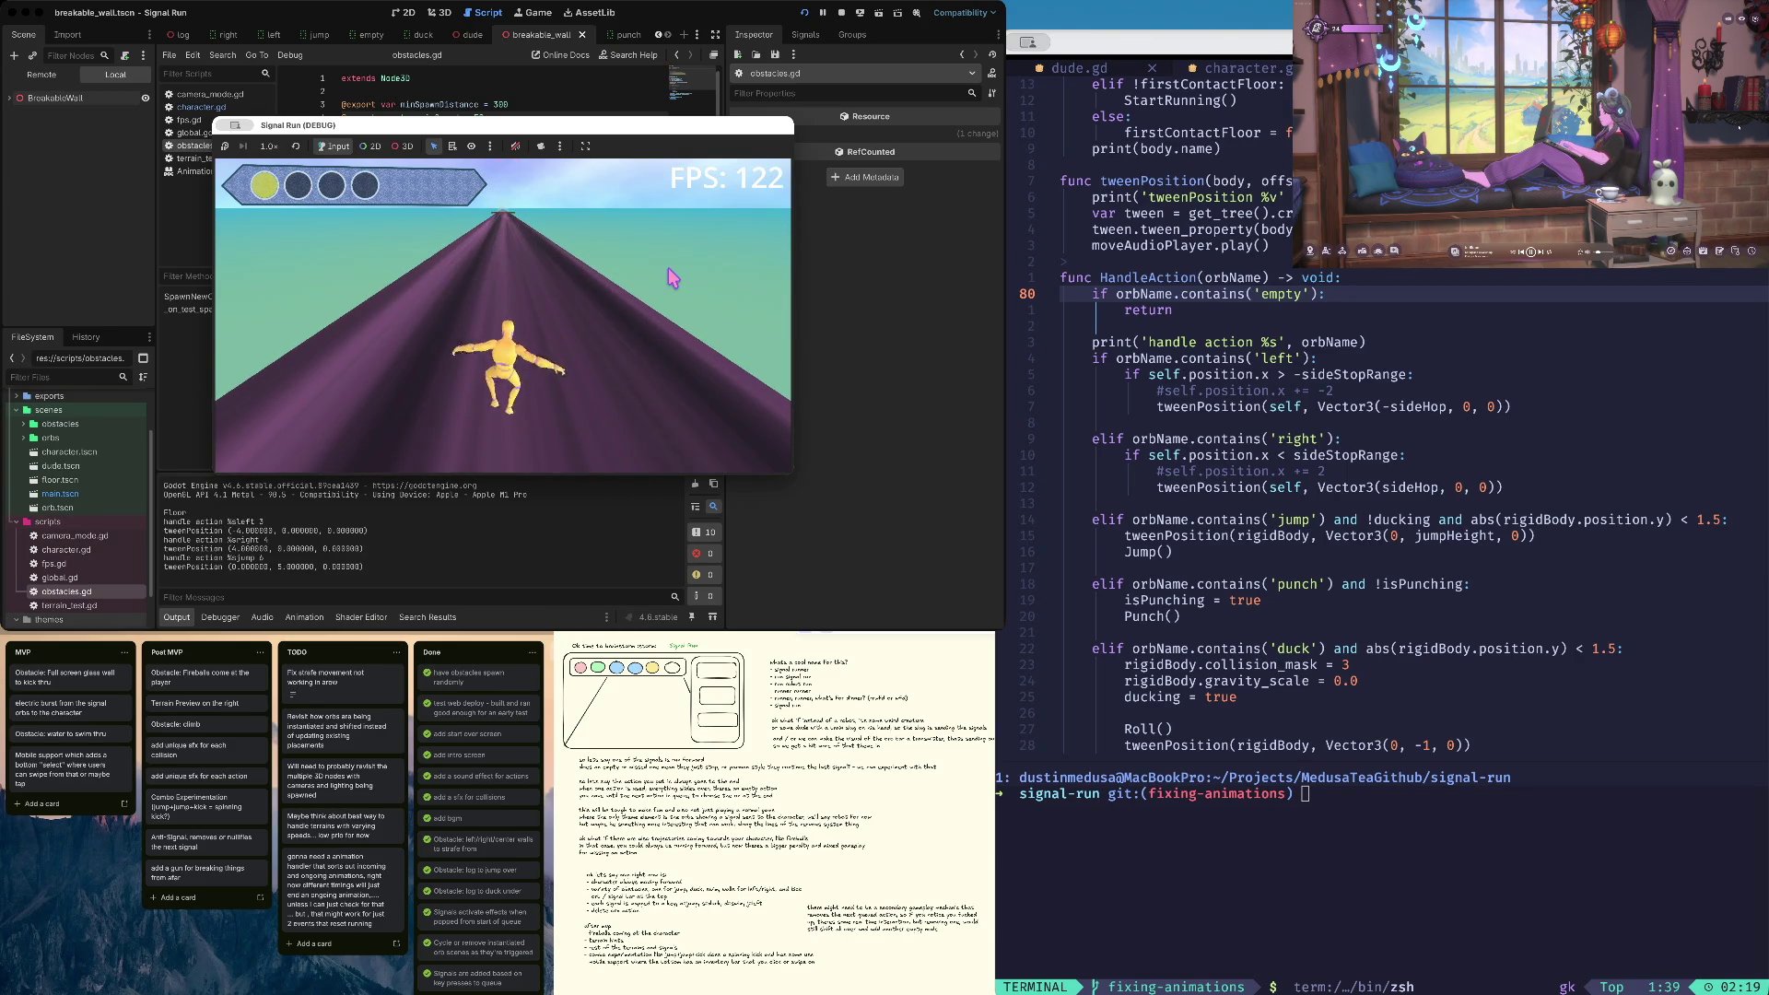
pyautogui.press('Down')
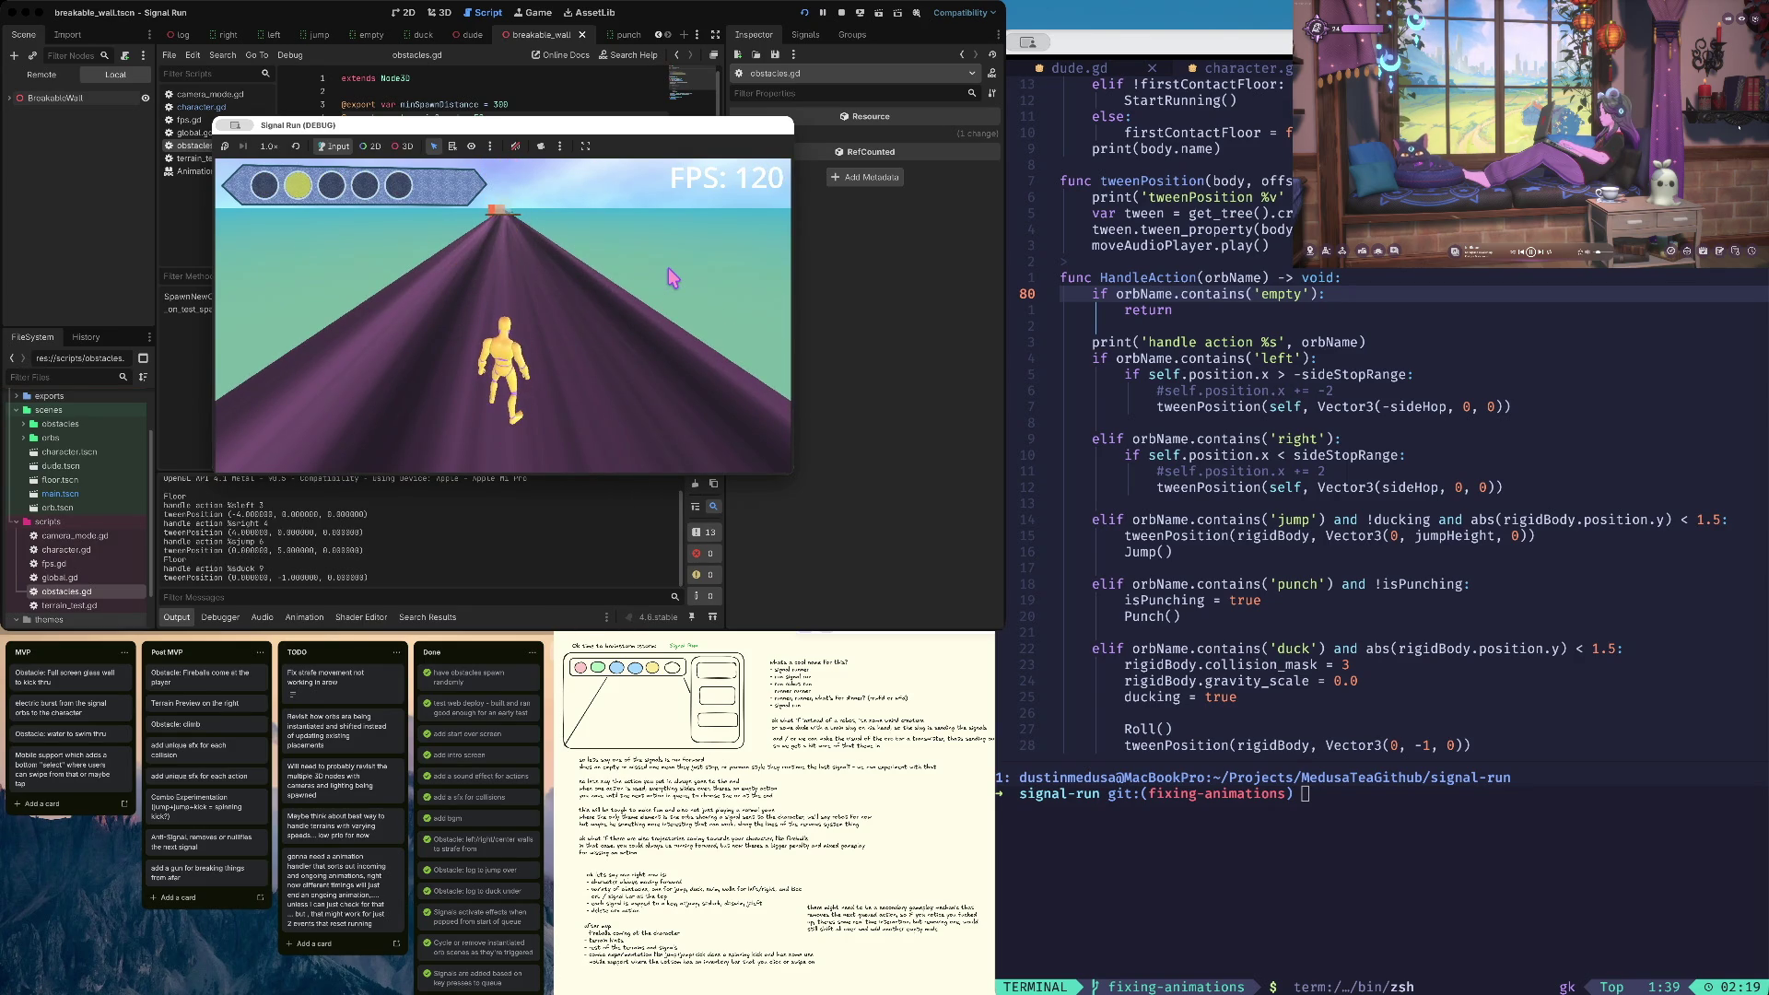
pyautogui.press('Down')
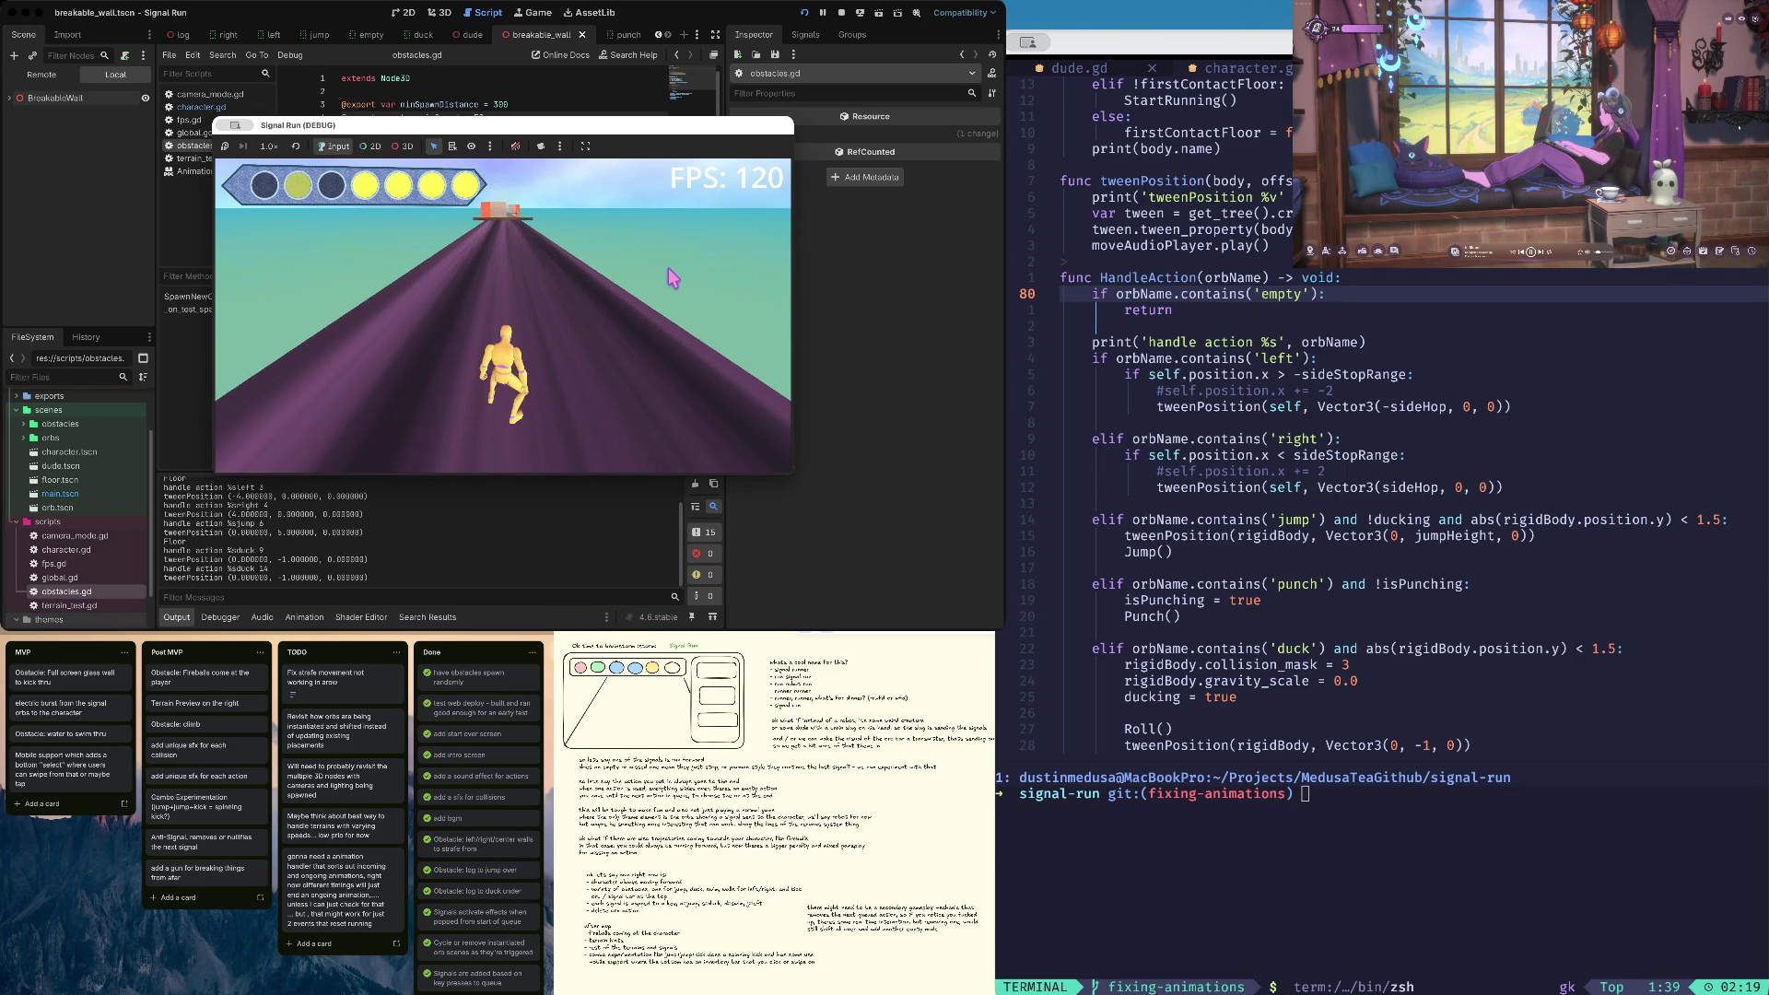
pyautogui.press('Down')
pyautogui.press('Down')
pyautogui.press('Down')
pyautogui.press('Down')
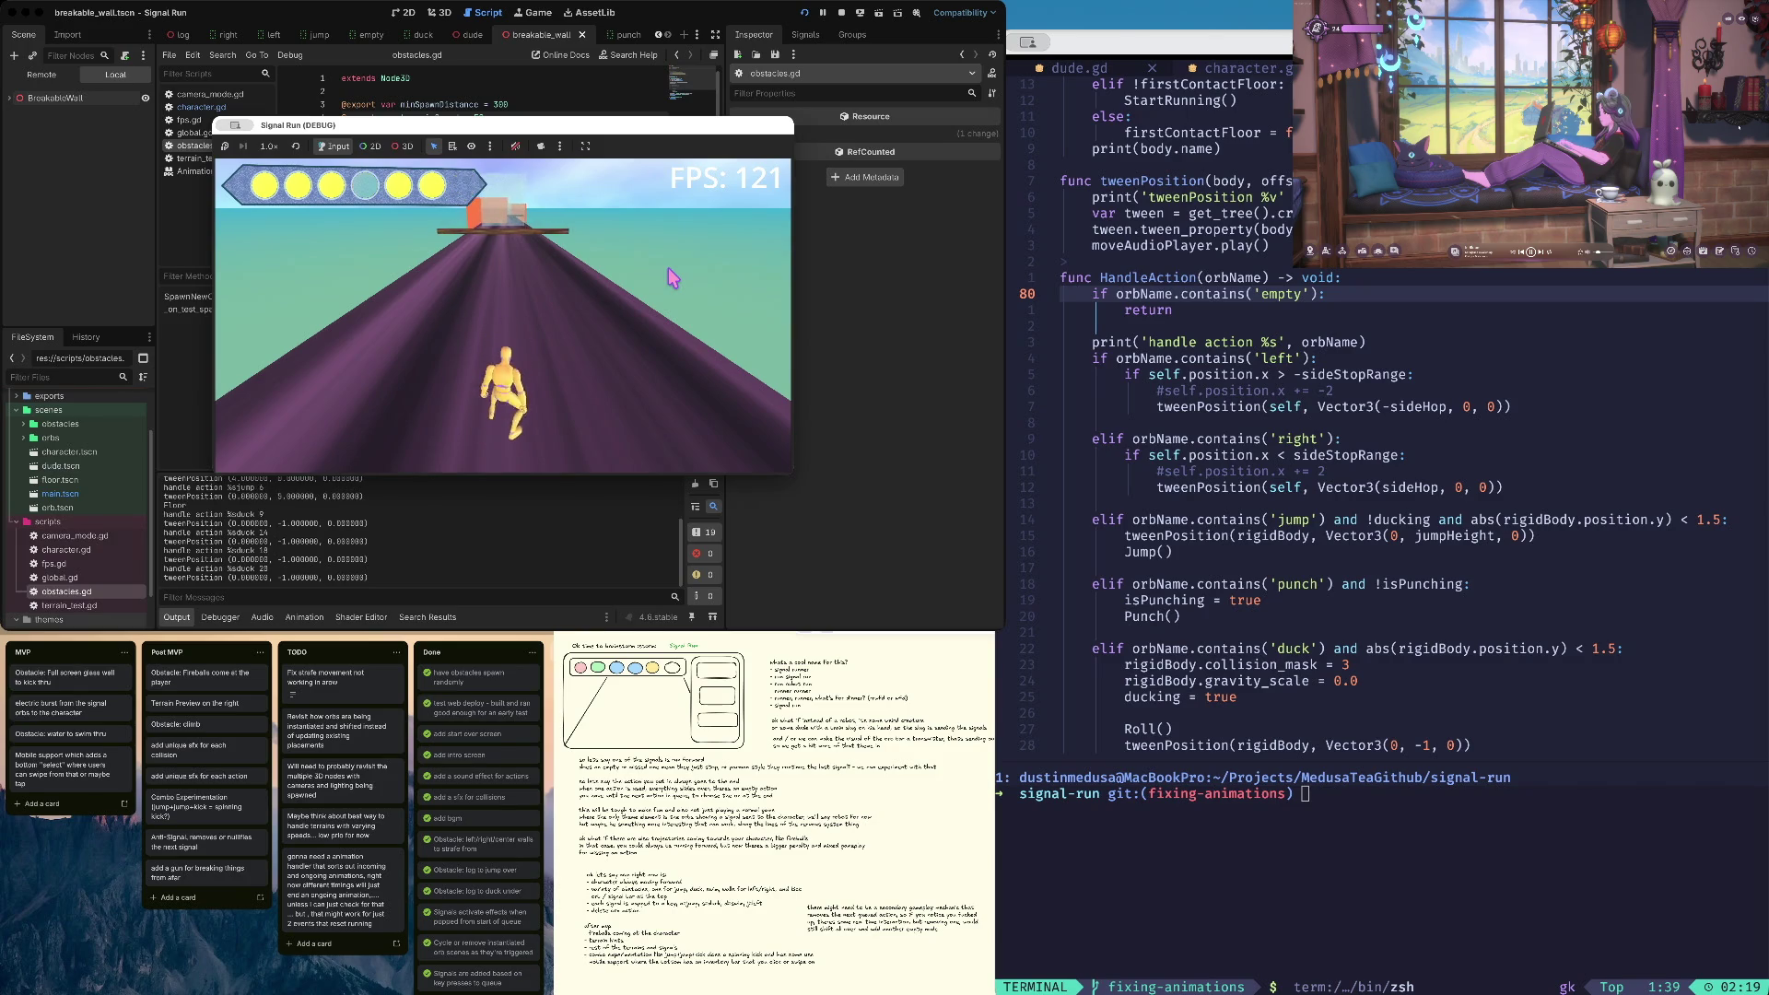
pyautogui.press('Left')
pyautogui.press('Down')
pyautogui.press('Down')
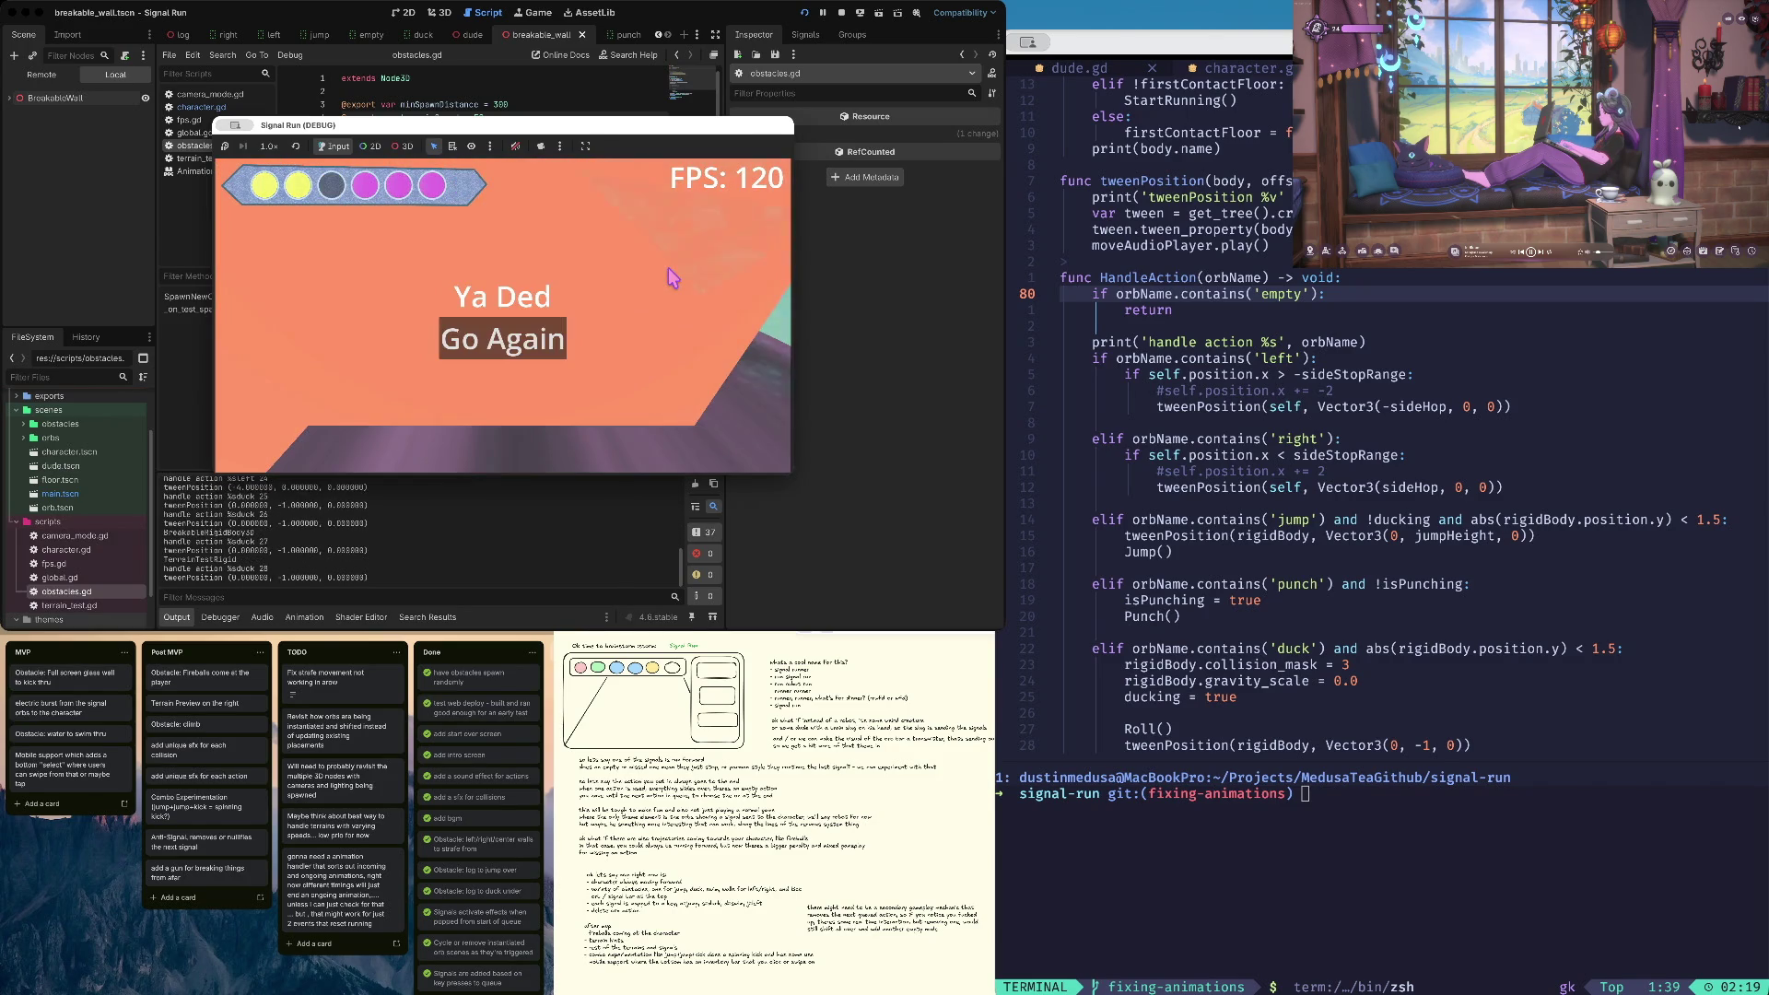
pyautogui.press('Return')
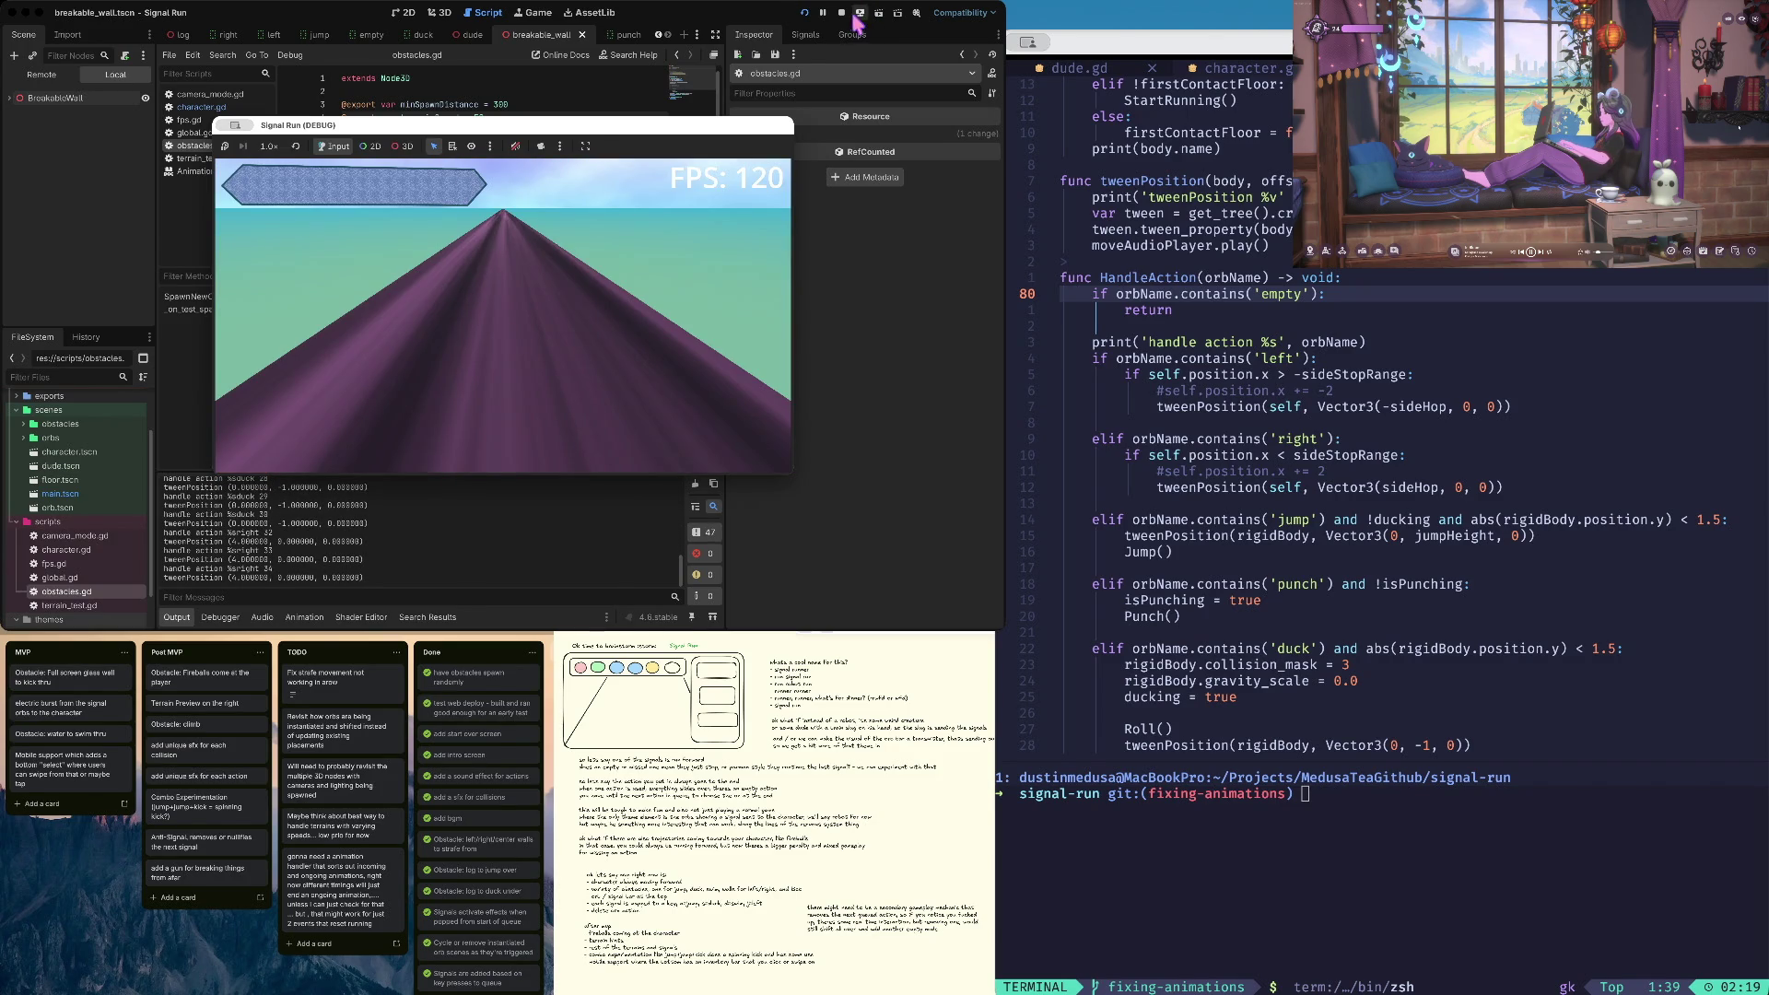
pyautogui.click(842, 13)
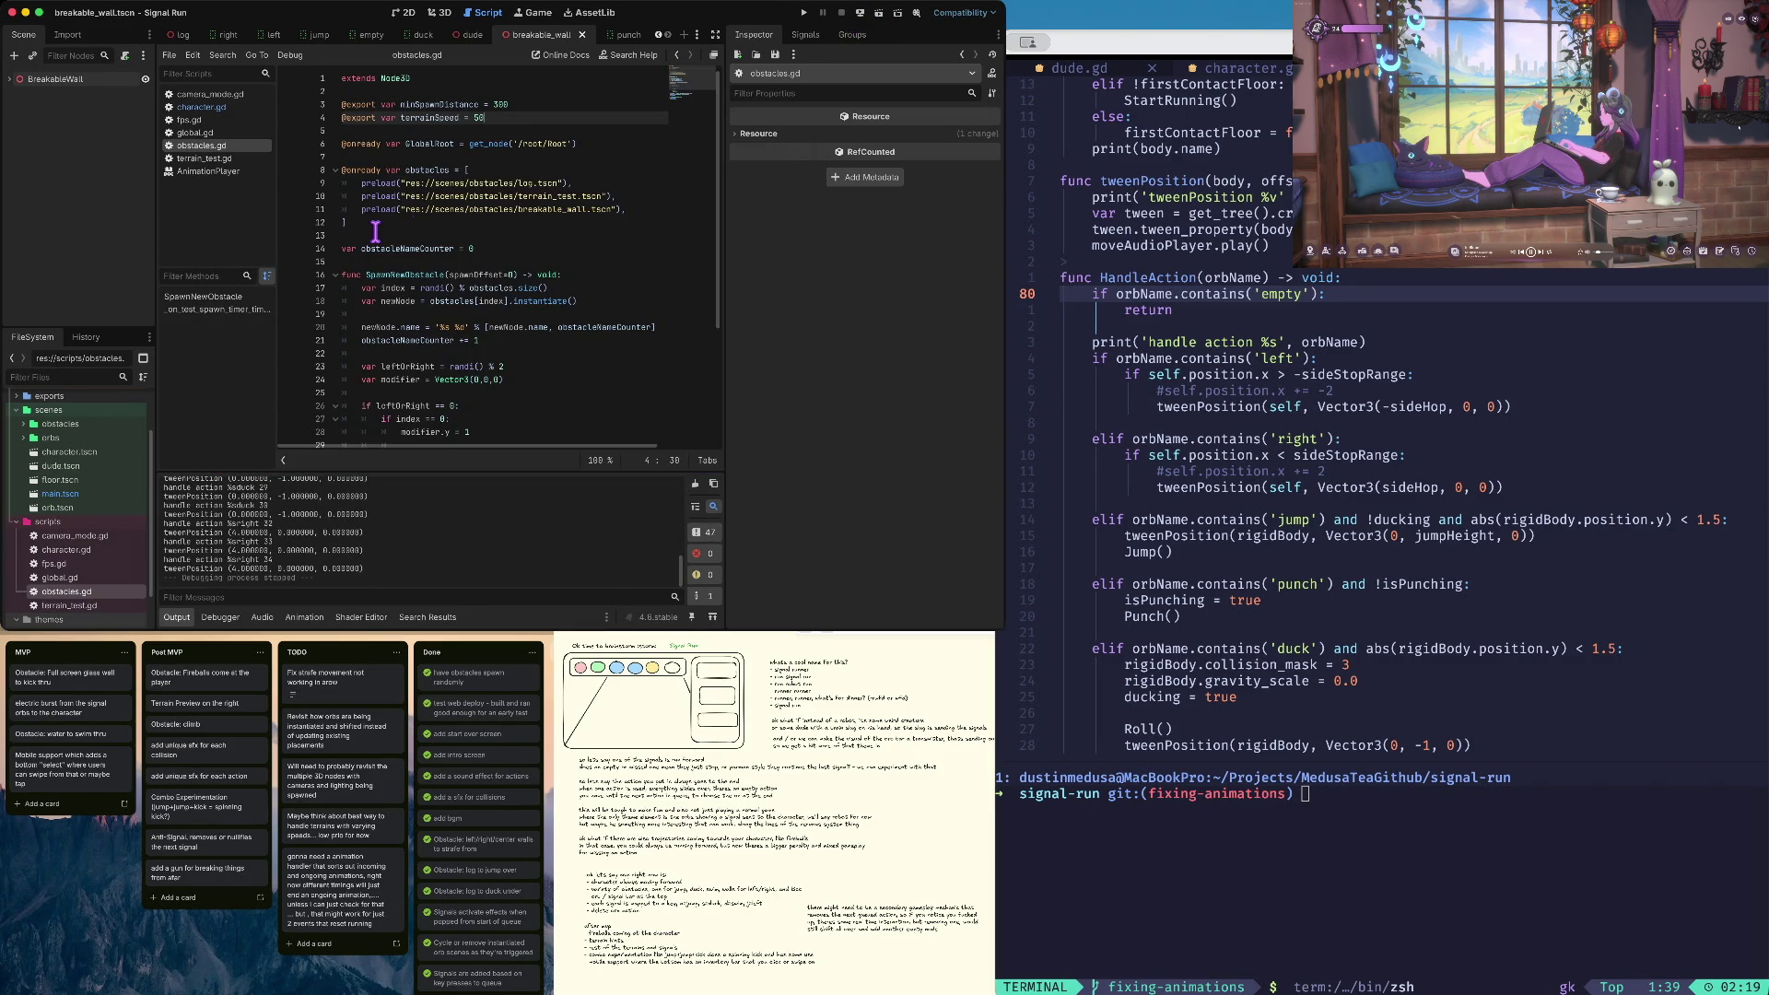
# In character.gd's Roll(), uncomment the animation_set_next('Idle','Sprint') line
pyautogui.click(201, 107)
pyautogui.scroll(-2, 493, 274)
pyautogui.scroll(-12, 493, 274)
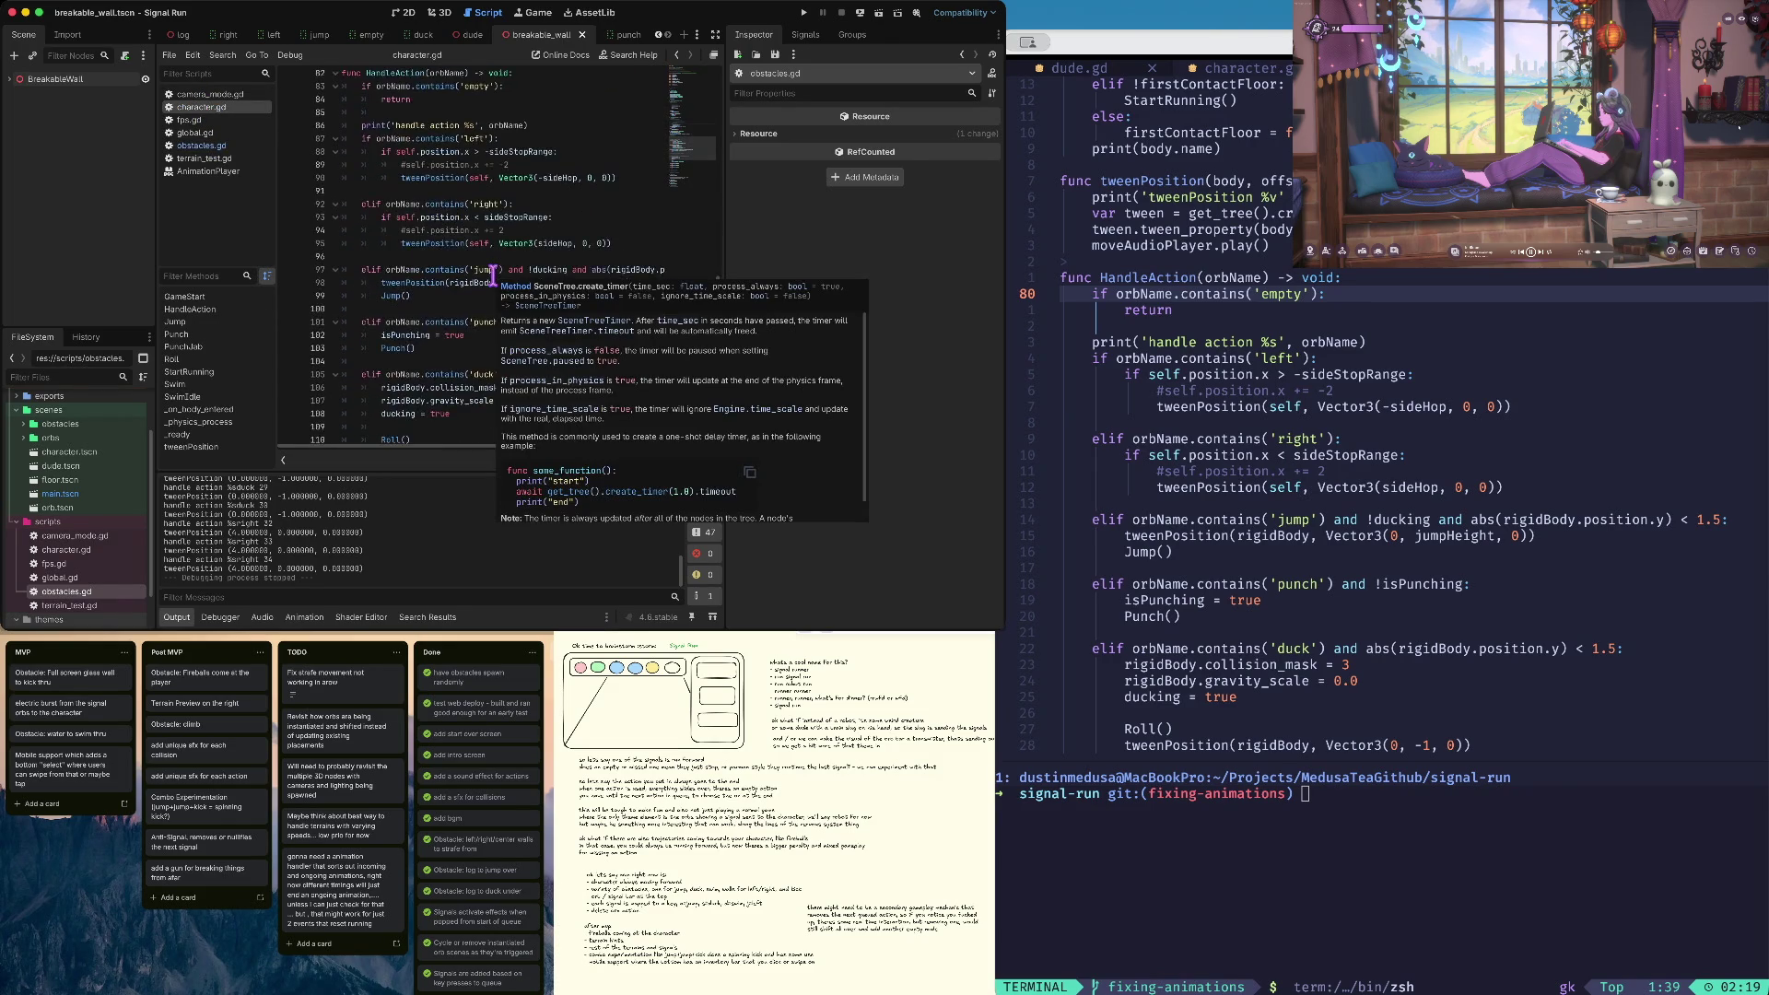
pyautogui.scroll(-1, 409, 250)
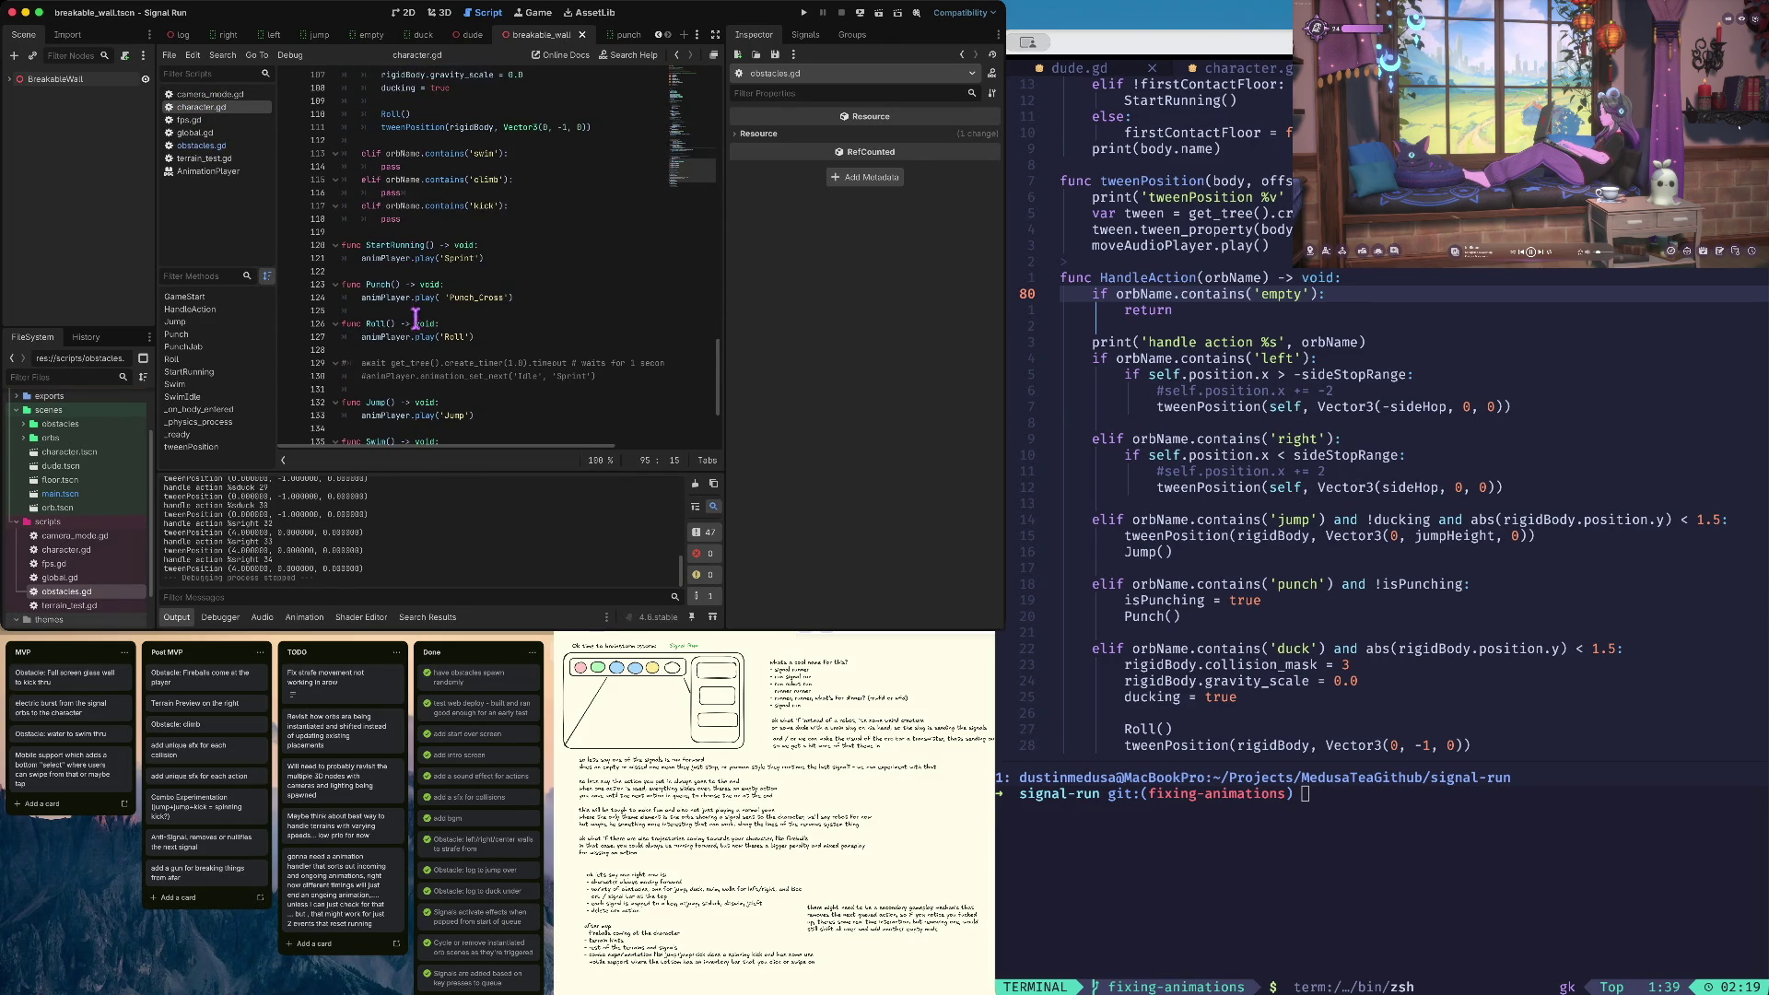
pyautogui.click(471, 378)
pyautogui.press('Home')
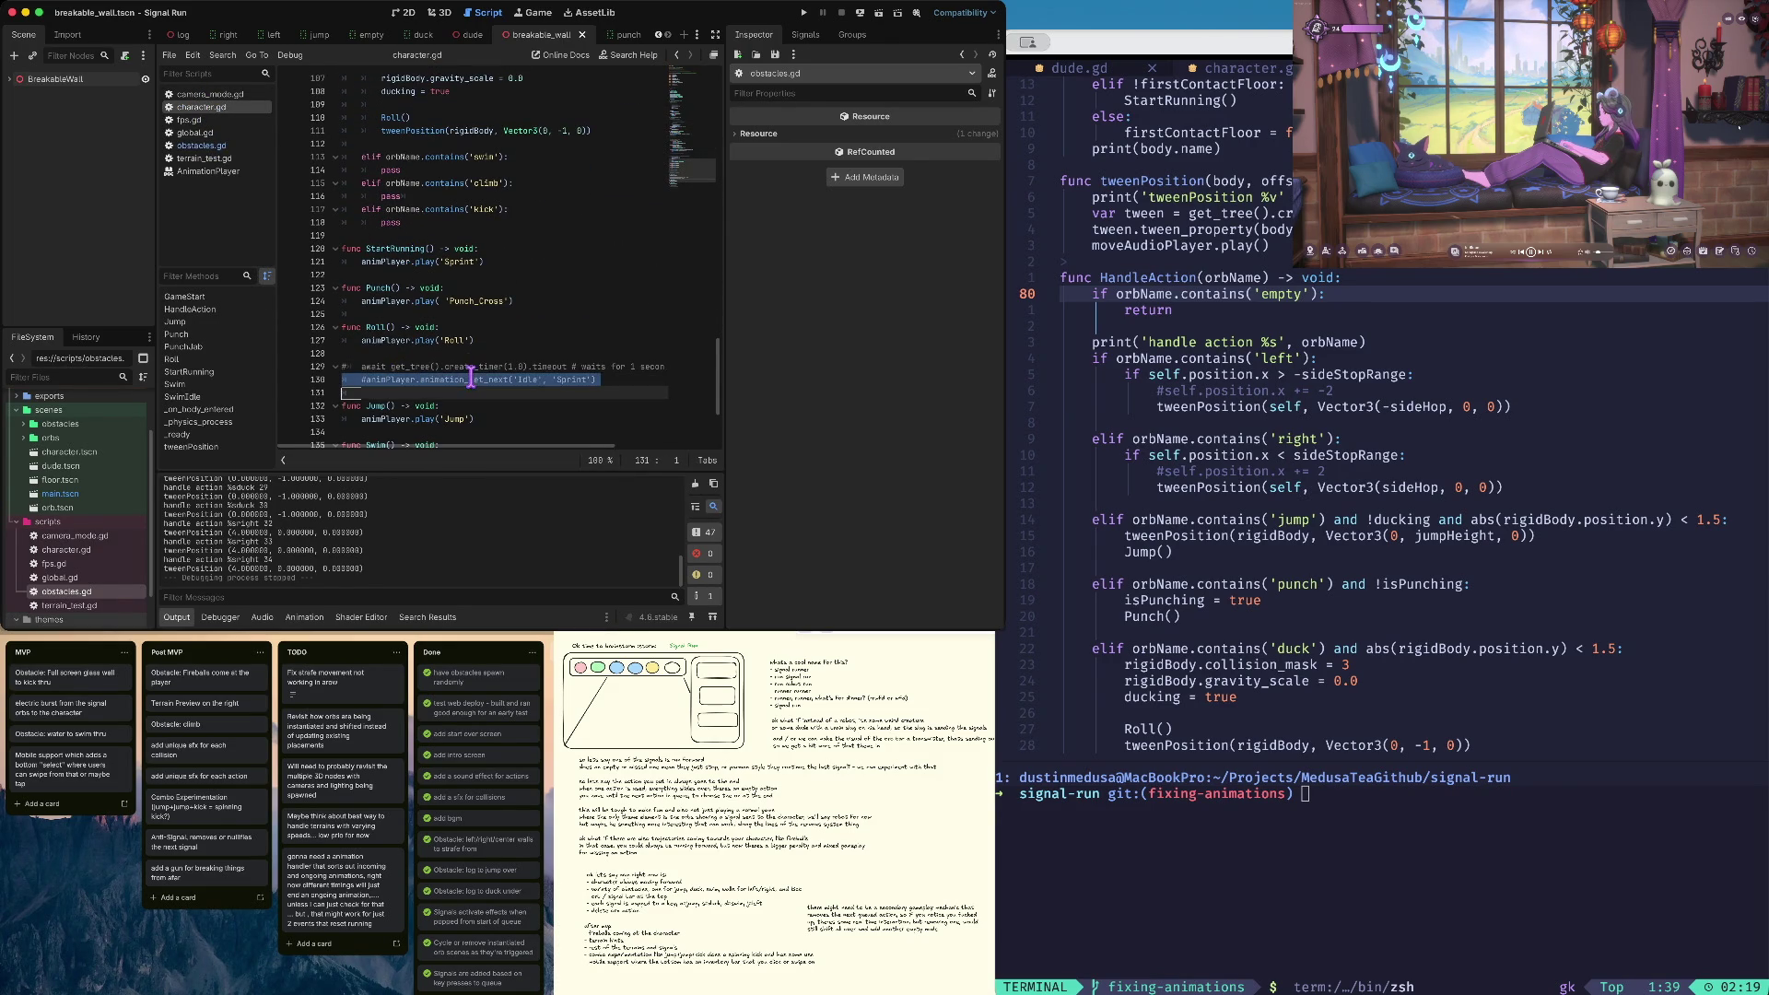
pyautogui.scroll(-1, 471, 372)
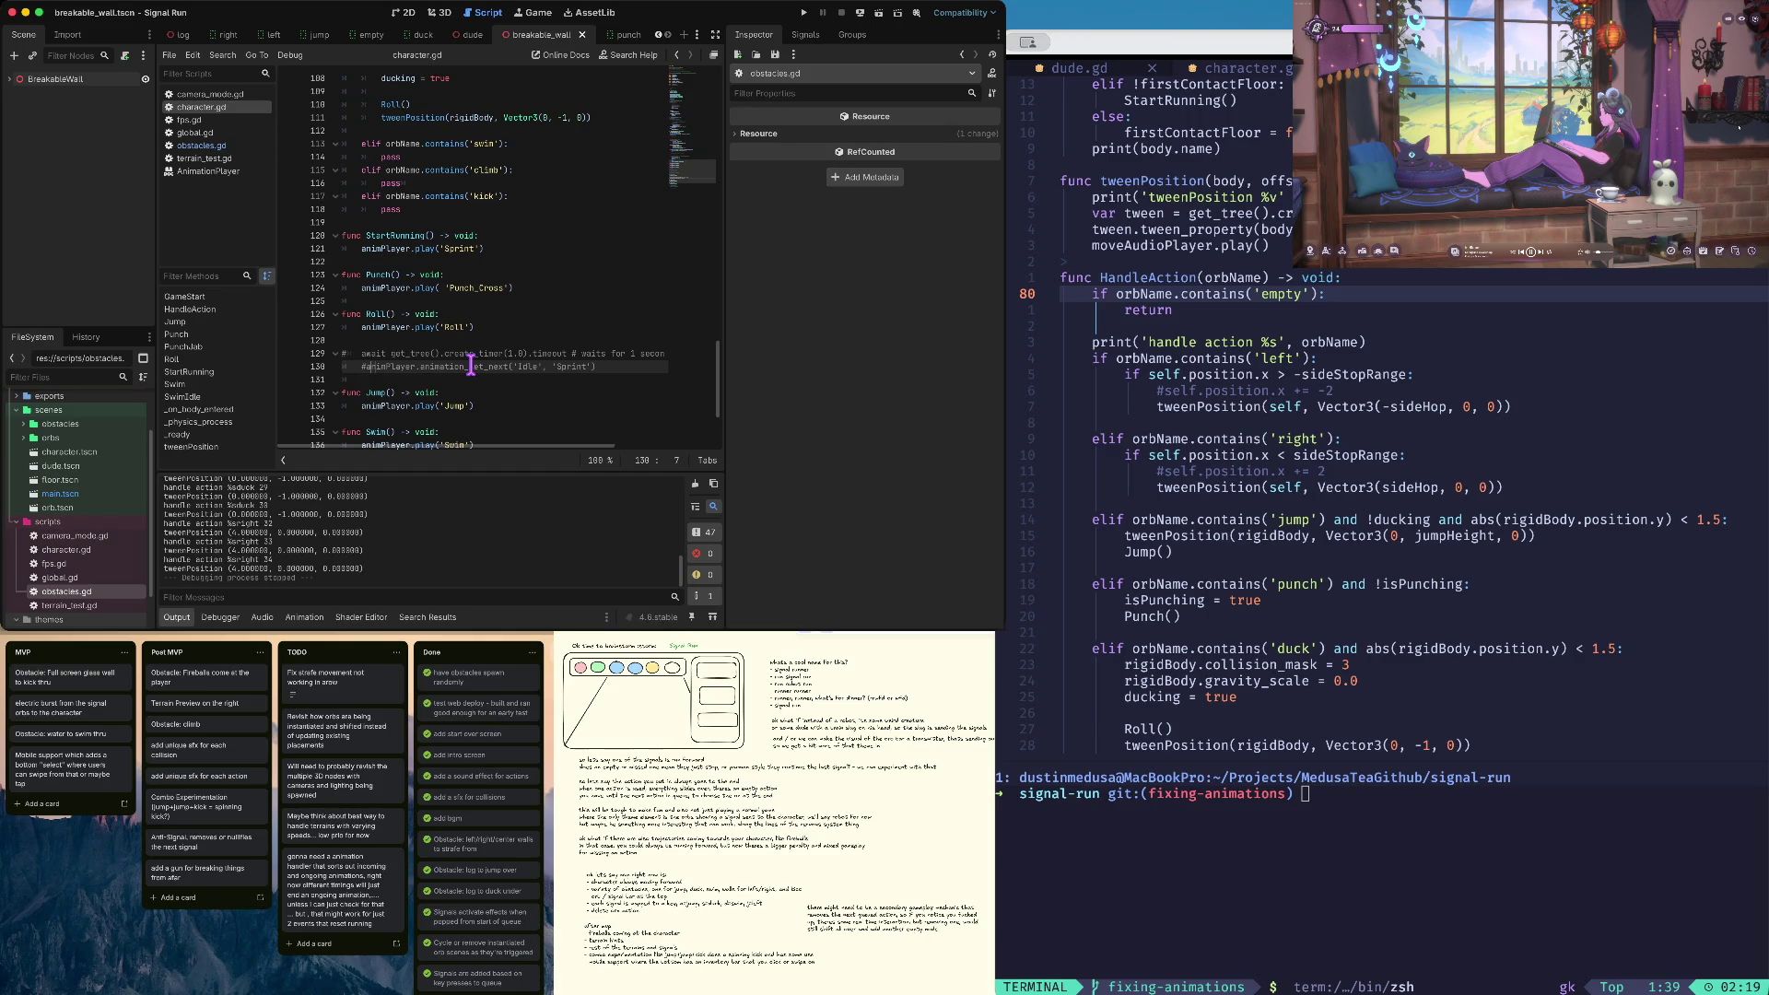
pyautogui.press('BackSpace')
# Delete the 'waits for 1 second' comment from the await timer line
pyautogui.press('Up')
pyautogui.hotkey('alt', 'Right')
pyautogui.hotkey('alt', 'Right')
pyautogui.hotkey('alt', 'Right')
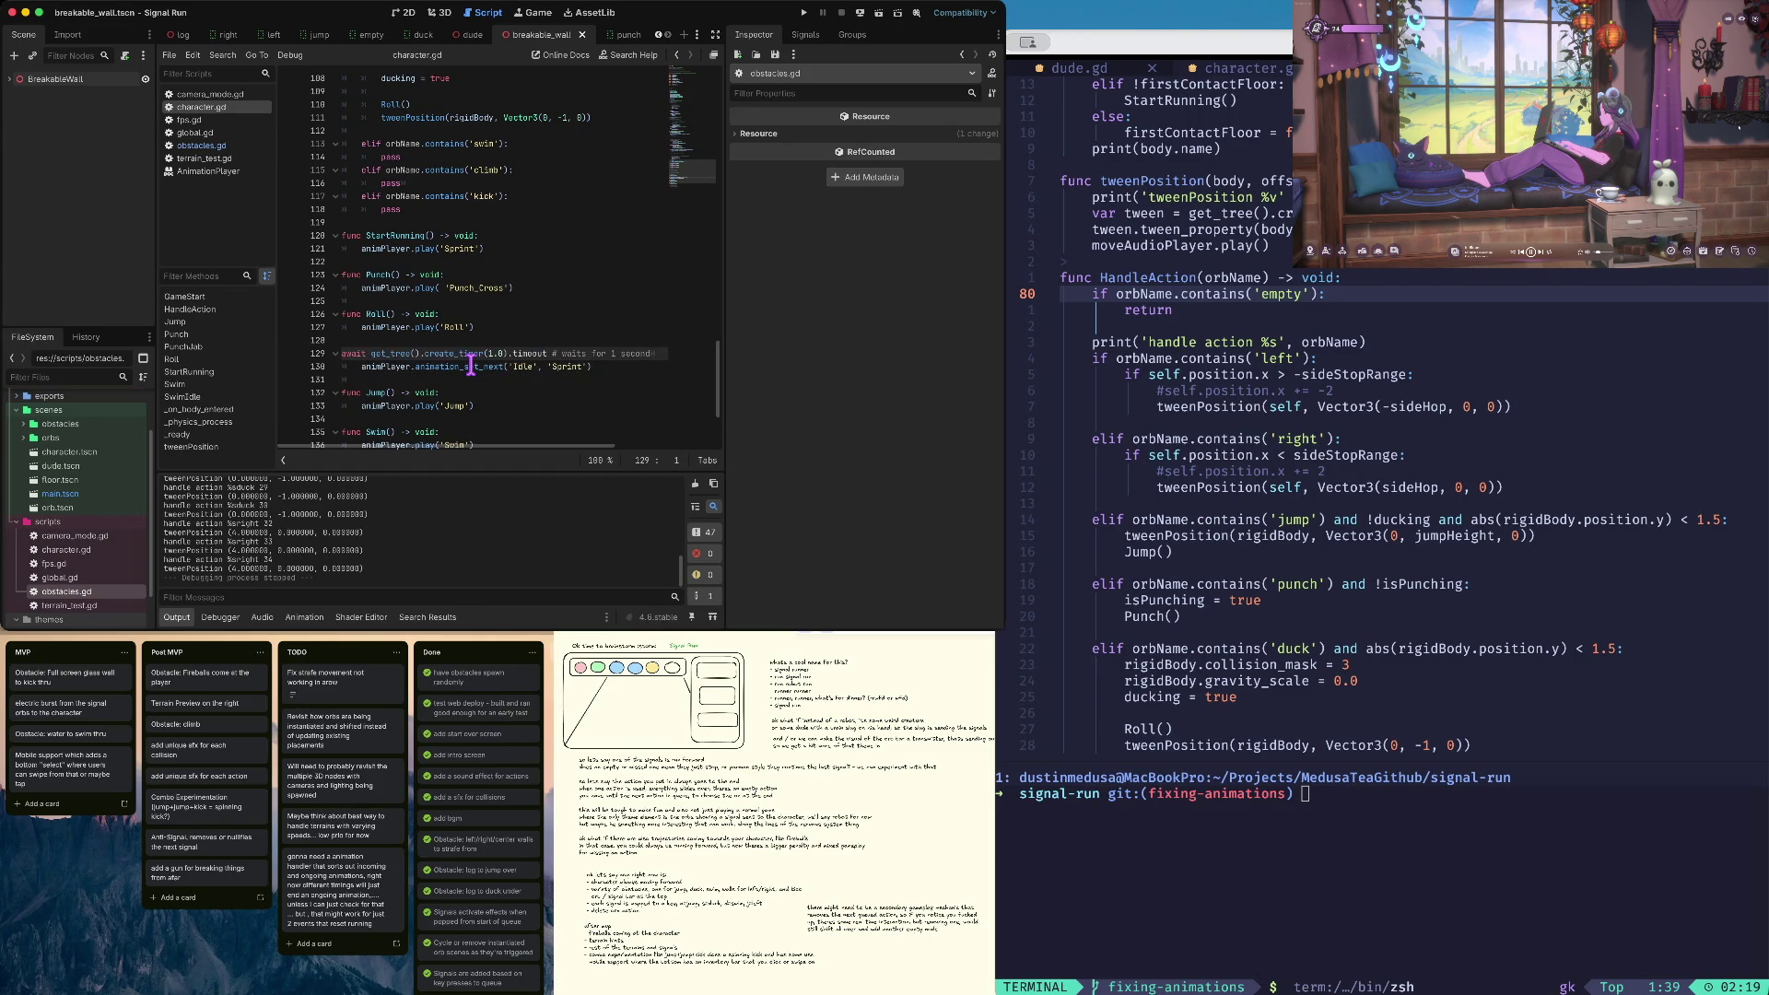
pyautogui.hotkey('alt', 'Right')
pyautogui.hotkey('alt', 'Right')
pyautogui.hotkey('shift', 'alt', 'Left')
pyautogui.hotkey('shift', 'alt', 'Left')
pyautogui.hotkey('shift', 'alt', 'Left')
pyautogui.press('BackSpace')
# Change the create_timer duration to 0.1, save character.gd and relaunch the game
pyautogui.hotkey('alt', 'Left')
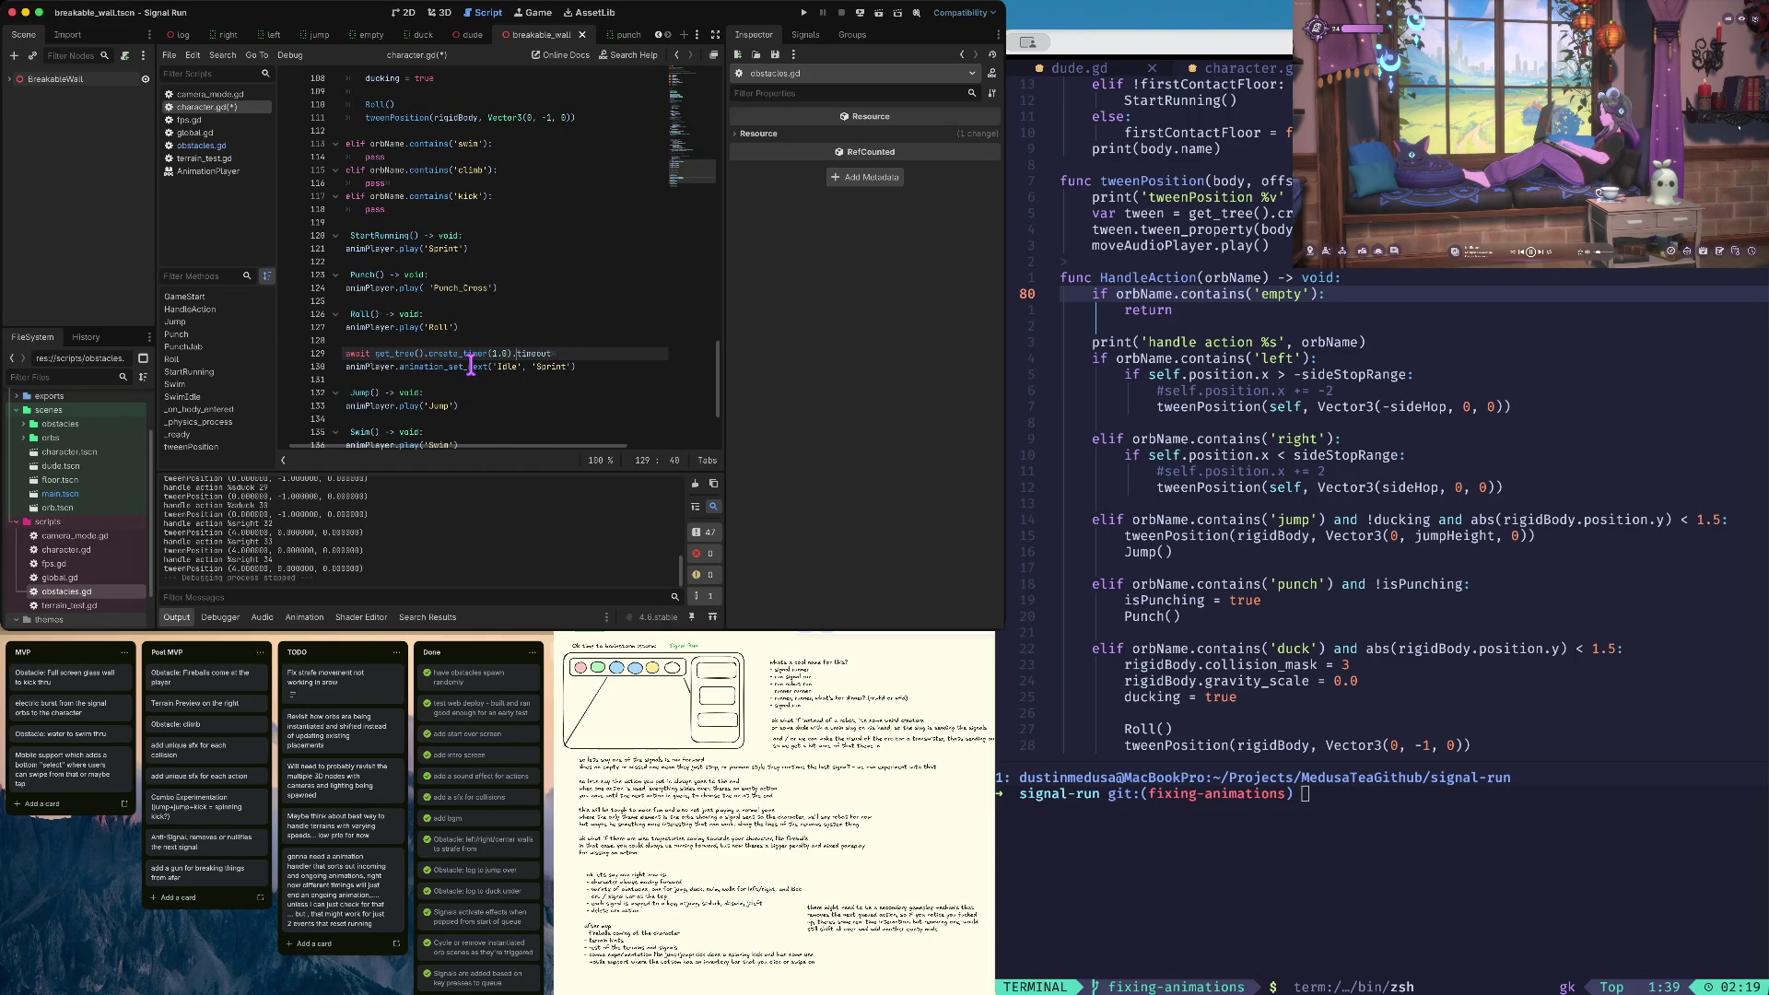
pyautogui.press('BackSpace')
pyautogui.press('BackSpace')
pyautogui.press('BackSpace')
pyautogui.write('0.2')
pyautogui.write('1')
pyautogui.press('Escape')
pyautogui.write(')')
pyautogui.press('Home')
pyautogui.hotkey('ctrl', 's')
pyautogui.press('super+b')
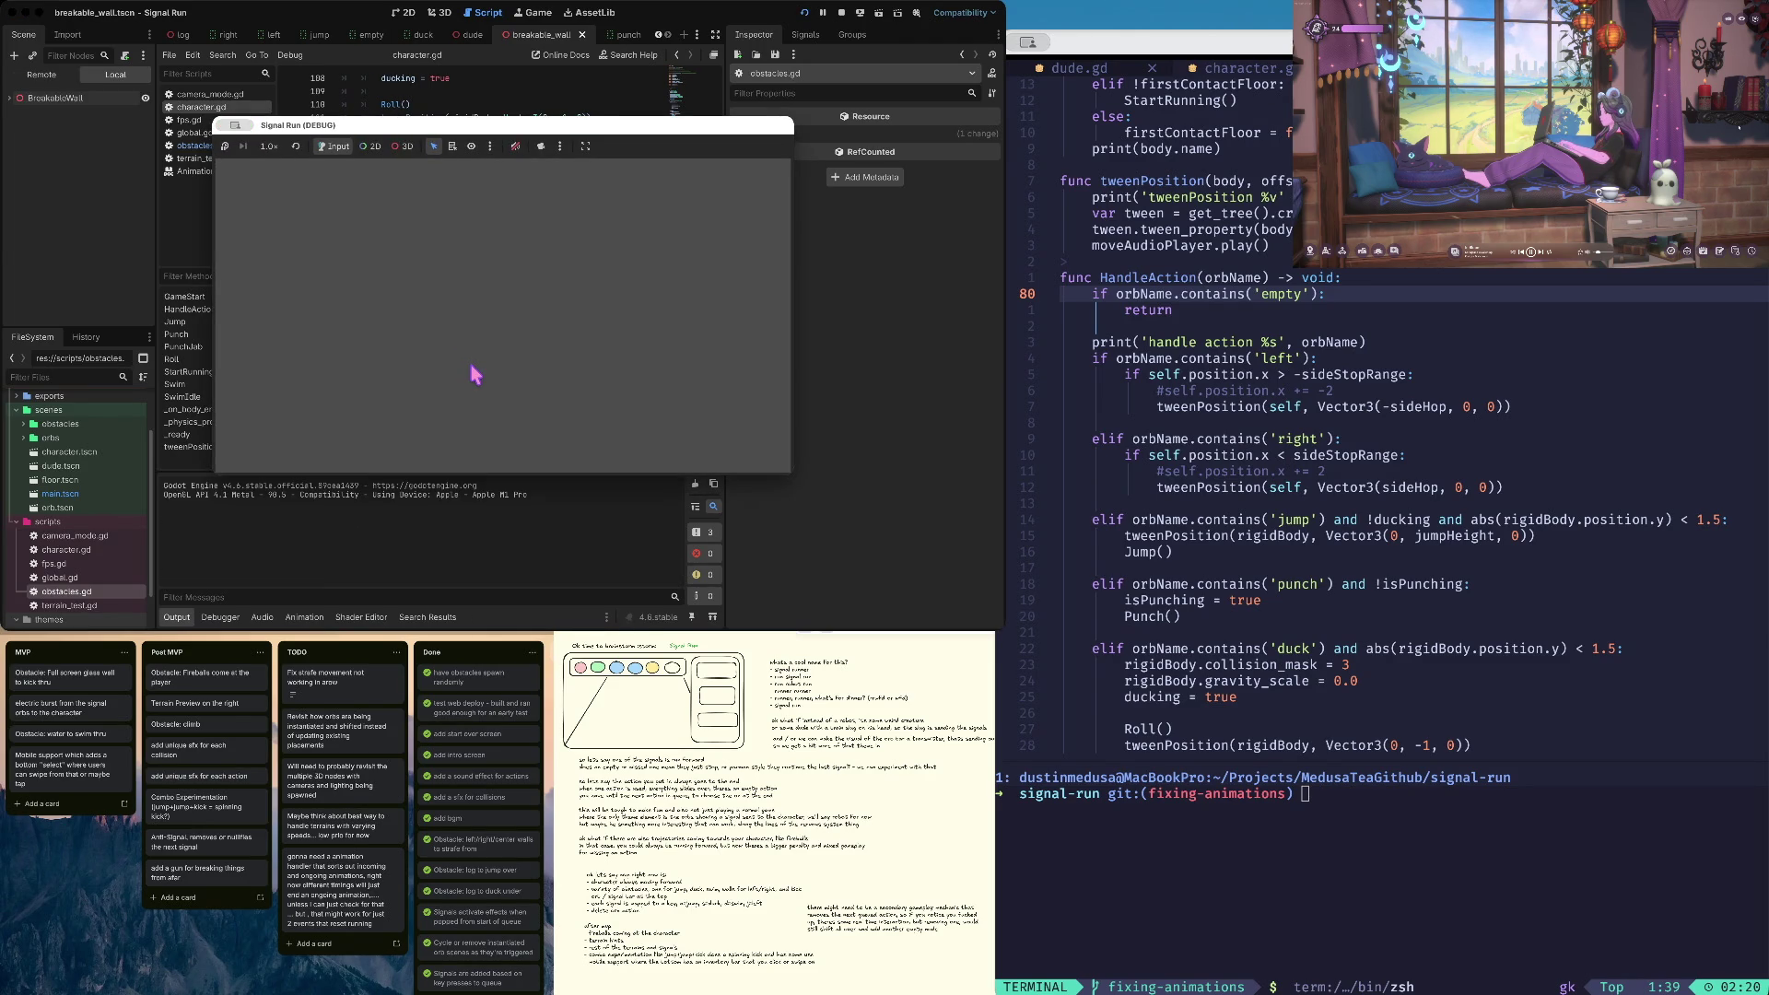
# Start a run and roll until the debugger breaks on global.gd line 34's linear_velocity error
pyautogui.click(473, 356)
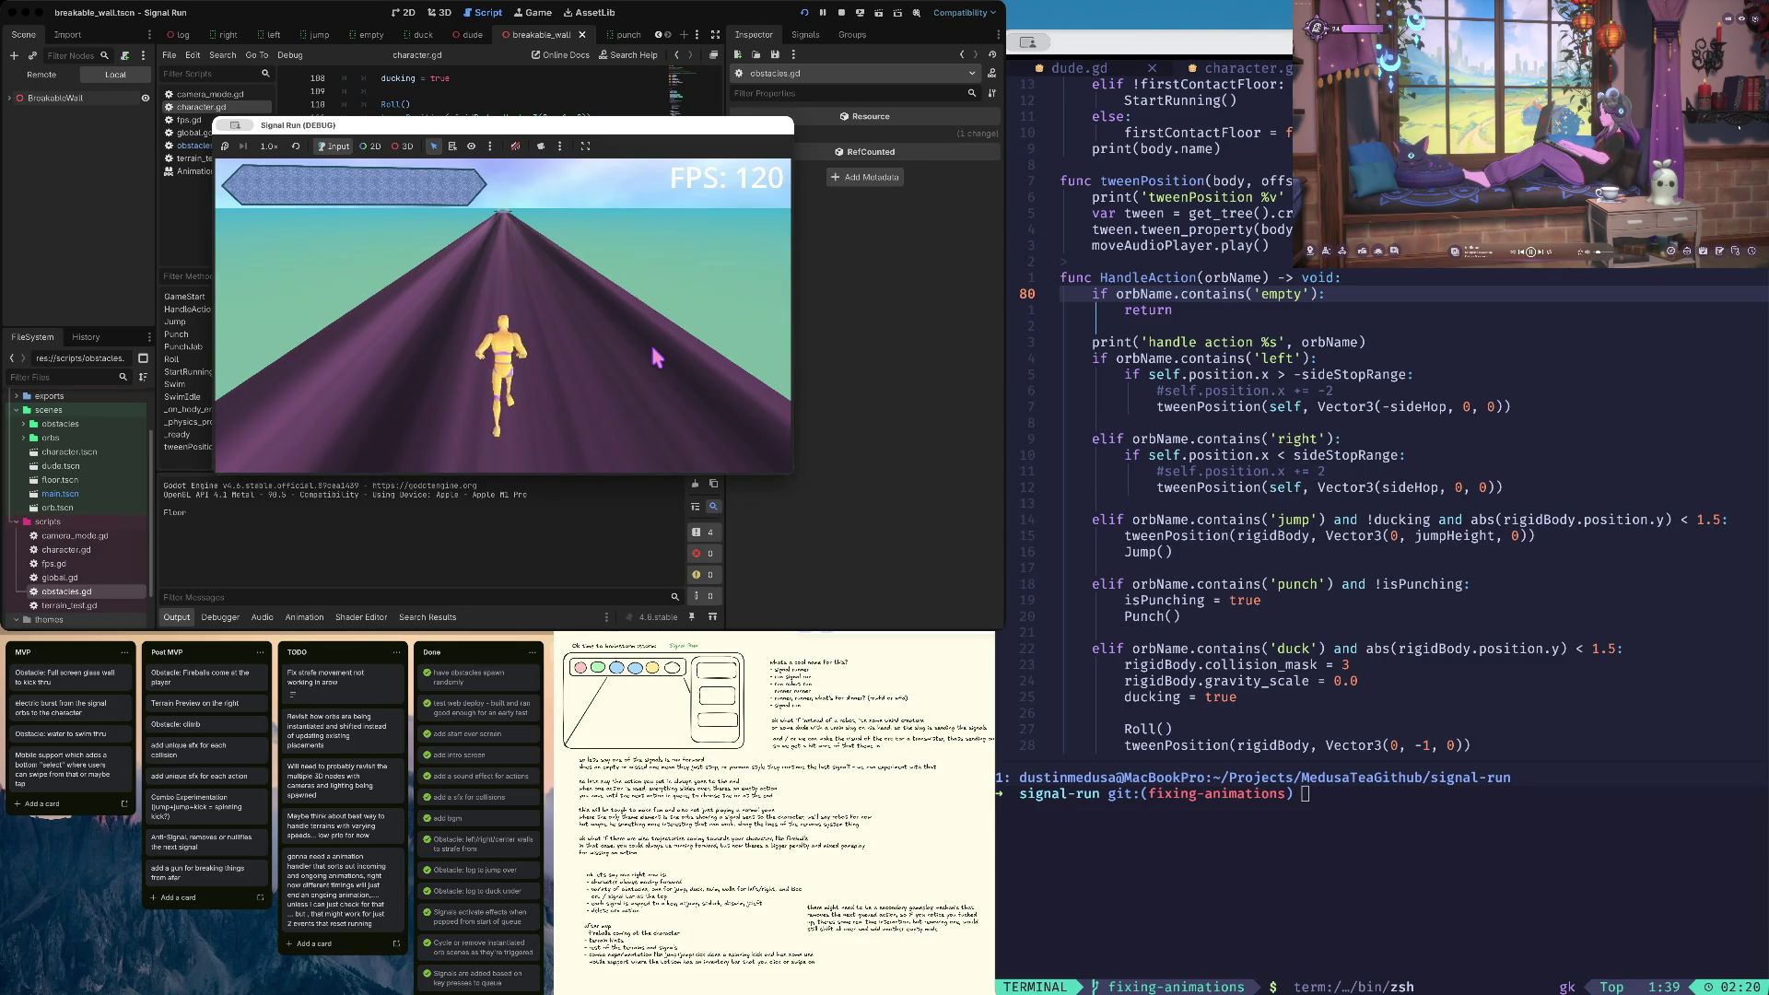
pyautogui.press('Down')
pyautogui.press('Down')
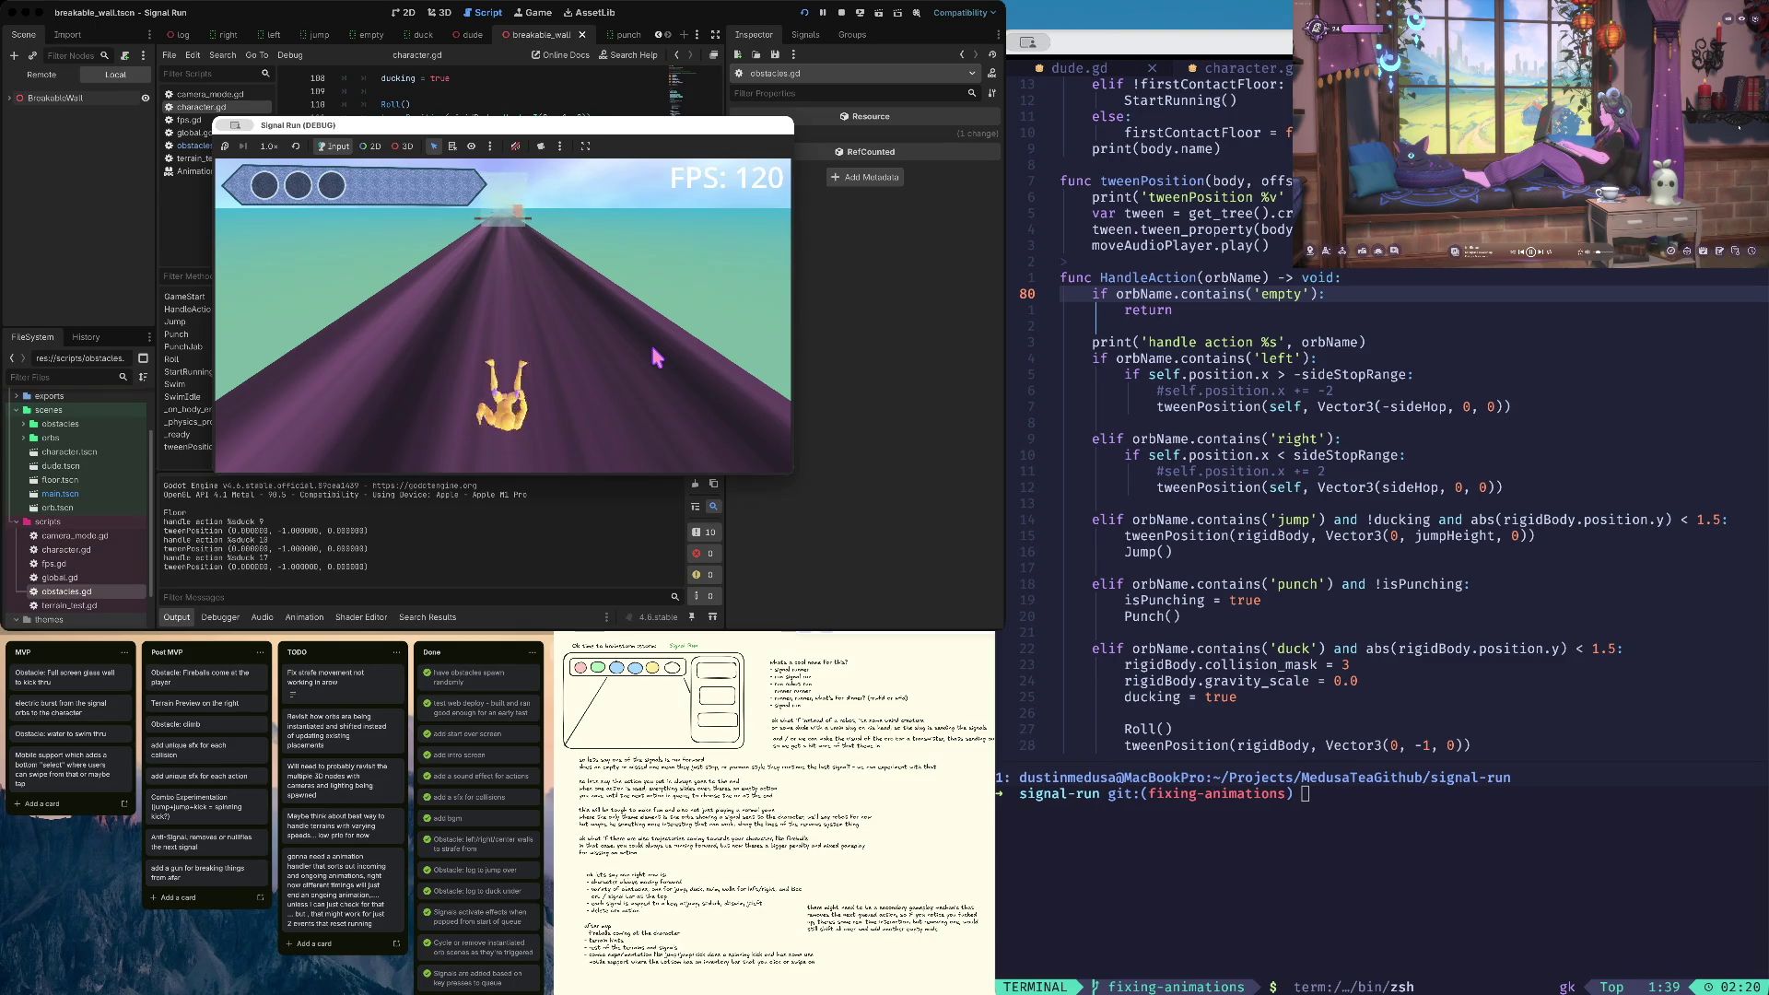
pyautogui.press('Up')
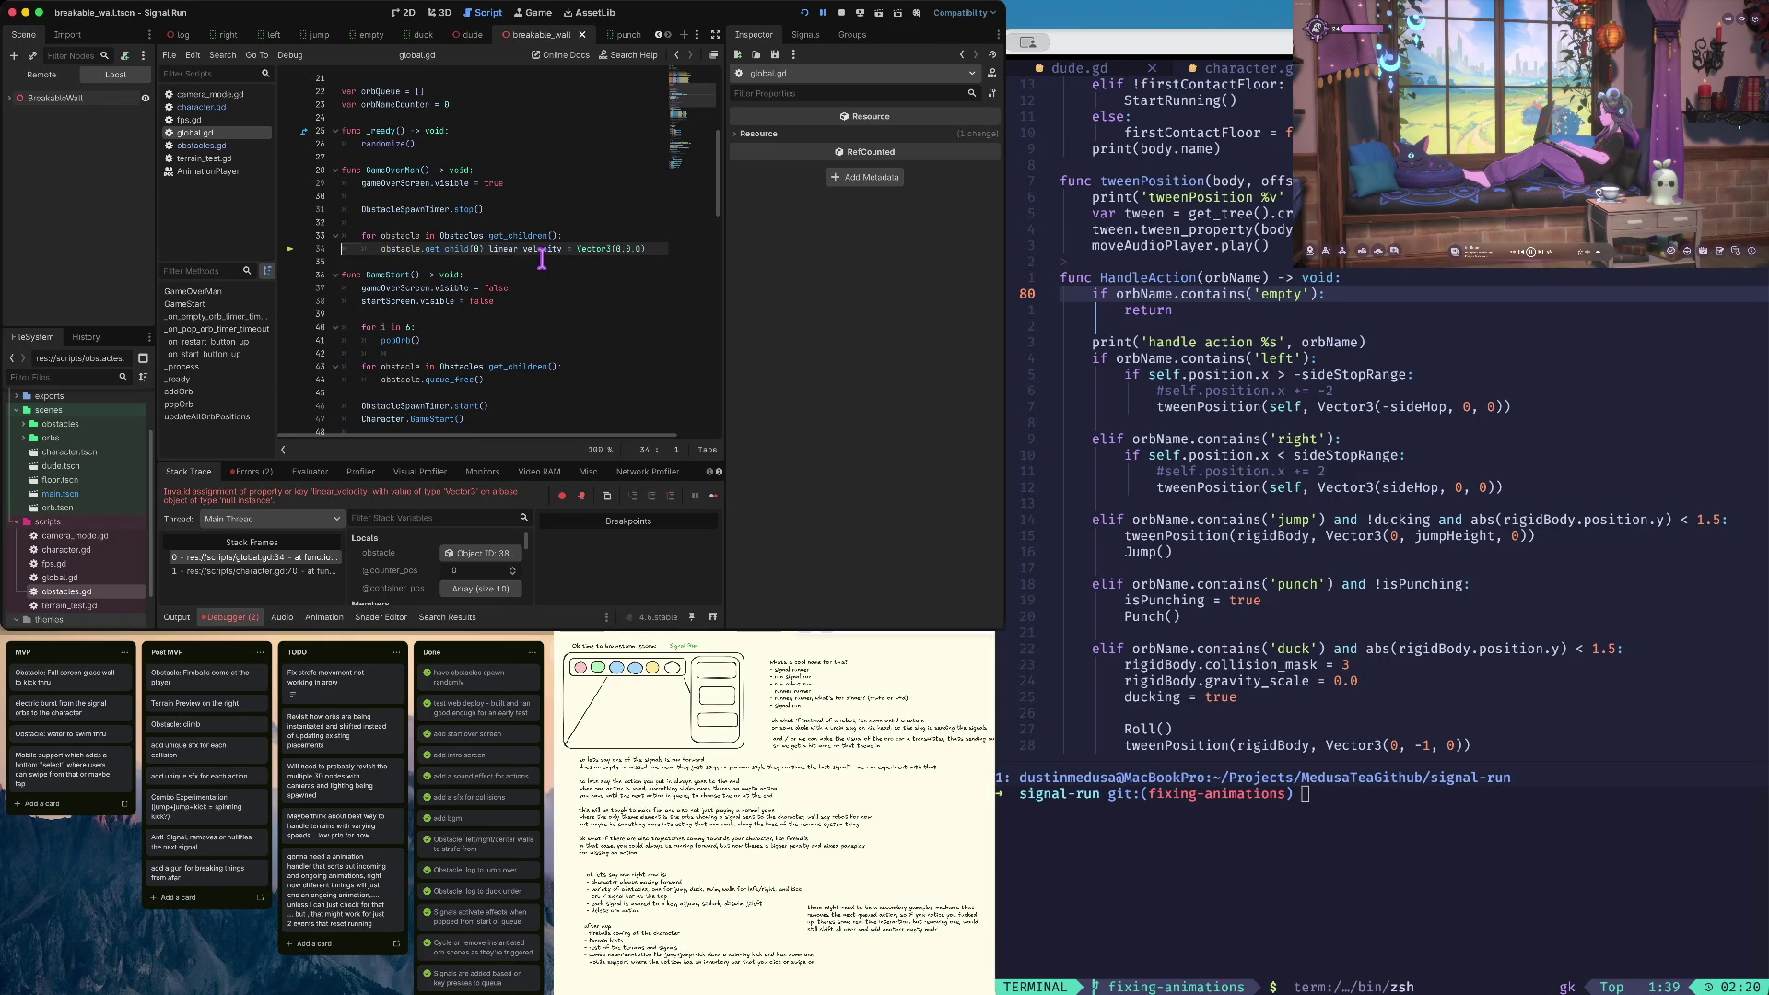
# Open log.tscn from scenes/obstacles, select LogRigidBody3D, and stop the game
pyautogui.hotkey('ctrl', 'Down')
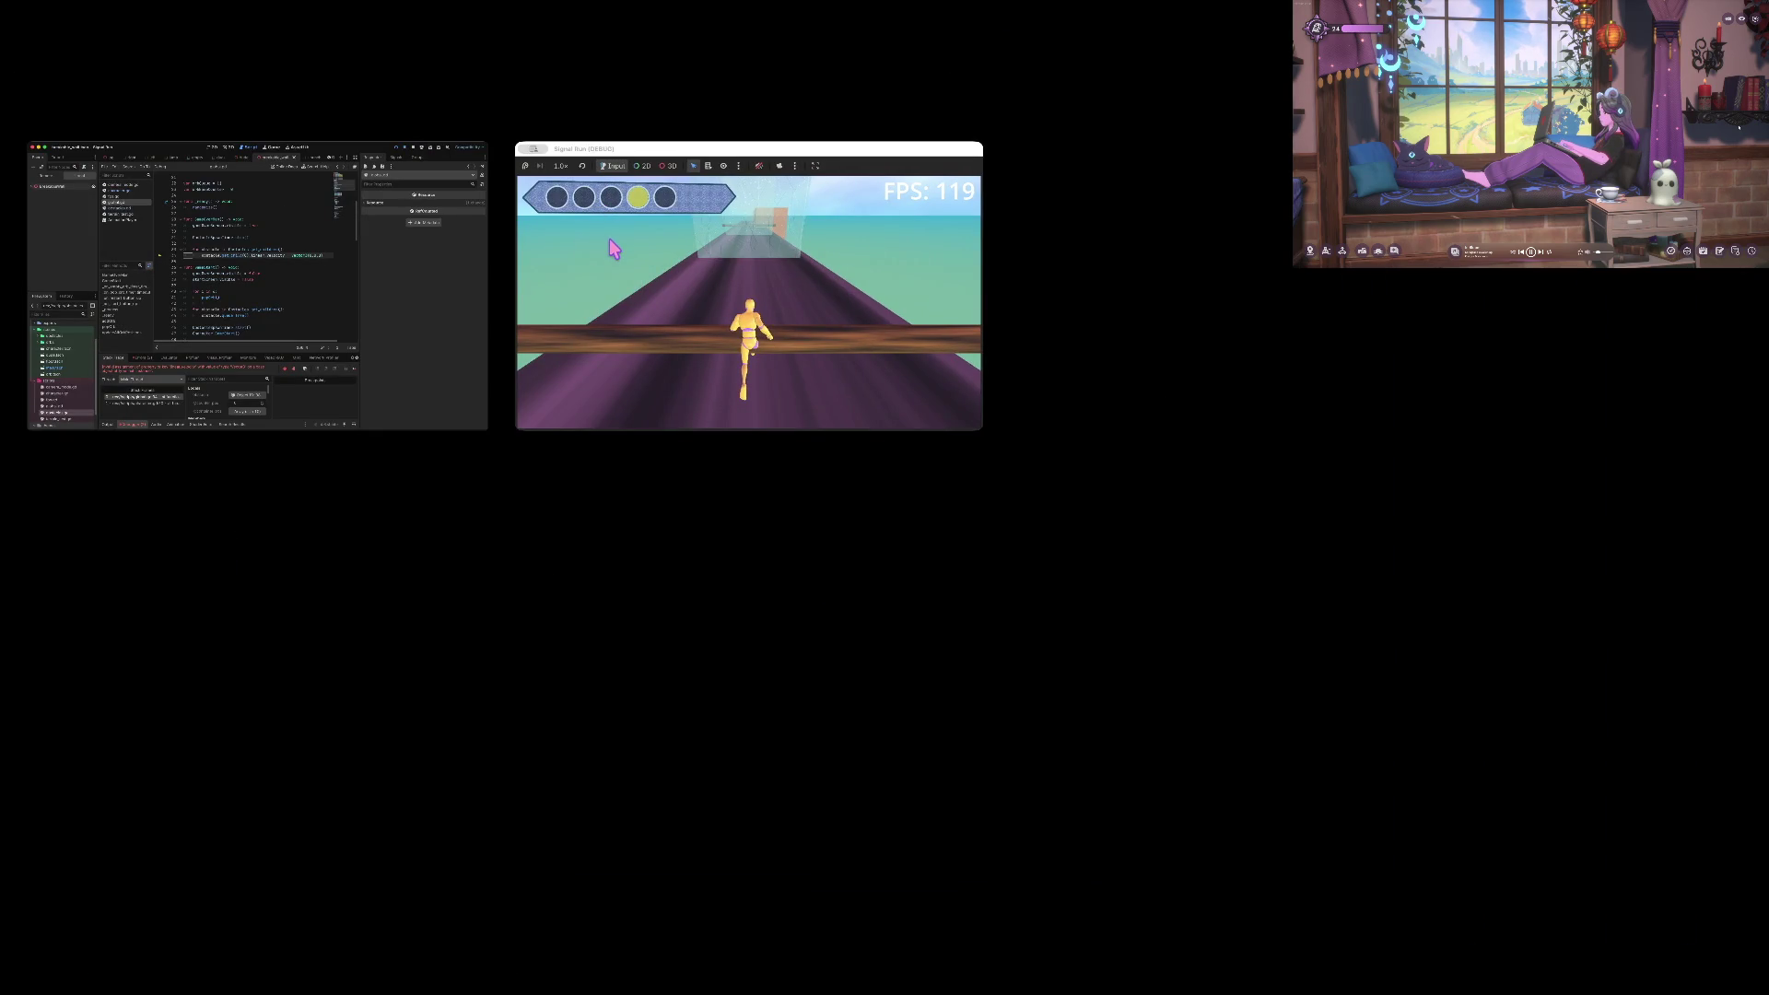
pyautogui.click(407, 265)
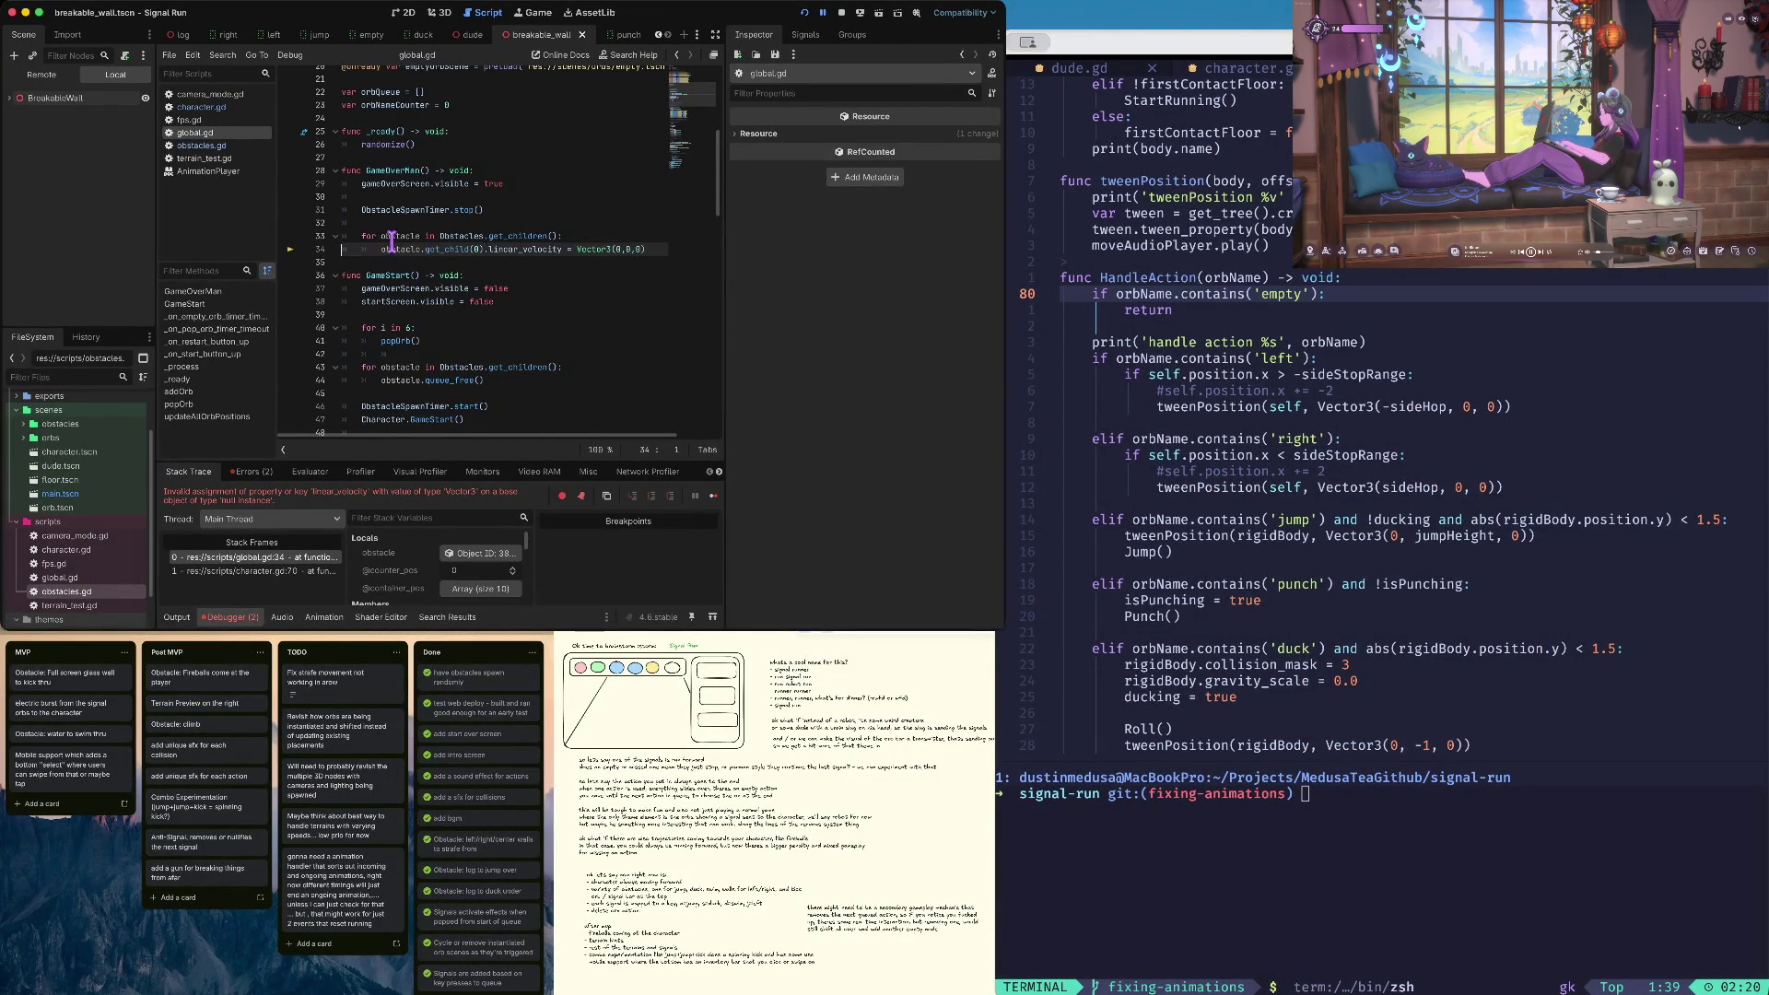
pyautogui.click(24, 425)
pyautogui.doubleClick(64, 451)
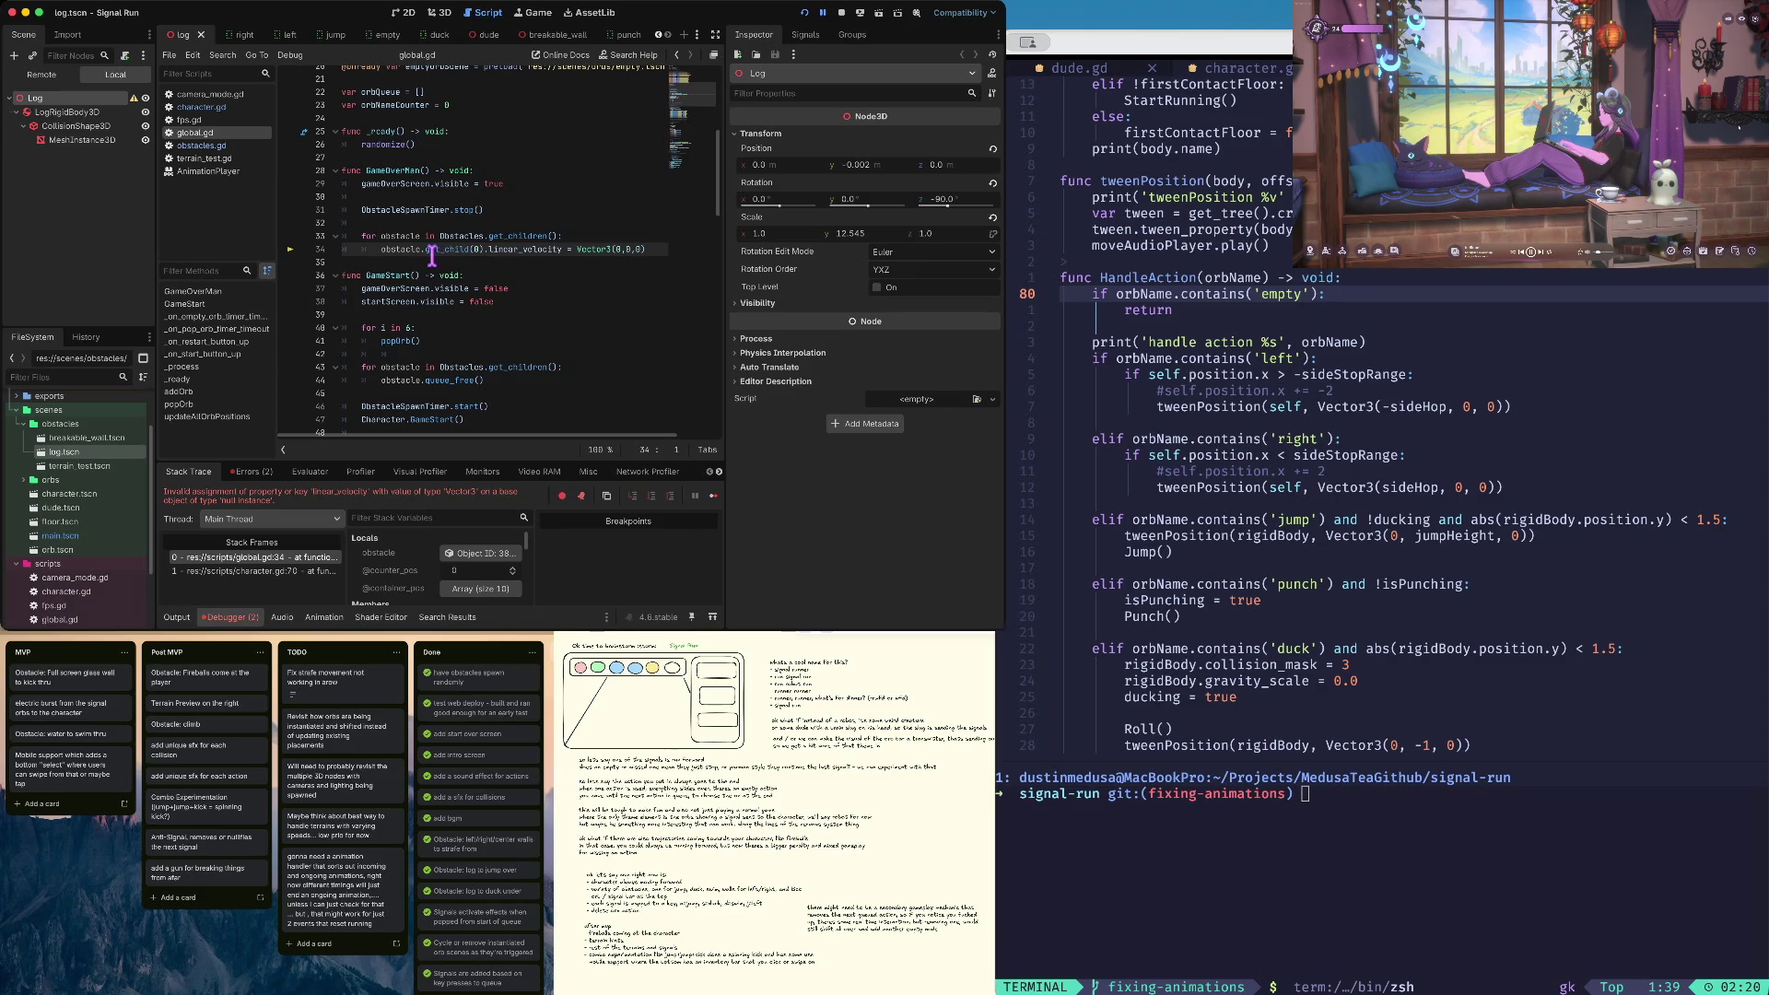
pyautogui.click(67, 112)
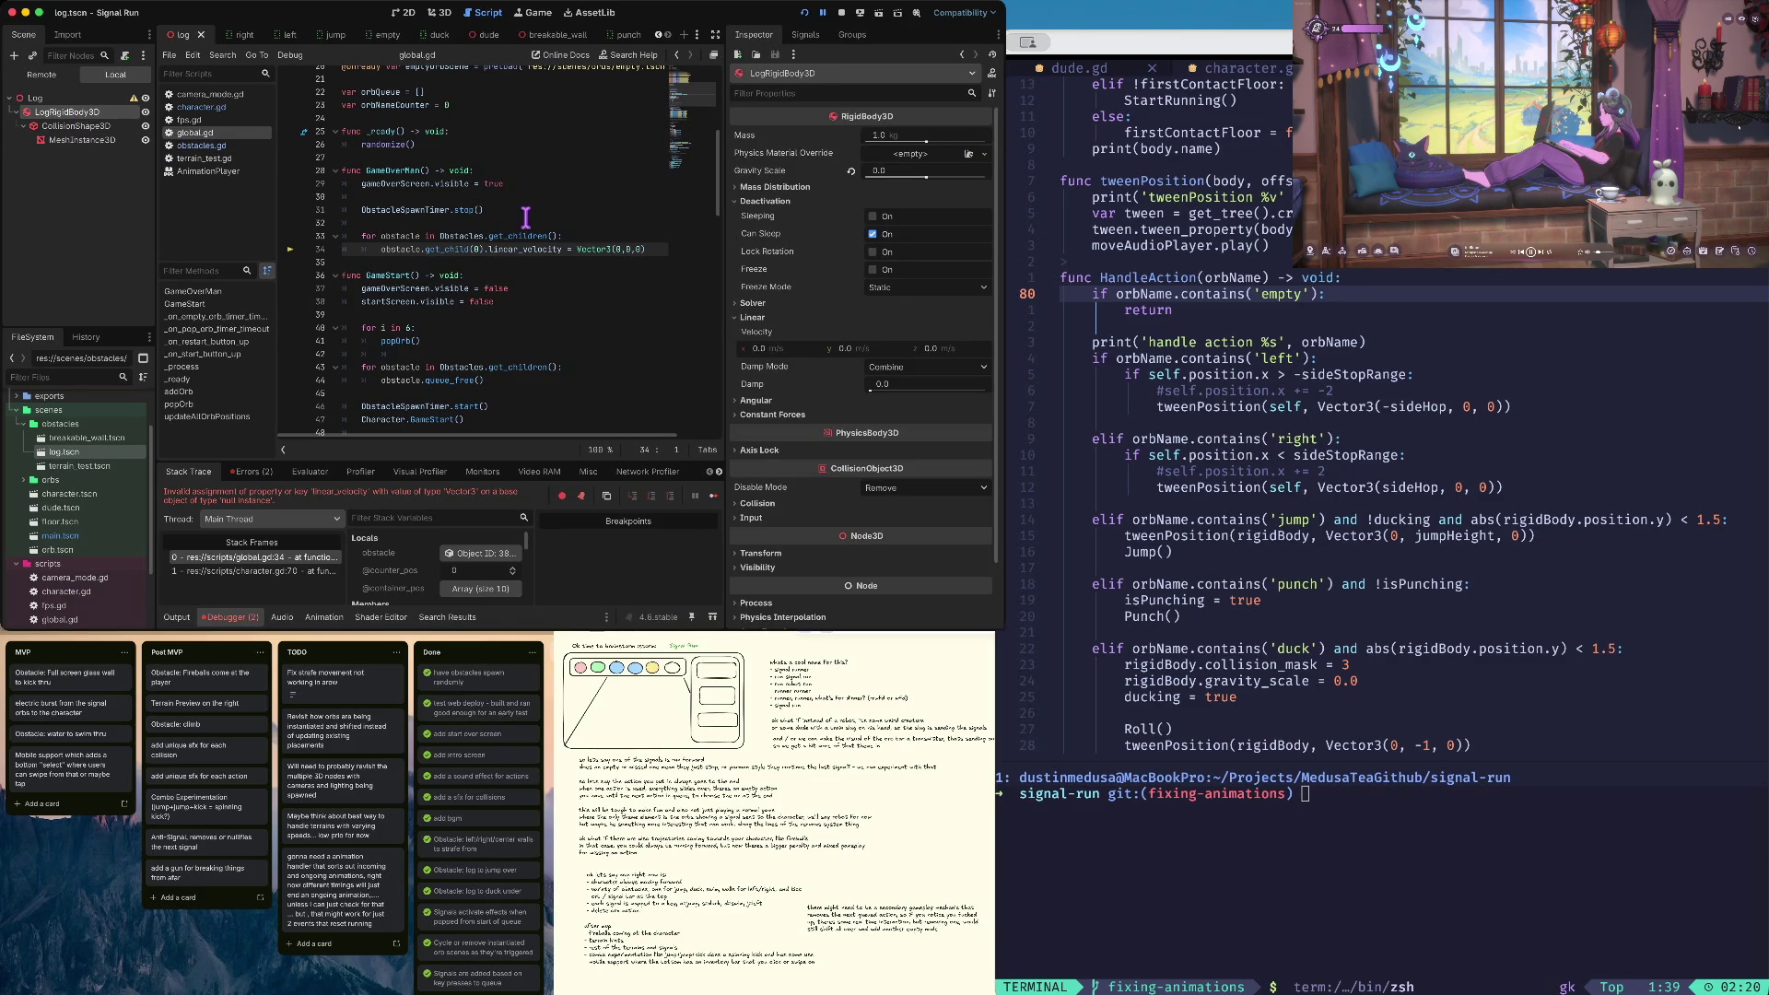
pyautogui.press('super+period')
# Reopen obstacles.gd, then character.gd, and select Roll()'s await timer line
pyautogui.scroll(5, 492, 269)
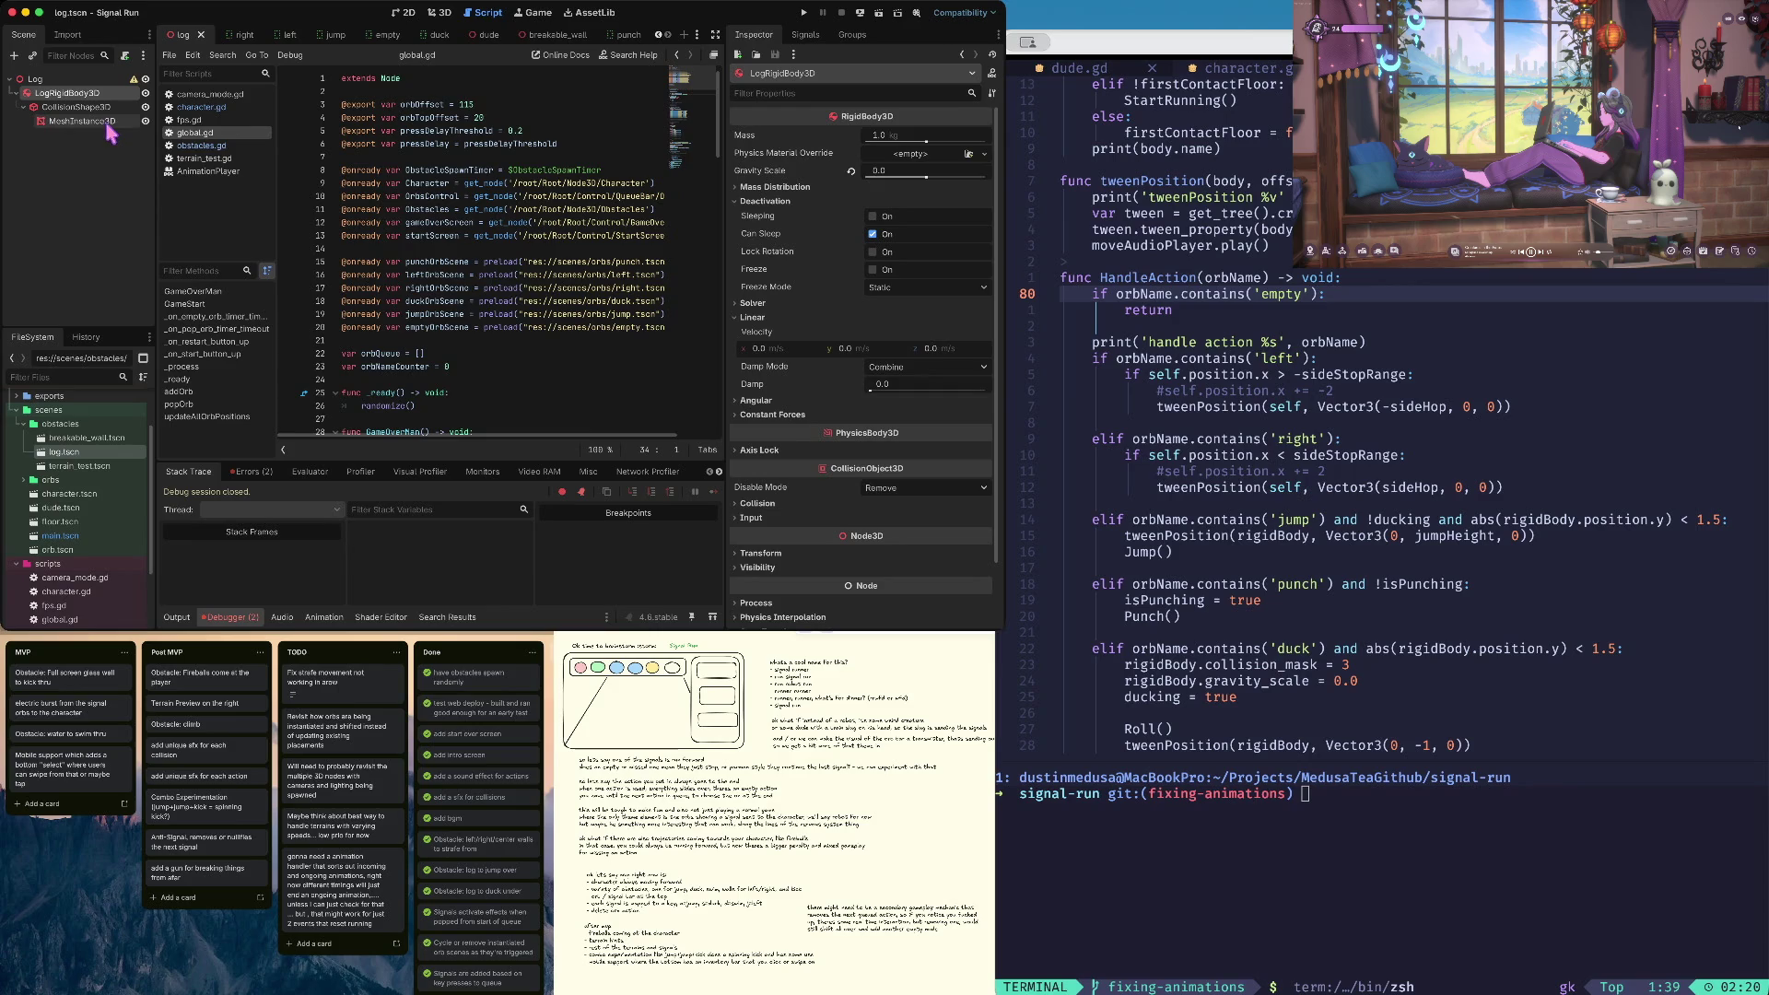
pyautogui.scroll(-1, 291, 153)
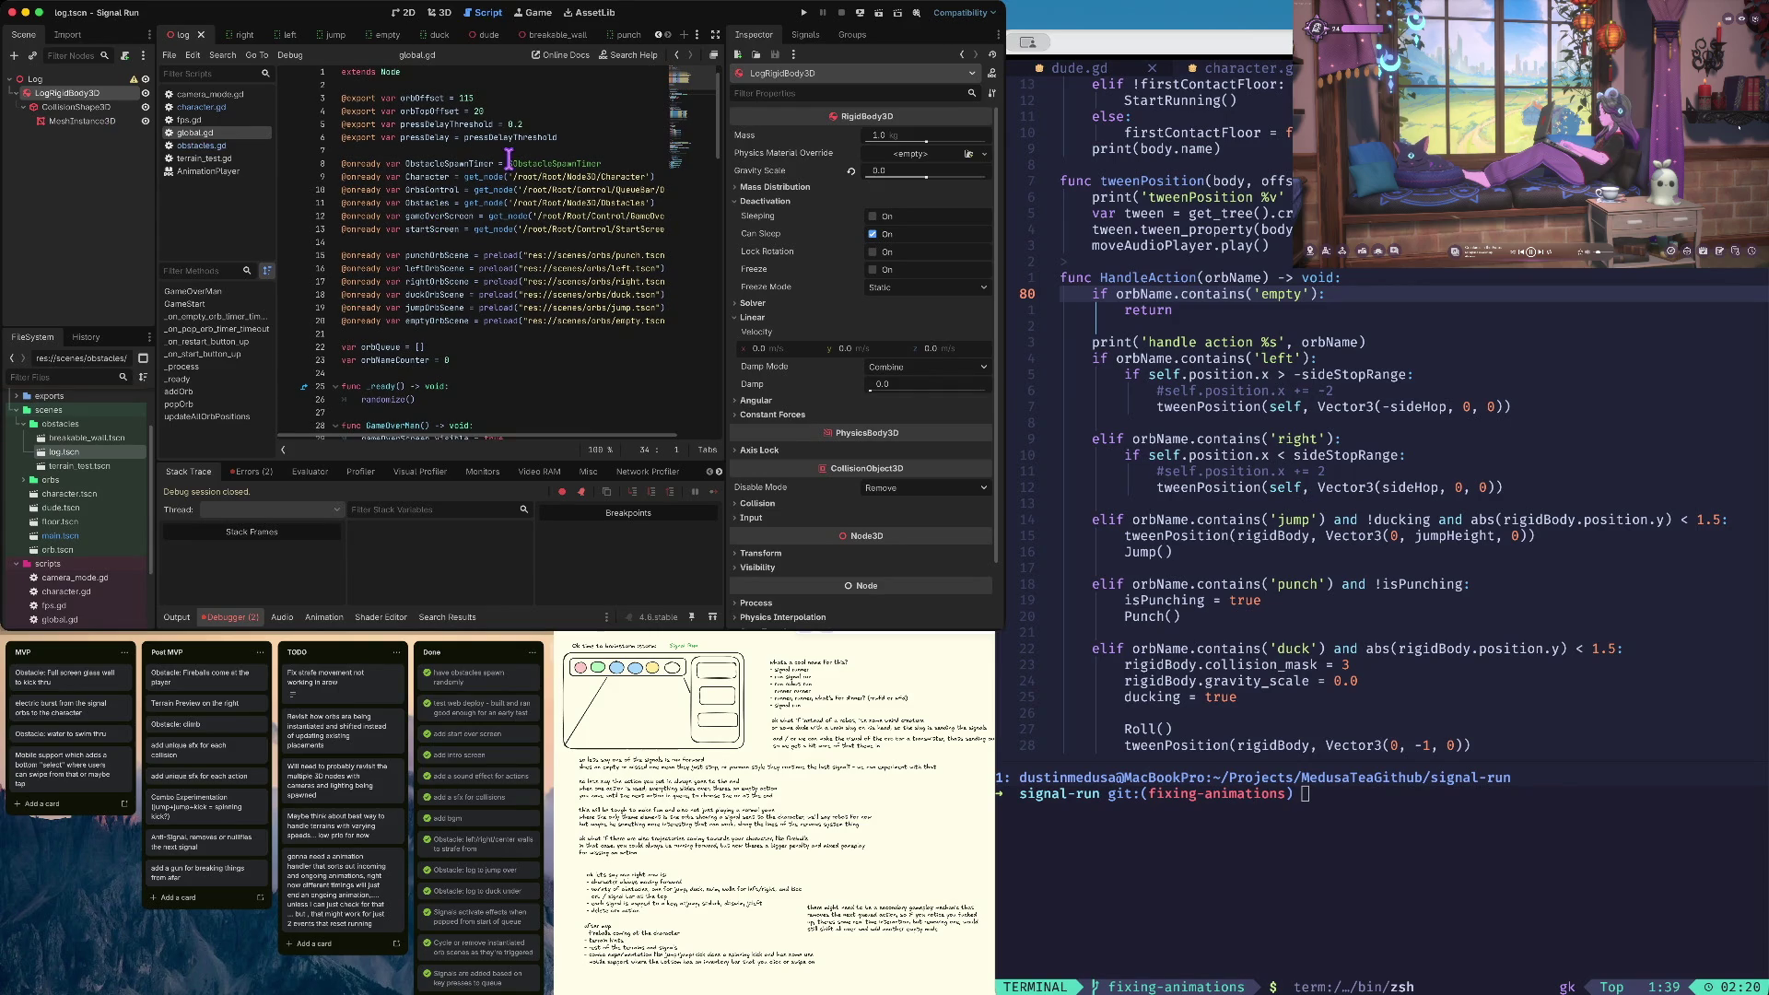
pyautogui.click(202, 145)
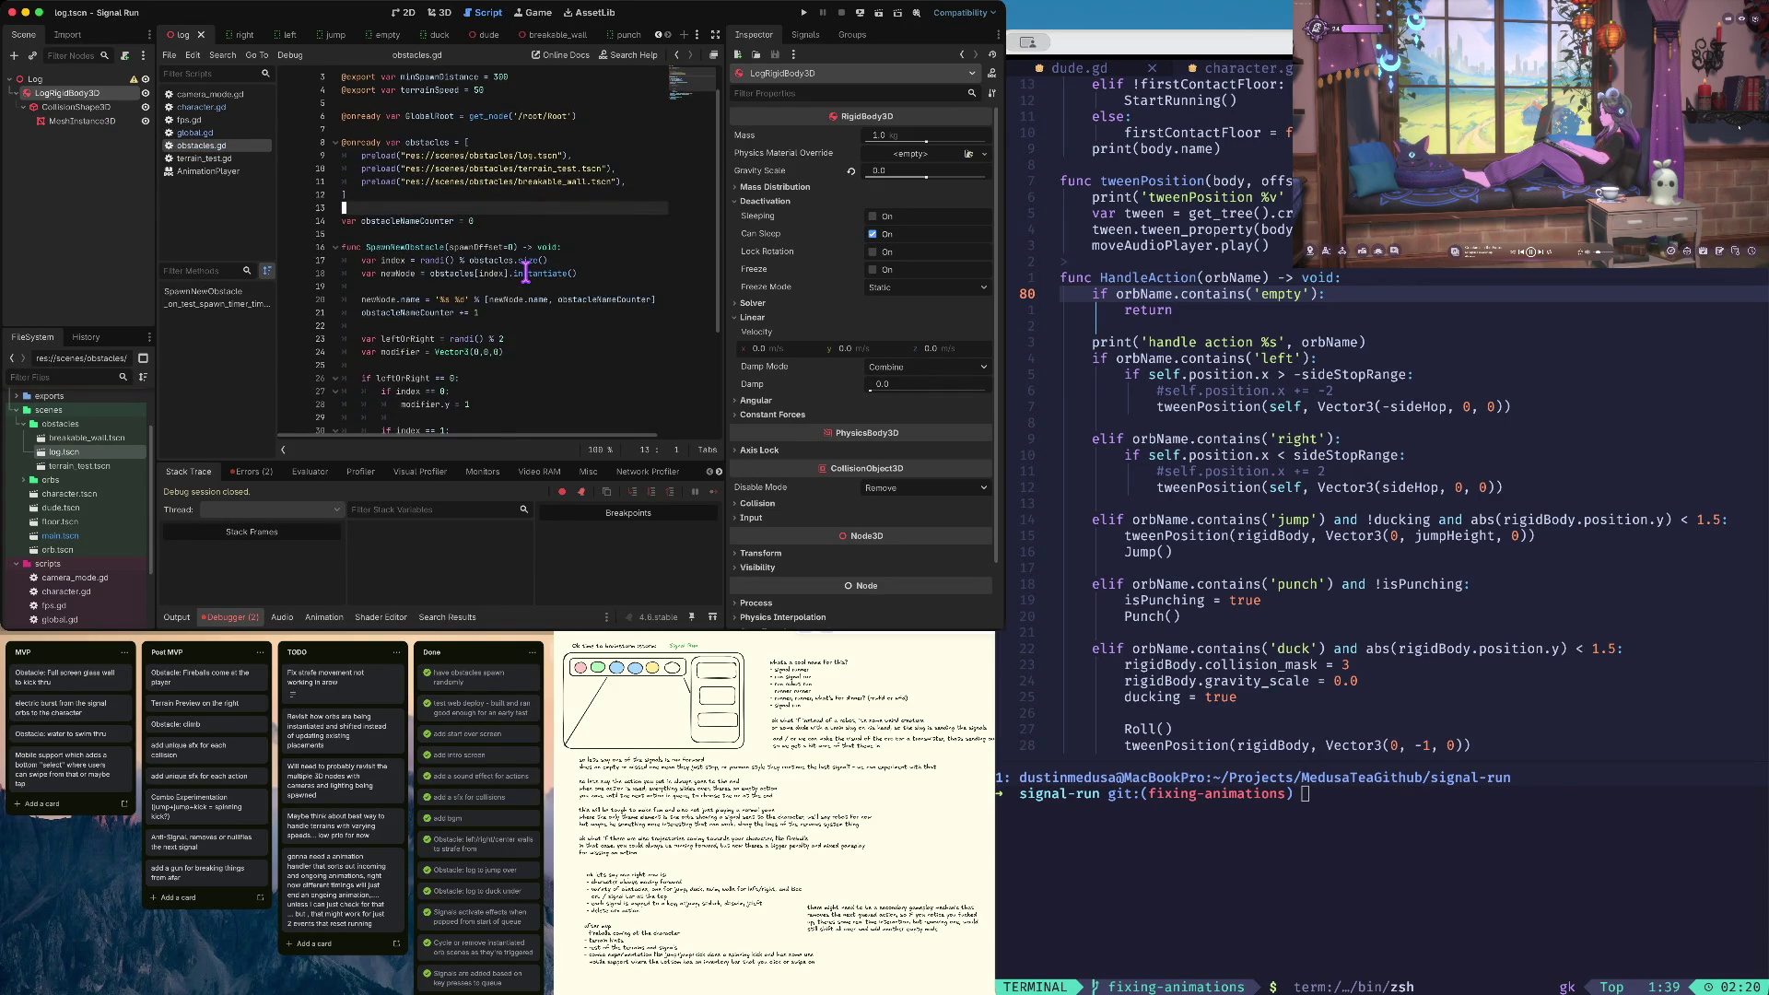
pyautogui.scroll(2, 525, 272)
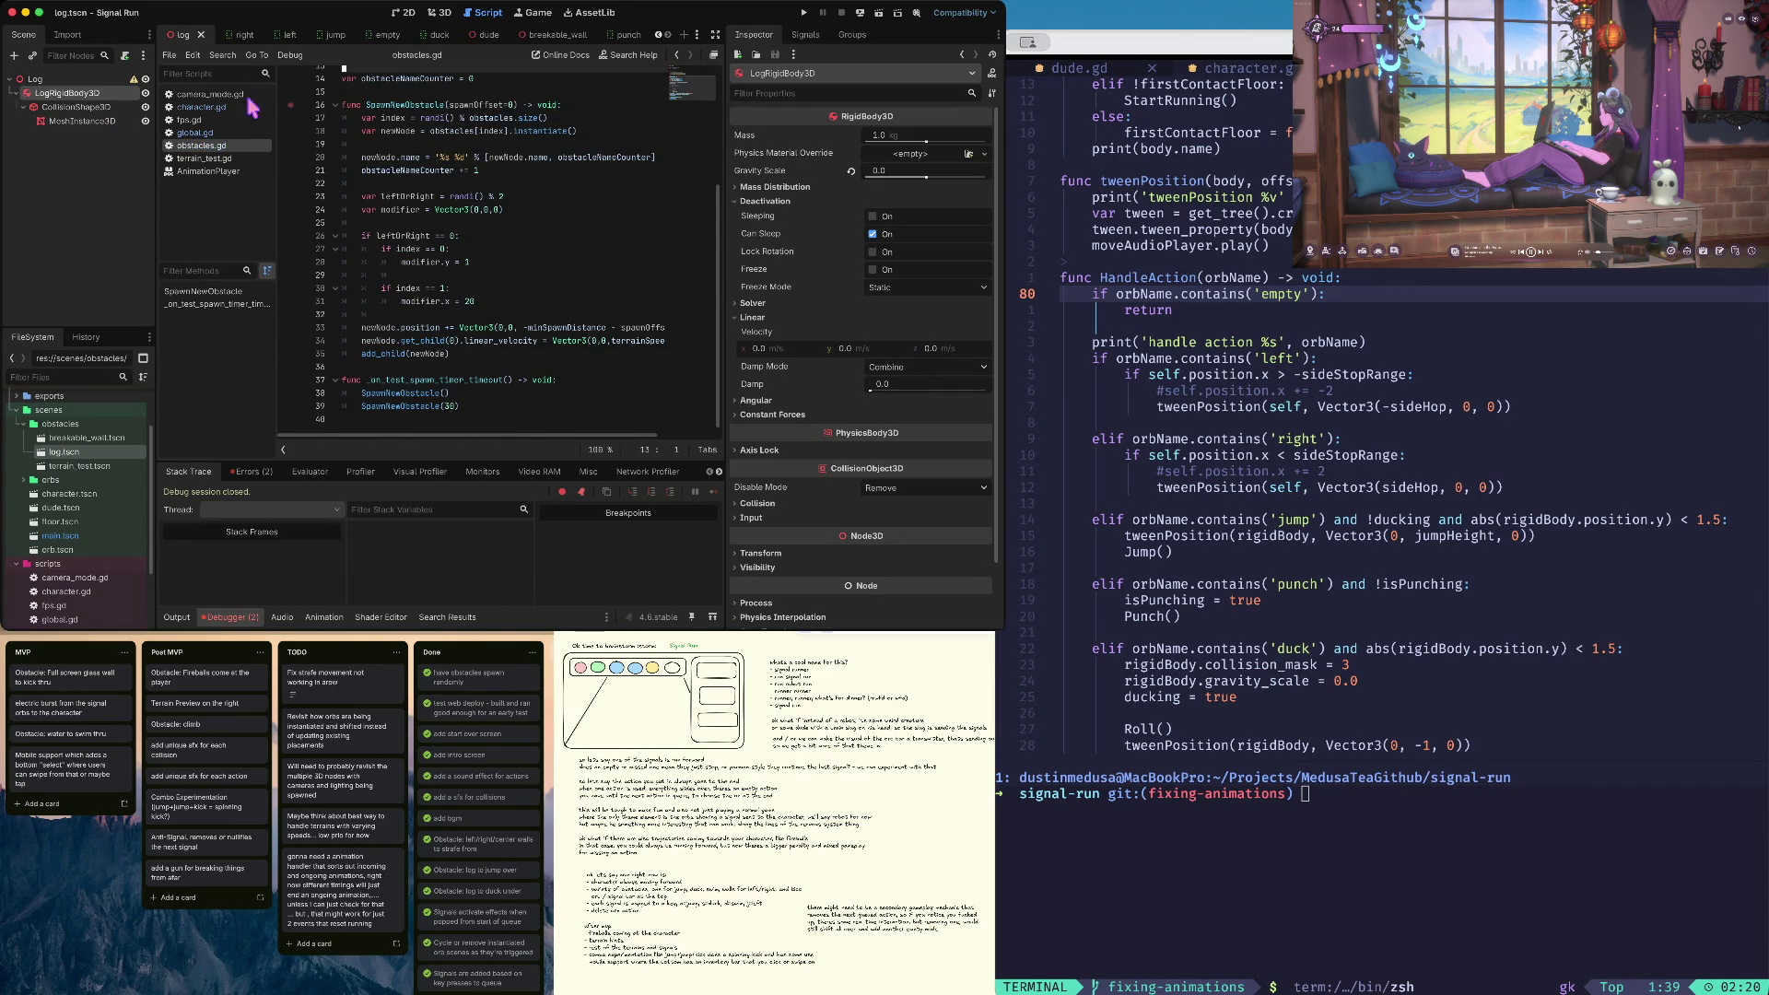
pyautogui.click(219, 109)
pyautogui.scroll(-2, 449, 304)
pyautogui.tripleClick(450, 303)
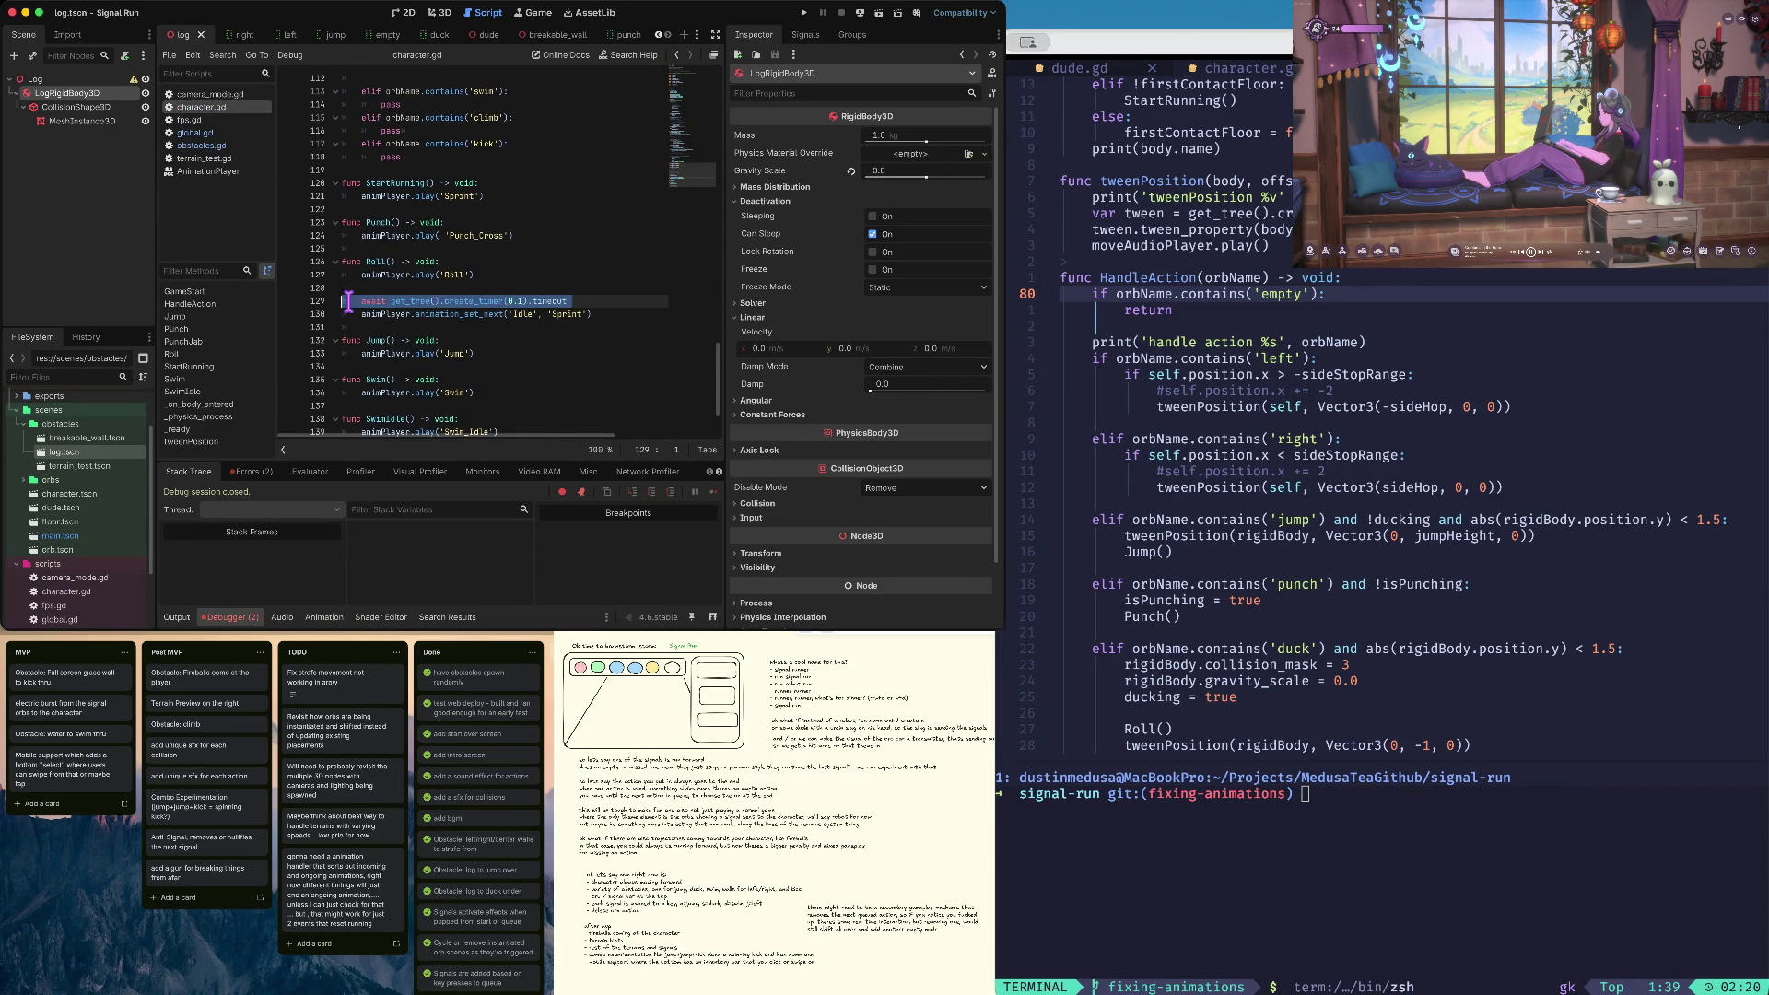
pyautogui.click(447, 315)
pyautogui.press('Up')
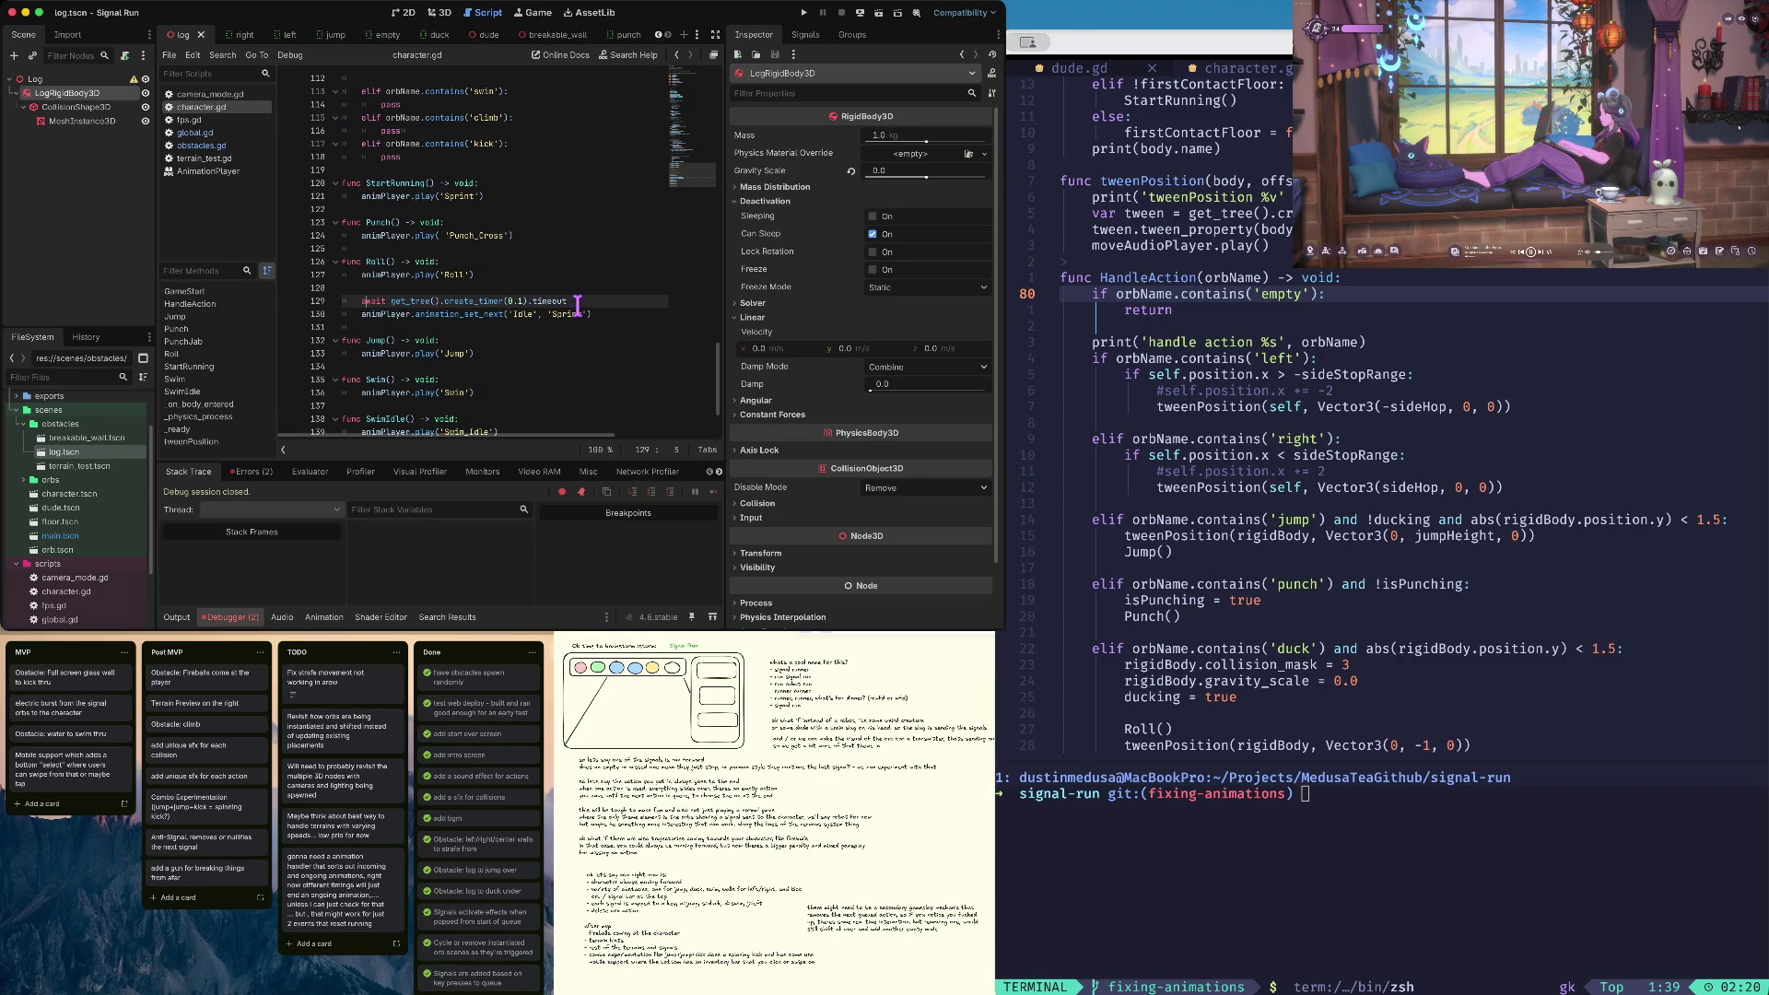
pyautogui.press('Down')
pyautogui.press('Down')
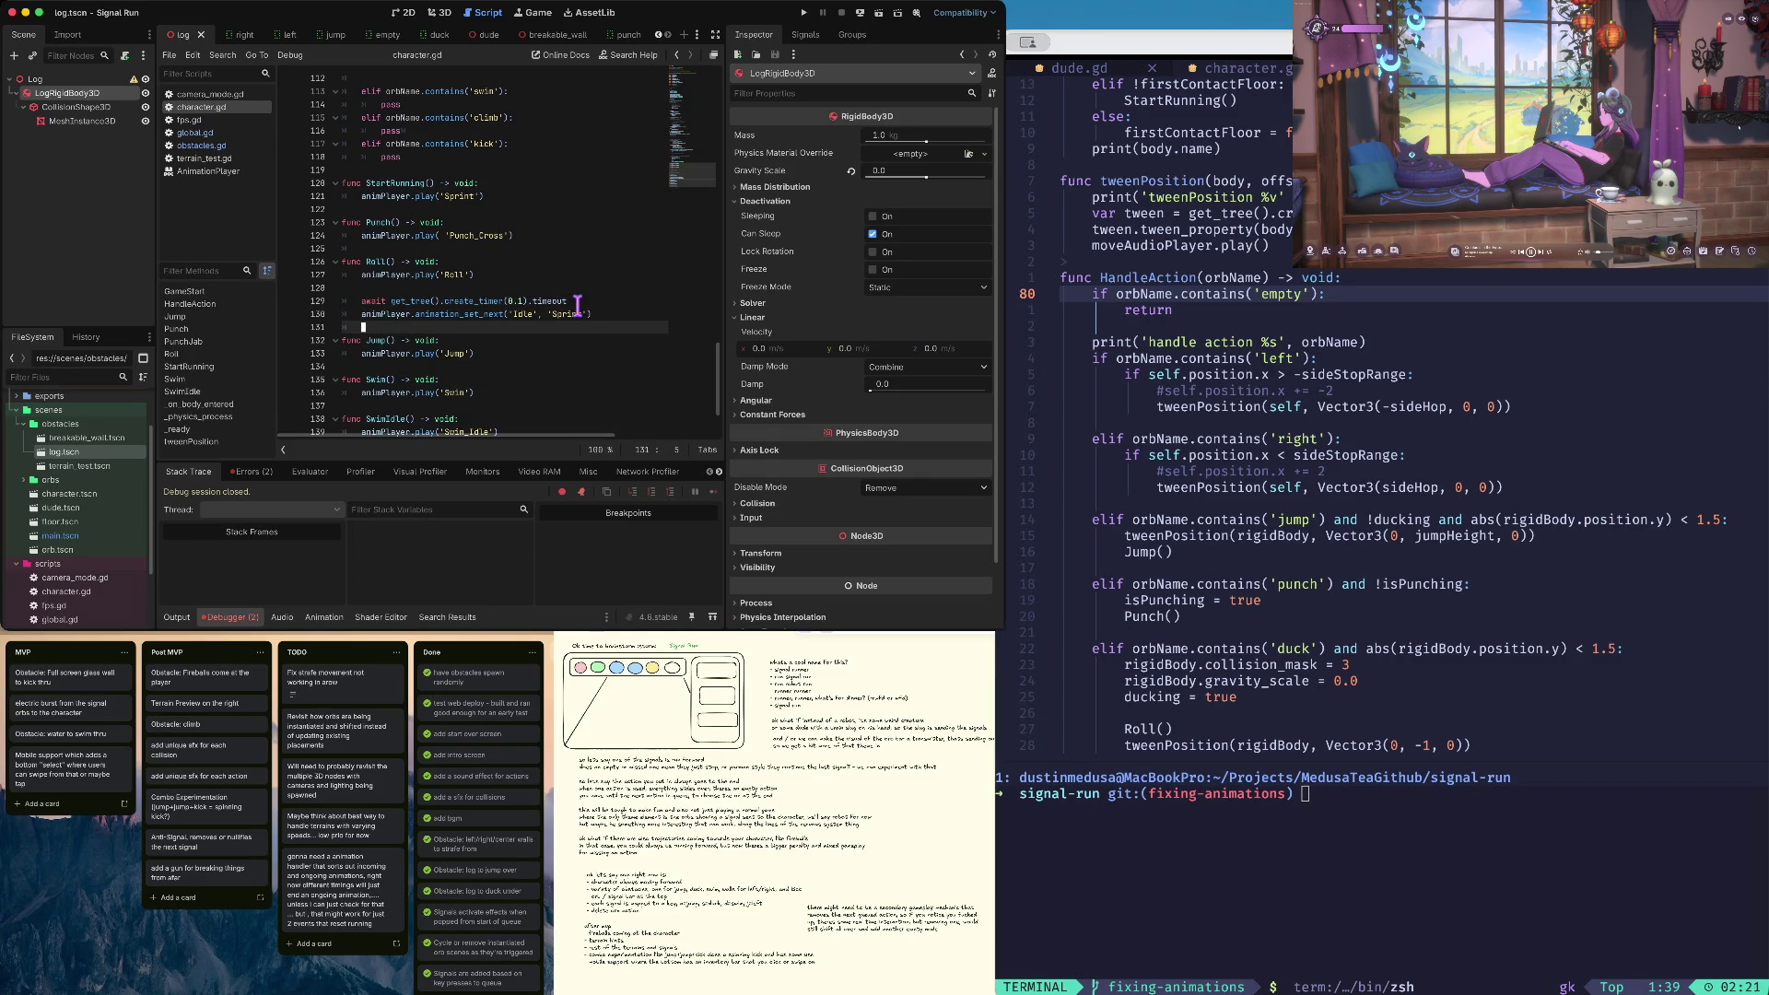
pyautogui.press('Tab')
pyautogui.press('Up')
pyautogui.press('Up')
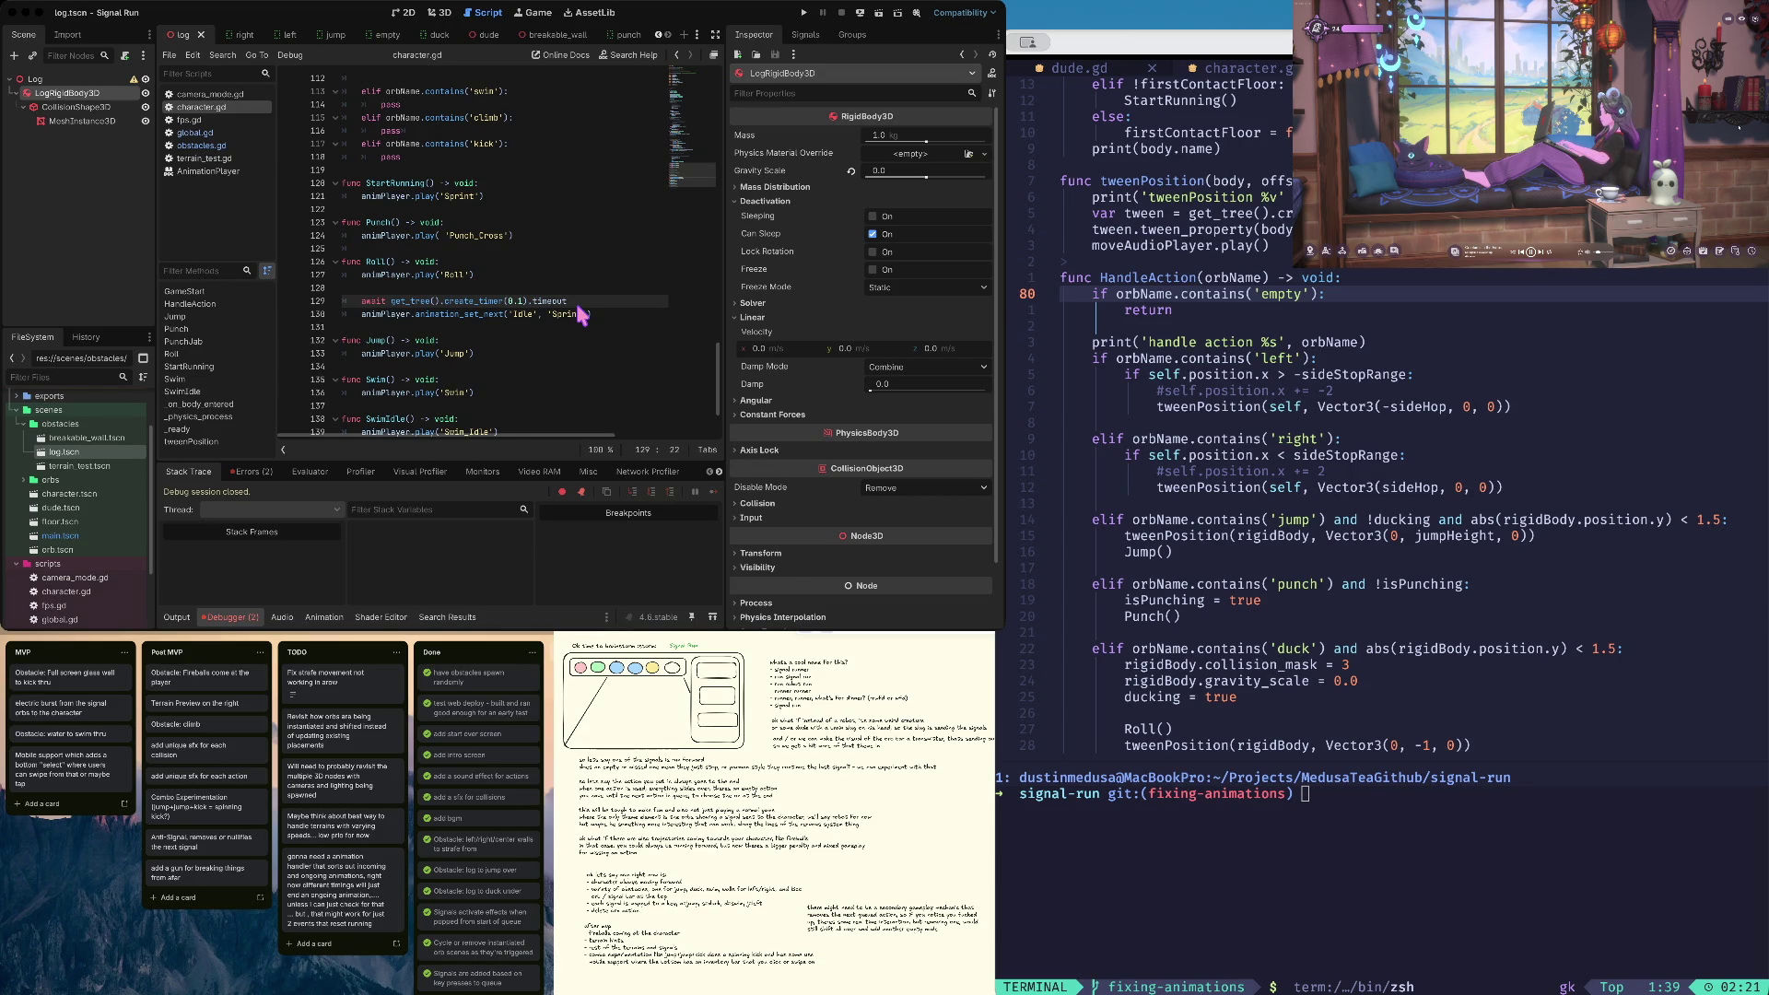
# Place the caret on line 125 below Punch() and launch the Signal Run game
pyautogui.click(518, 247)
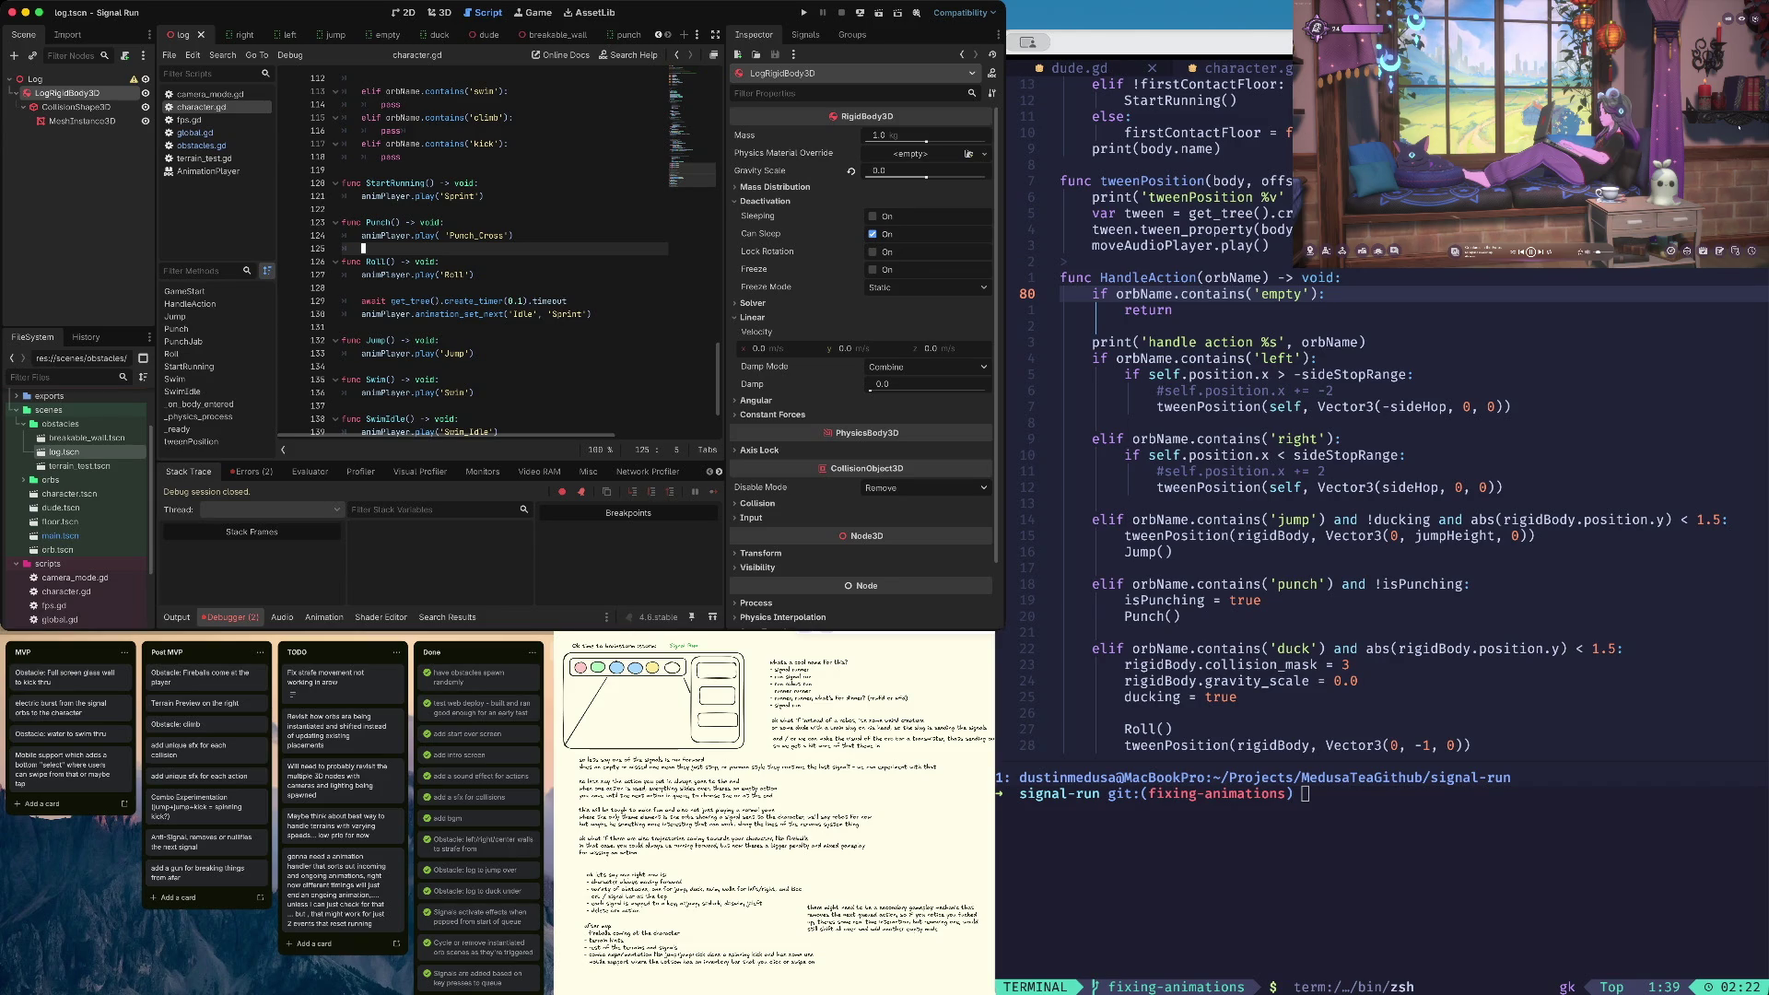
pyautogui.press('super+b')
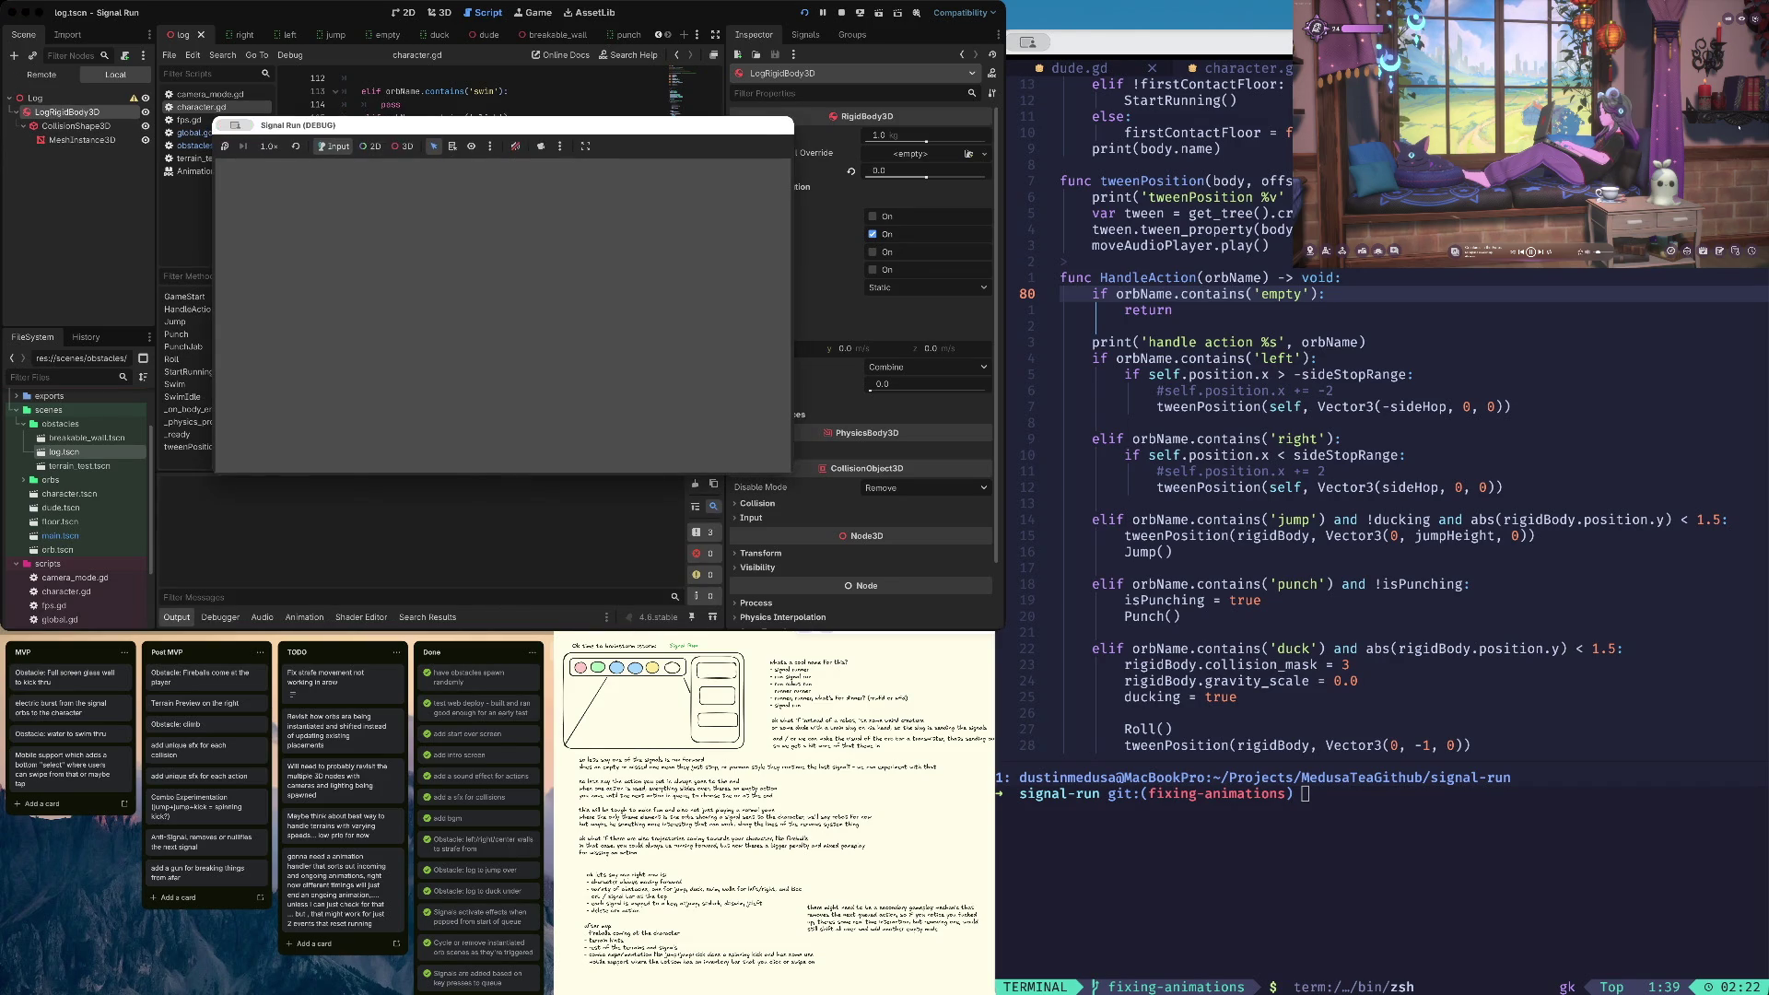
# Start the run, make the runner duck twice, then stop the debug game
pyautogui.press('Return')
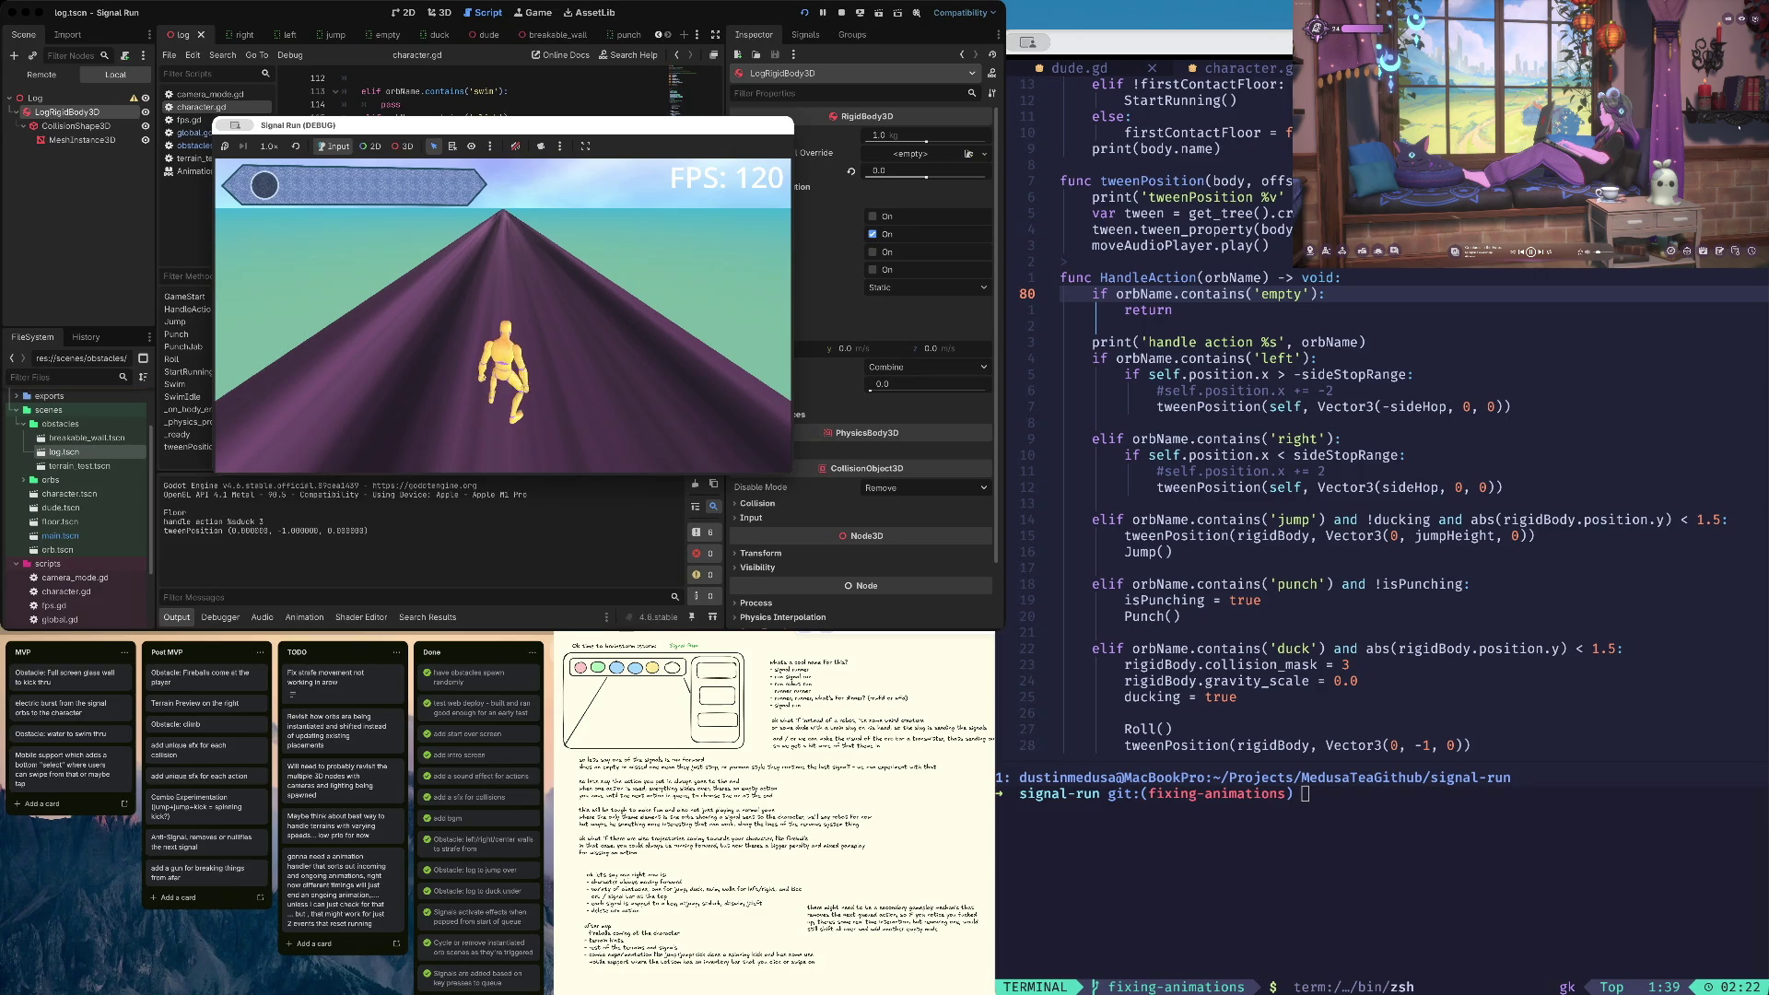
pyautogui.press('Down')
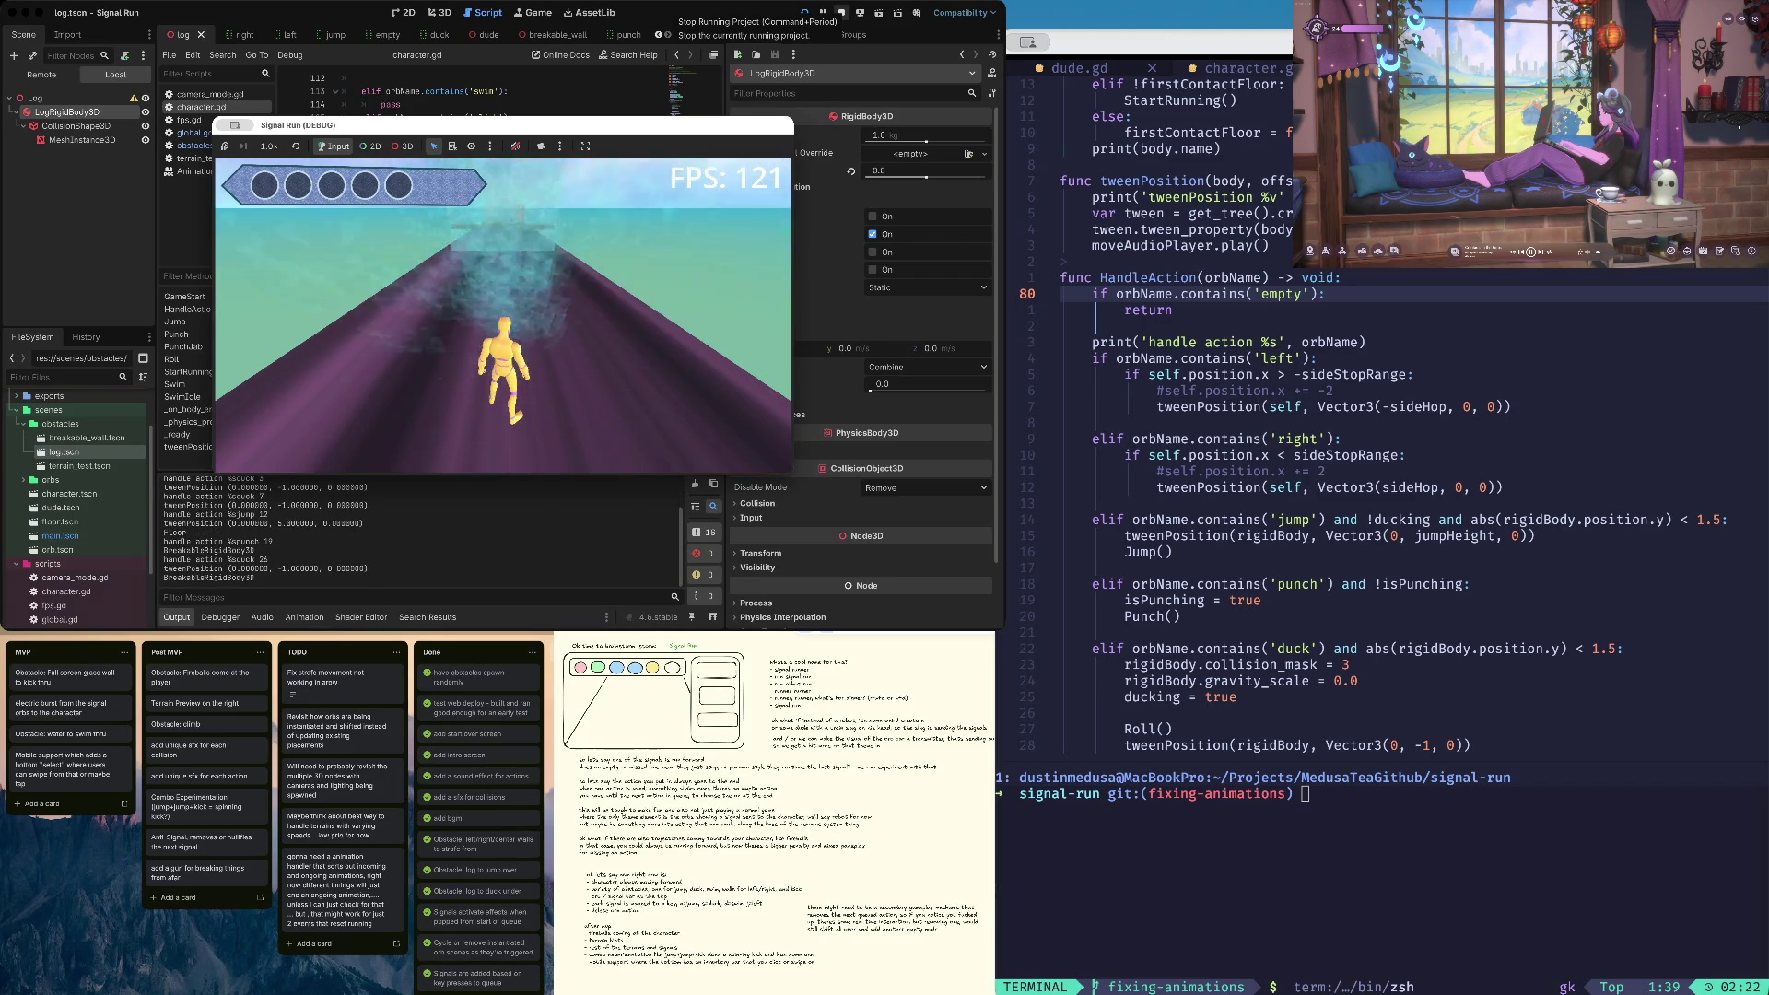
pyautogui.click(842, 13)
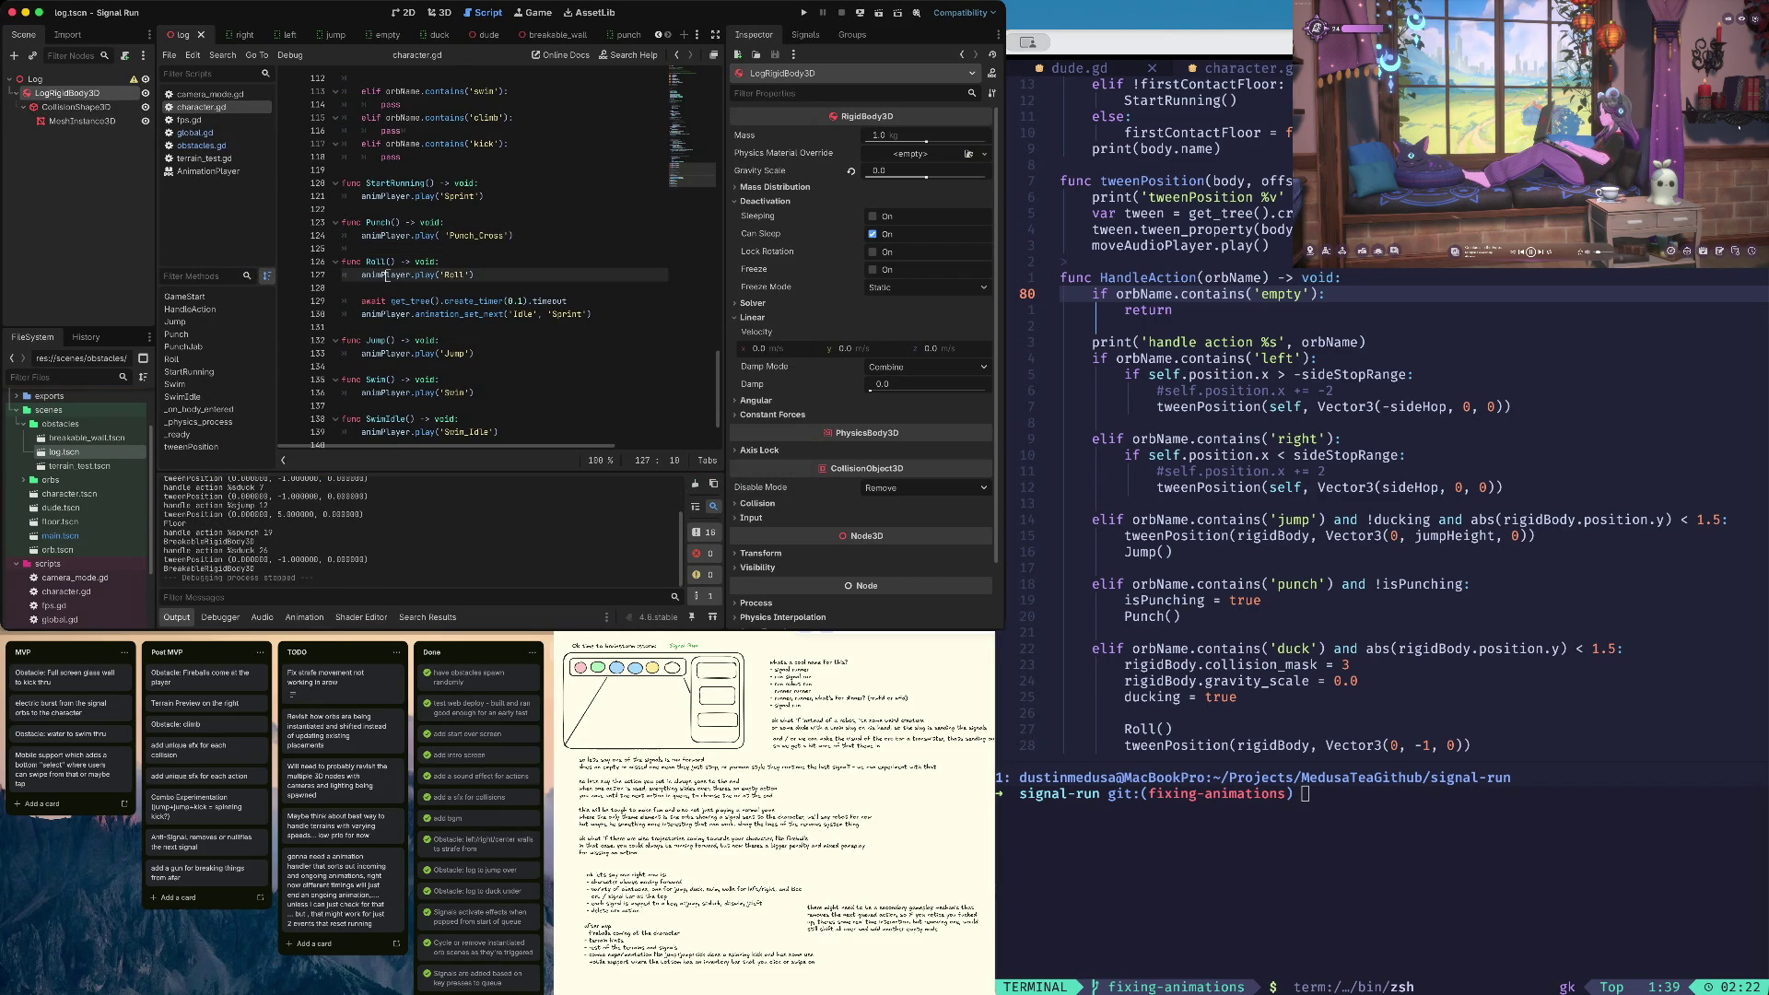
pyautogui.click(345, 288)
pyautogui.click(435, 302)
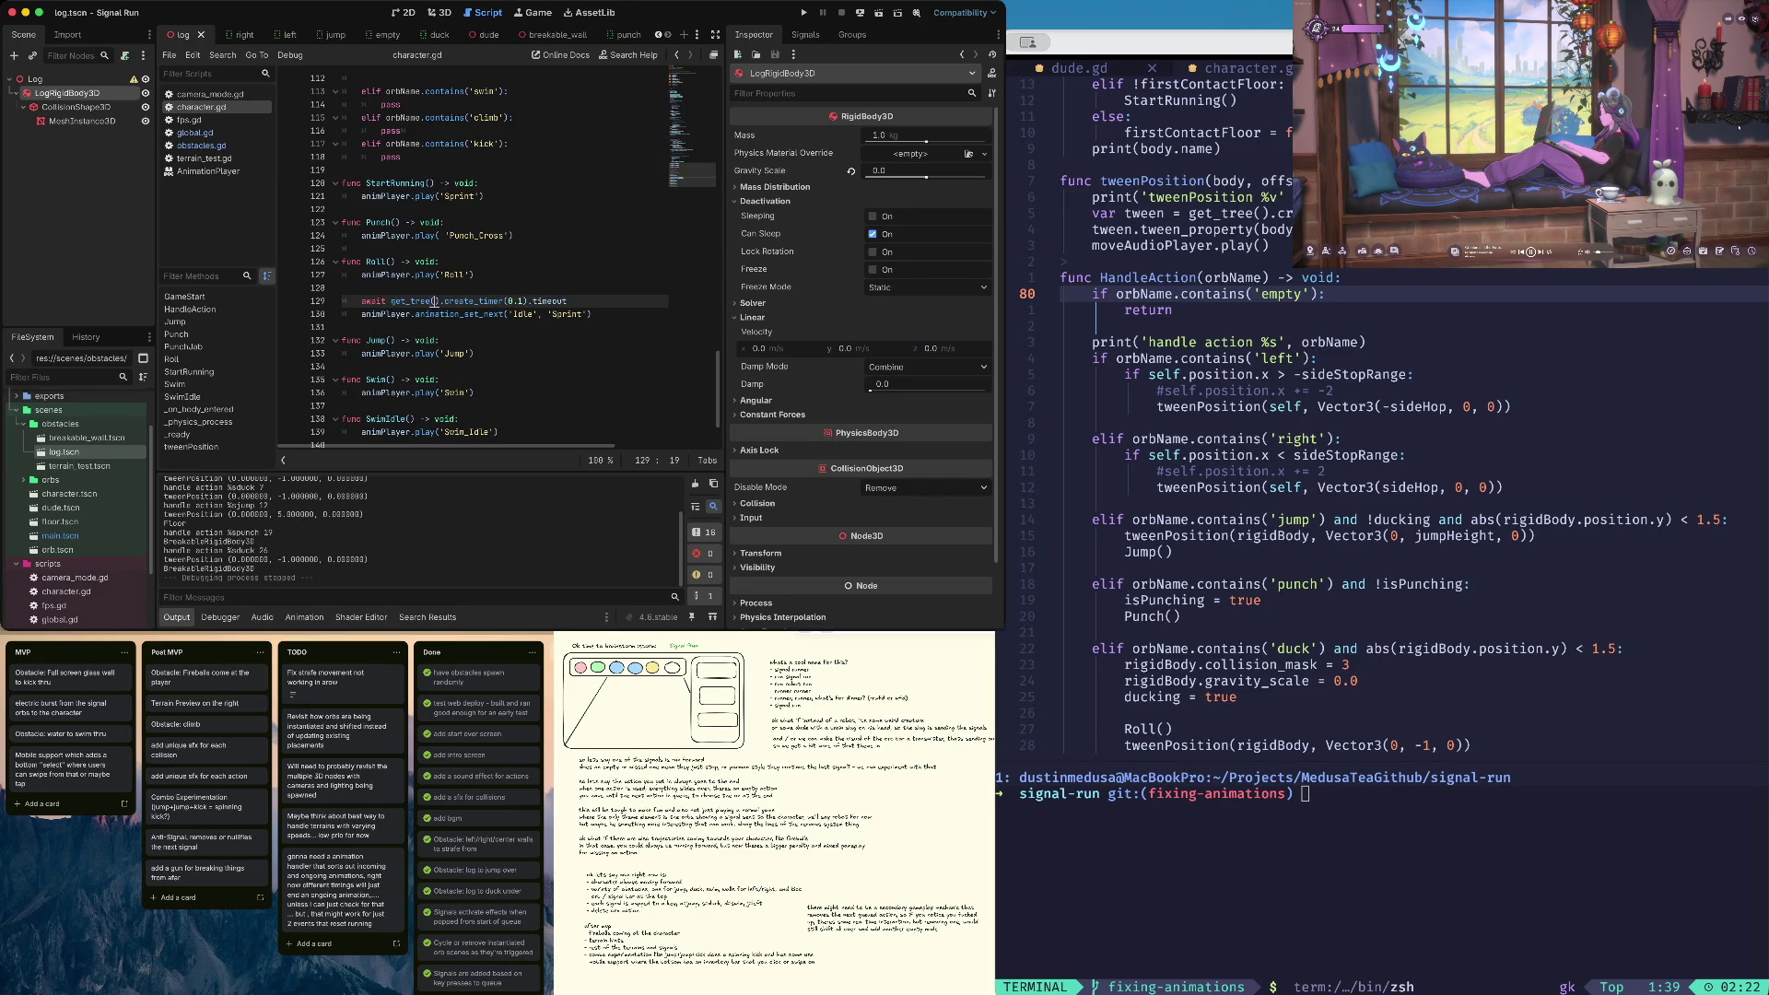
pyautogui.press('Home')
pyautogui.click(435, 302)
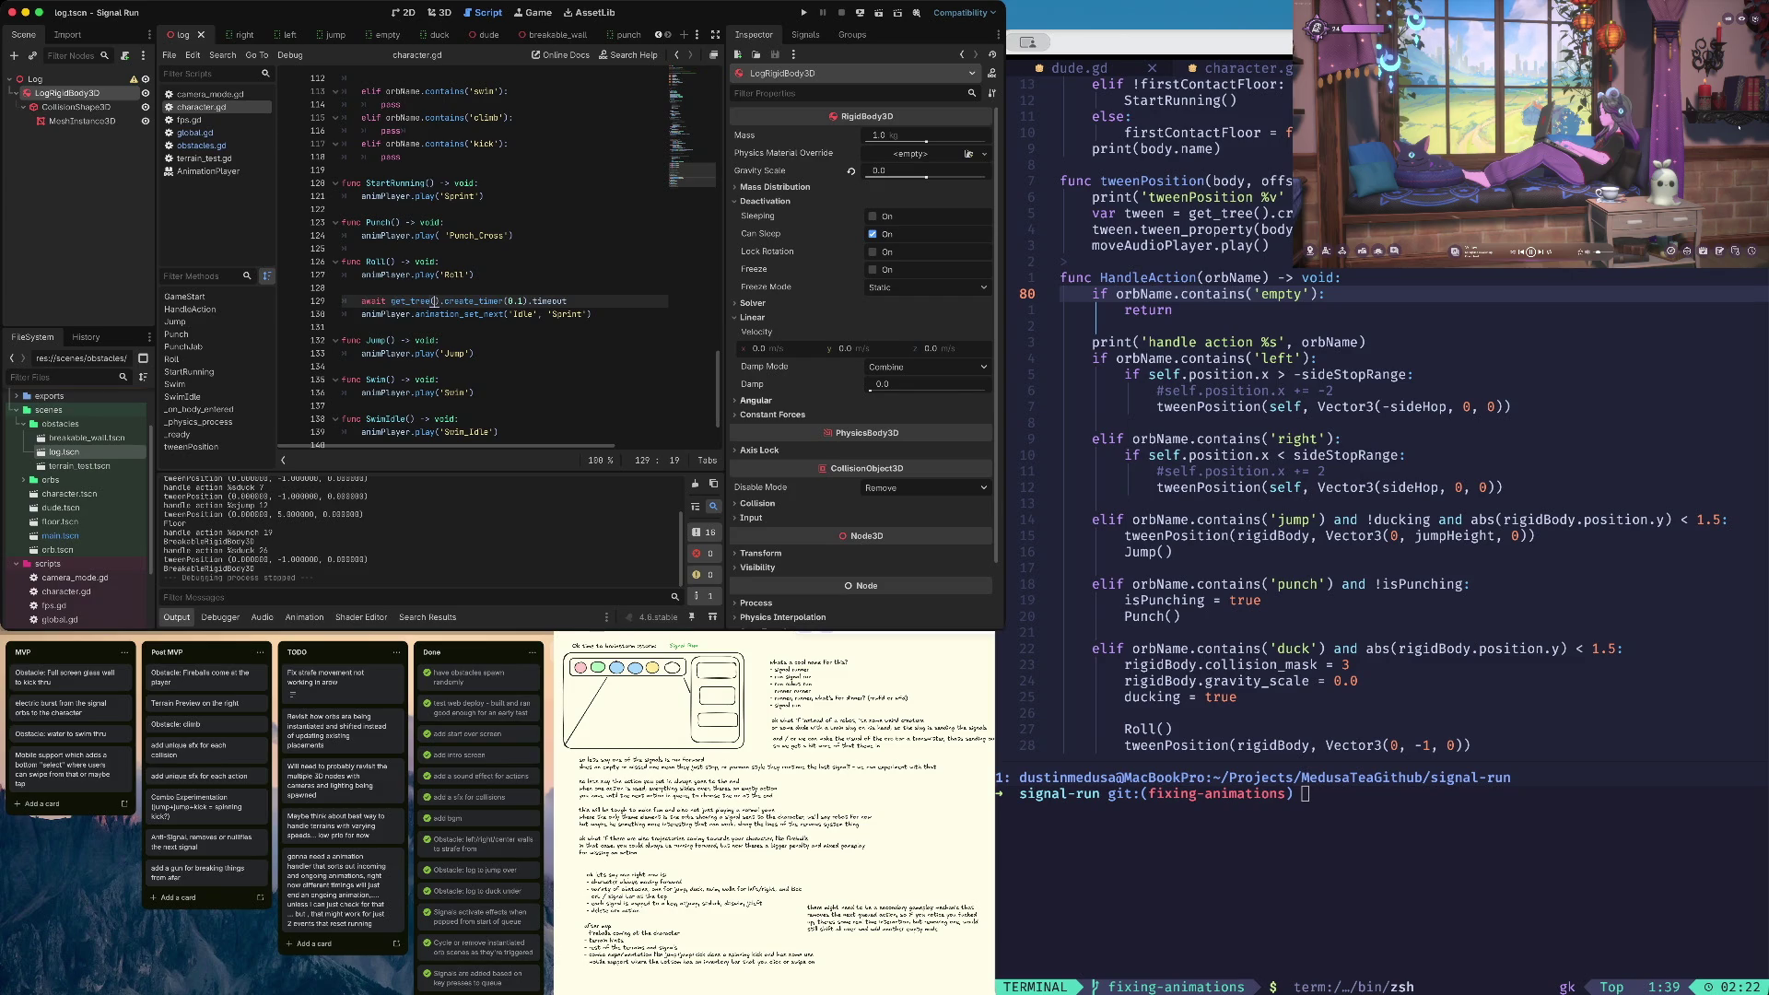
pyautogui.press('Down')
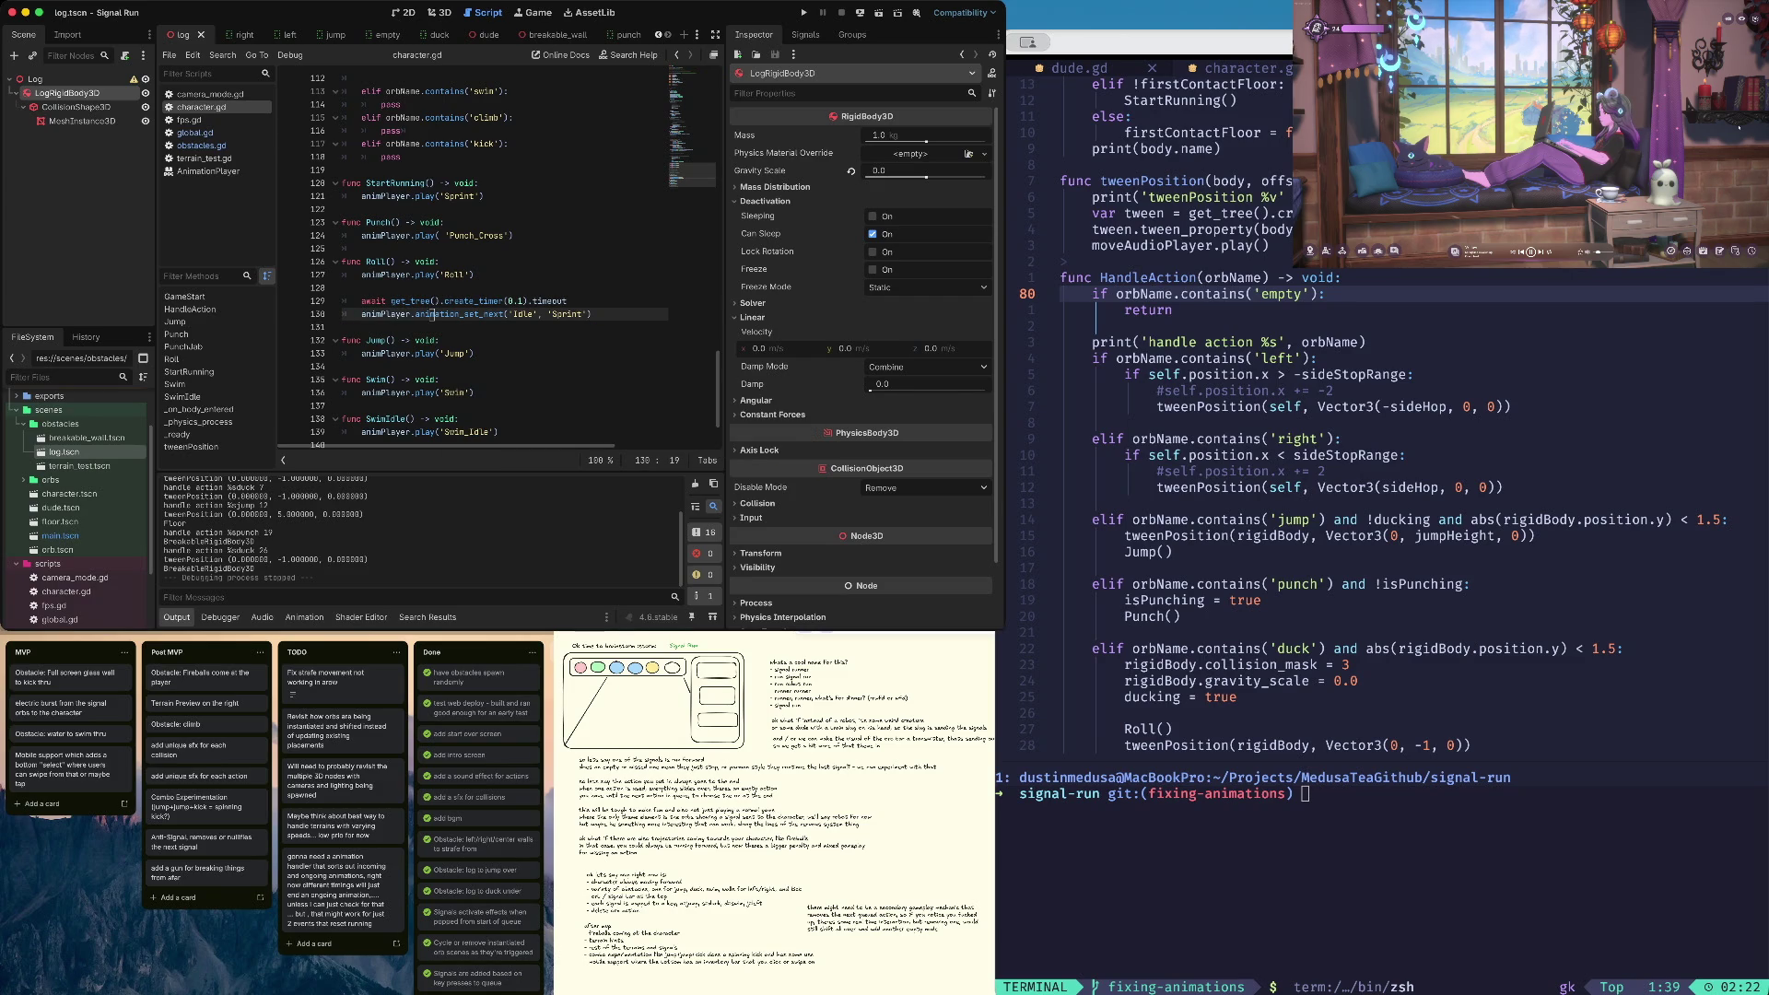
pyautogui.press('Up')
pyautogui.press('Up')
pyautogui.press('Up')
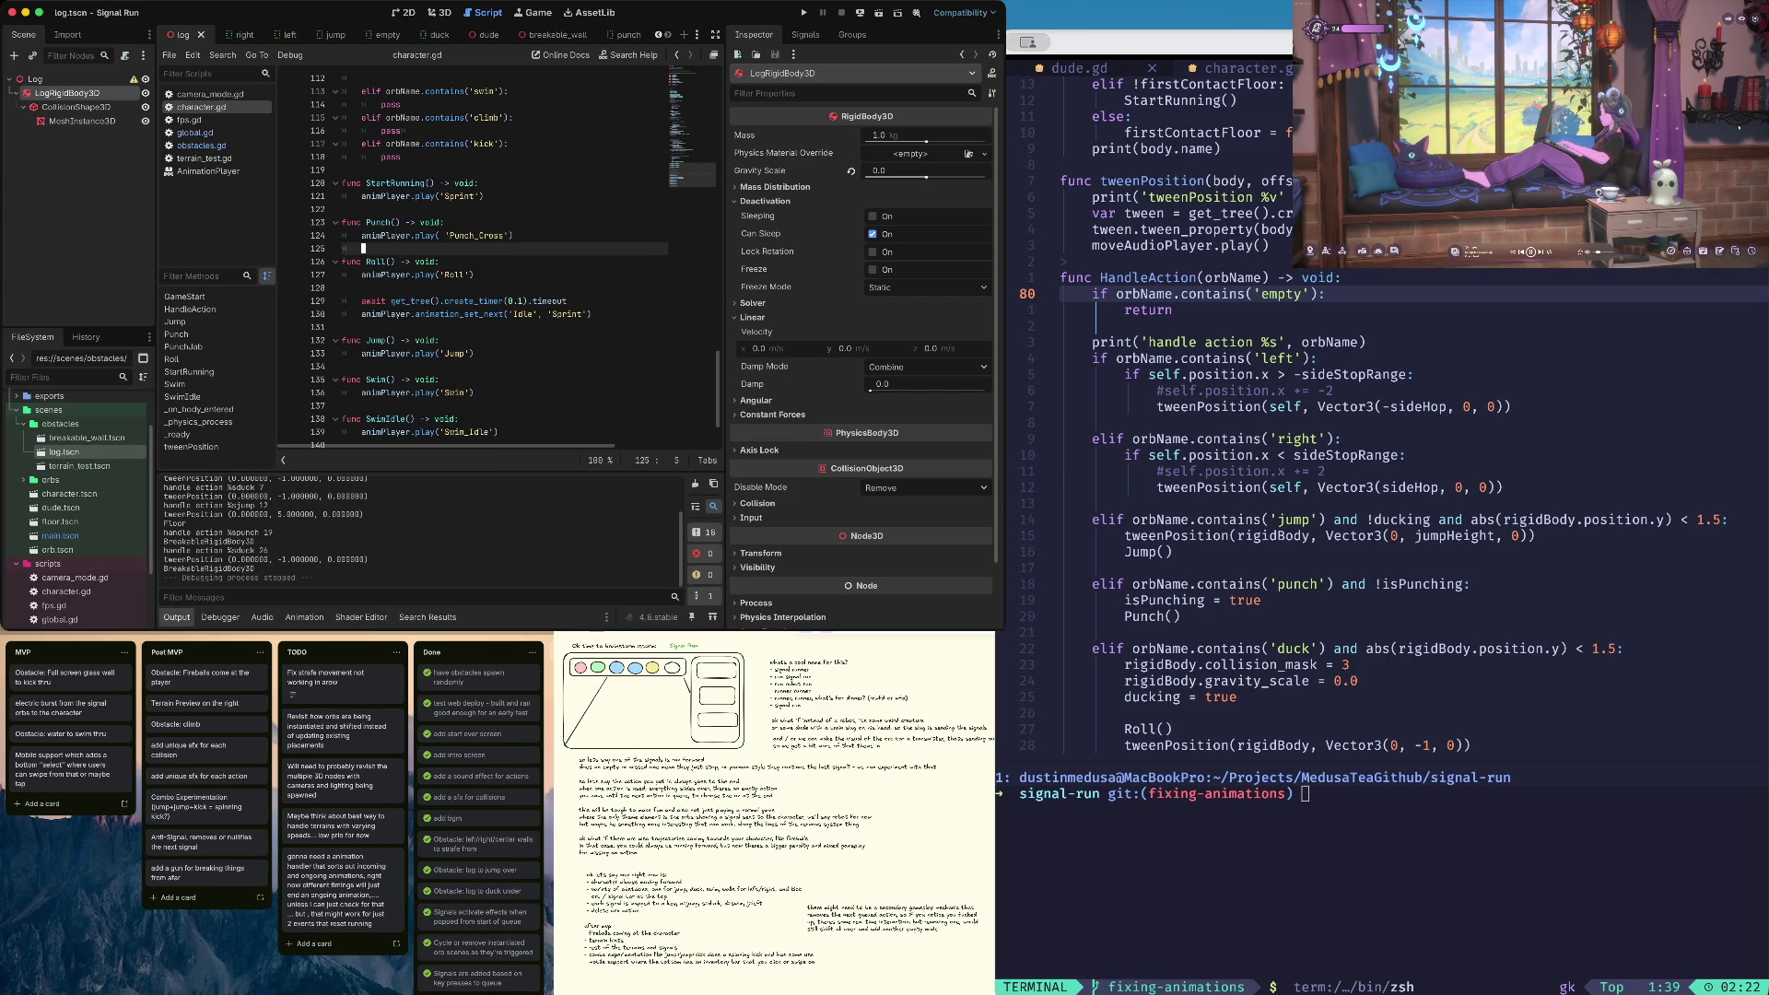
pyautogui.click(420, 222)
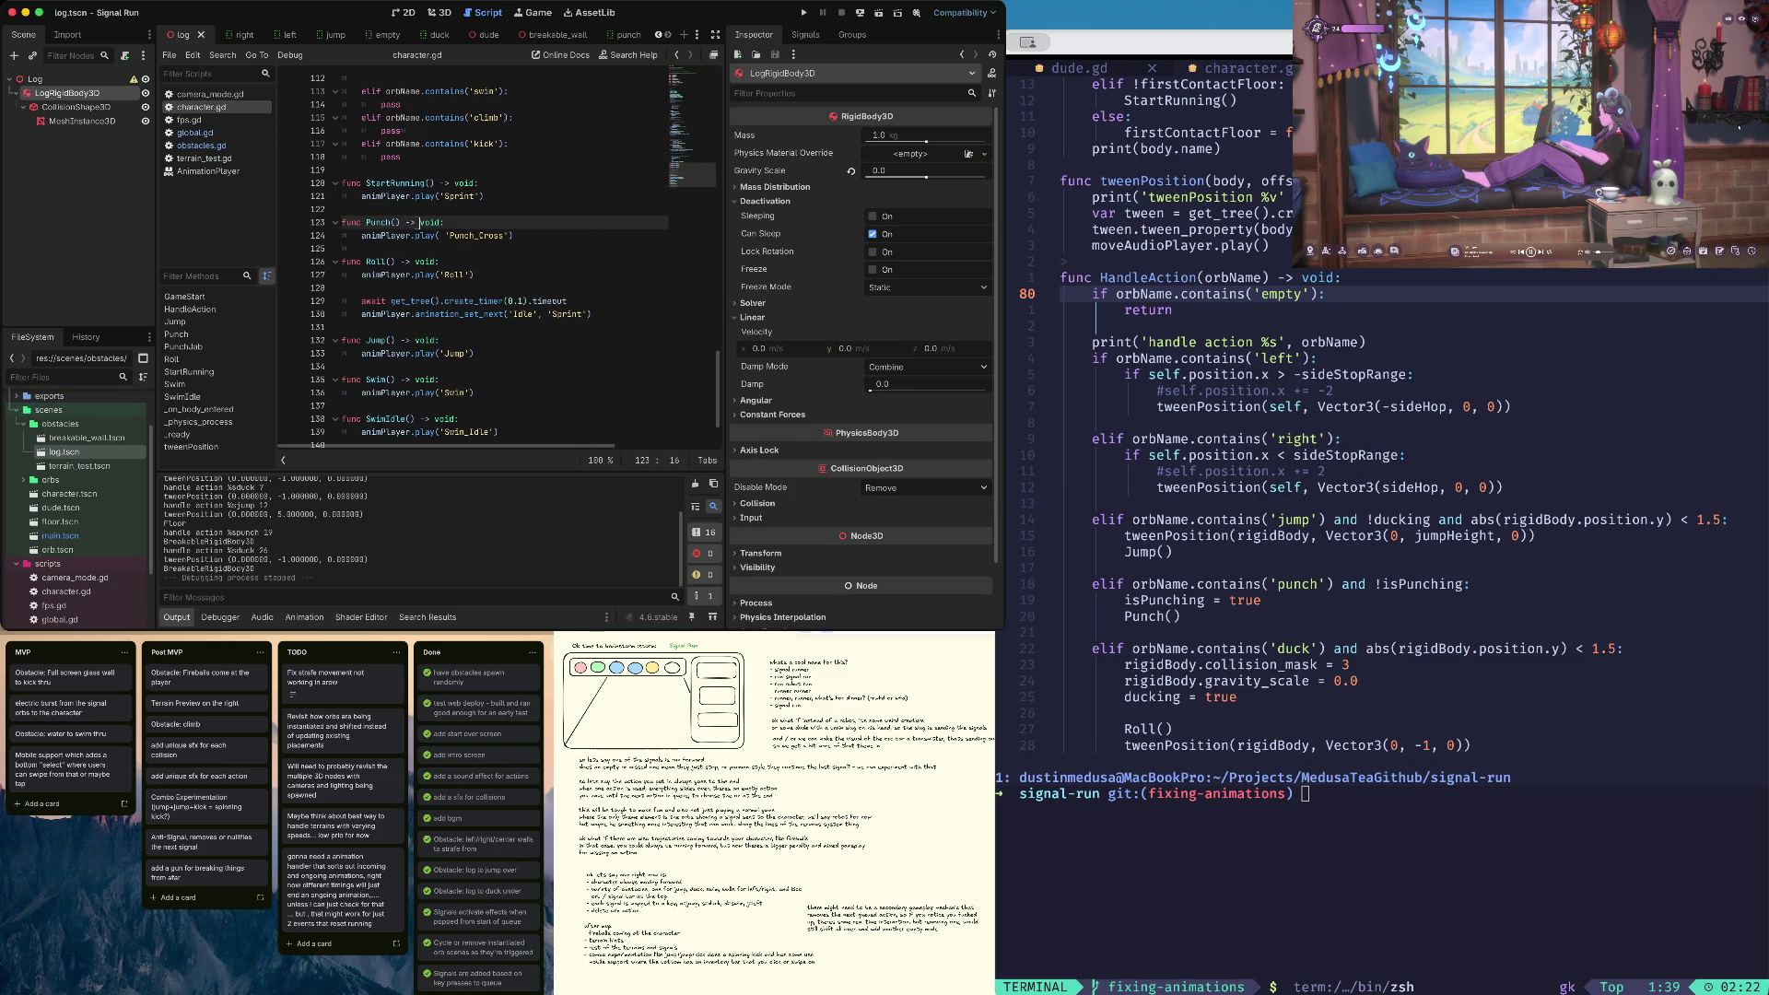
pyautogui.click(437, 236)
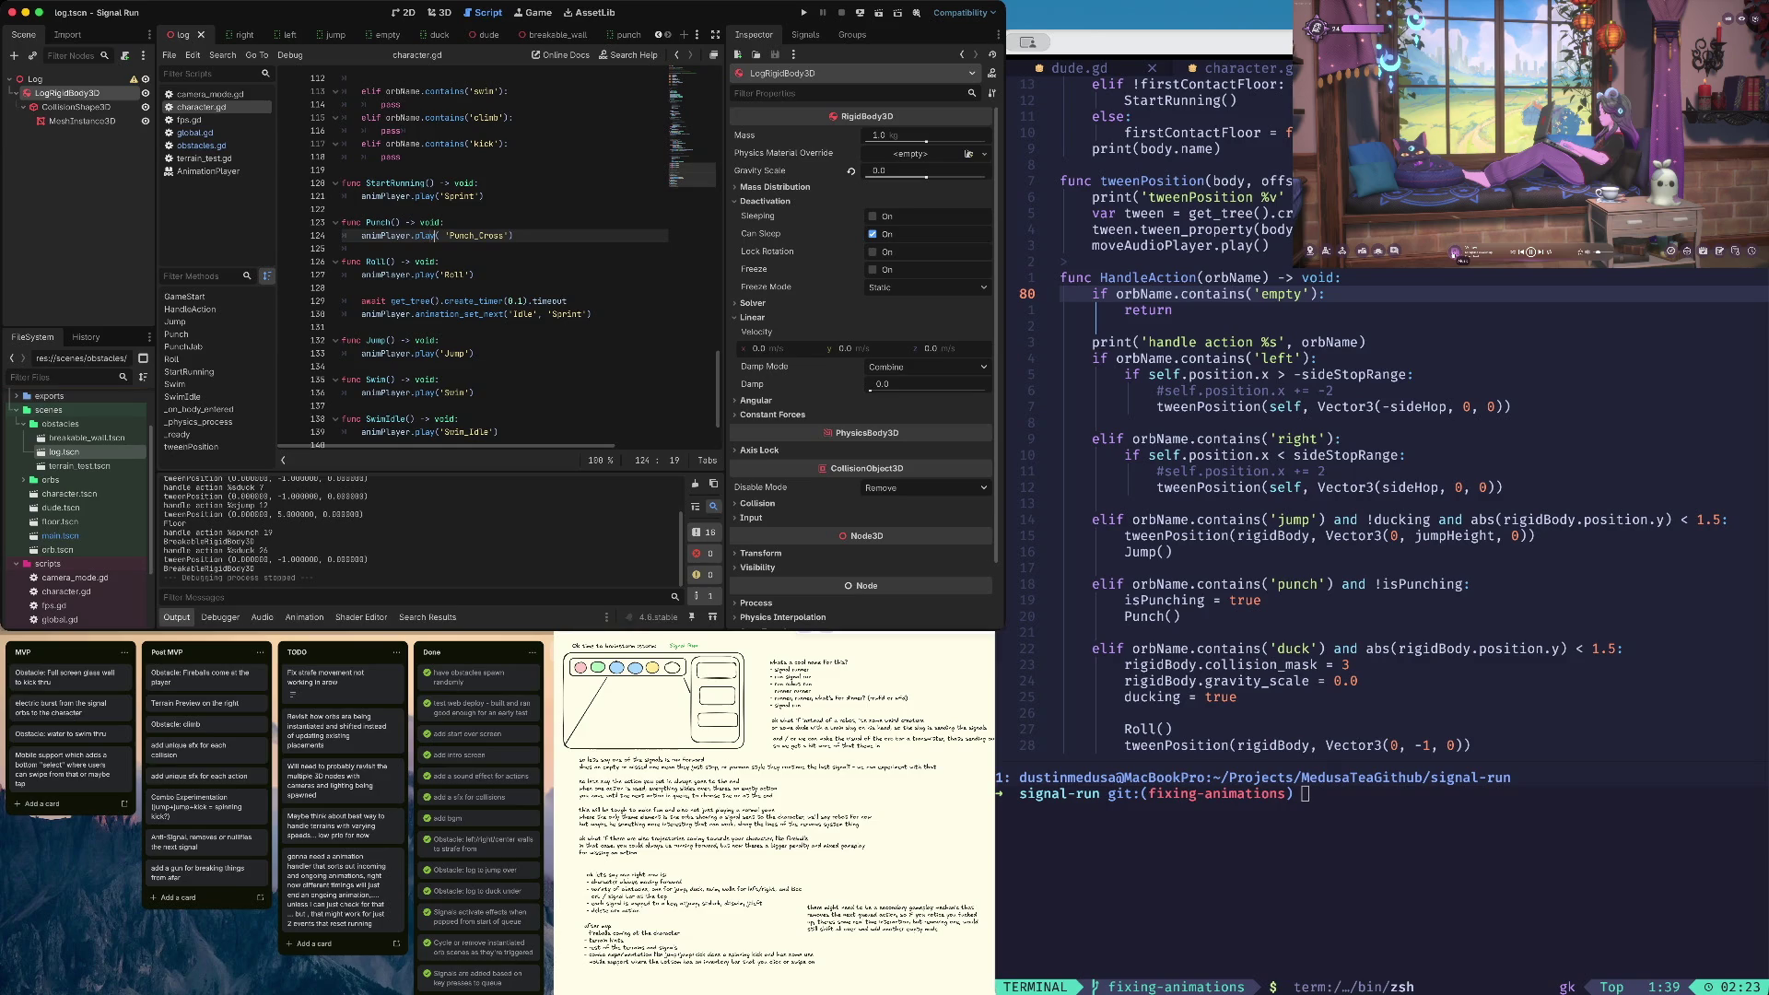
pyautogui.click(1454, 251)
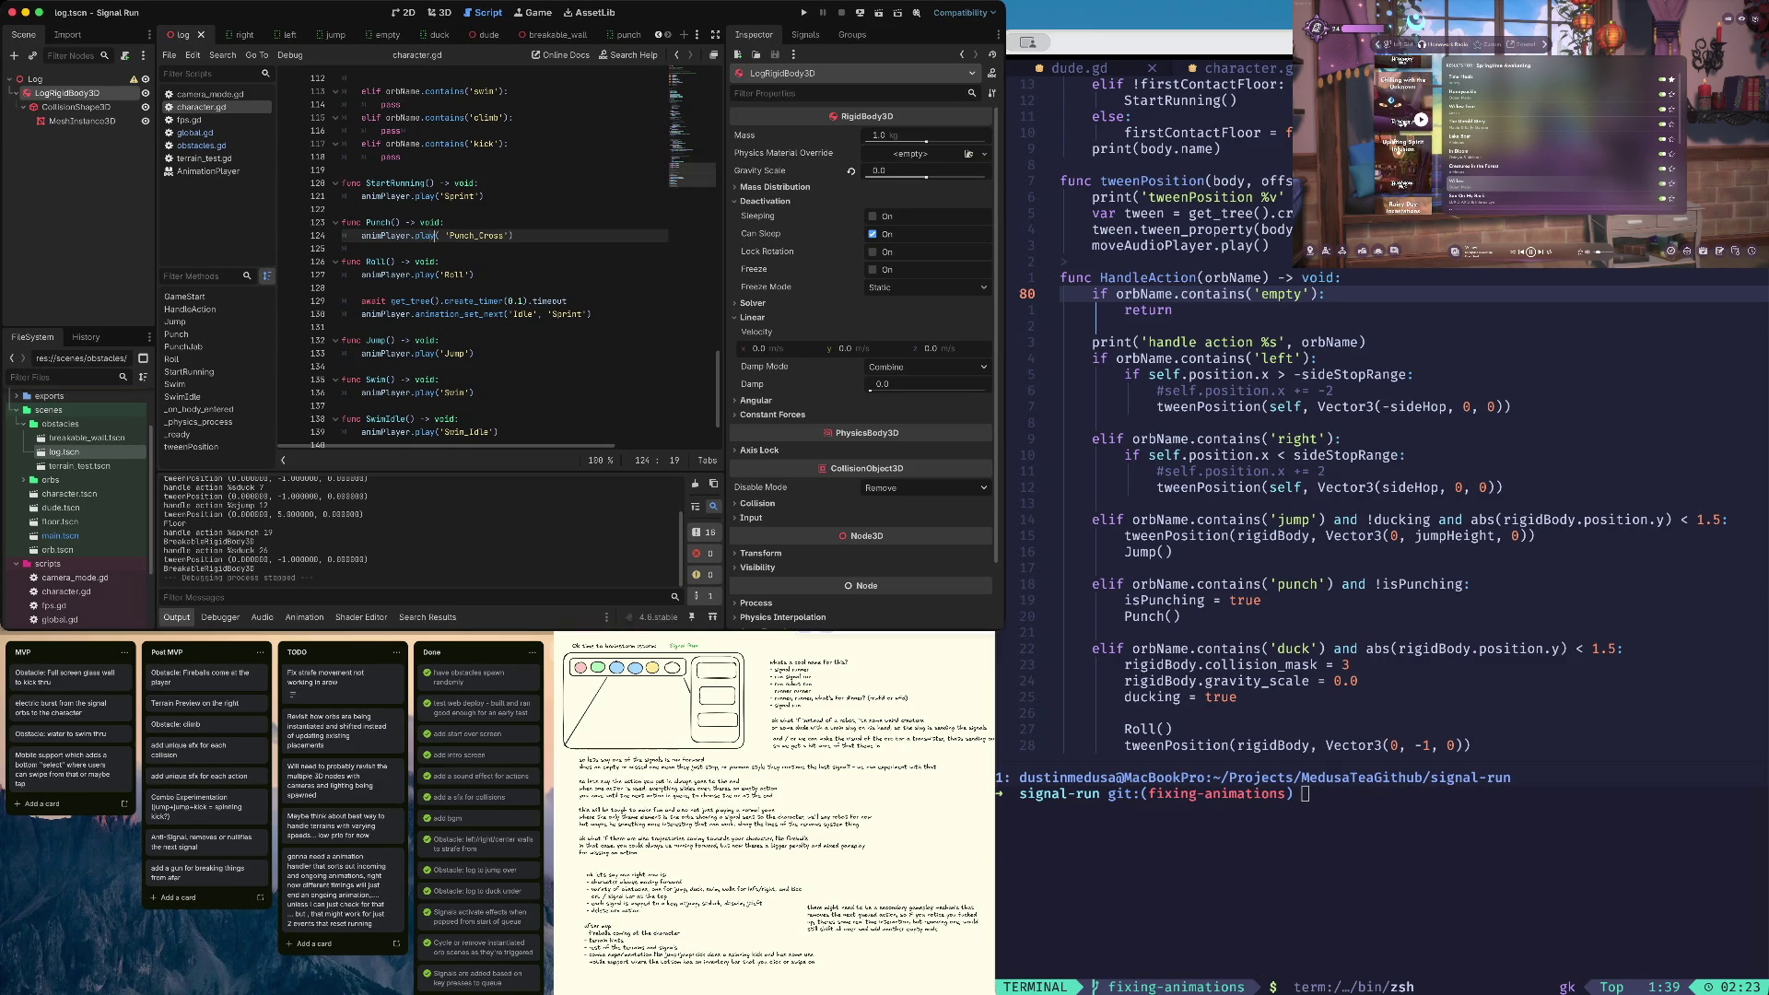
pyautogui.click(1403, 120)
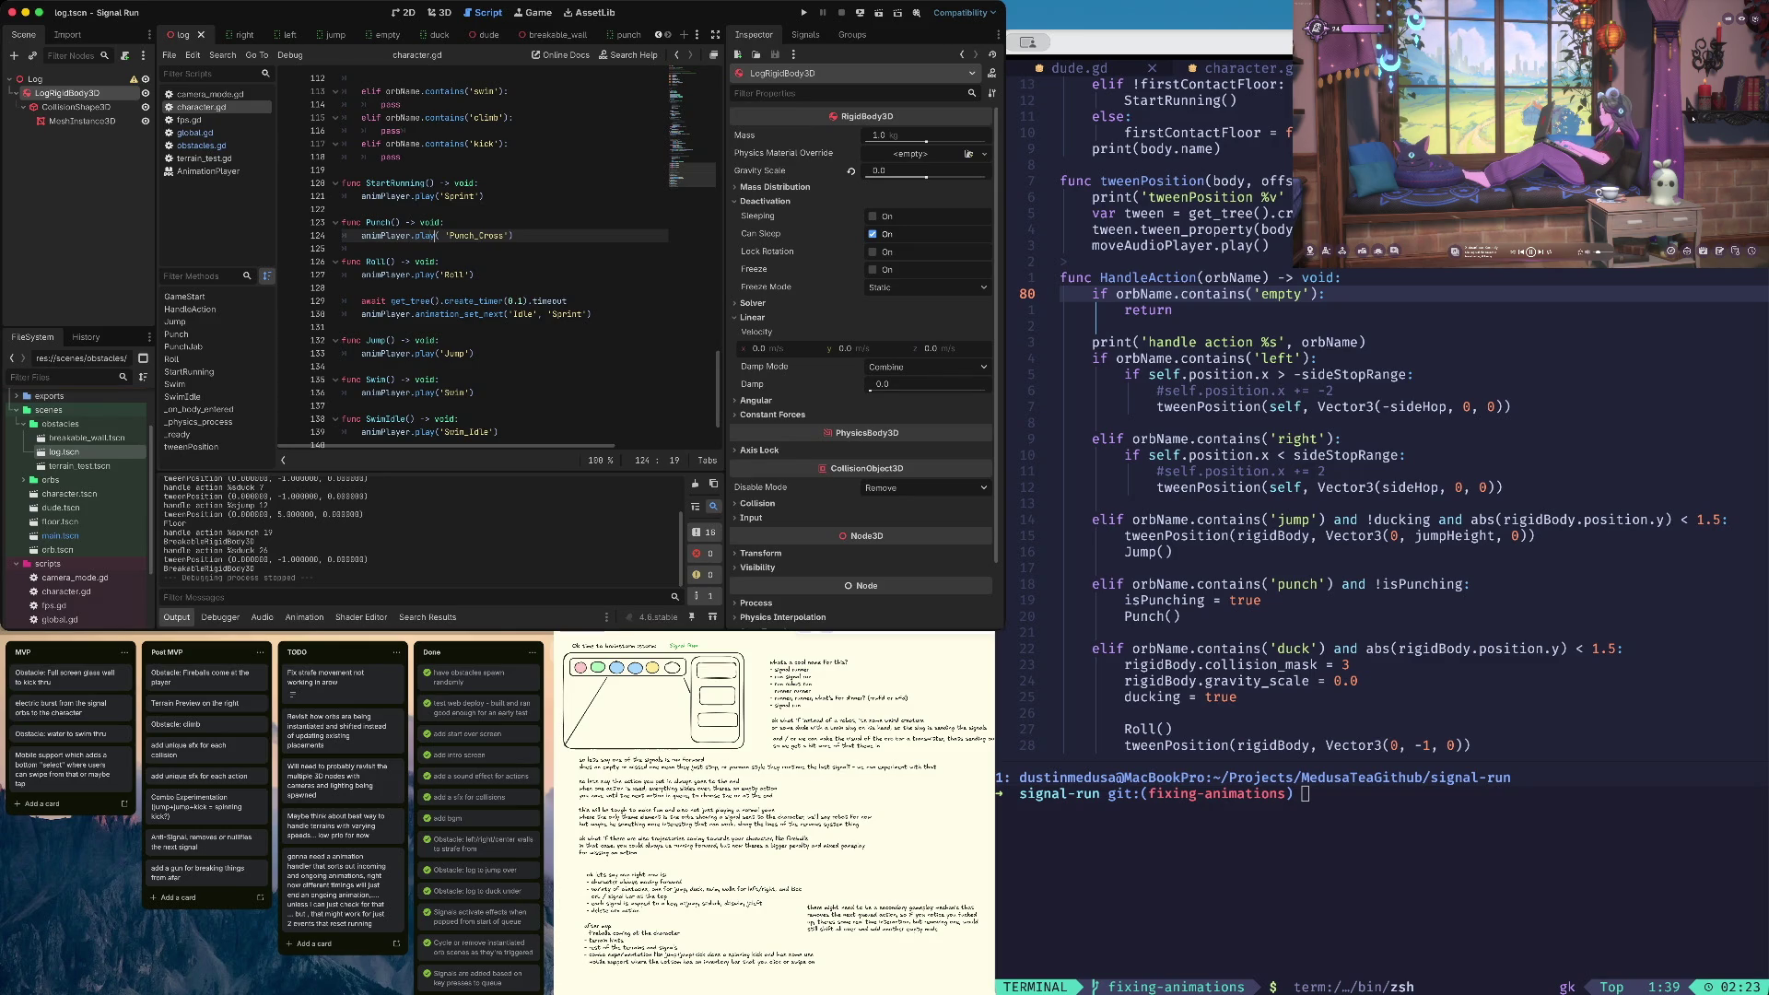
# Move through Roll() to the await create_timer(0.1) line
pyautogui.press('Down')
pyautogui.press('Down')
pyautogui.press('Down')
pyautogui.scroll(-3, 498, 258)
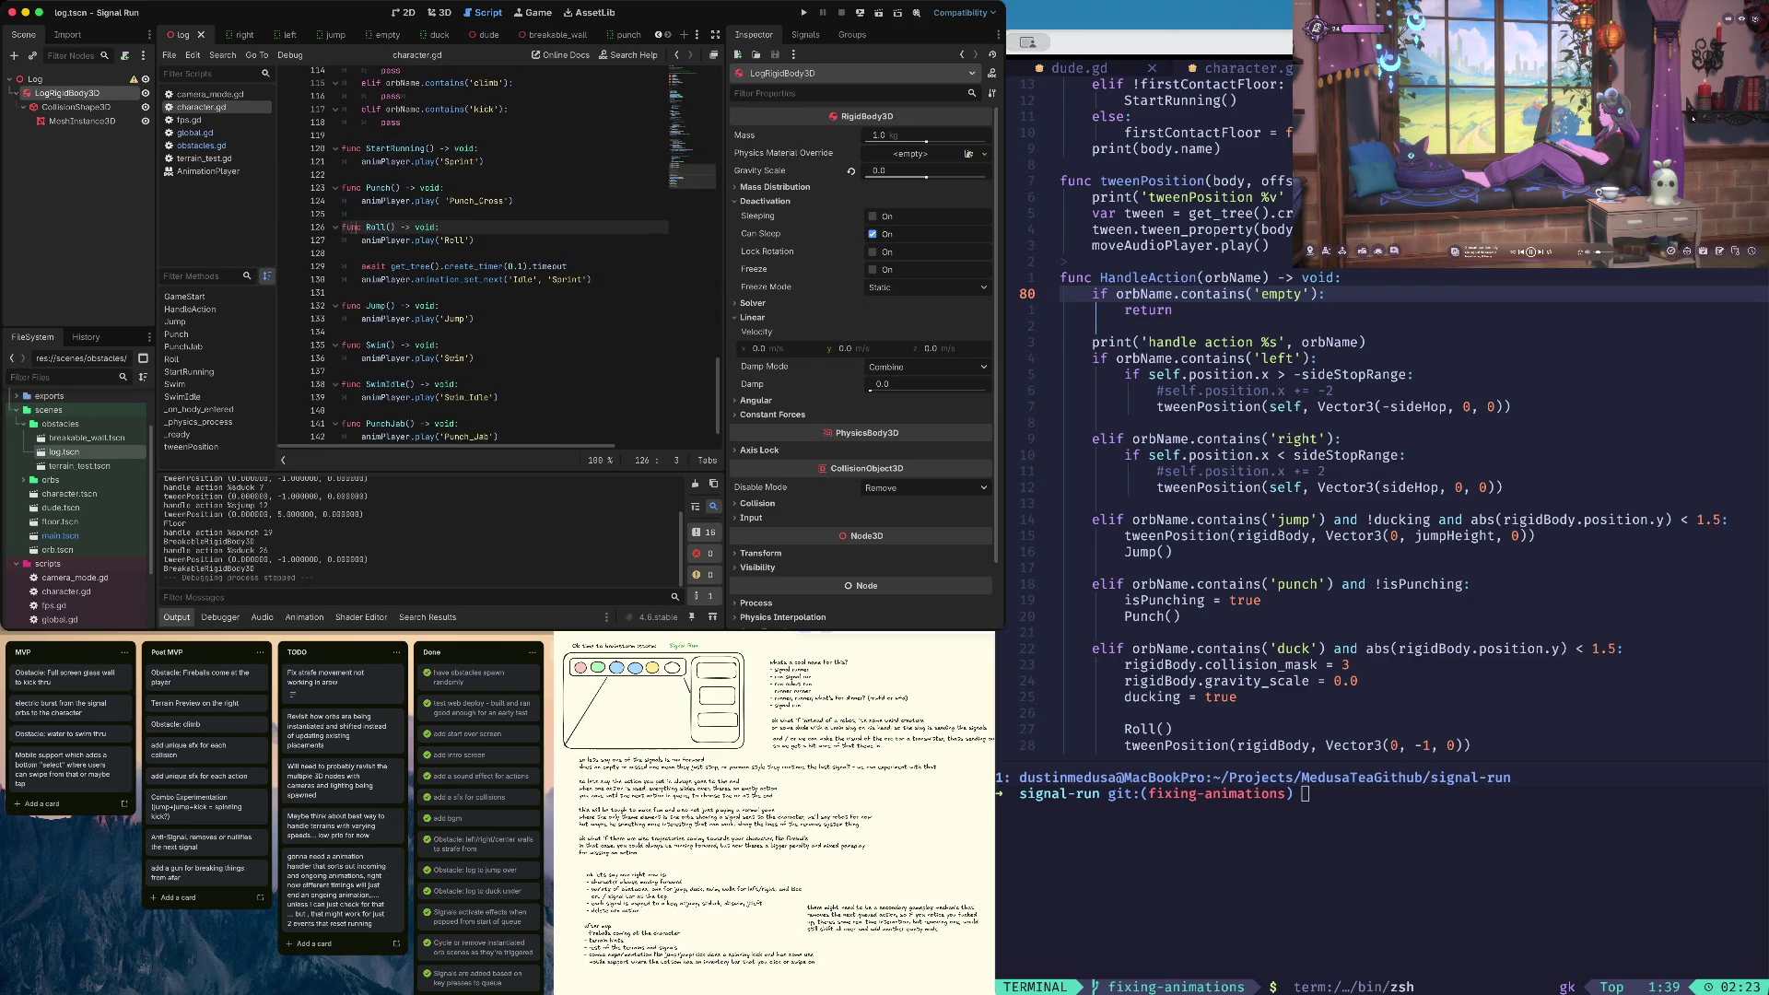
pyautogui.press('Down')
pyautogui.press('End')
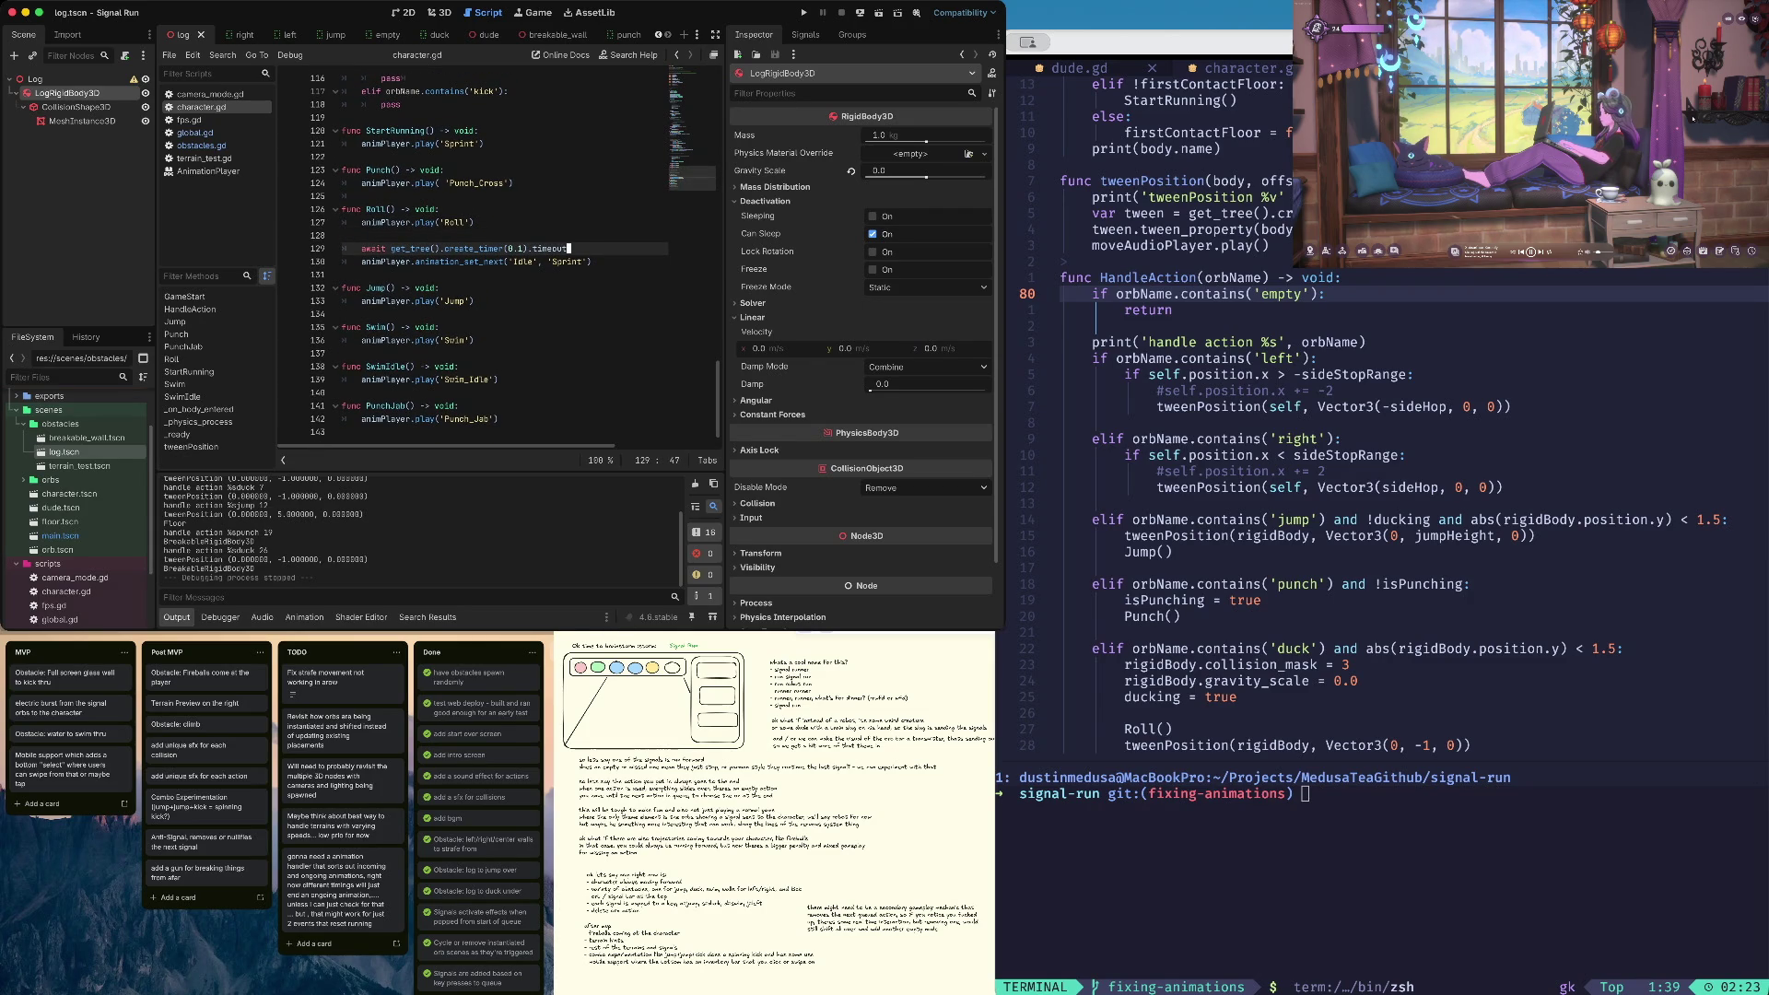
pyautogui.doubleClick(474, 248)
pyautogui.press('Right')
pyautogui.press('Right')
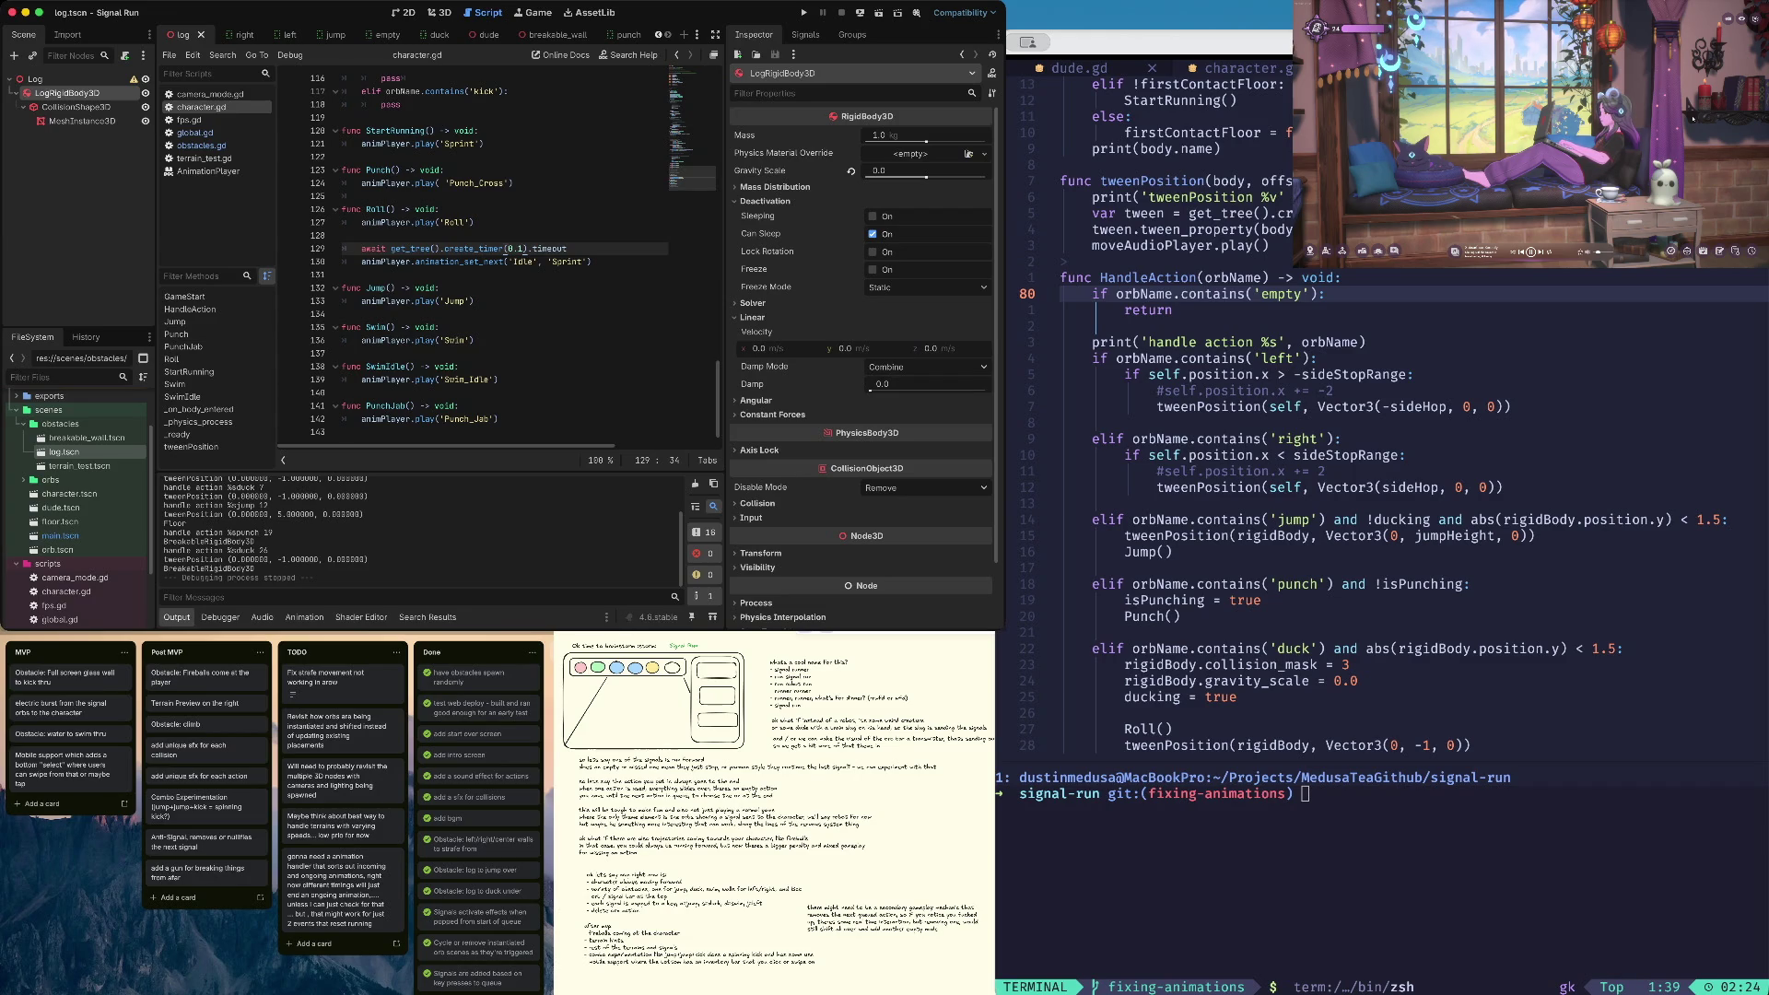
# Move play('Roll') below animation_set_next and change its 'Idle' argument to 'Roll'
pyautogui.press('Up')
pyautogui.press('Up')
pyautogui.hotkey('alt', 'Down')
pyautogui.hotkey('alt', 'Down')
pyautogui.hotkey('alt', 'Down')
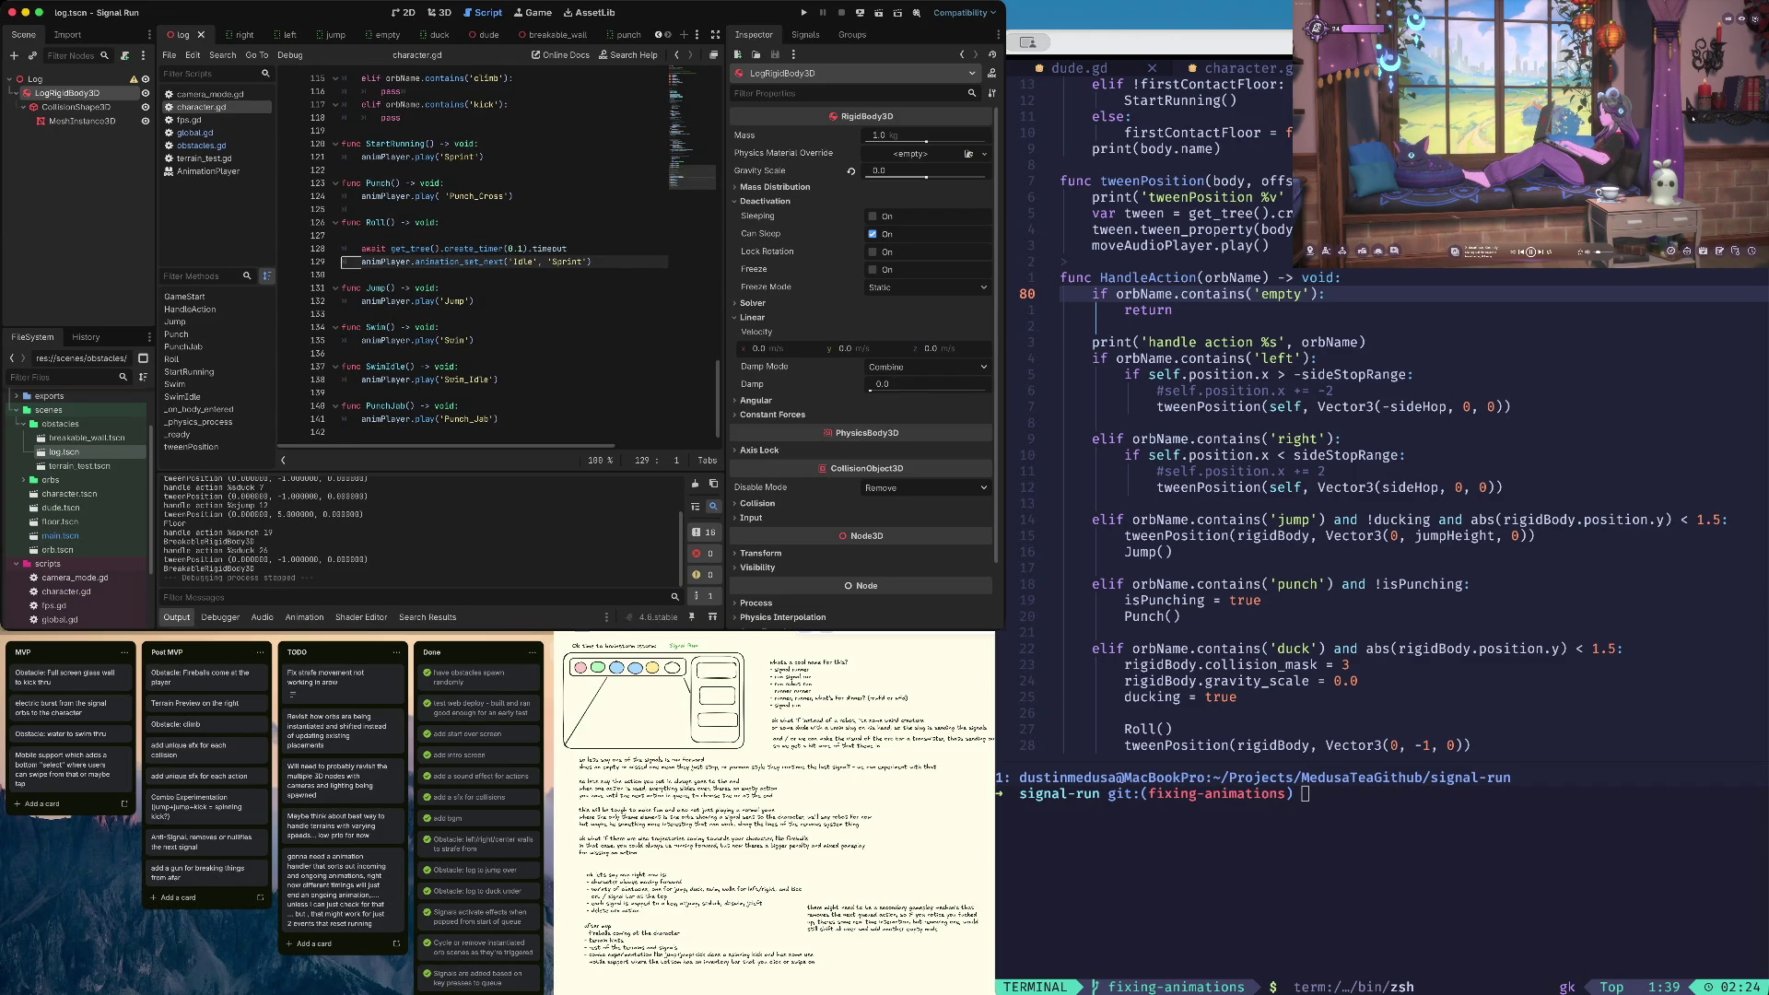
pyautogui.click(363, 261)
pyautogui.doubleClick(522, 261)
pyautogui.write('Roll')
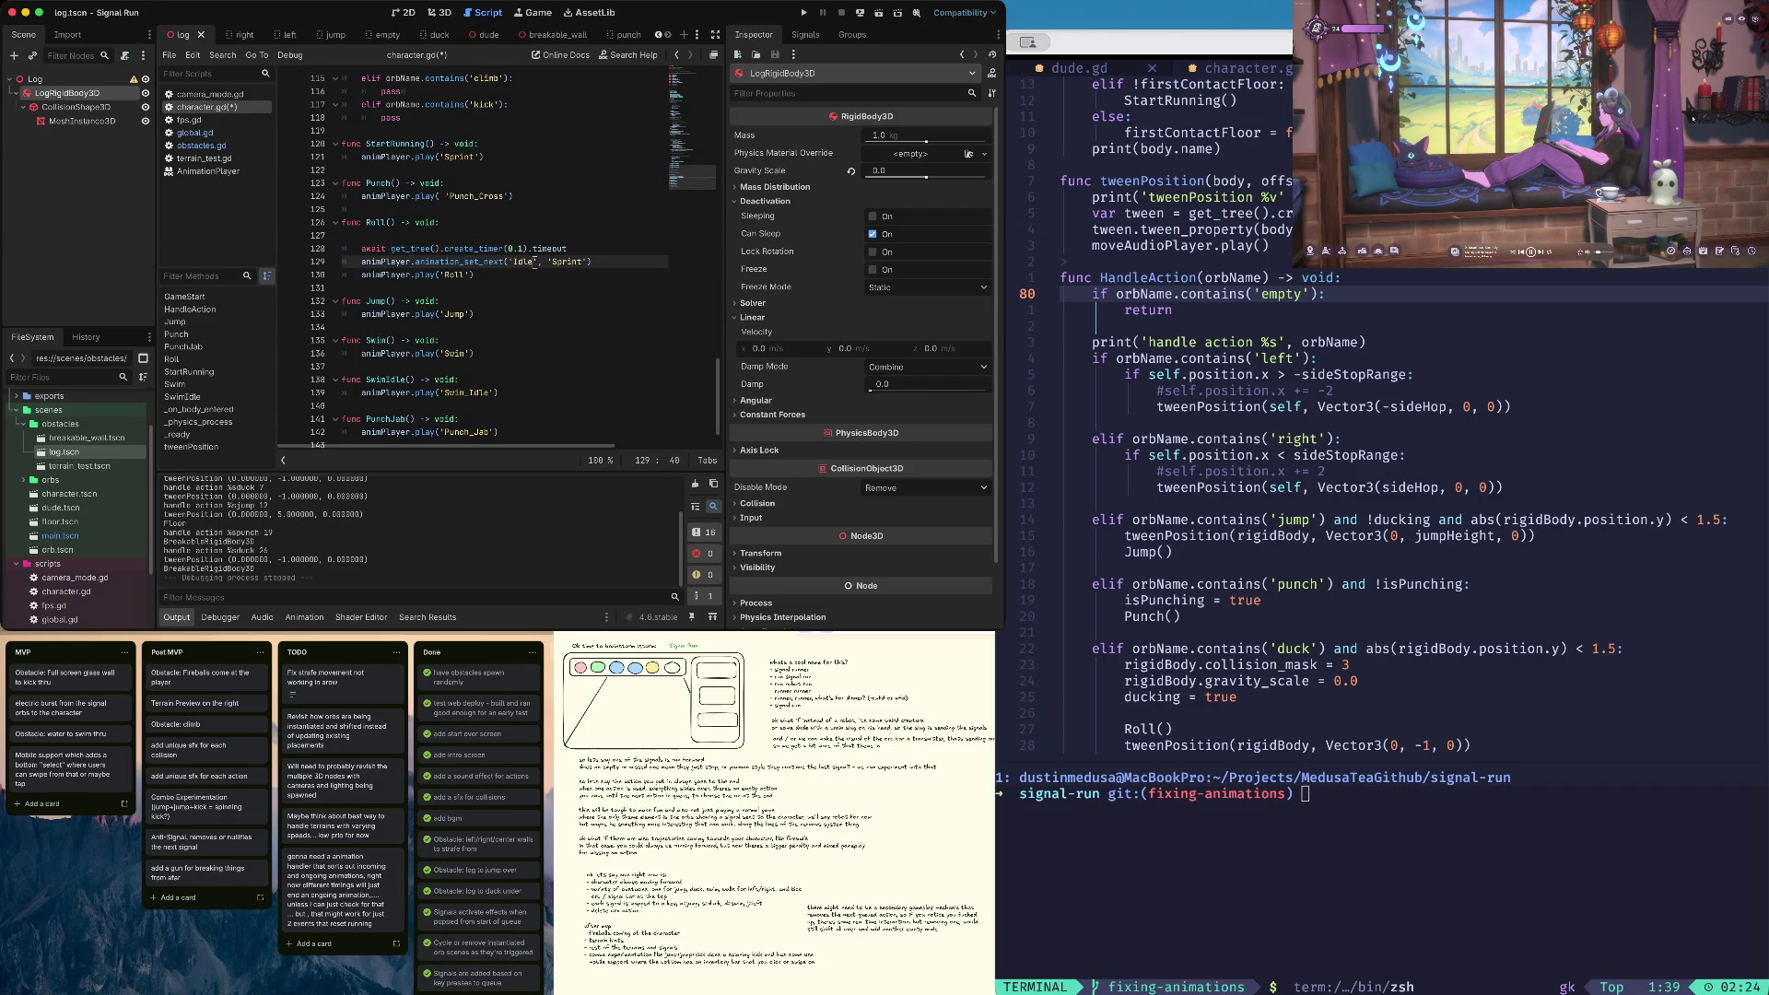
# Delete the blank line and timer await, save character.gd, playtest, then stop
pyautogui.click(531, 249)
pyautogui.press('Up')
pyautogui.hotkey('ctrl', 'shift', 'k')
pyautogui.hotkey('ctrl', 'shift', 'k')
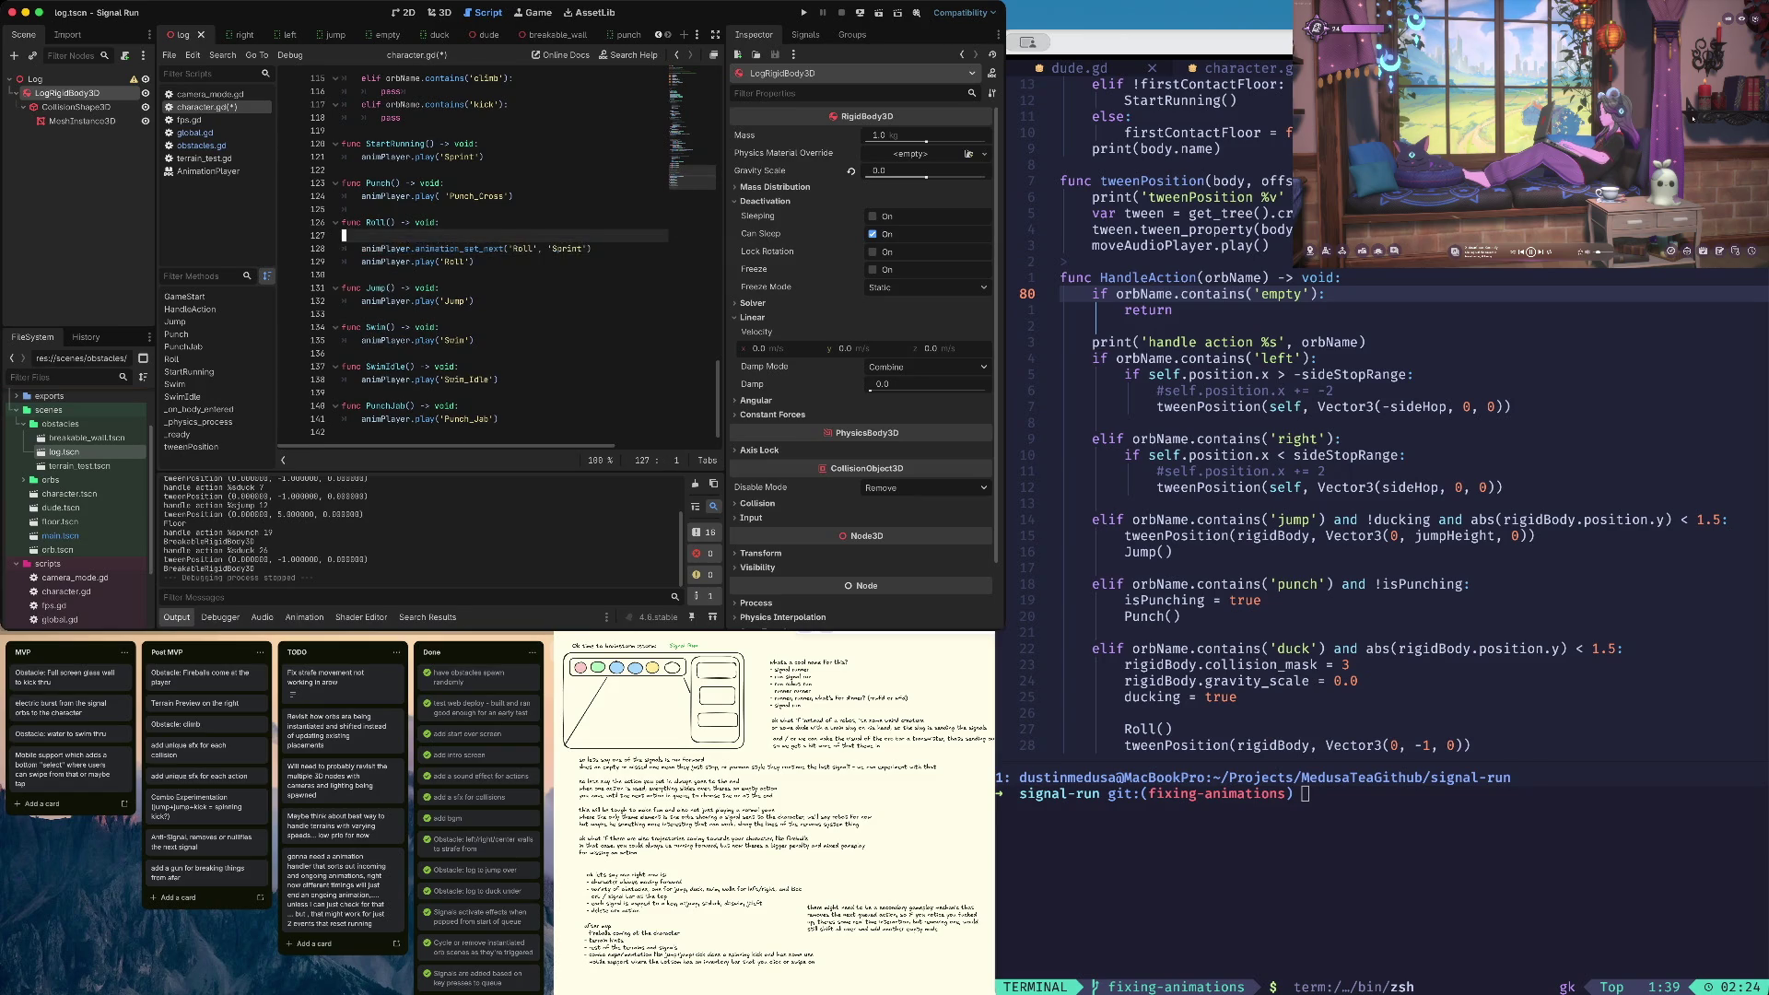
pyautogui.hotkey('ctrl', 's')
pyautogui.press('F5')
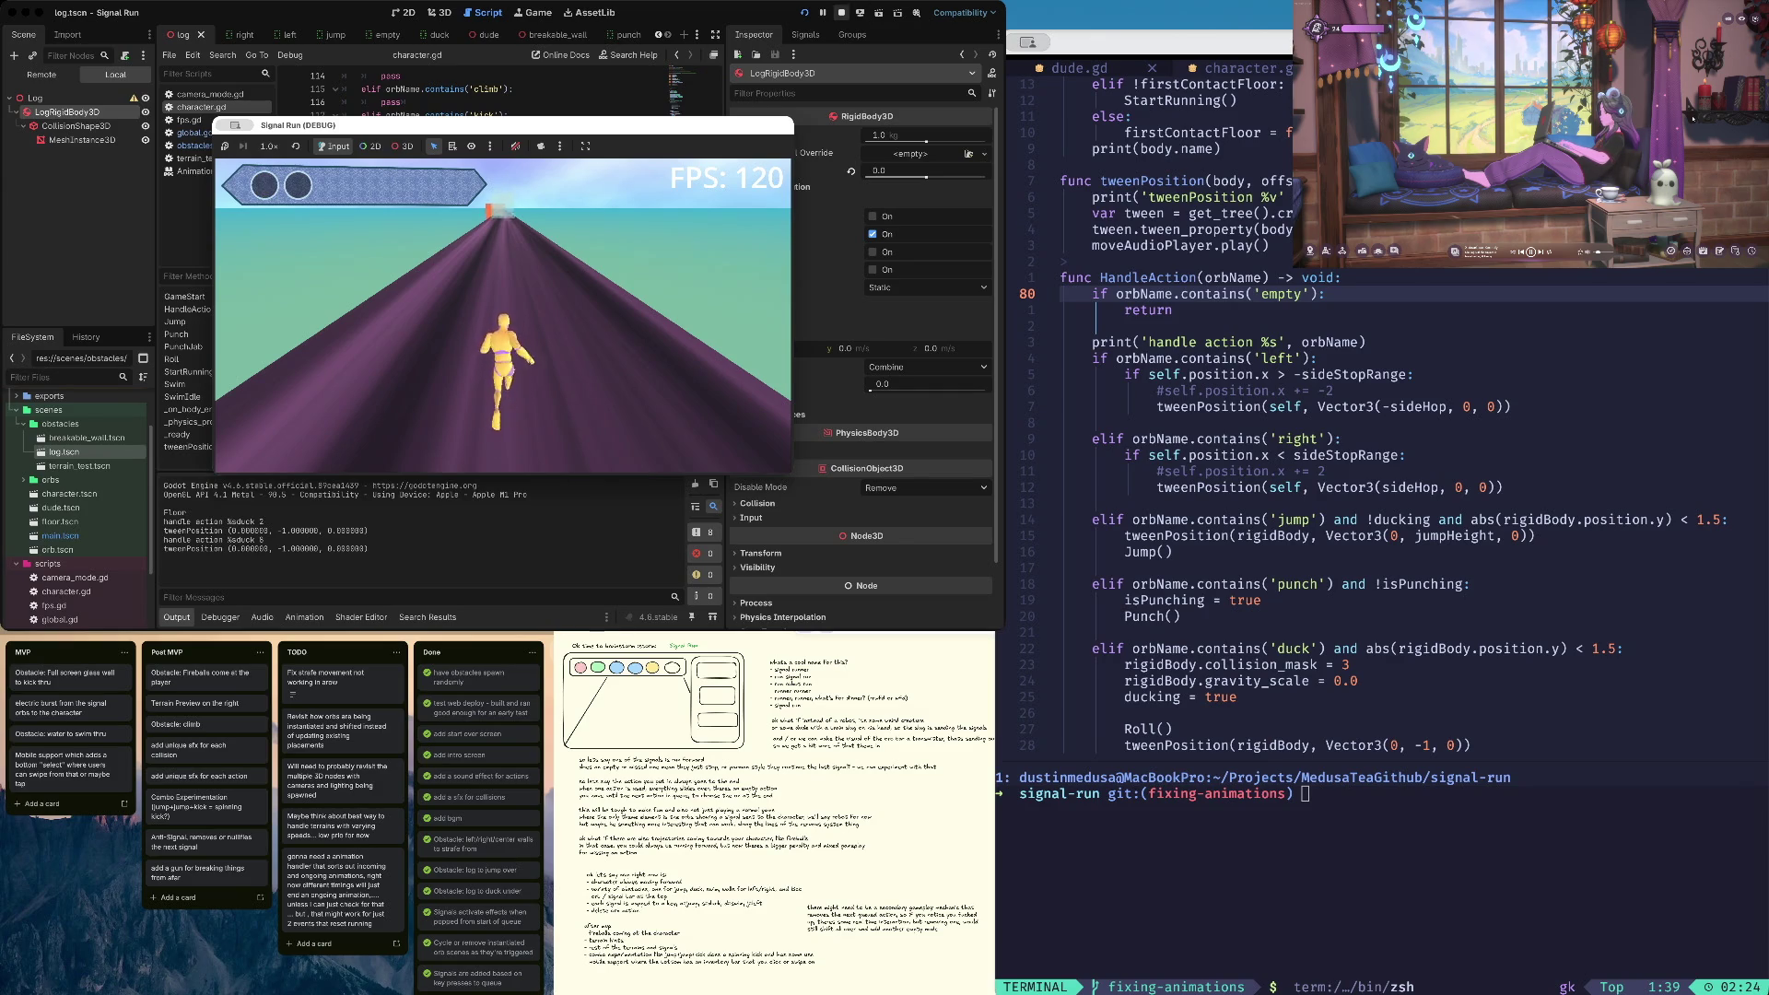
pyautogui.click(842, 12)
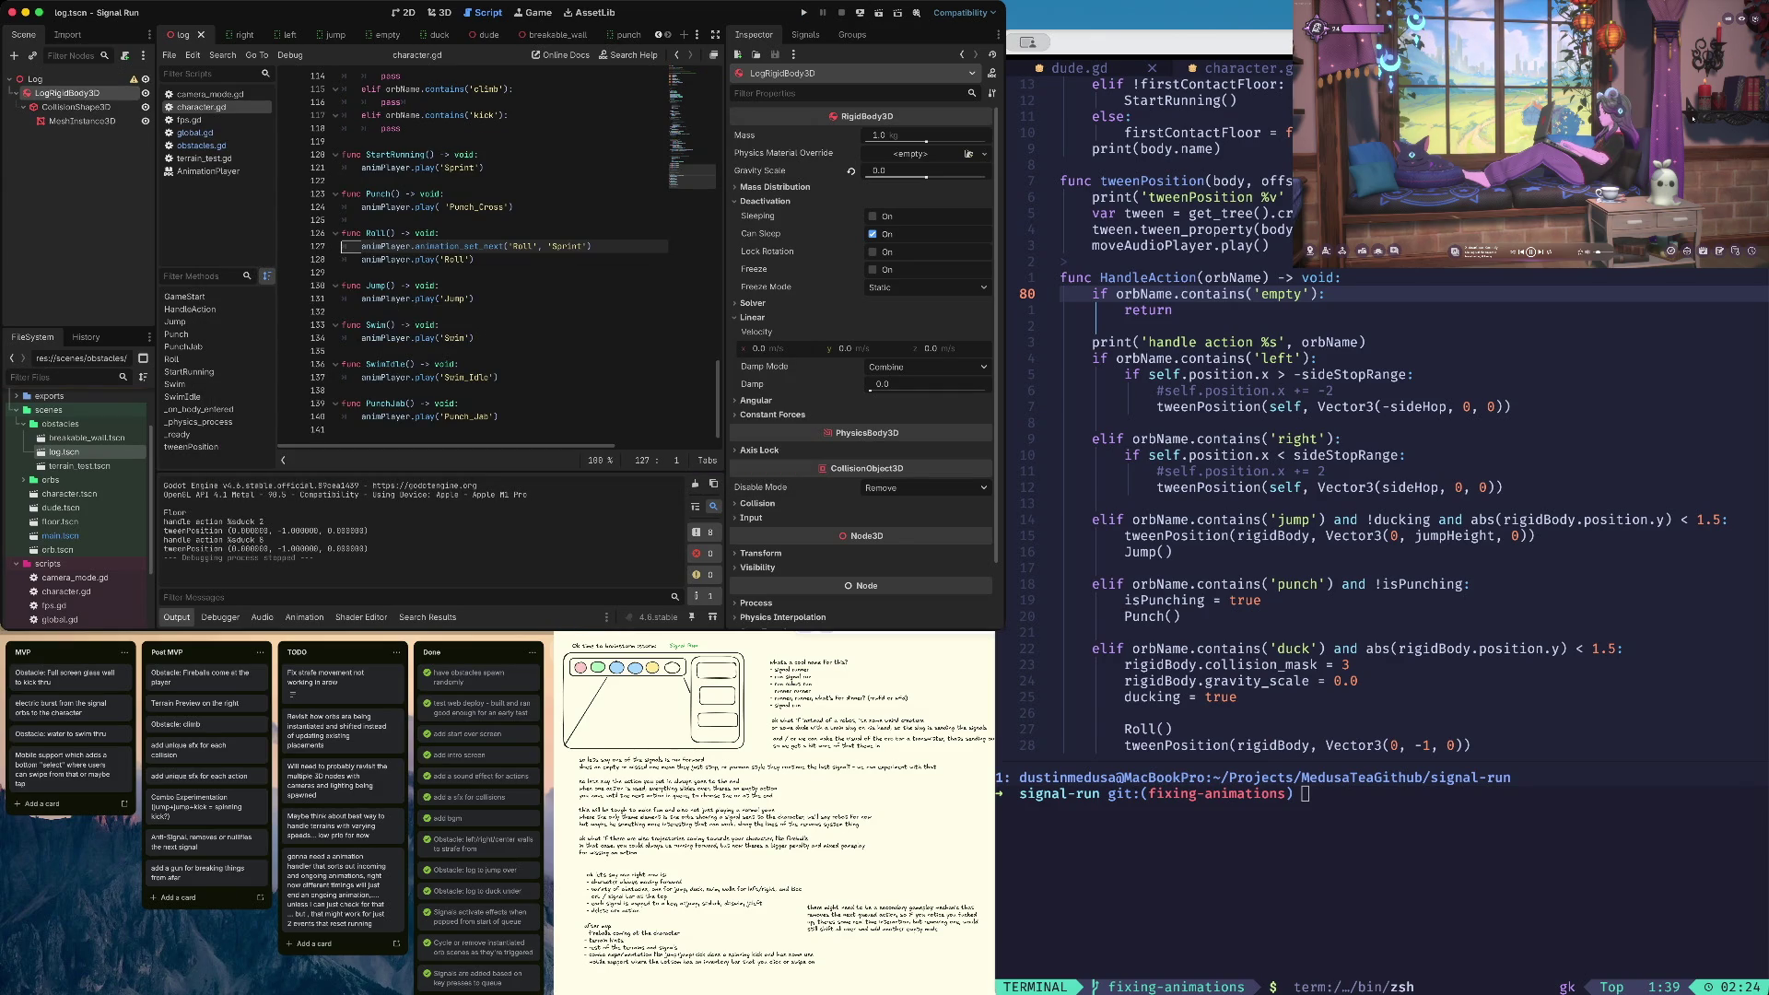
# Copy animation_set_next into Punch(), queuing Sprint after 'Punch_Cross', and save character.gd
pyautogui.press('super+shift+d')
pyautogui.hotkey('alt', 'Up')
pyautogui.hotkey('alt', 'Up')
pyautogui.hotkey('alt', 'Up')
pyautogui.click(534, 210)
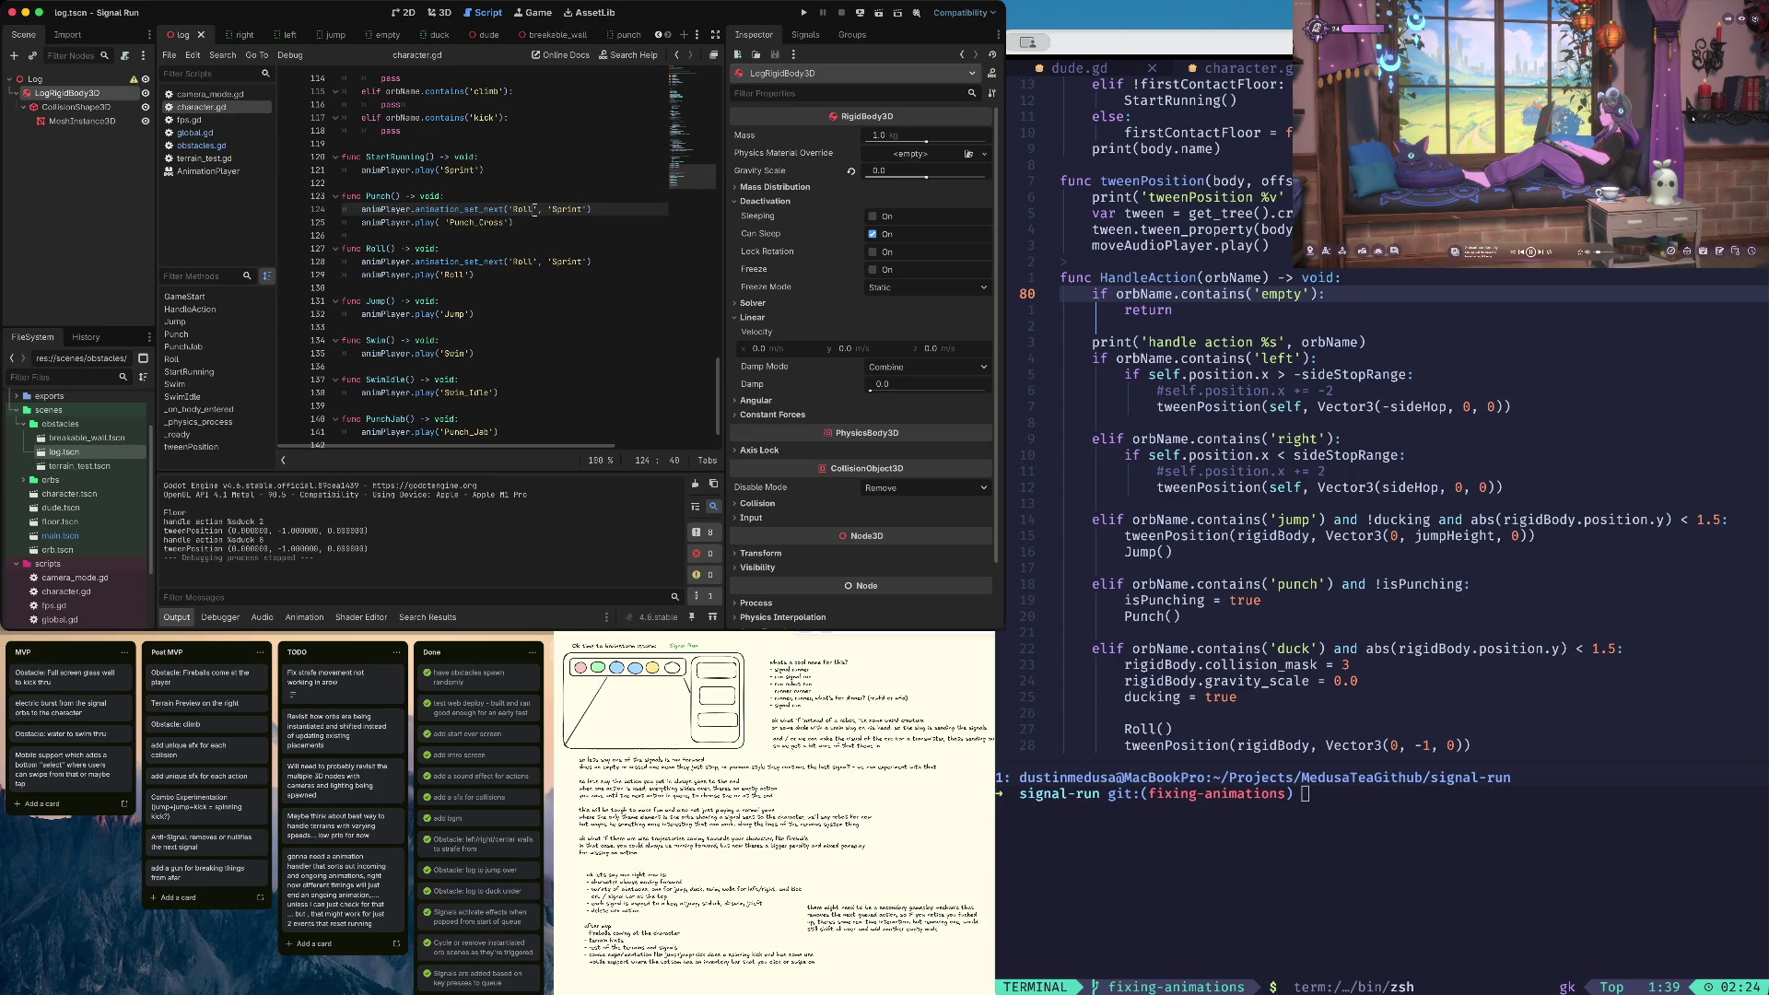
pyautogui.press('BackSpace')
pyautogui.press('BackSpace')
pyautogui.press('BackSpace')
pyautogui.write('Punch')
pyautogui.write('_Cross')
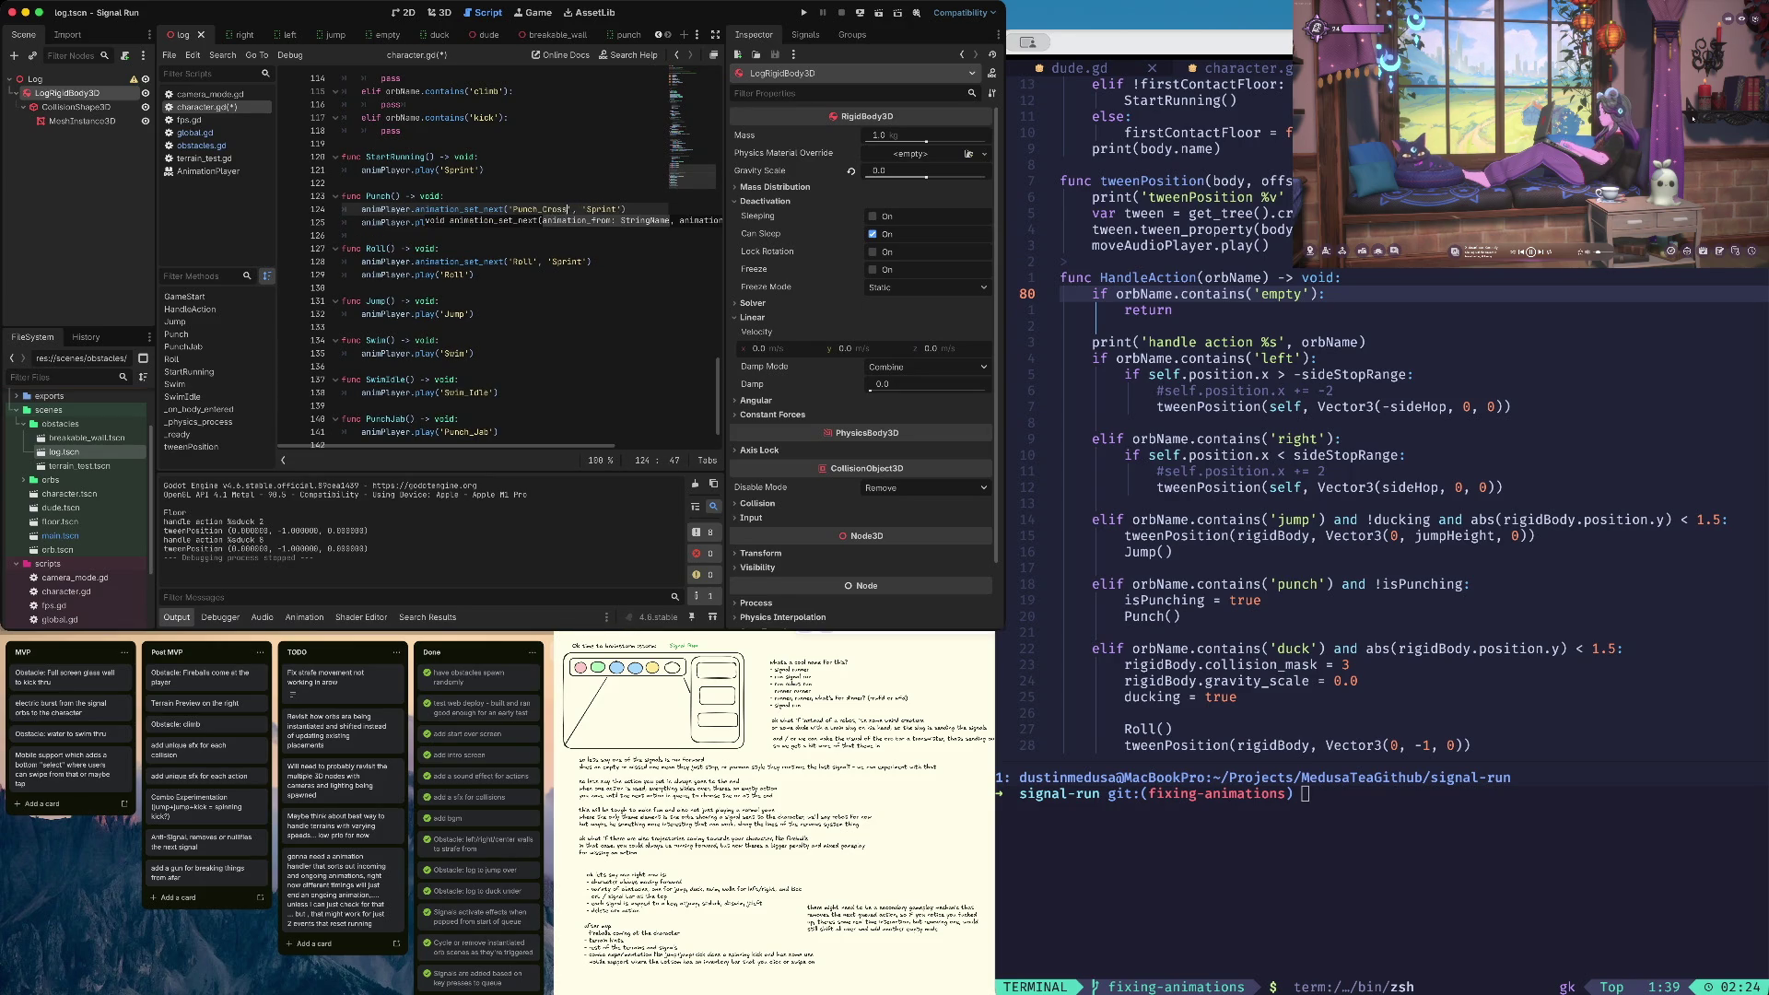
pyautogui.hotkey('ctrl', 's')
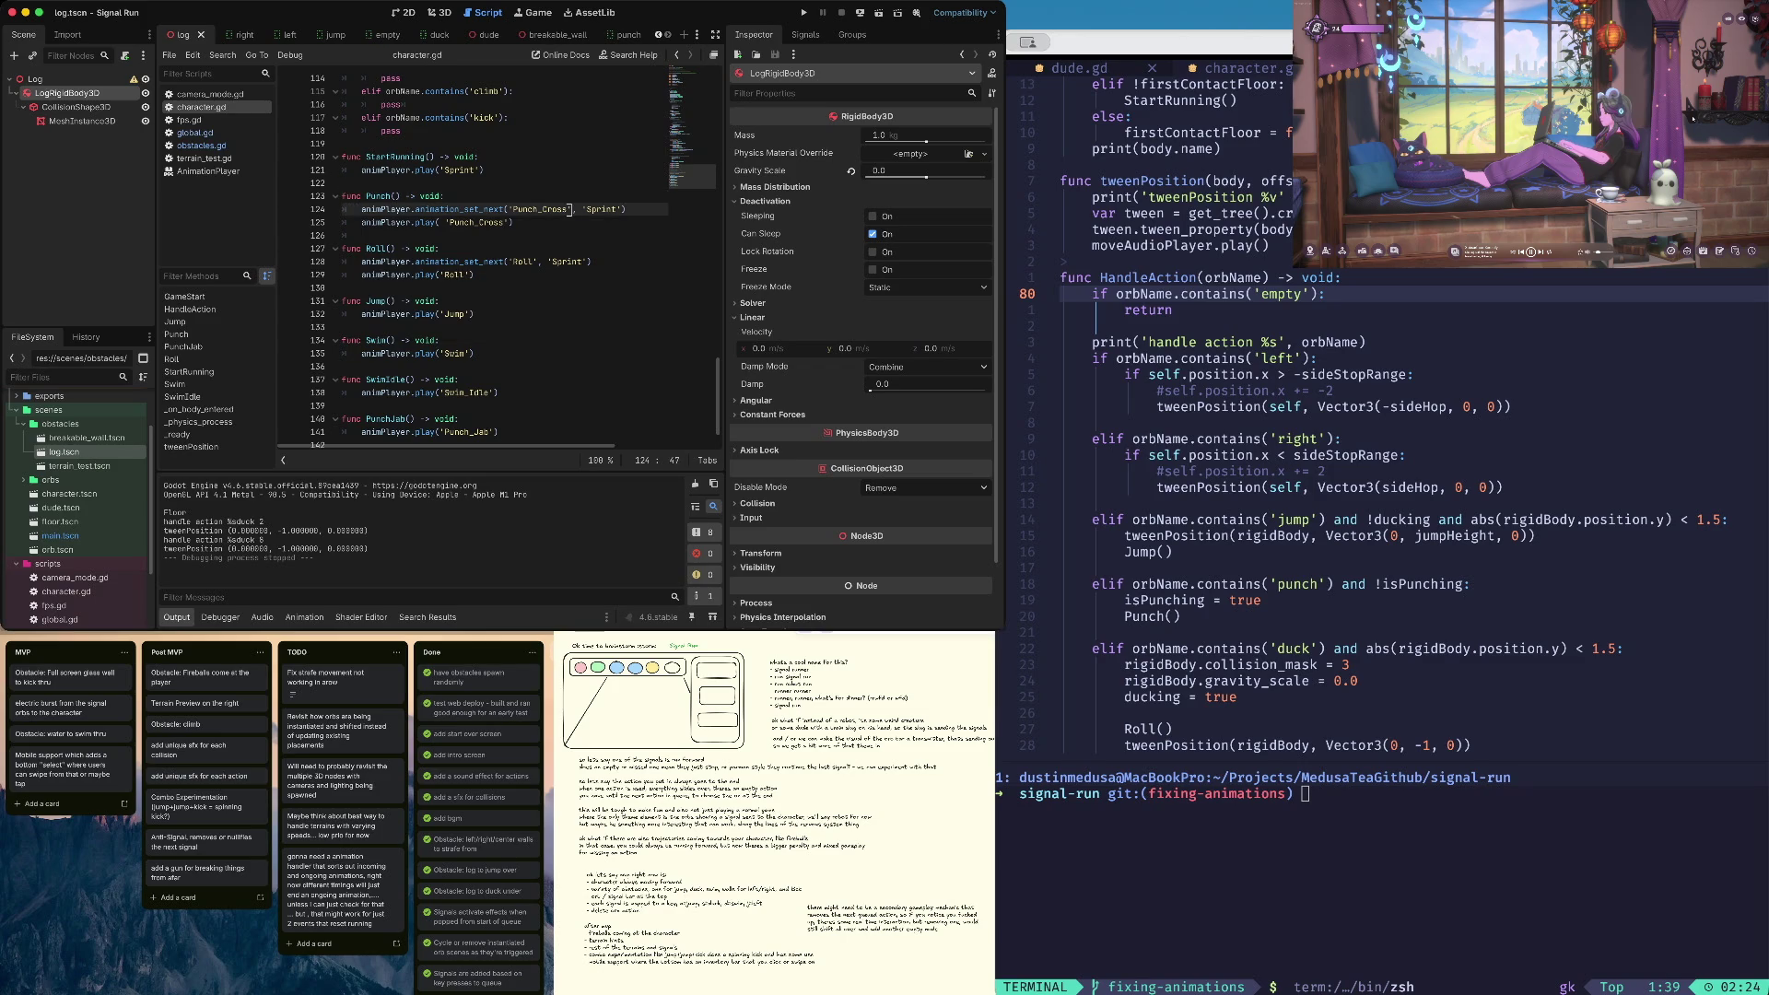
# Playtest the punch, stop the game, and open the dude.tscn character scene
pyautogui.press('Down')
pyautogui.press('Down')
pyautogui.press('Down')
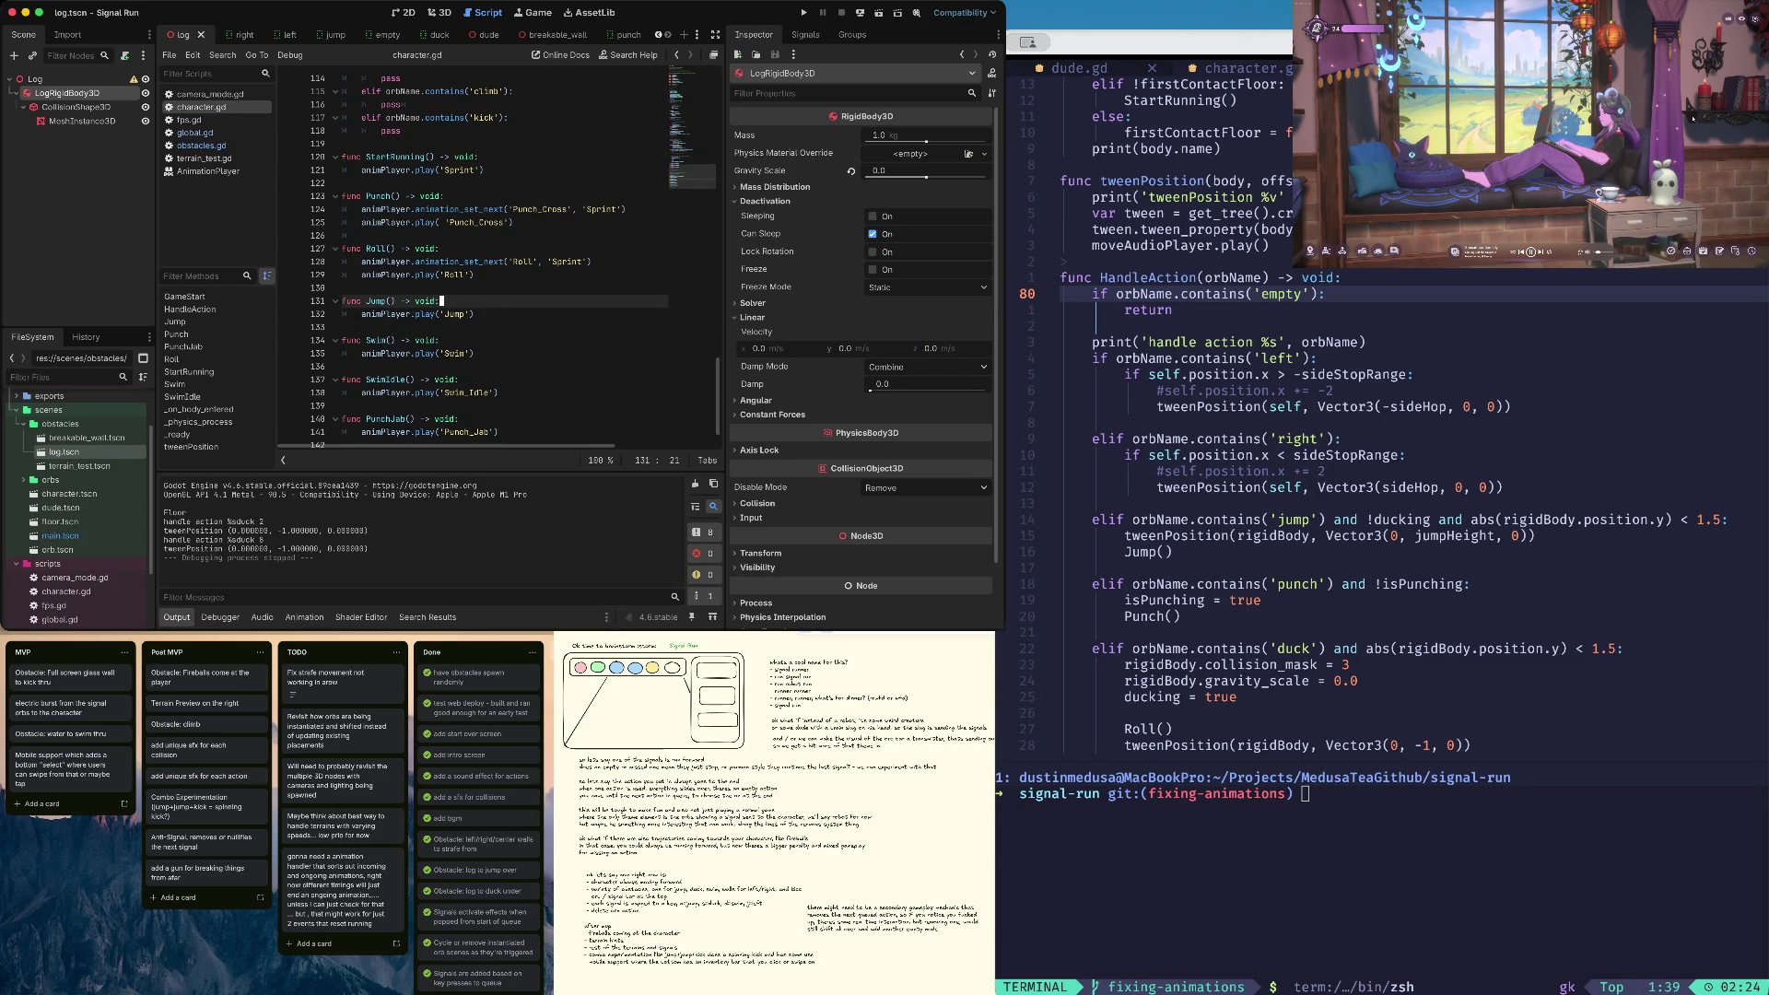
pyautogui.press('Down')
pyautogui.press('Down')
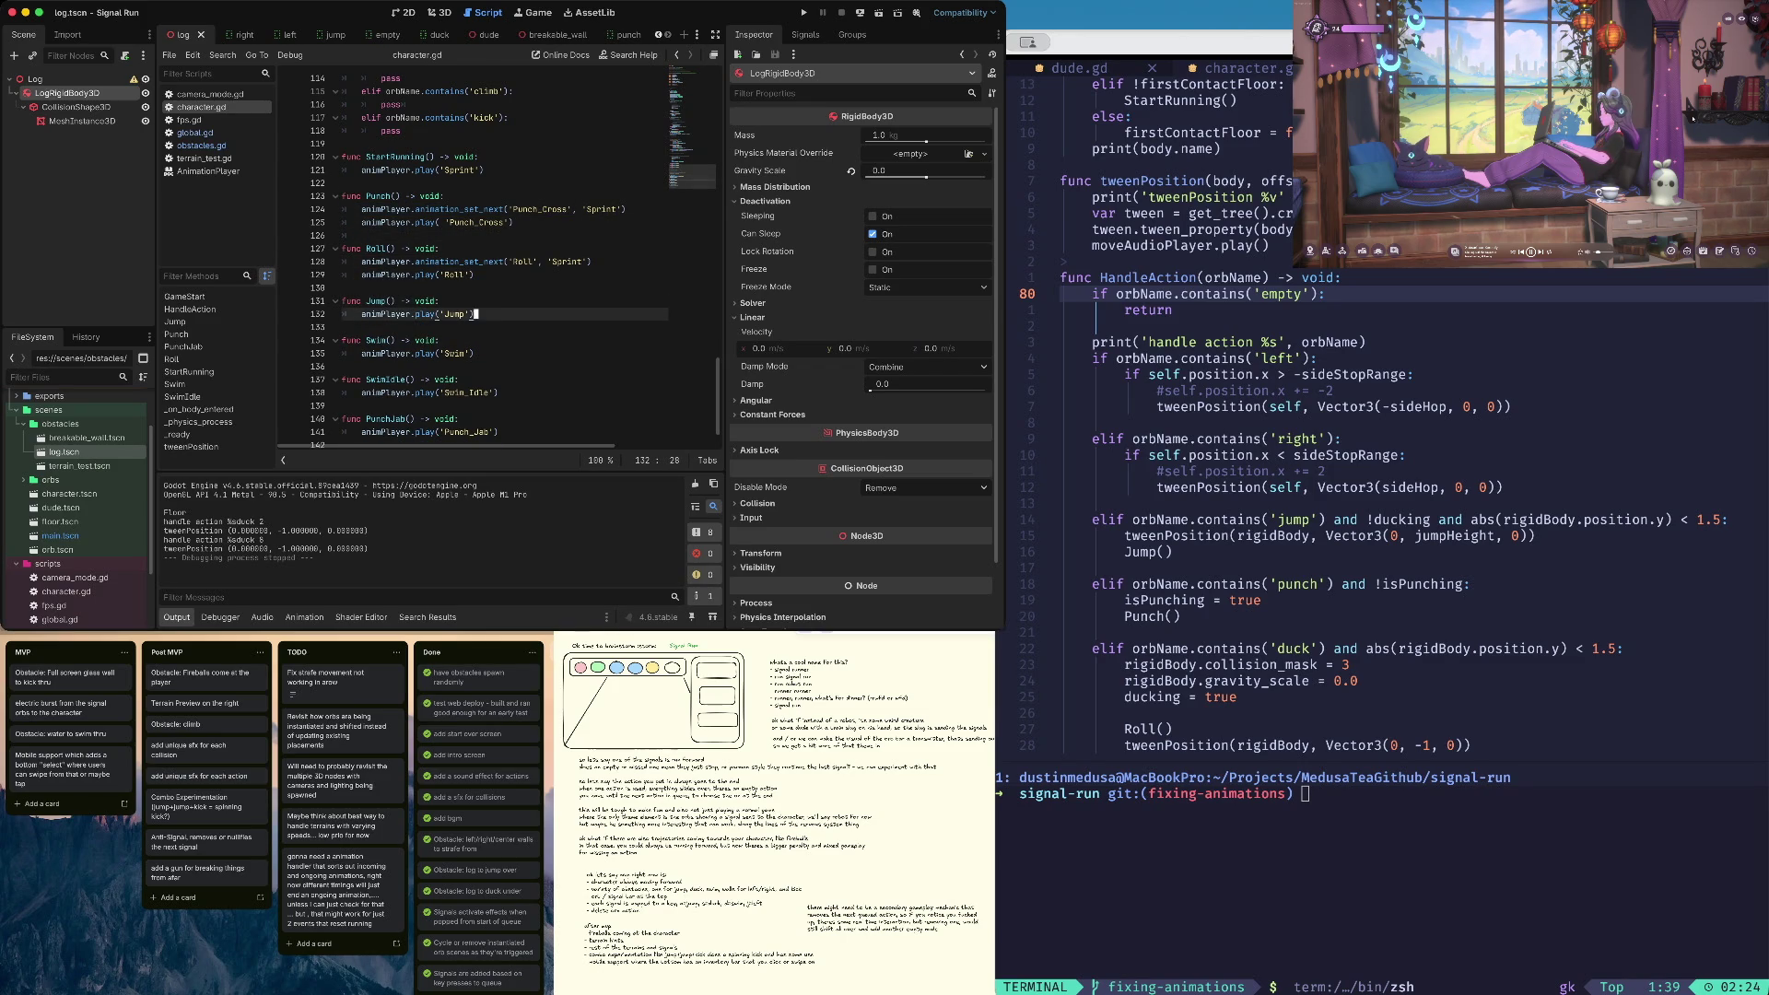
pyautogui.press('Down')
pyautogui.press('Down')
pyautogui.press('Down')
pyautogui.press('End')
pyautogui.press('super+b')
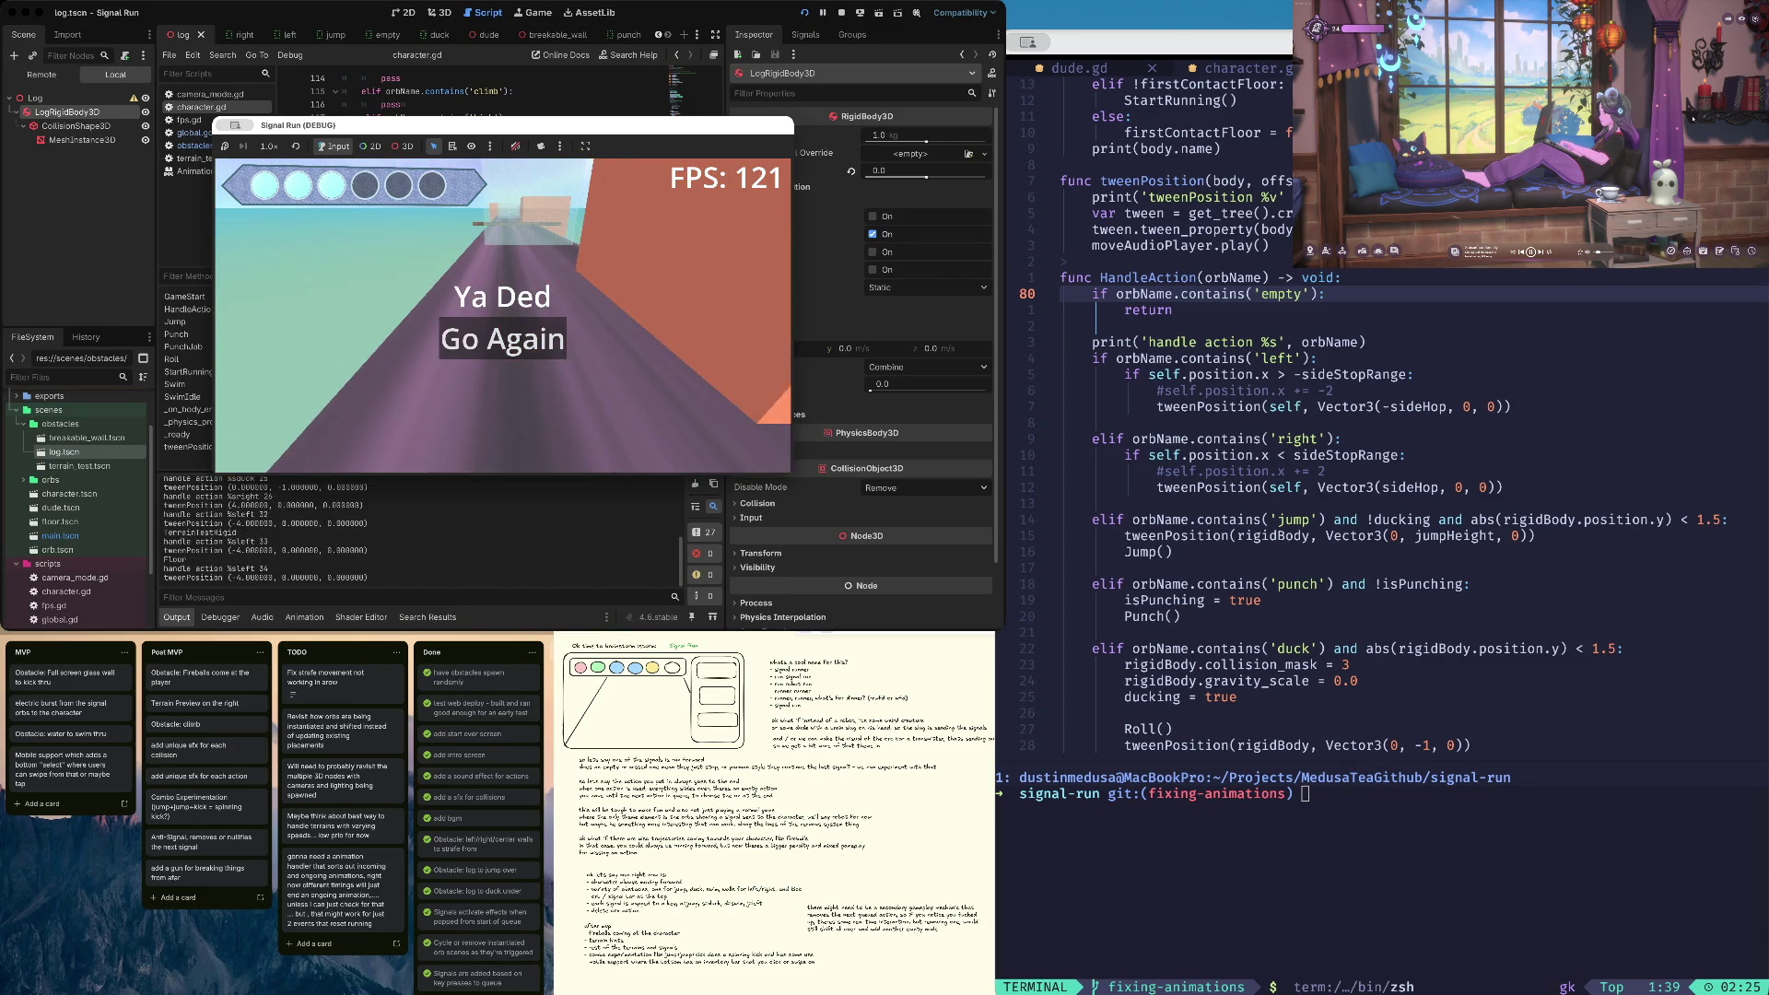
pyautogui.press('super+period')
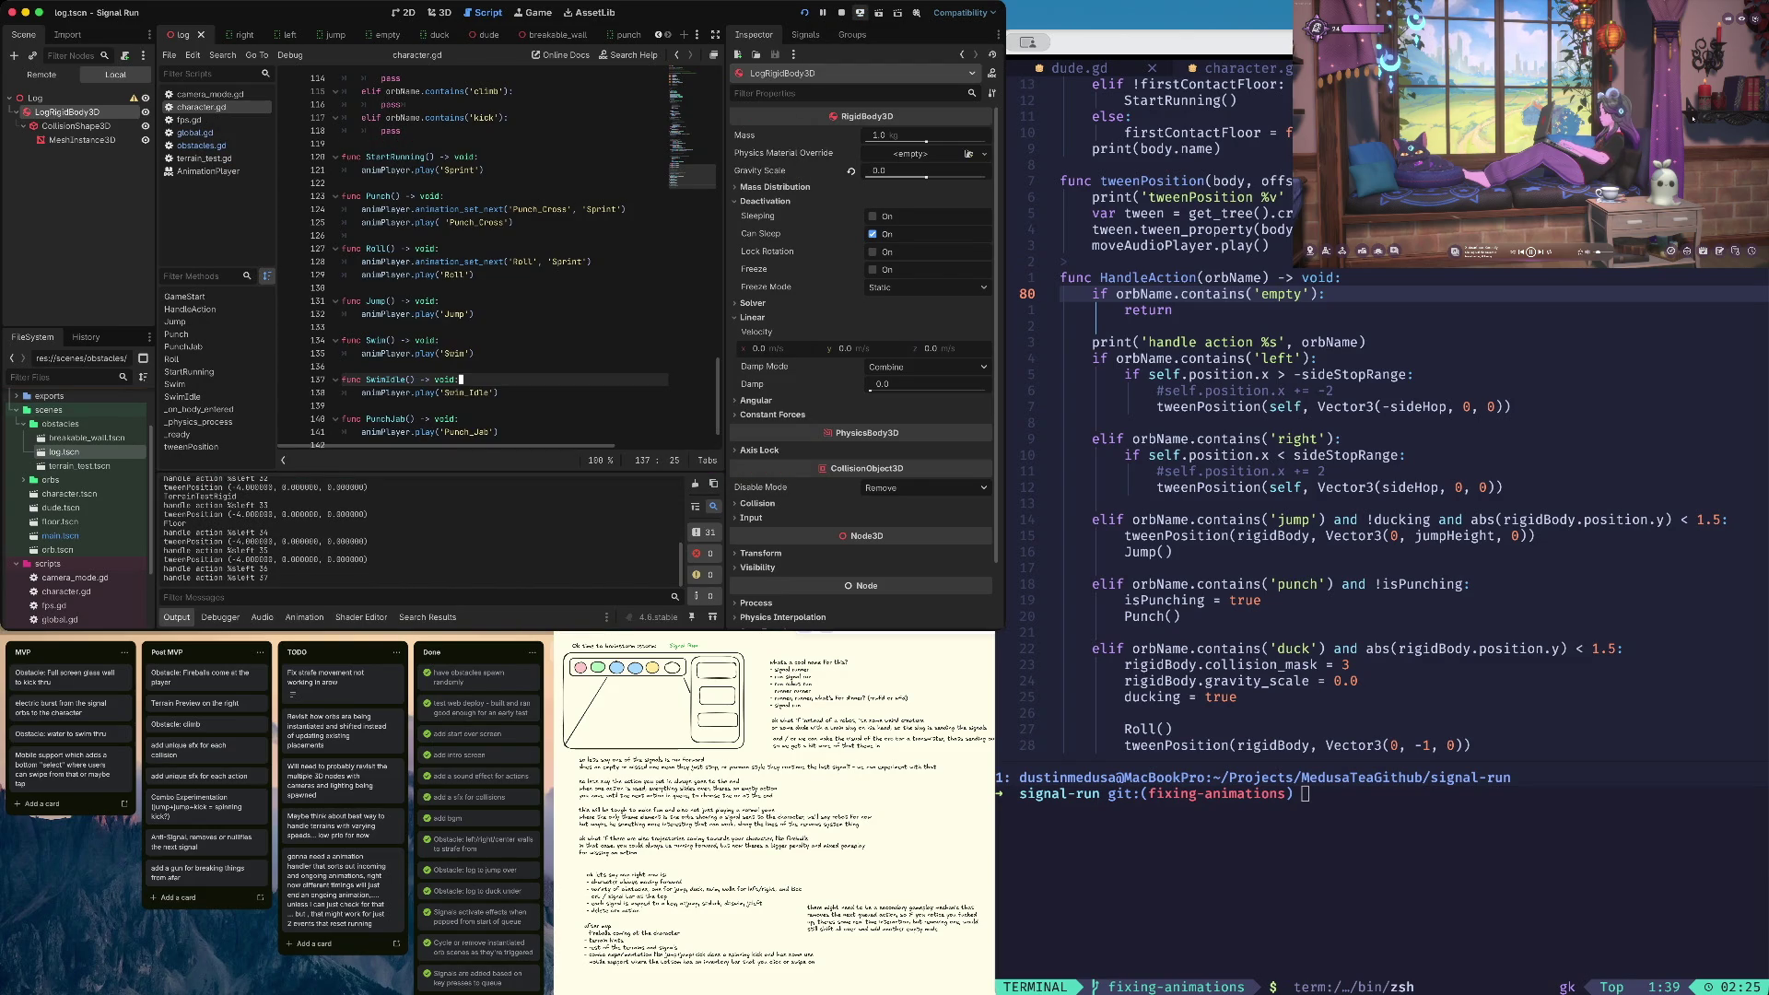
pyautogui.click(363, 235)
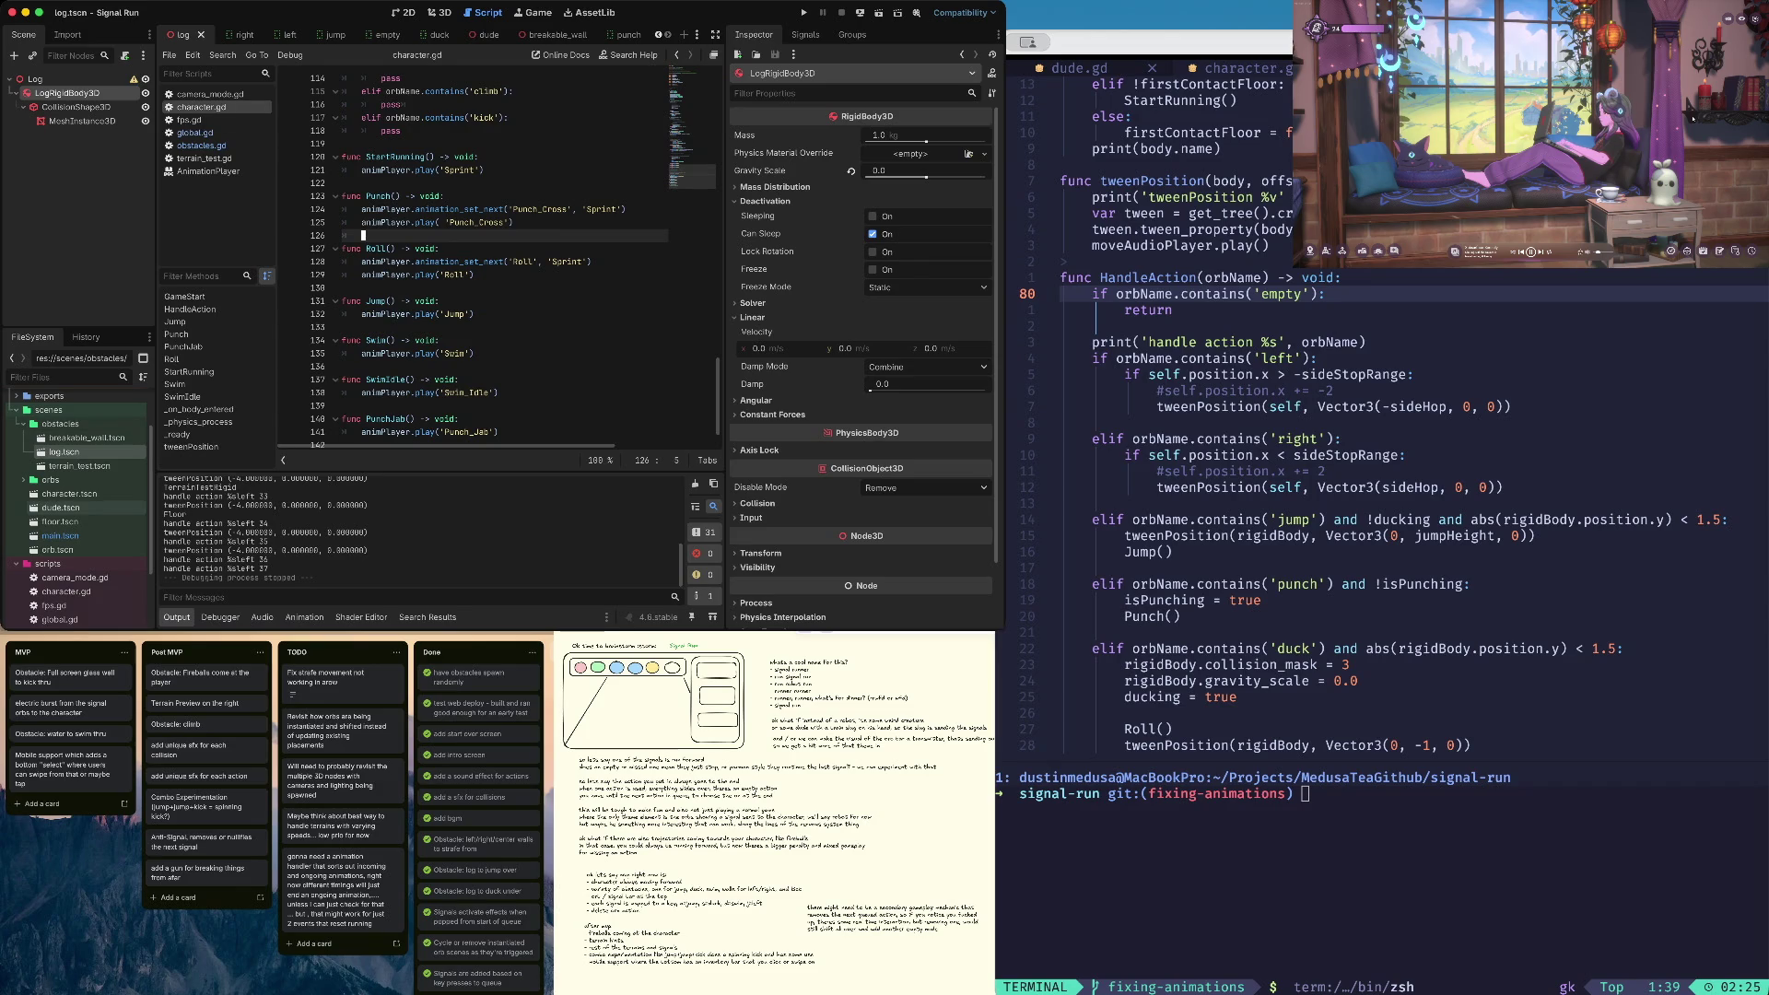
pyautogui.doubleClick(60, 507)
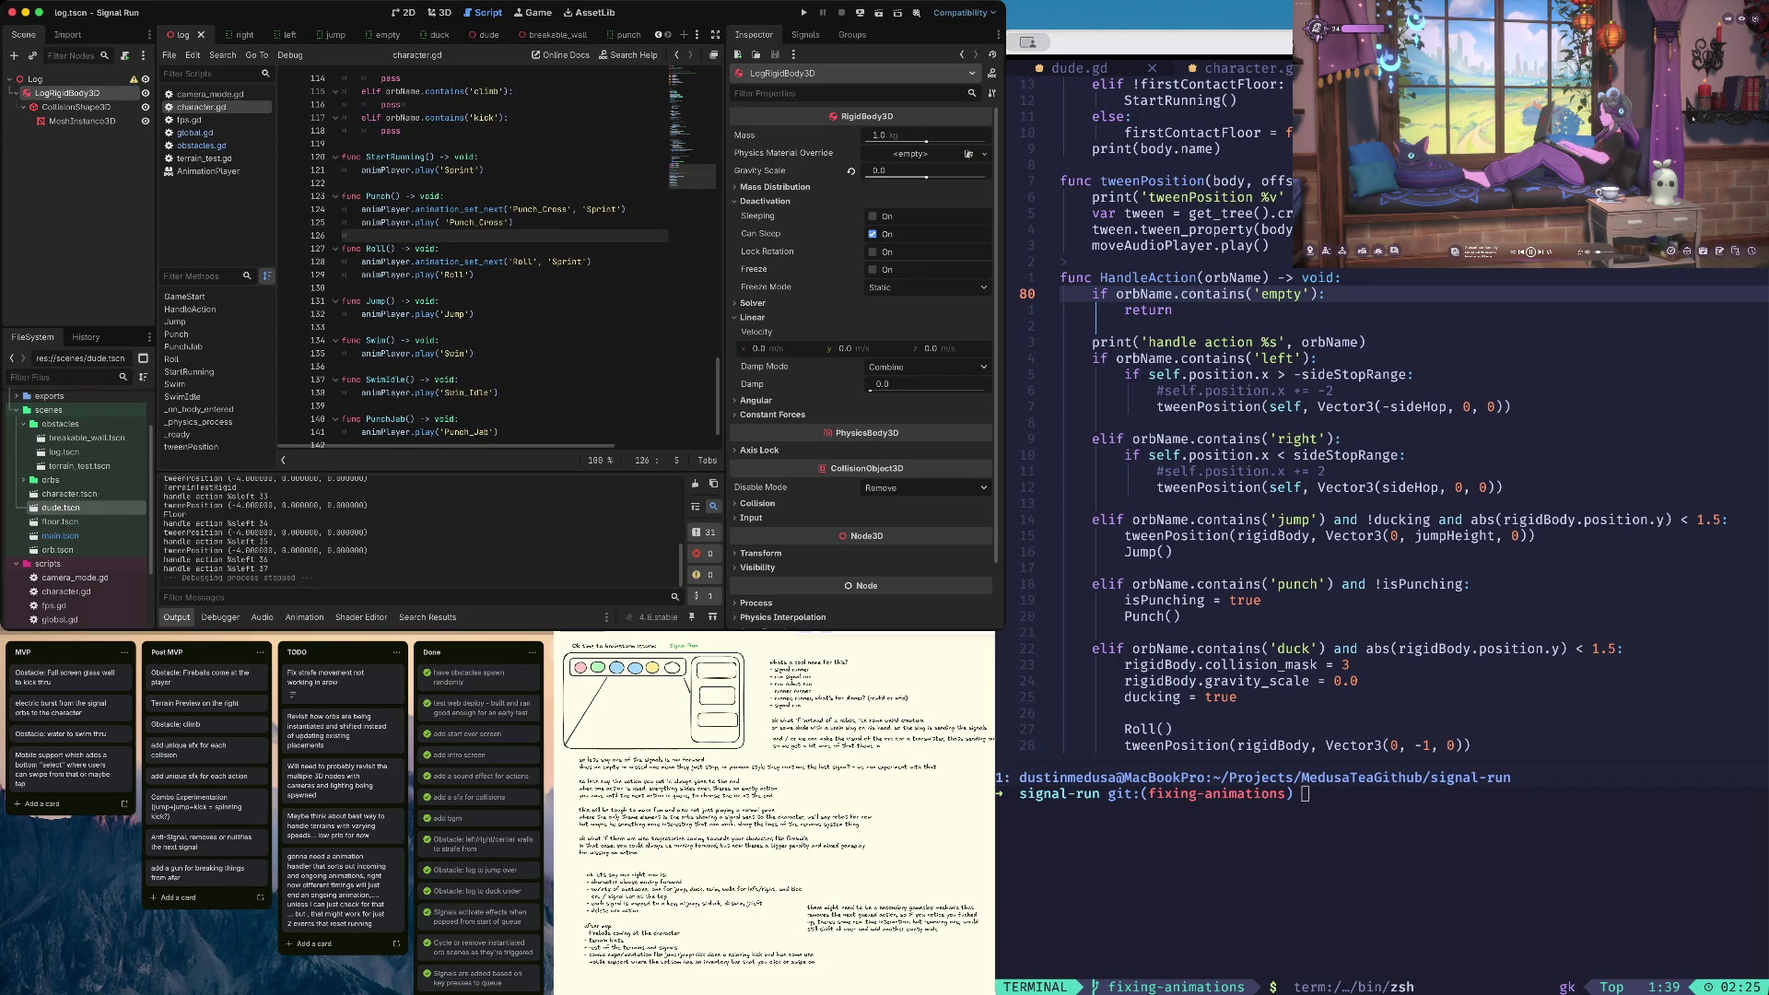
# Select the dude's AnimationPlayer and load the Roll animation for inspection
pyautogui.click(66, 136)
pyautogui.click(479, 440)
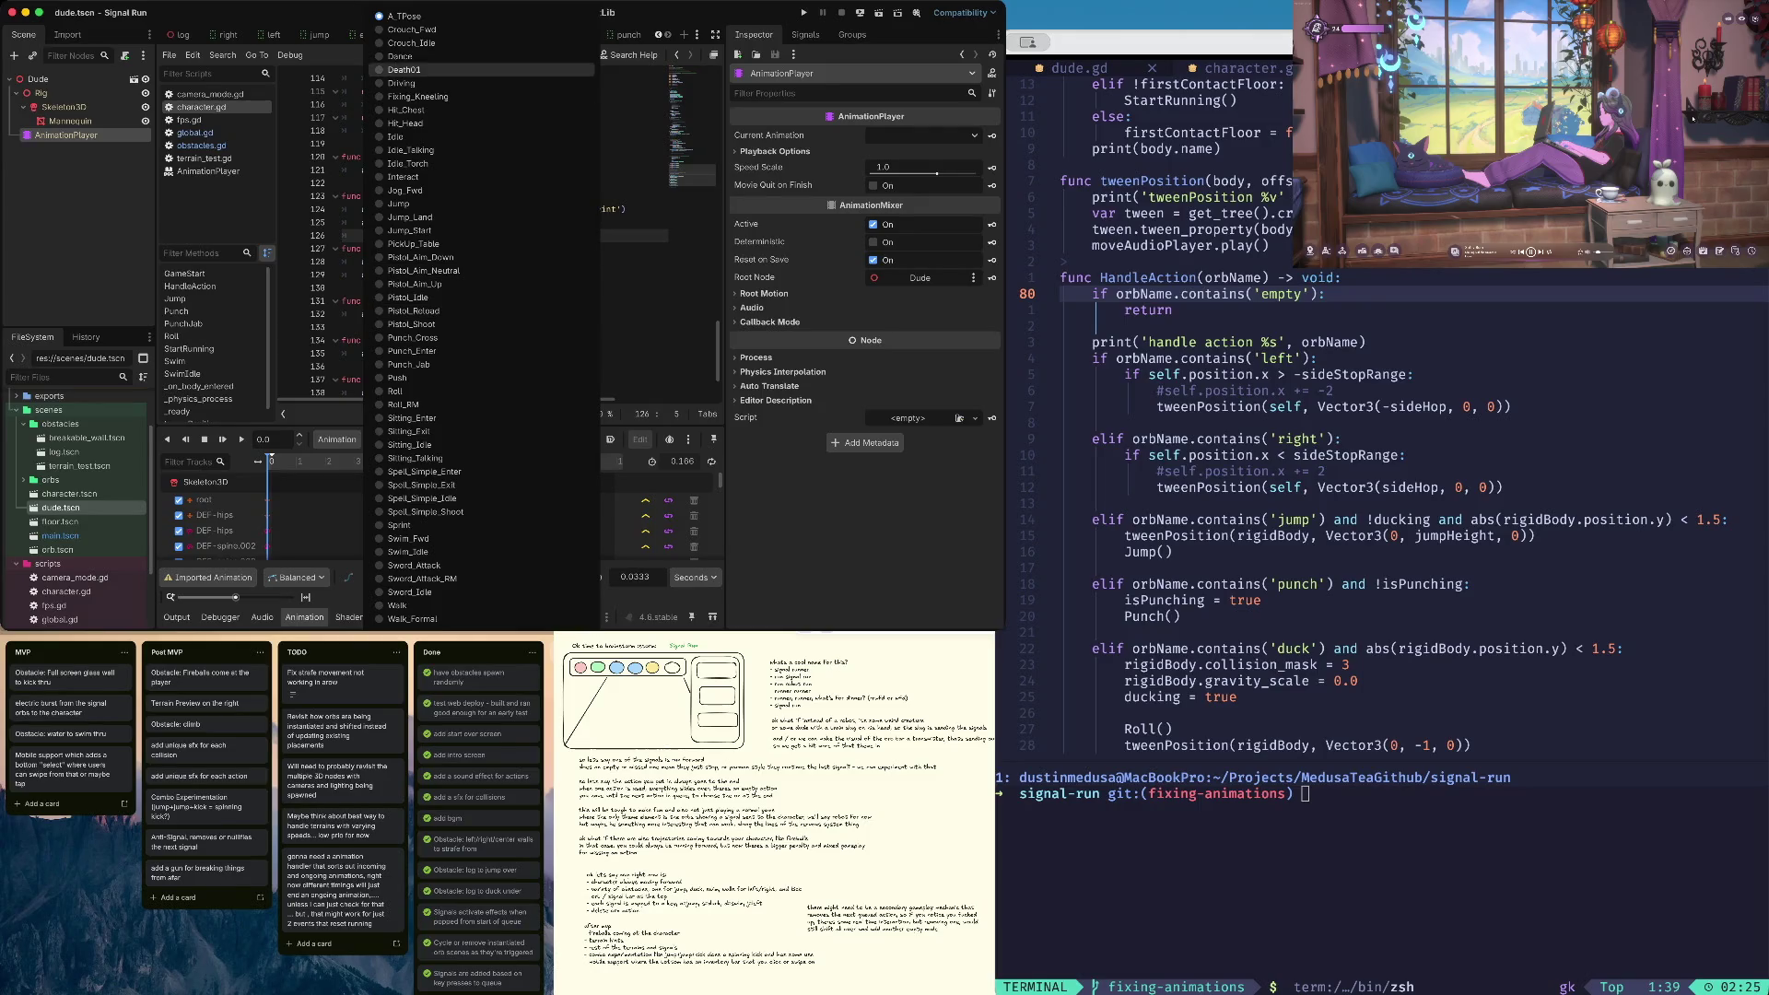
pyautogui.click(396, 391)
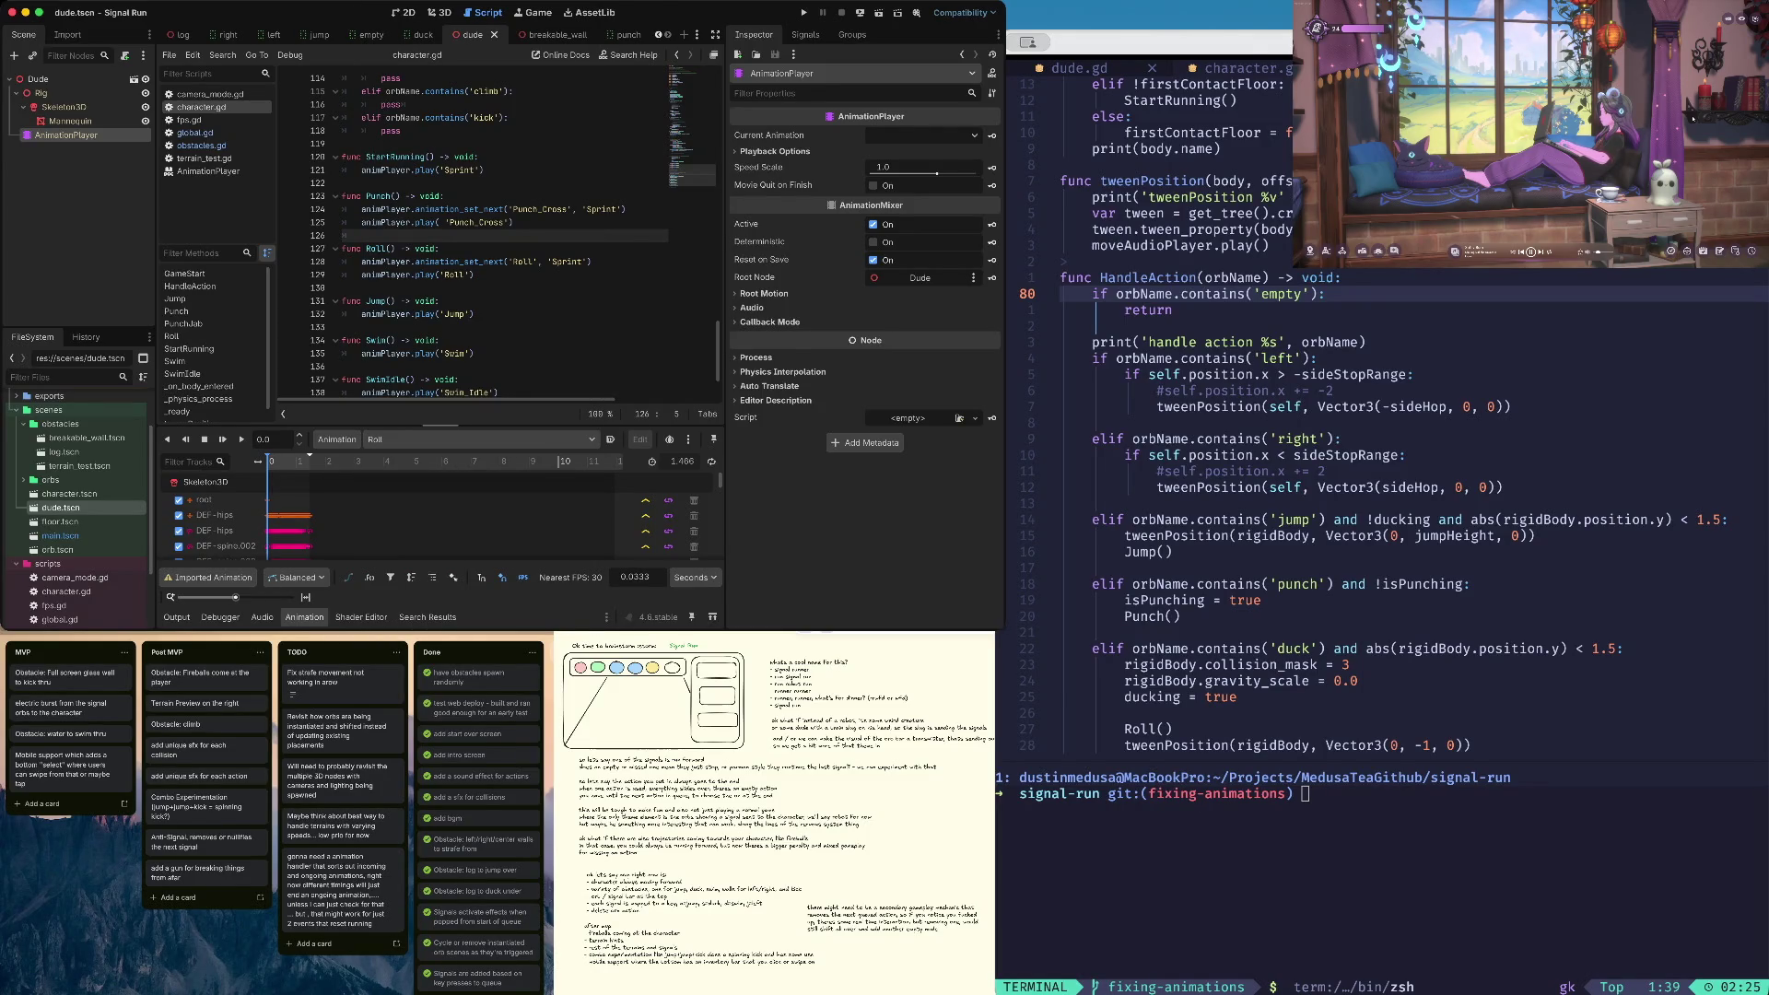
pyautogui.moveTo(440, 426); pyautogui.dragTo(441, 328)
pyautogui.scroll(-1, 461, 258)
# Change Roll()'s play('Roll') to play('Roll_RM') and launch the game
pyautogui.click(475, 236)
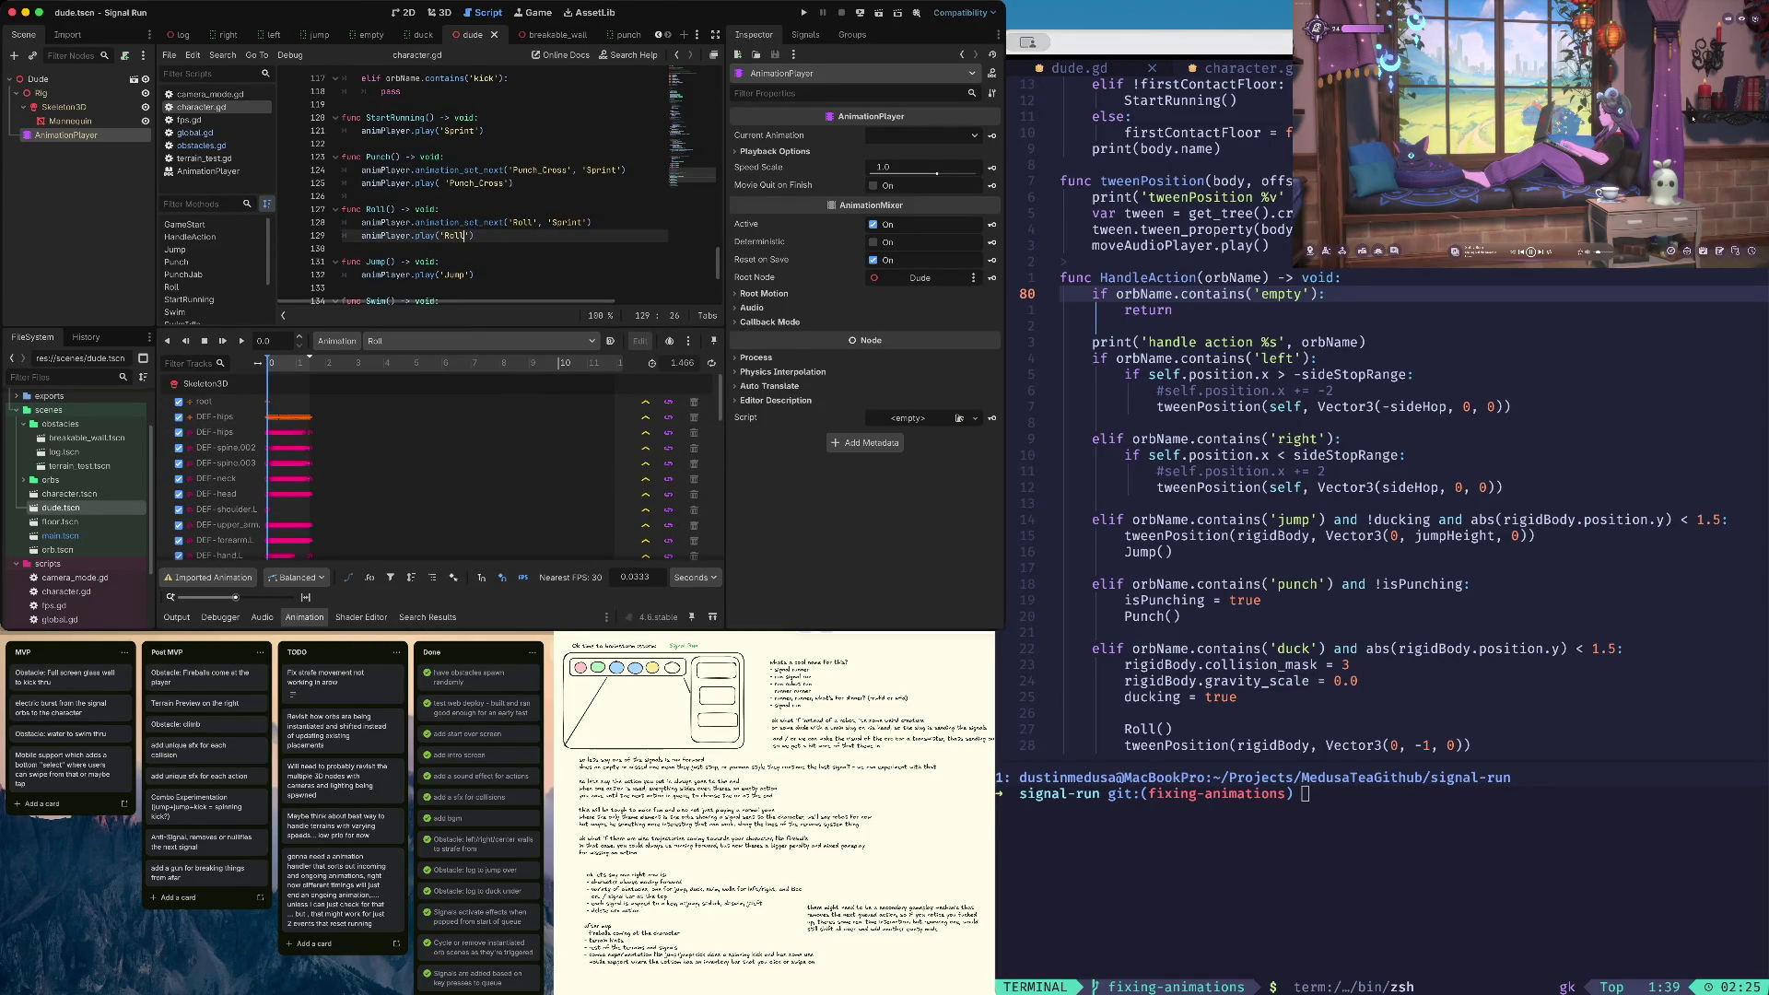
pyautogui.write('_RM')
pyautogui.press('super+b')
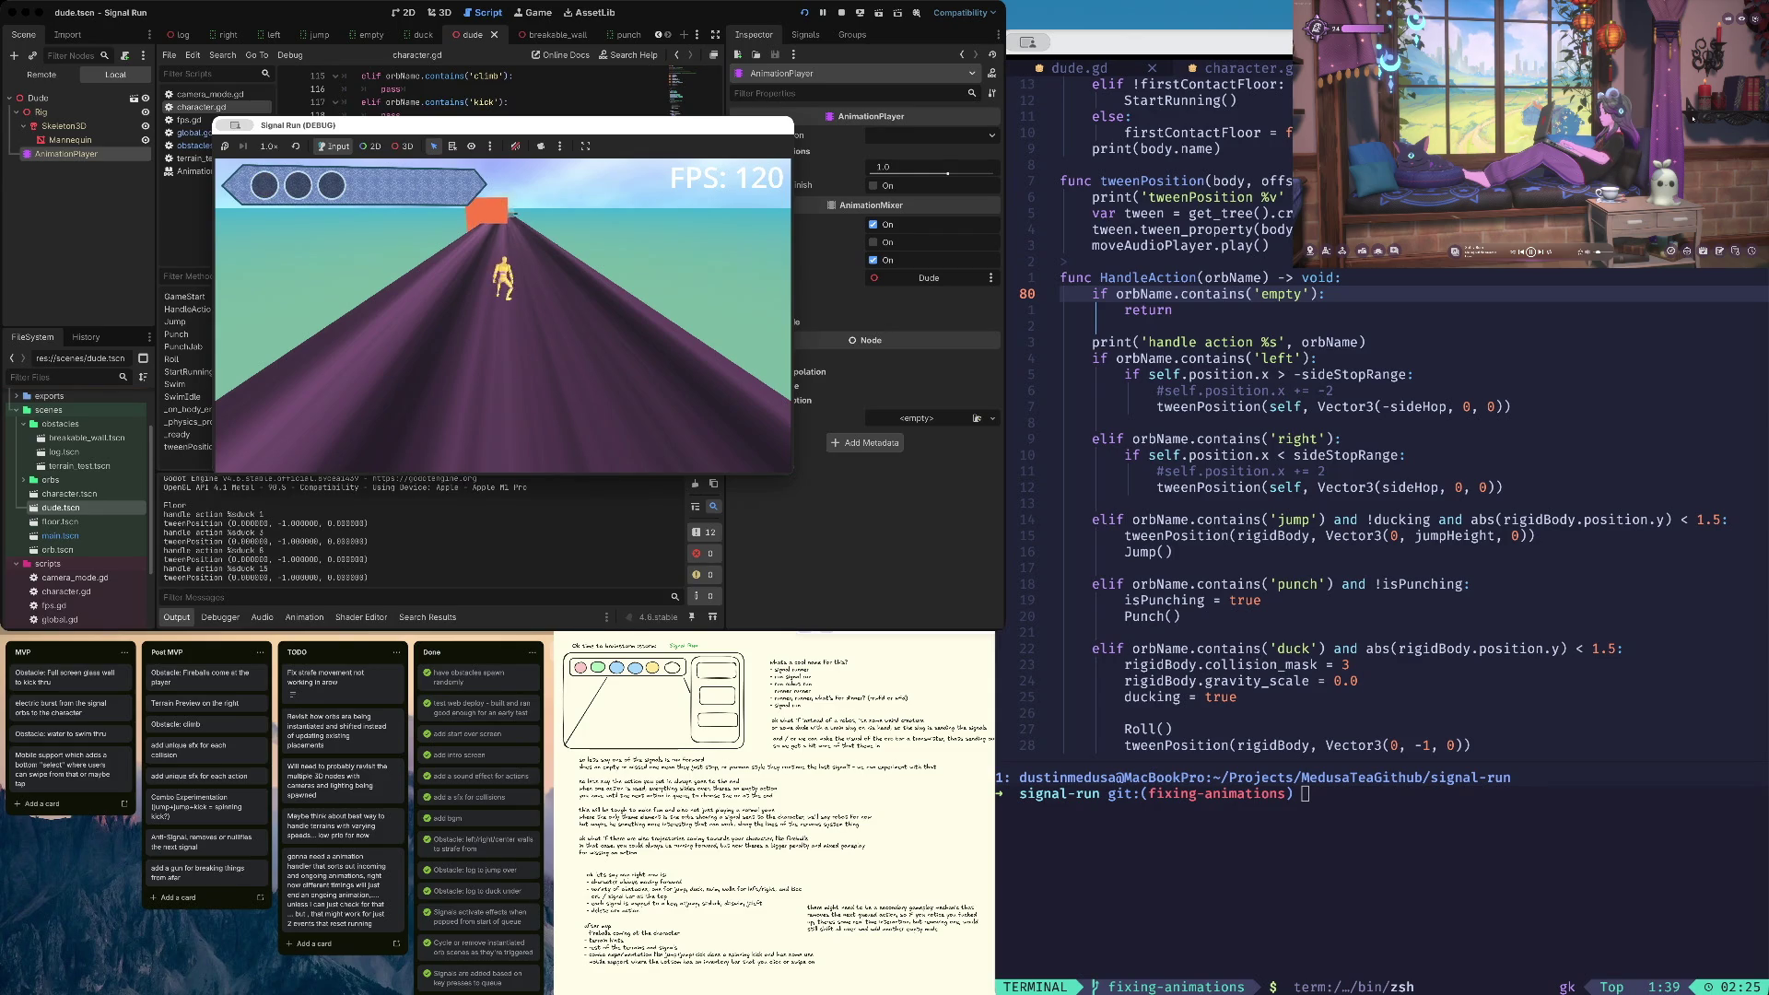
# Stop the game, revert Roll() to play 'Roll', edit the Roll animation length, and run a quick playtest
pyautogui.press('super+q')
pyautogui.press('BackSpace')
pyautogui.press('BackSpace')
pyautogui.press('BackSpace')
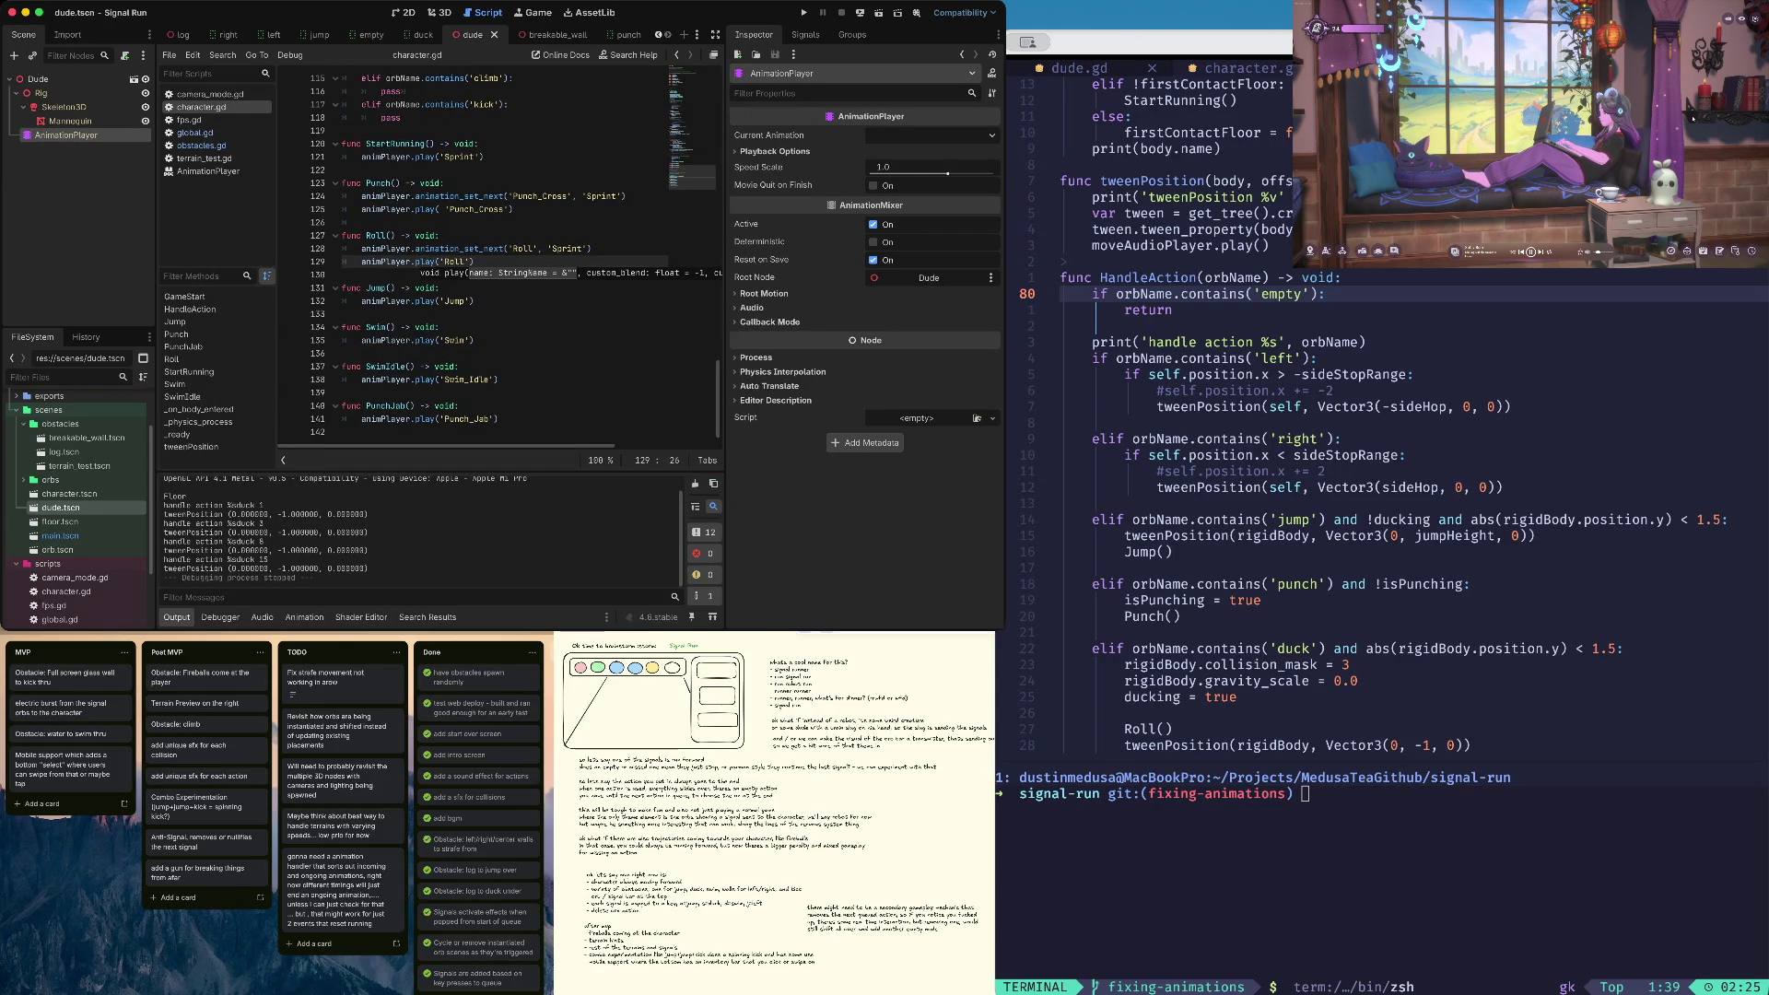
pyautogui.click(304, 617)
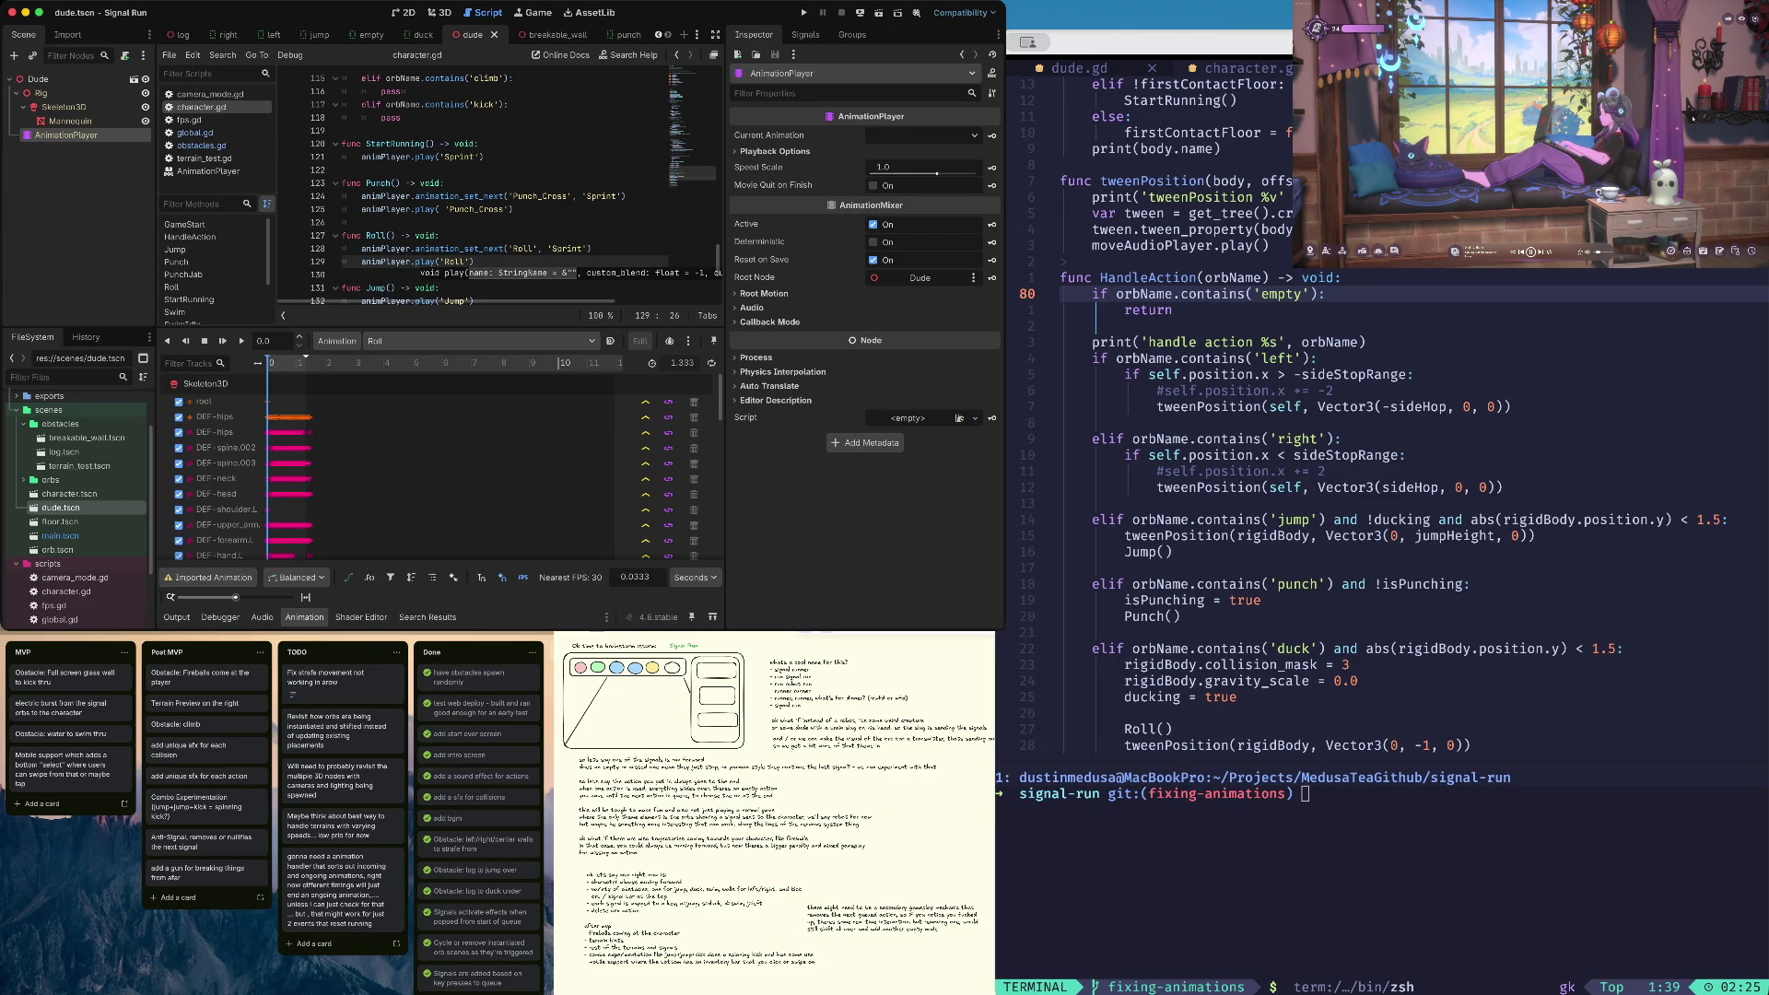
pyautogui.write('33')
pyautogui.press('super+b')
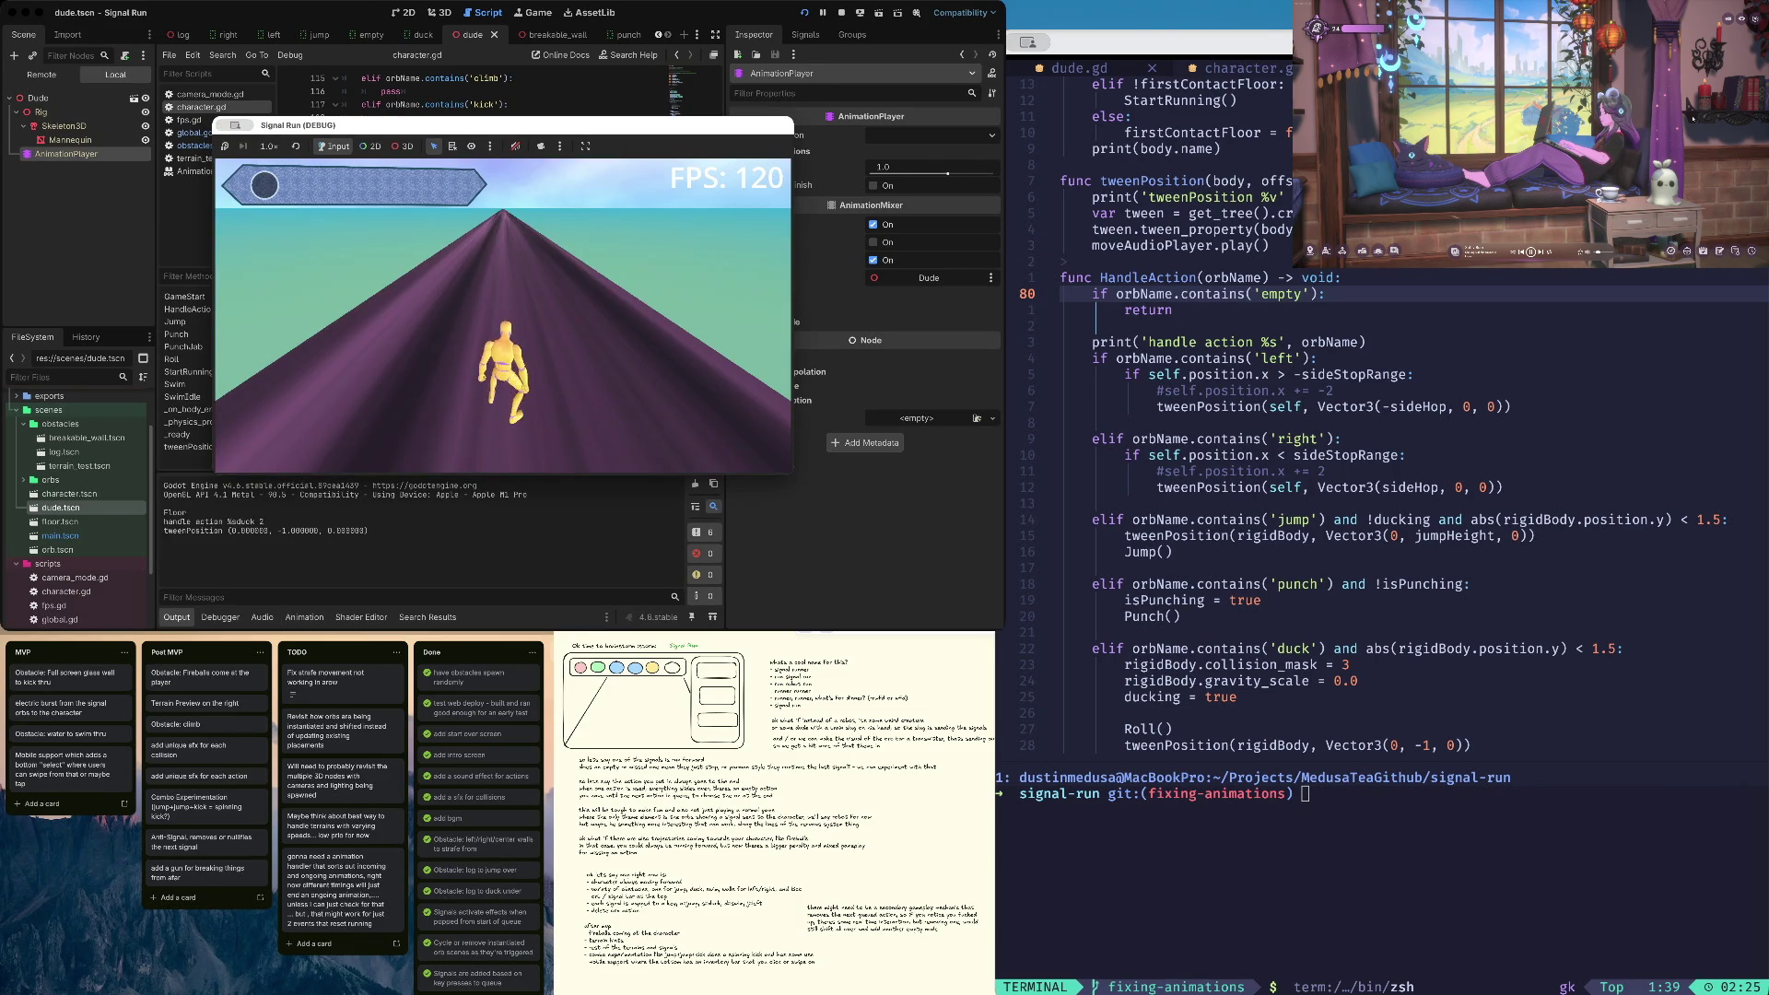
pyautogui.press('super+period')
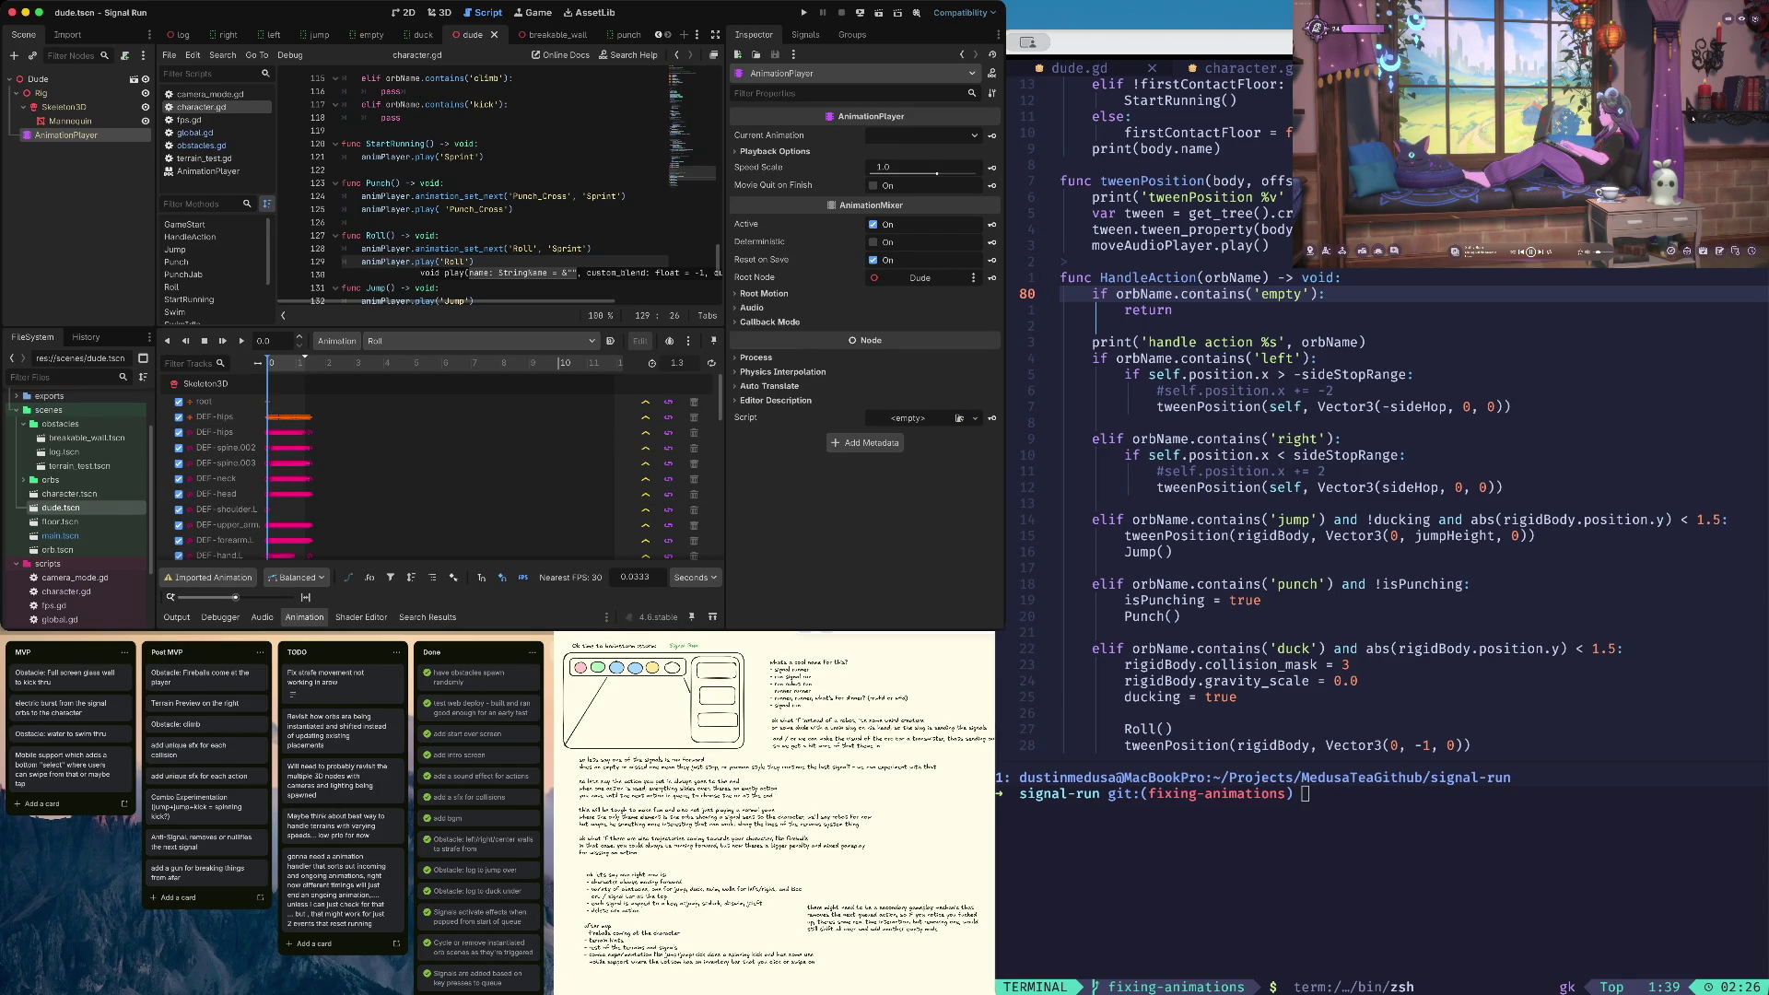
# Shorten the Roll animation, test a roll in-game, then set its length to 1.466
pyautogui.moveTo(682, 364); pyautogui.dragTo(617, 363)
pyautogui.press('super+b')
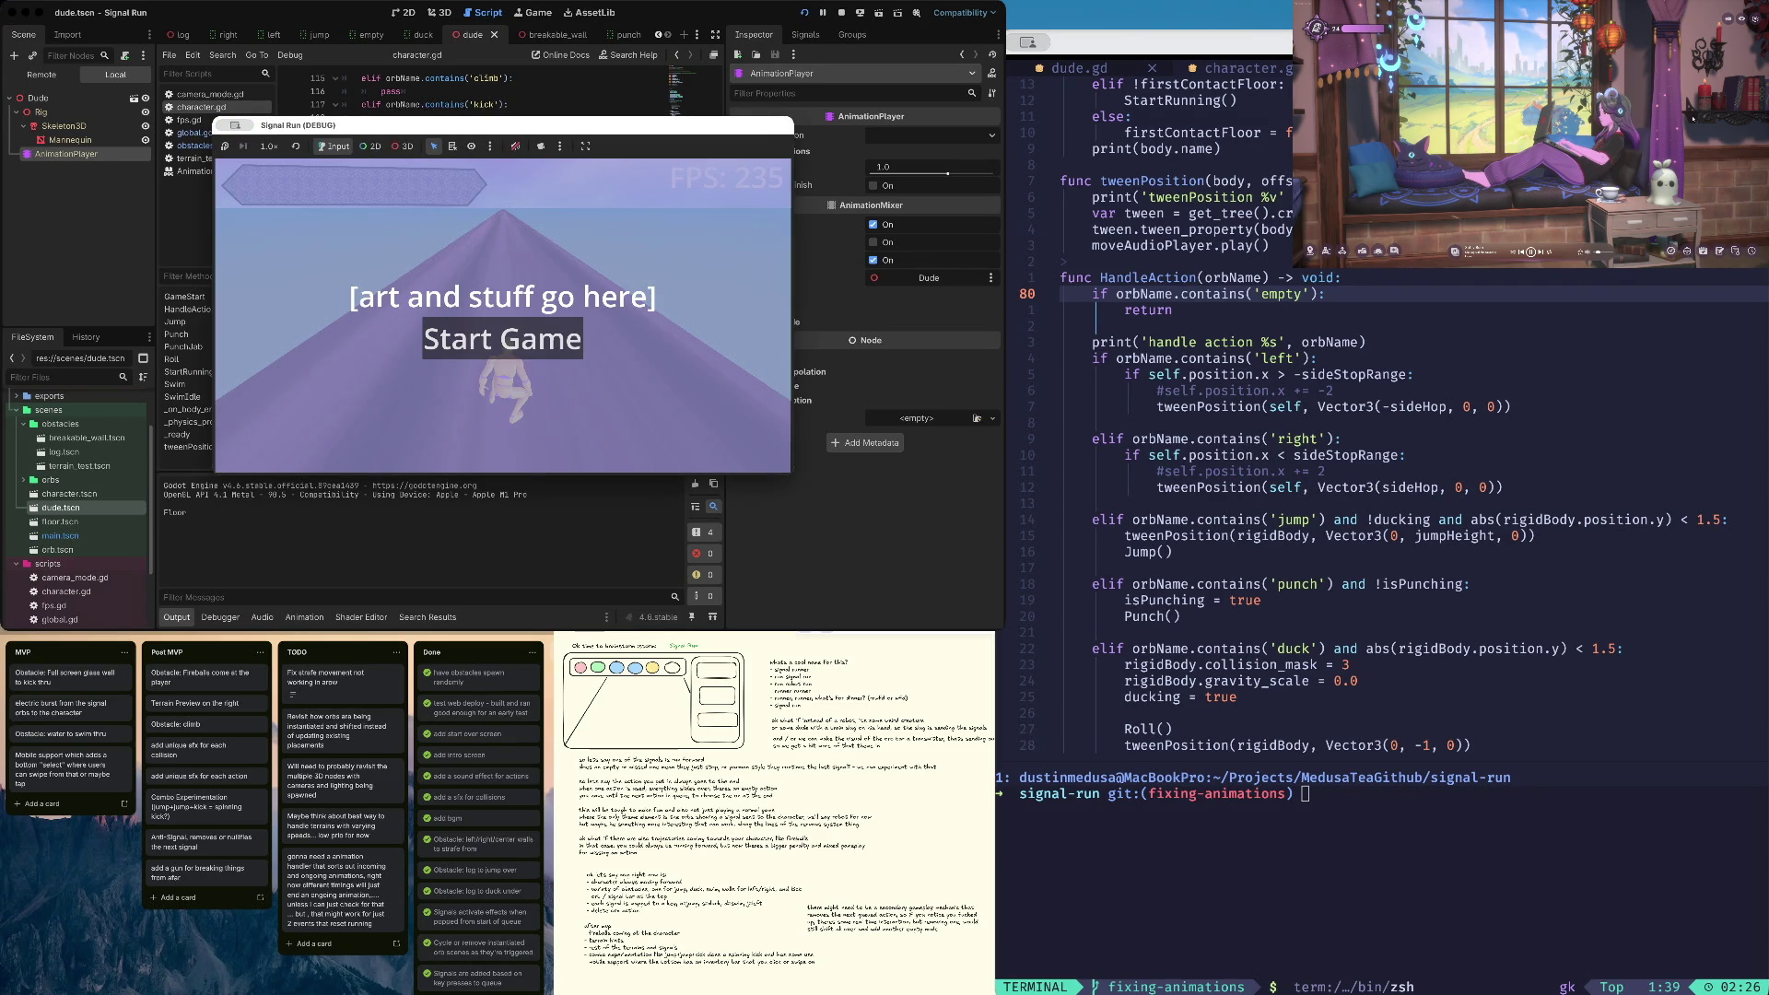
pyautogui.press('Return')
pyautogui.press('Down')
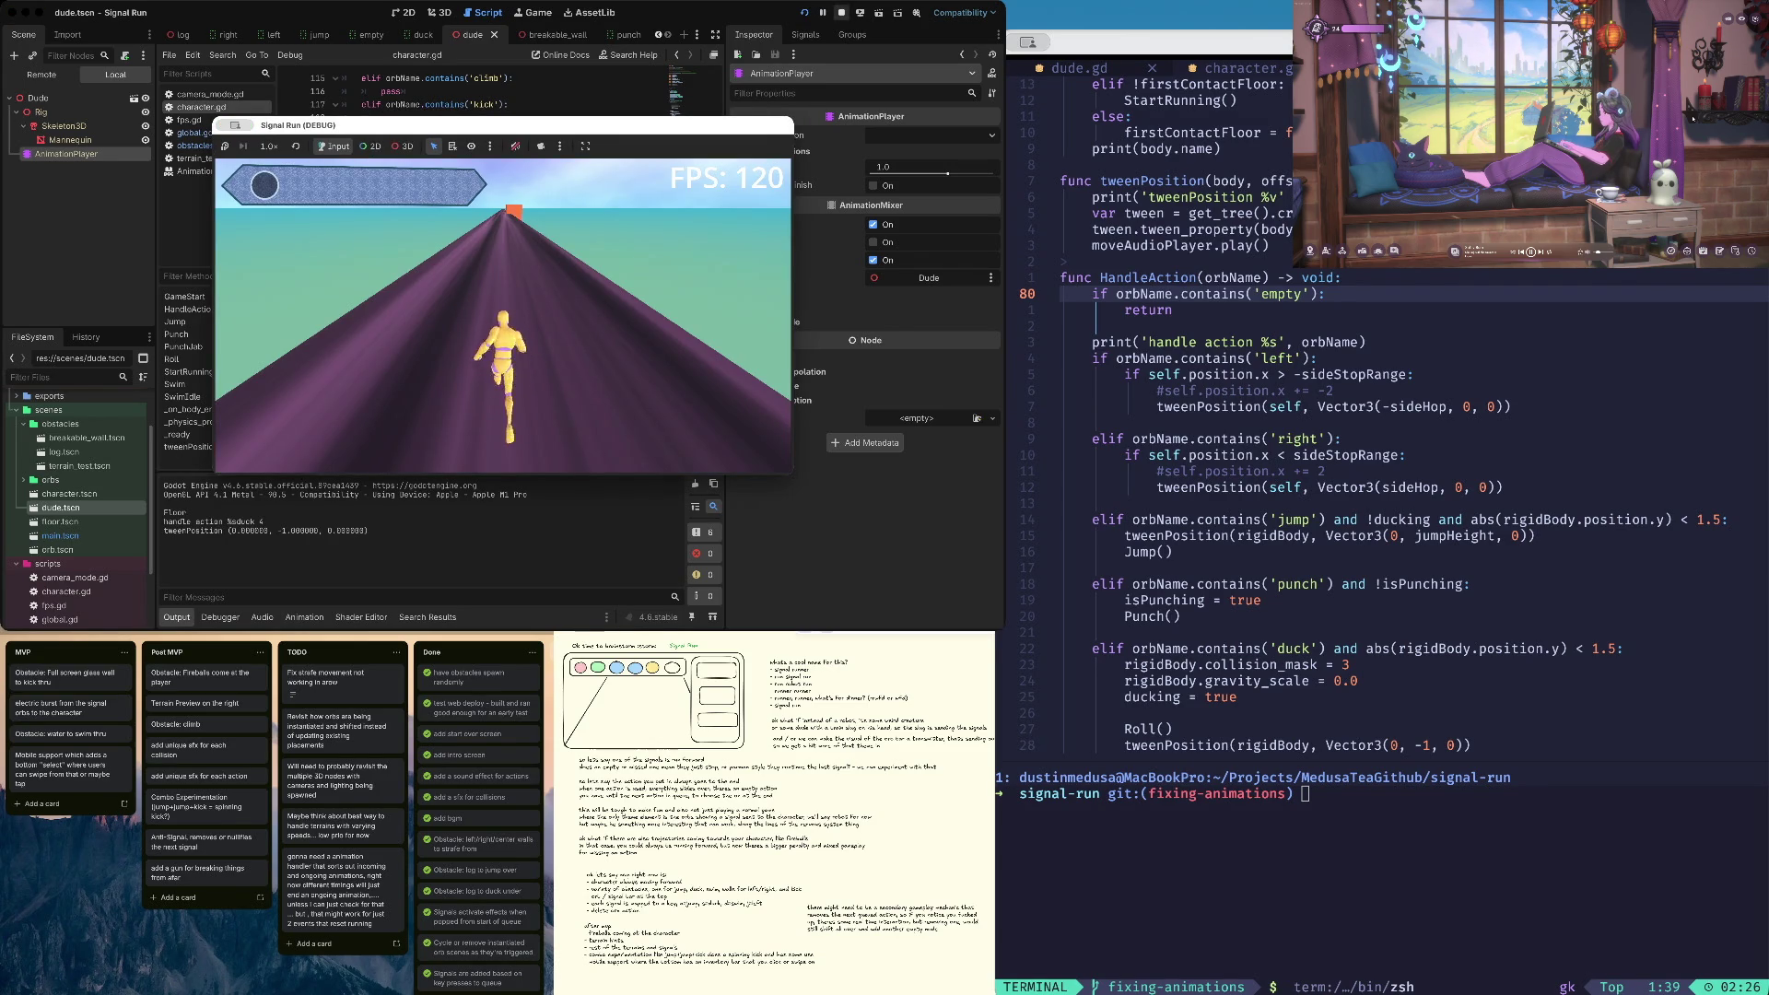
pyautogui.press('super+q')
pyautogui.click(304, 617)
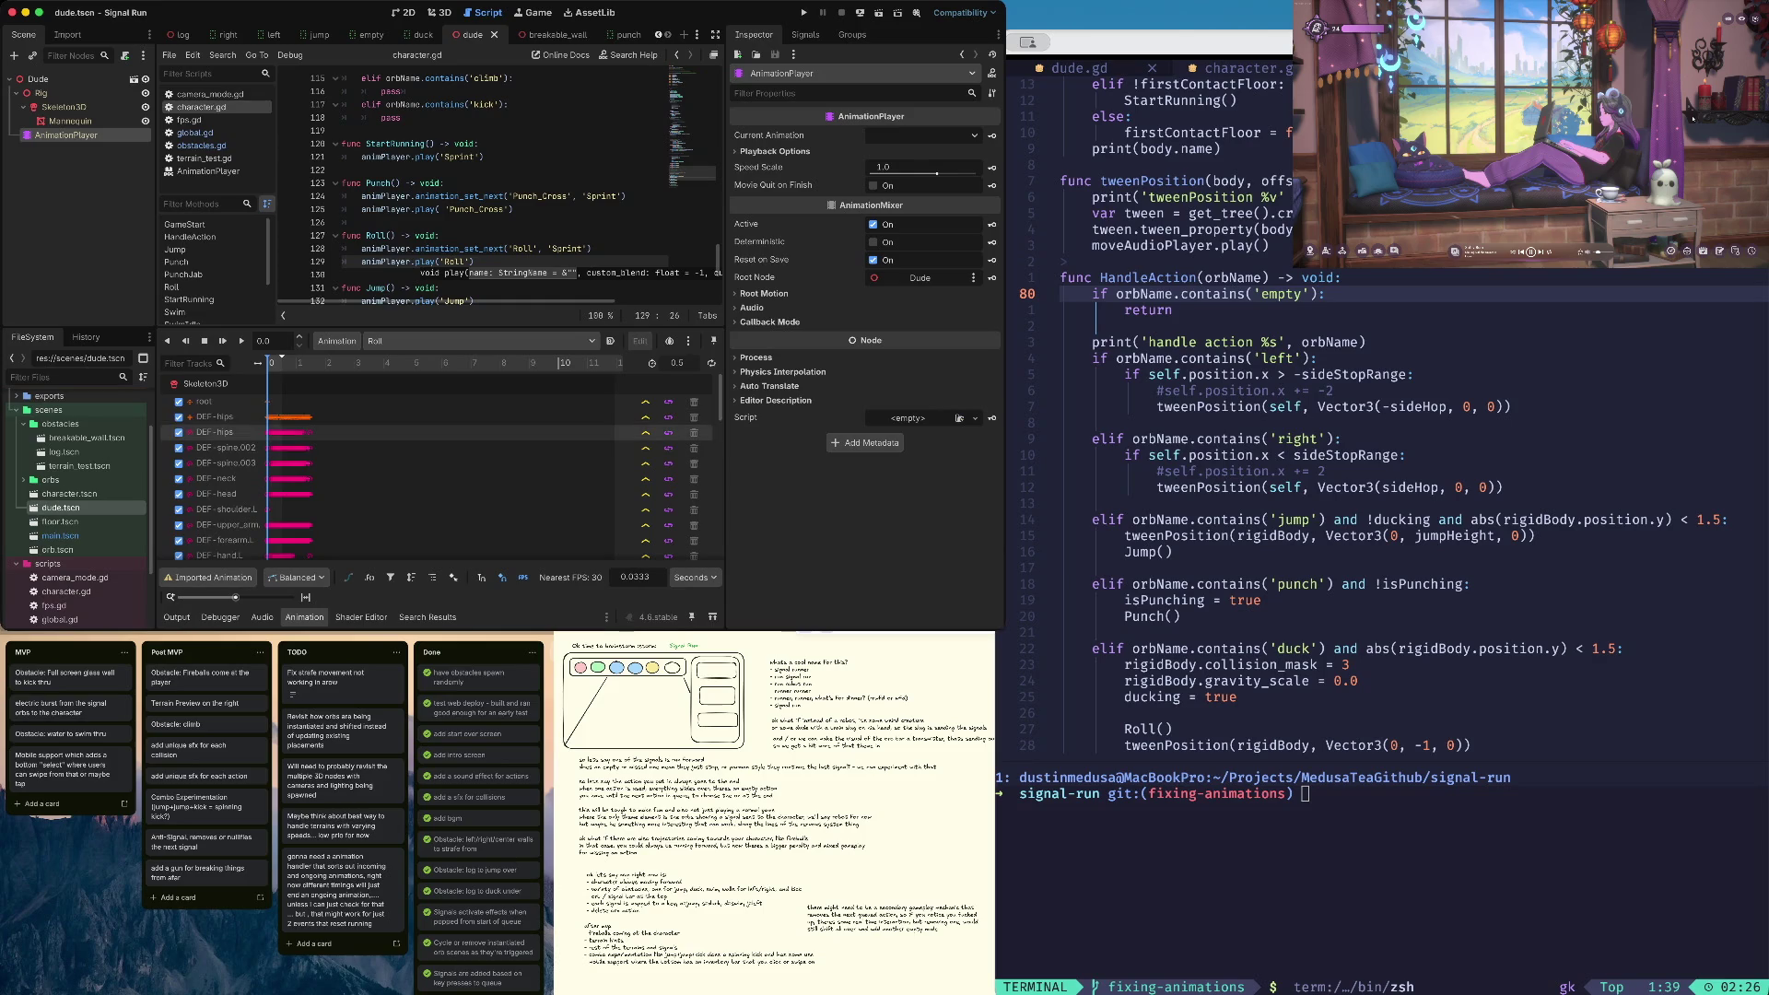
pyautogui.moveTo(677, 363); pyautogui.dragTo(689, 363)
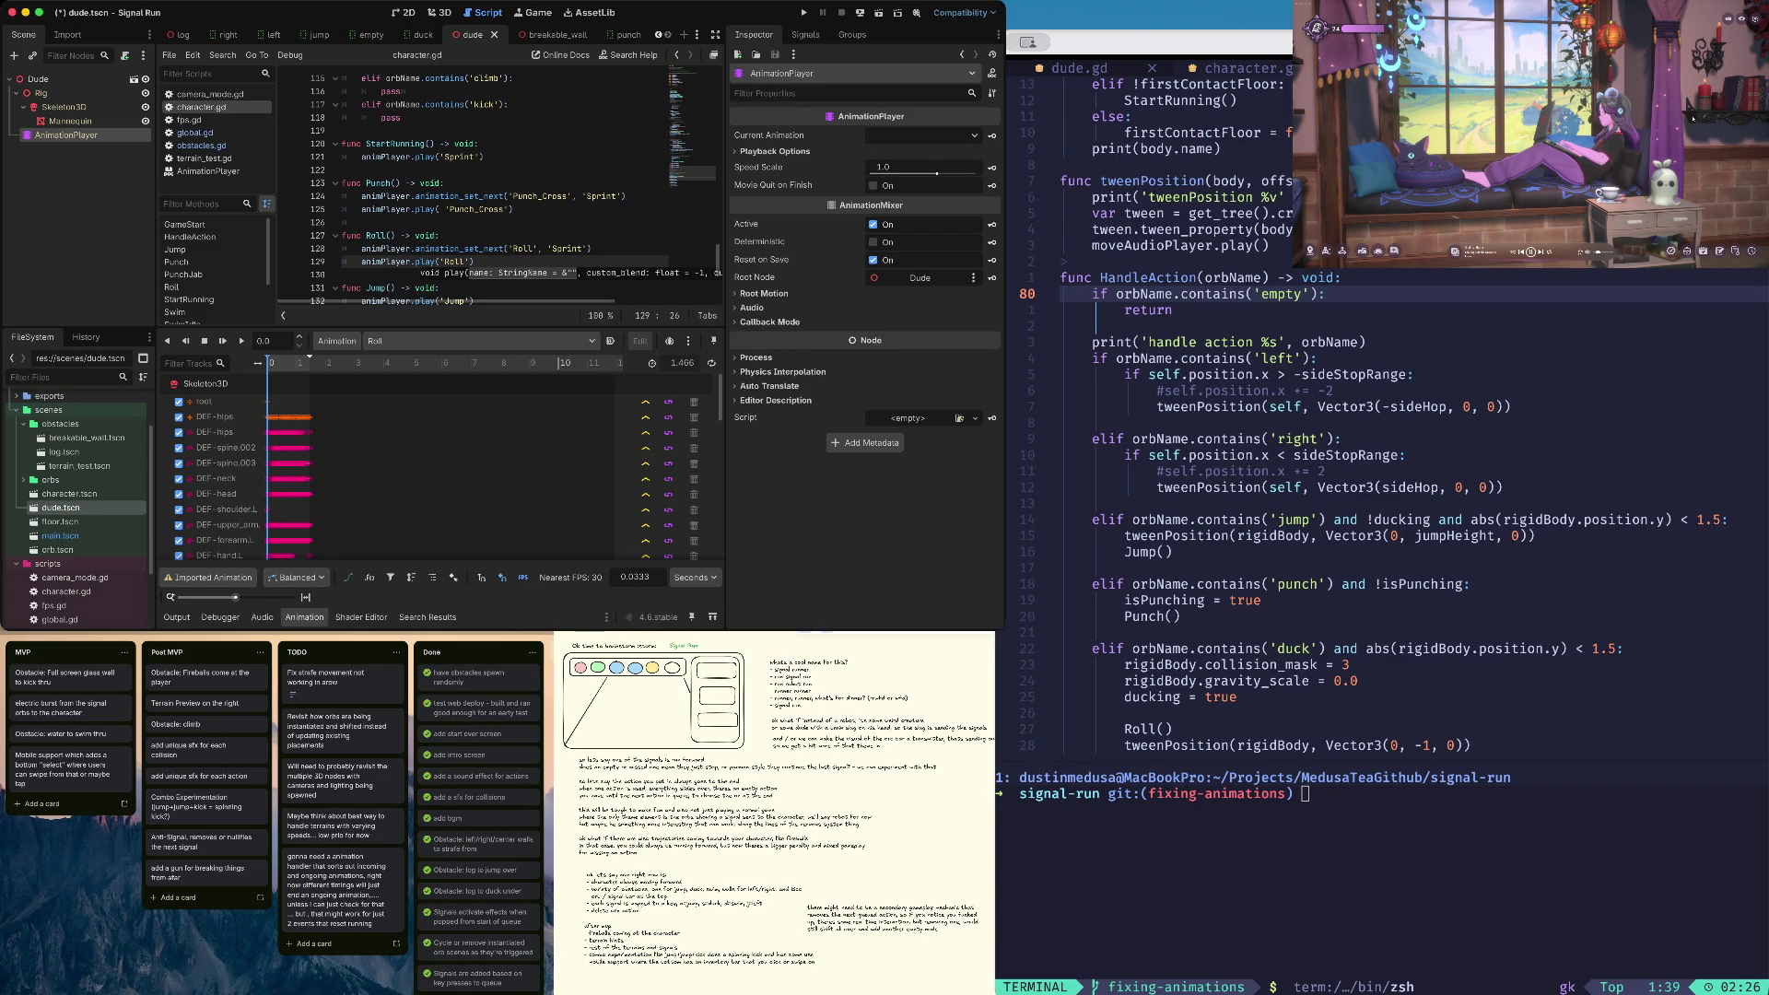
# Review the Roll bone tracks, try enabling looping, and dismiss the imported-animation loop warning
pyautogui.scroll(-2, 442, 478)
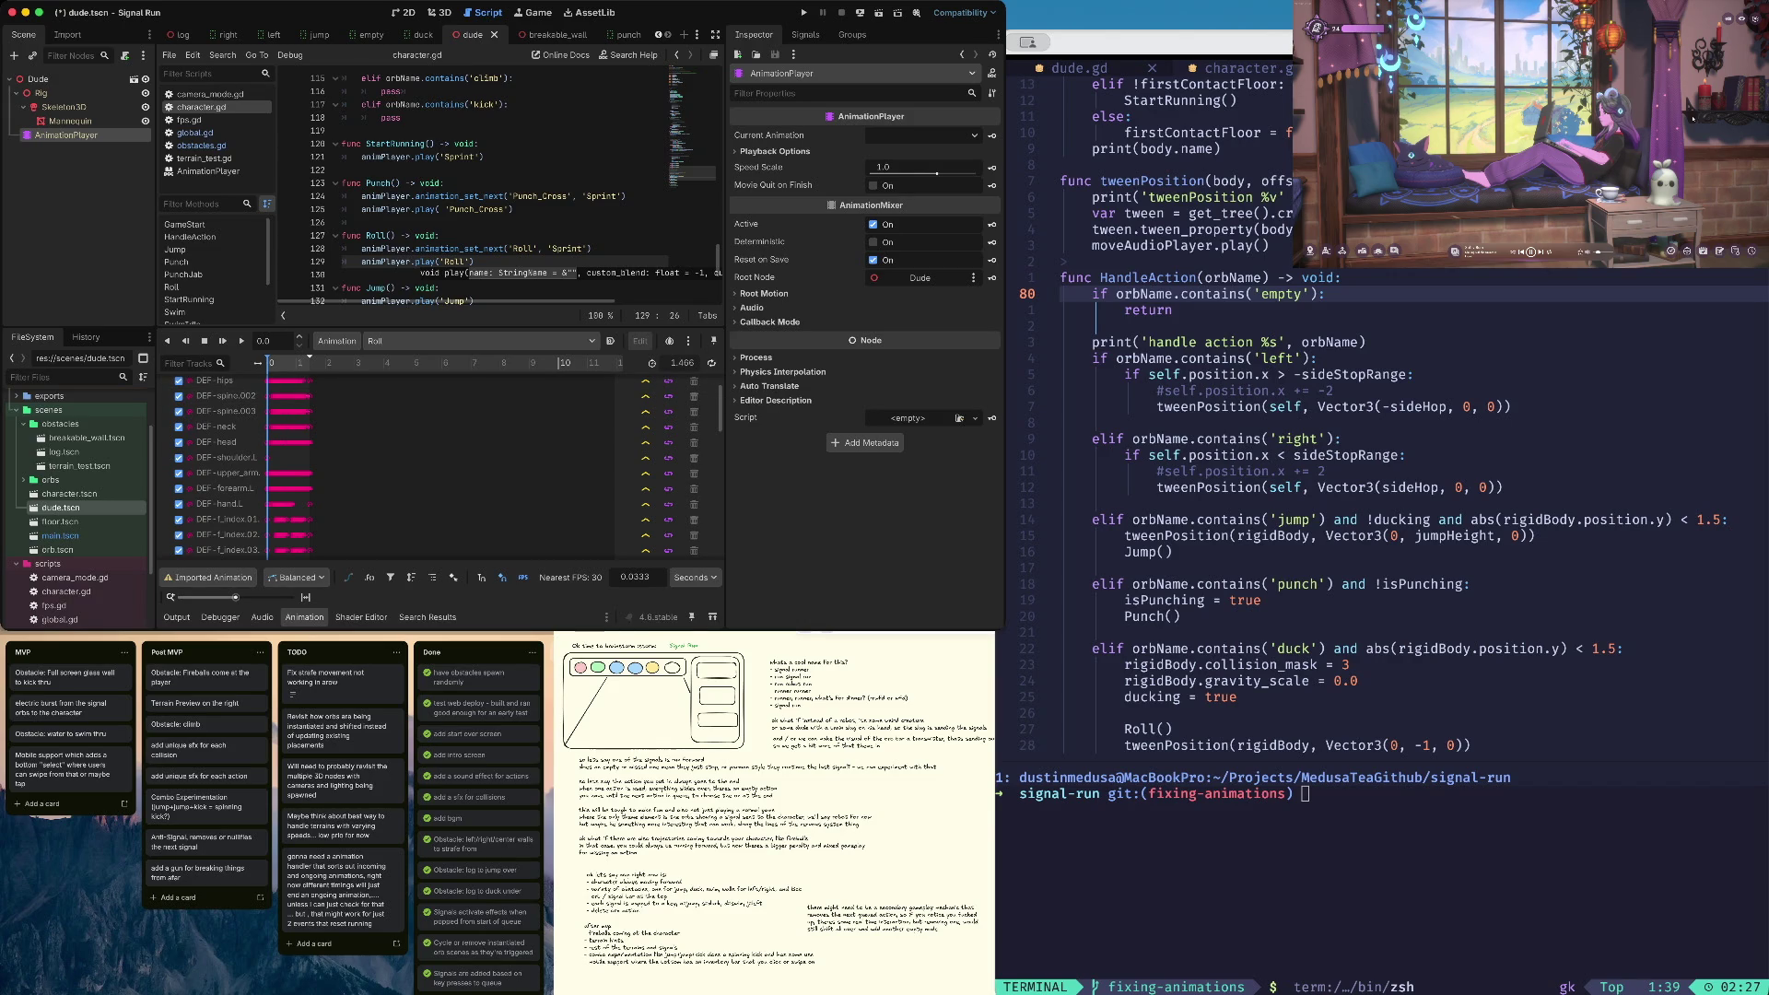
pyautogui.click(712, 363)
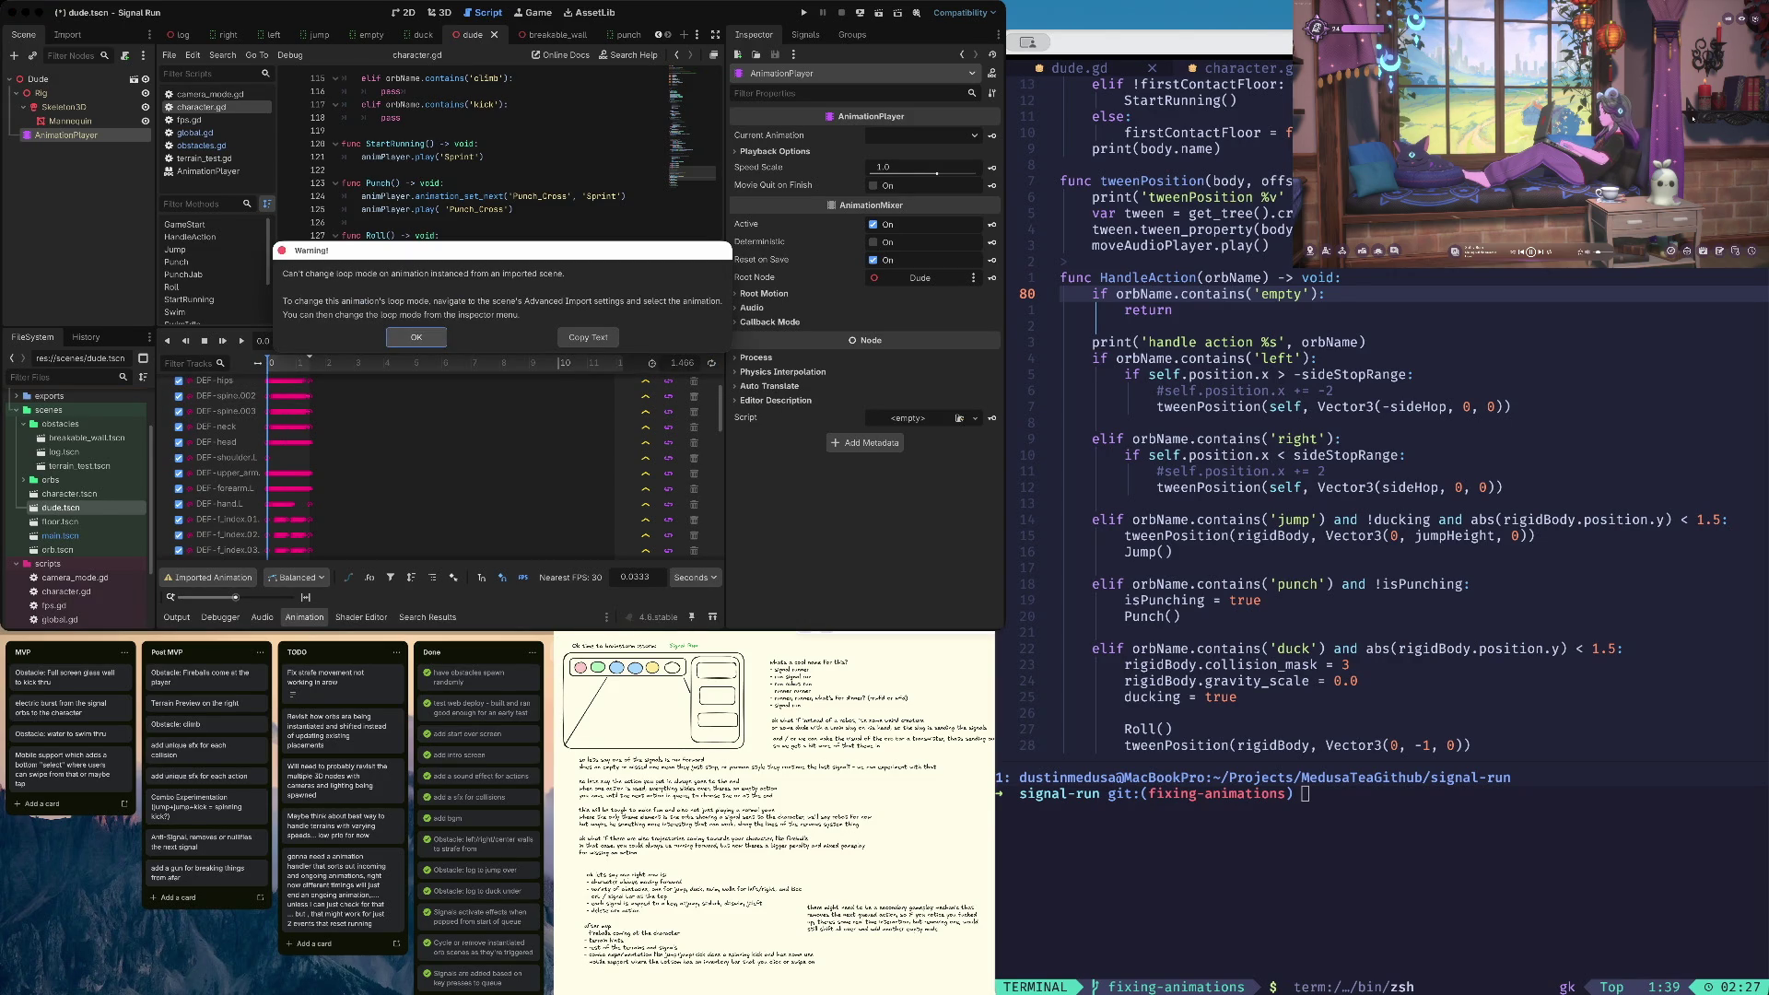
pyautogui.press('Return')
pyautogui.scroll(-10, 442, 461)
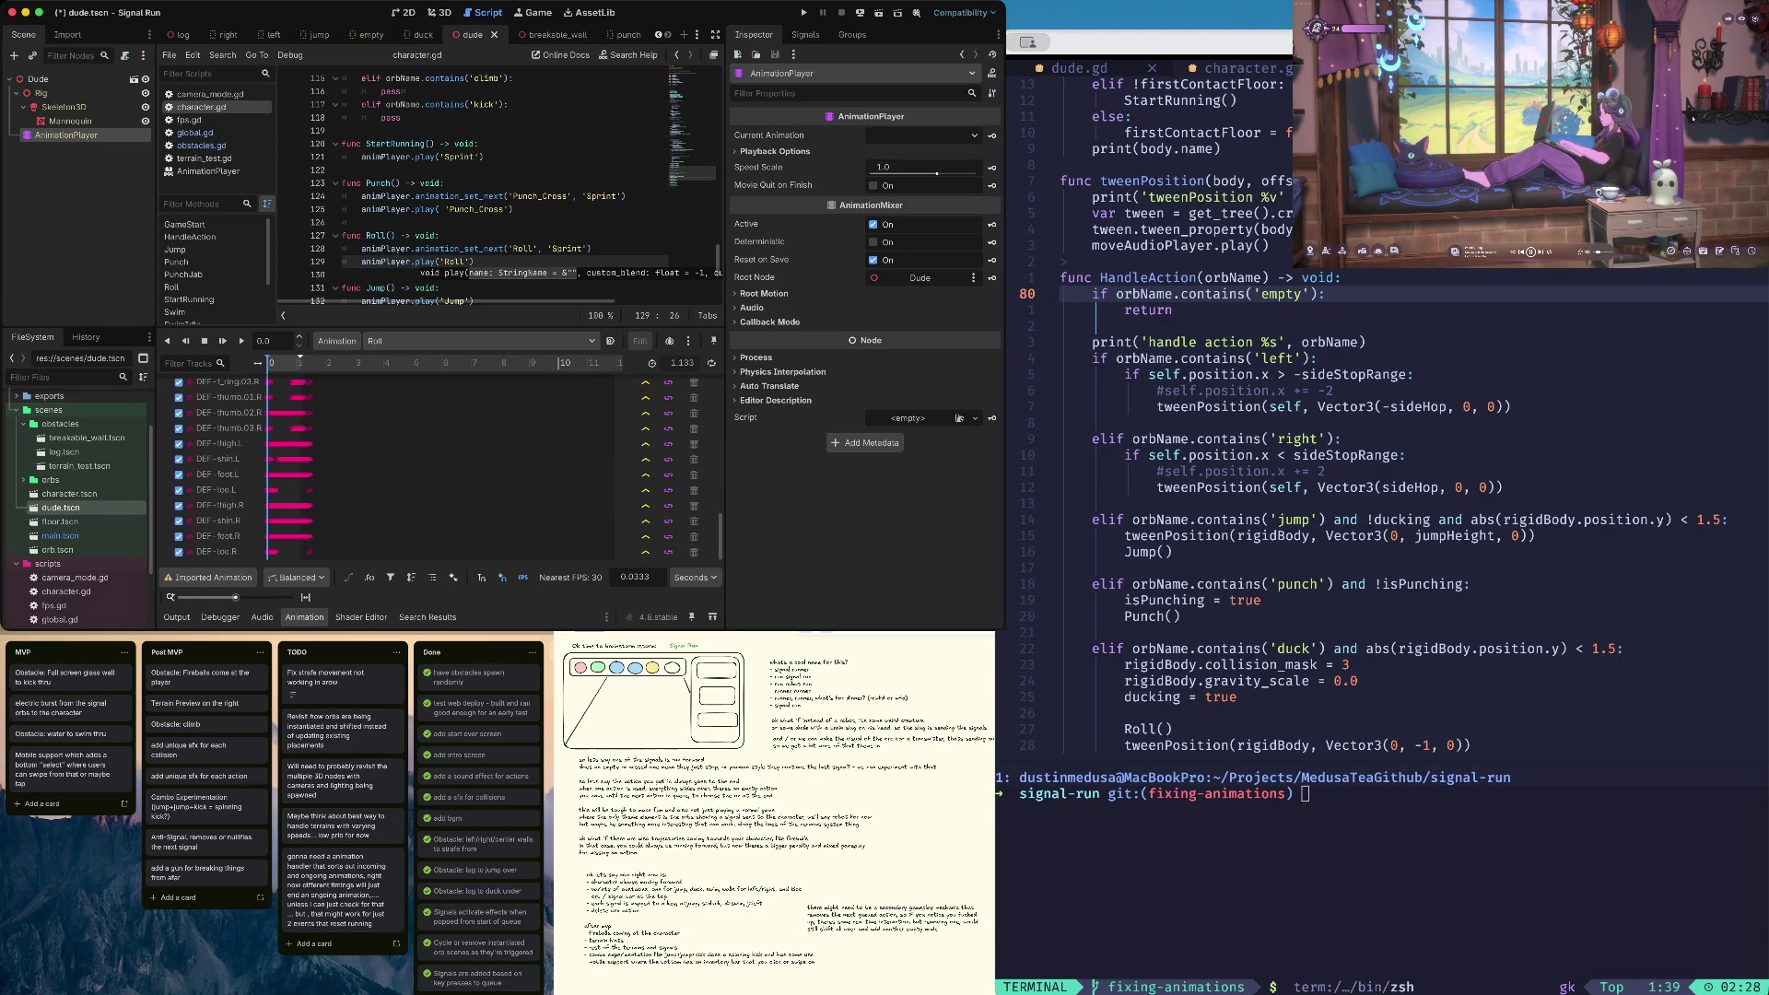
# Place the cursor on the blank line after Punch() and expand the AnimationPlayer's Root Motion settings
pyautogui.scroll(10, 442, 465)
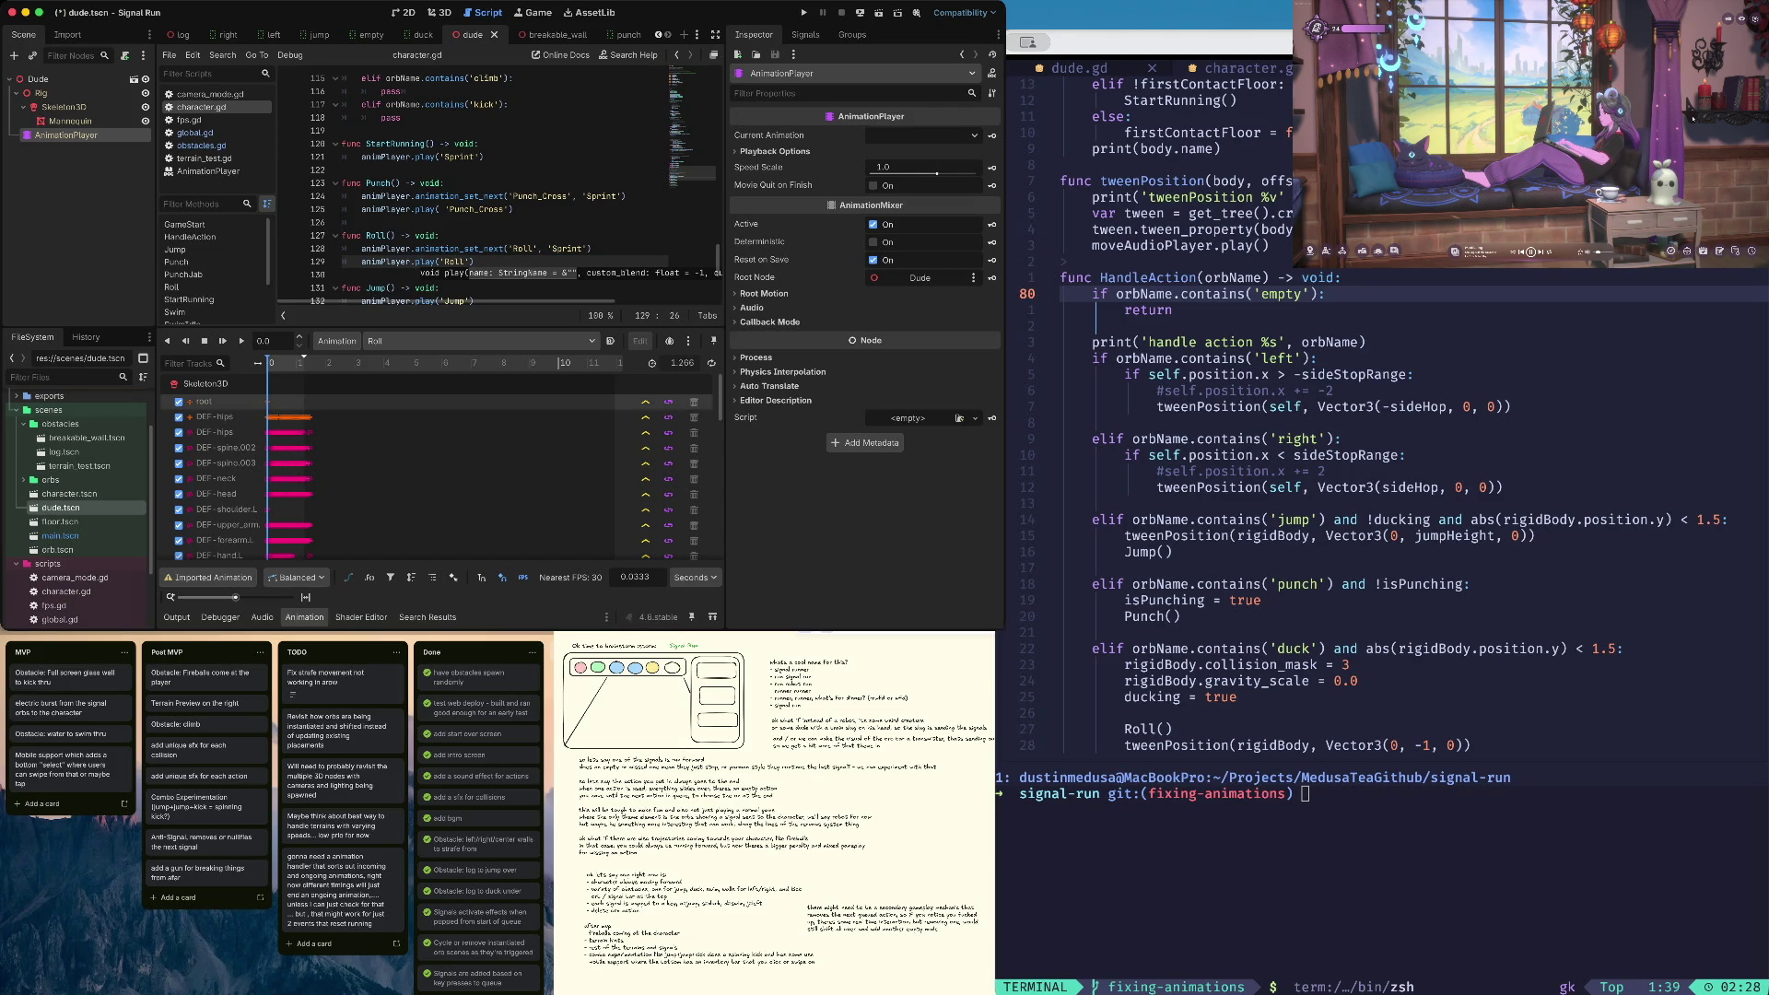
pyautogui.click(361, 222)
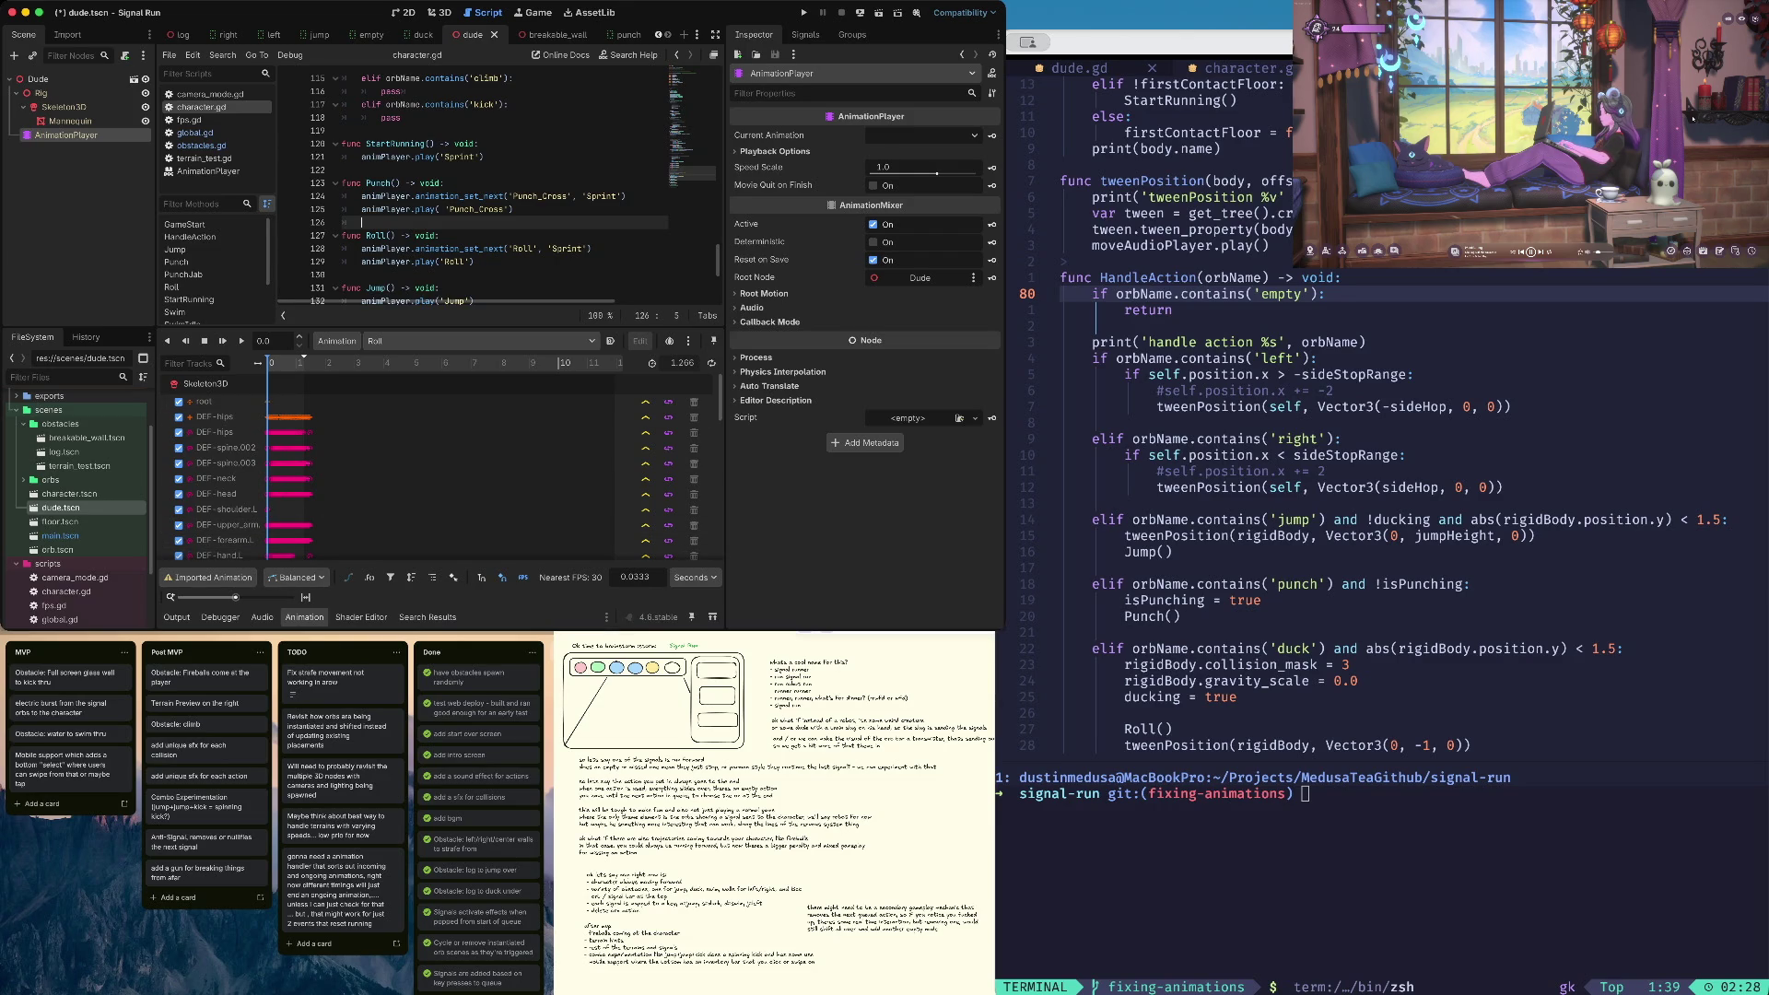
pyautogui.click(764, 293)
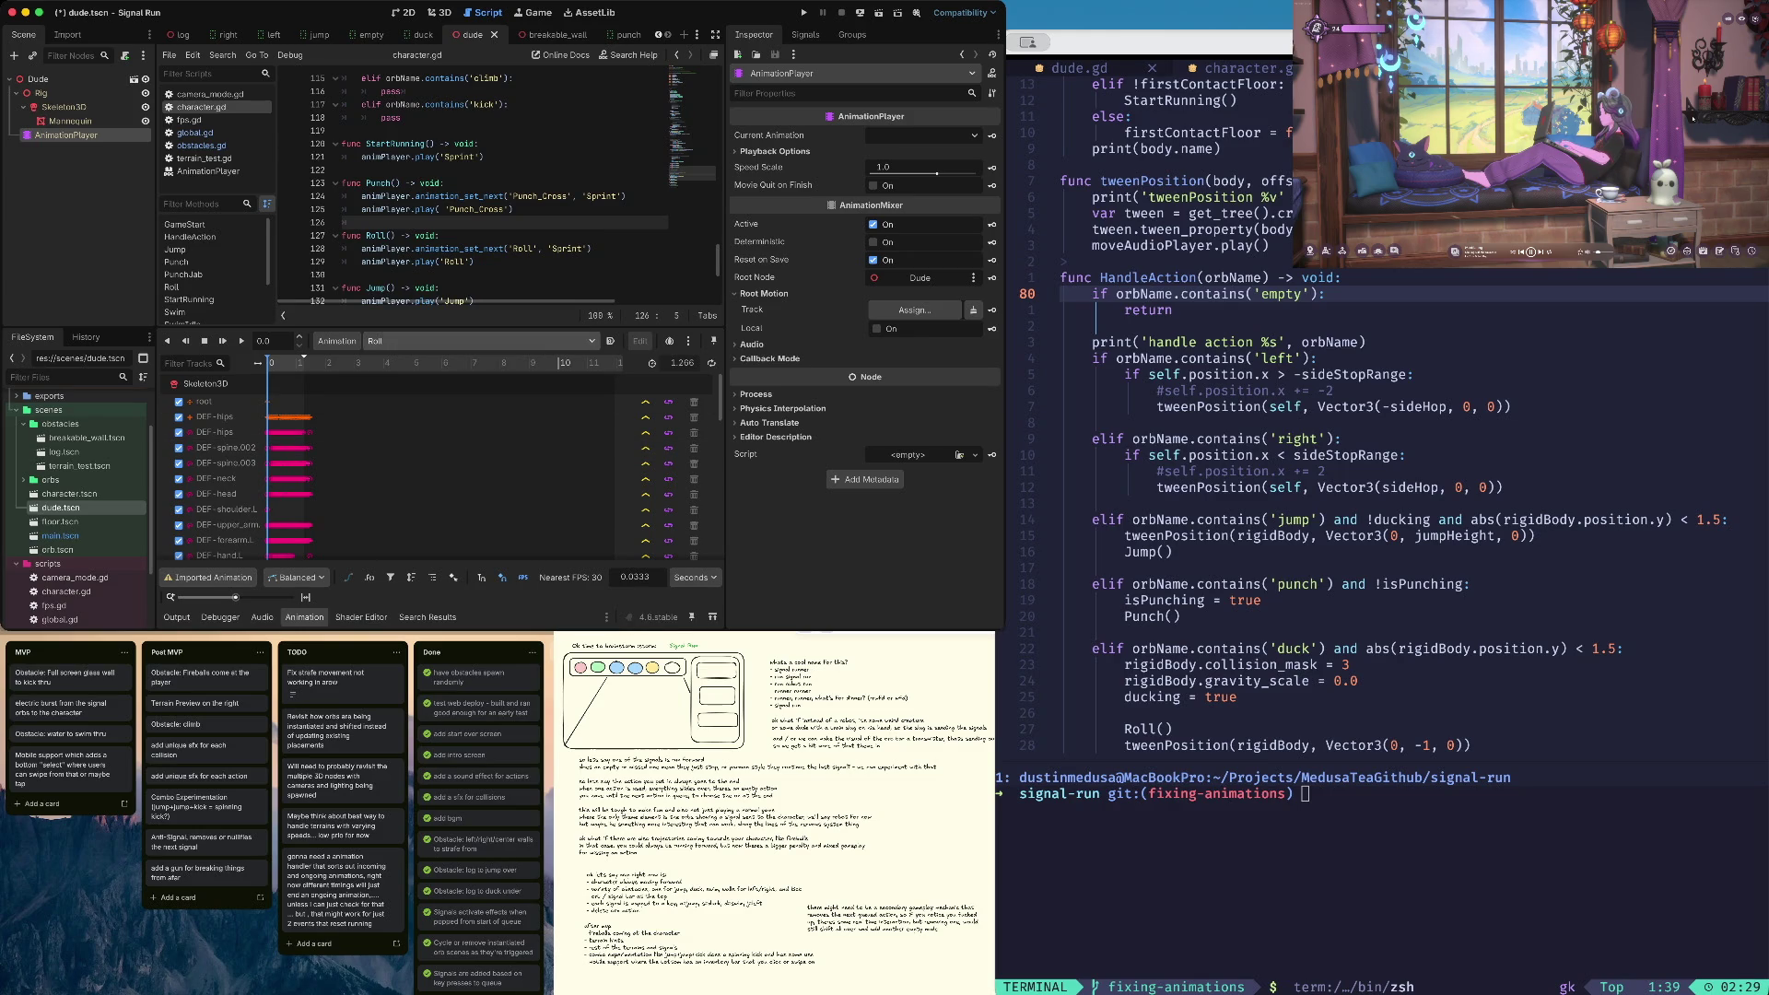
pyautogui.scroll(-3, 415, 406)
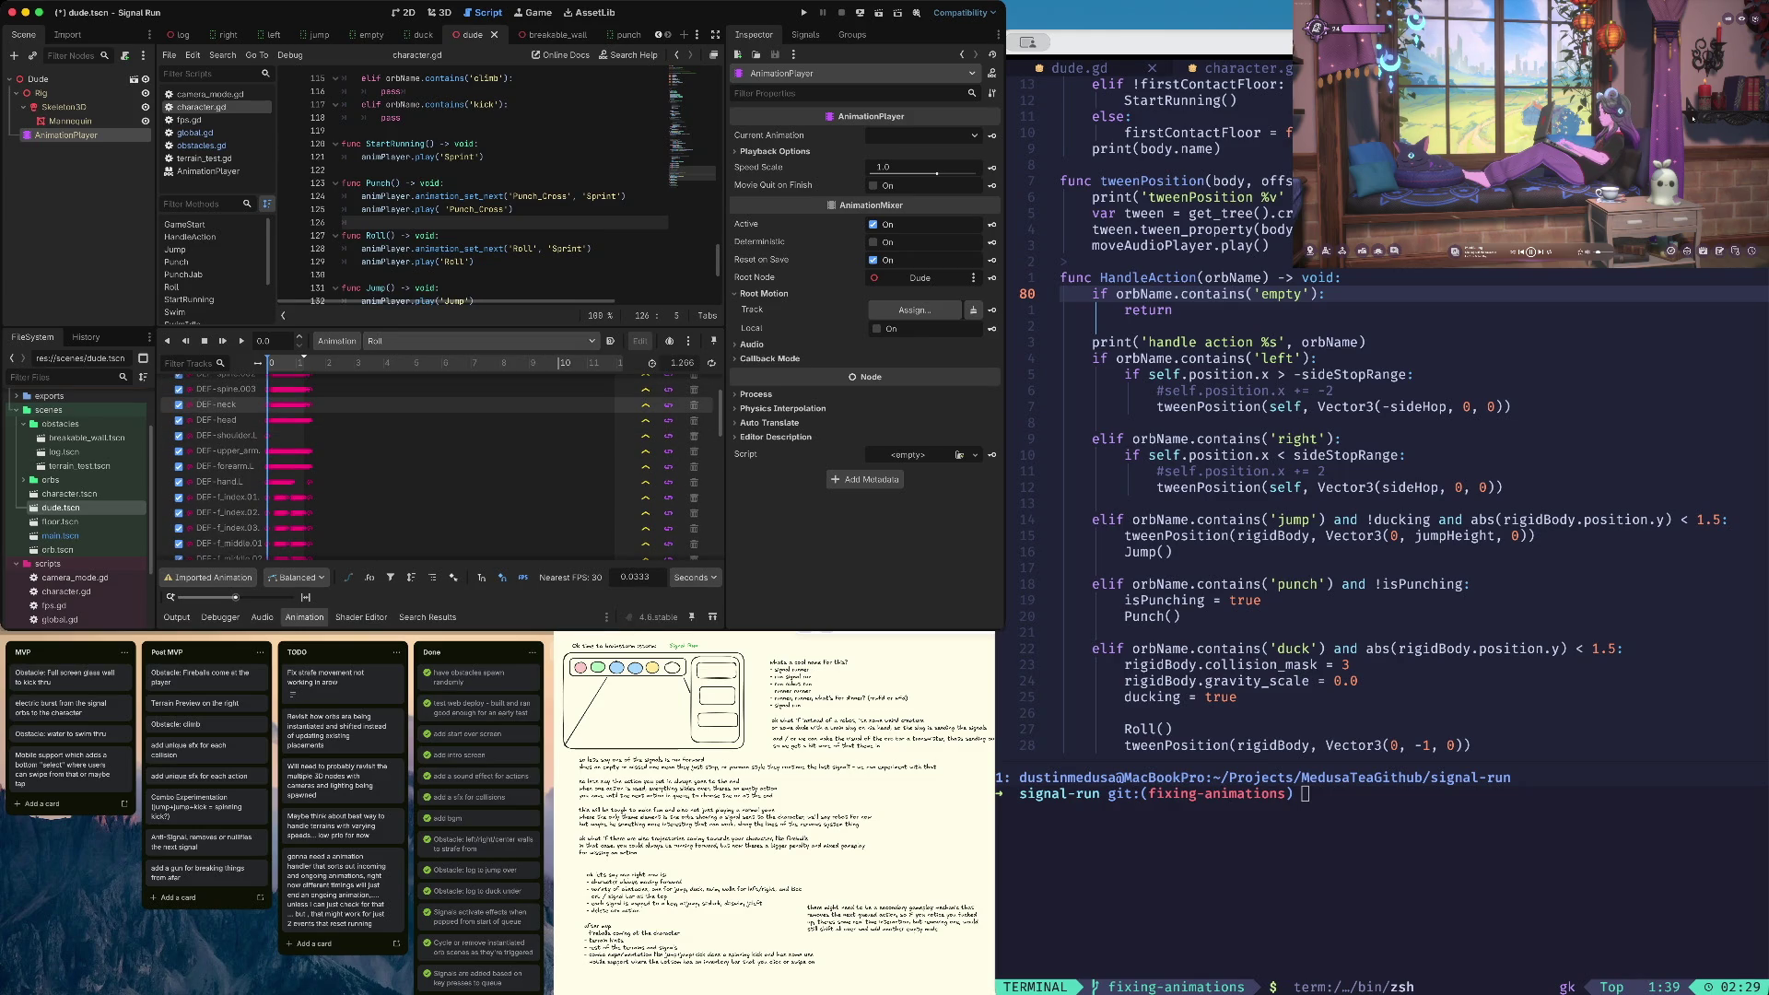
pyautogui.scroll(2, 442, 460)
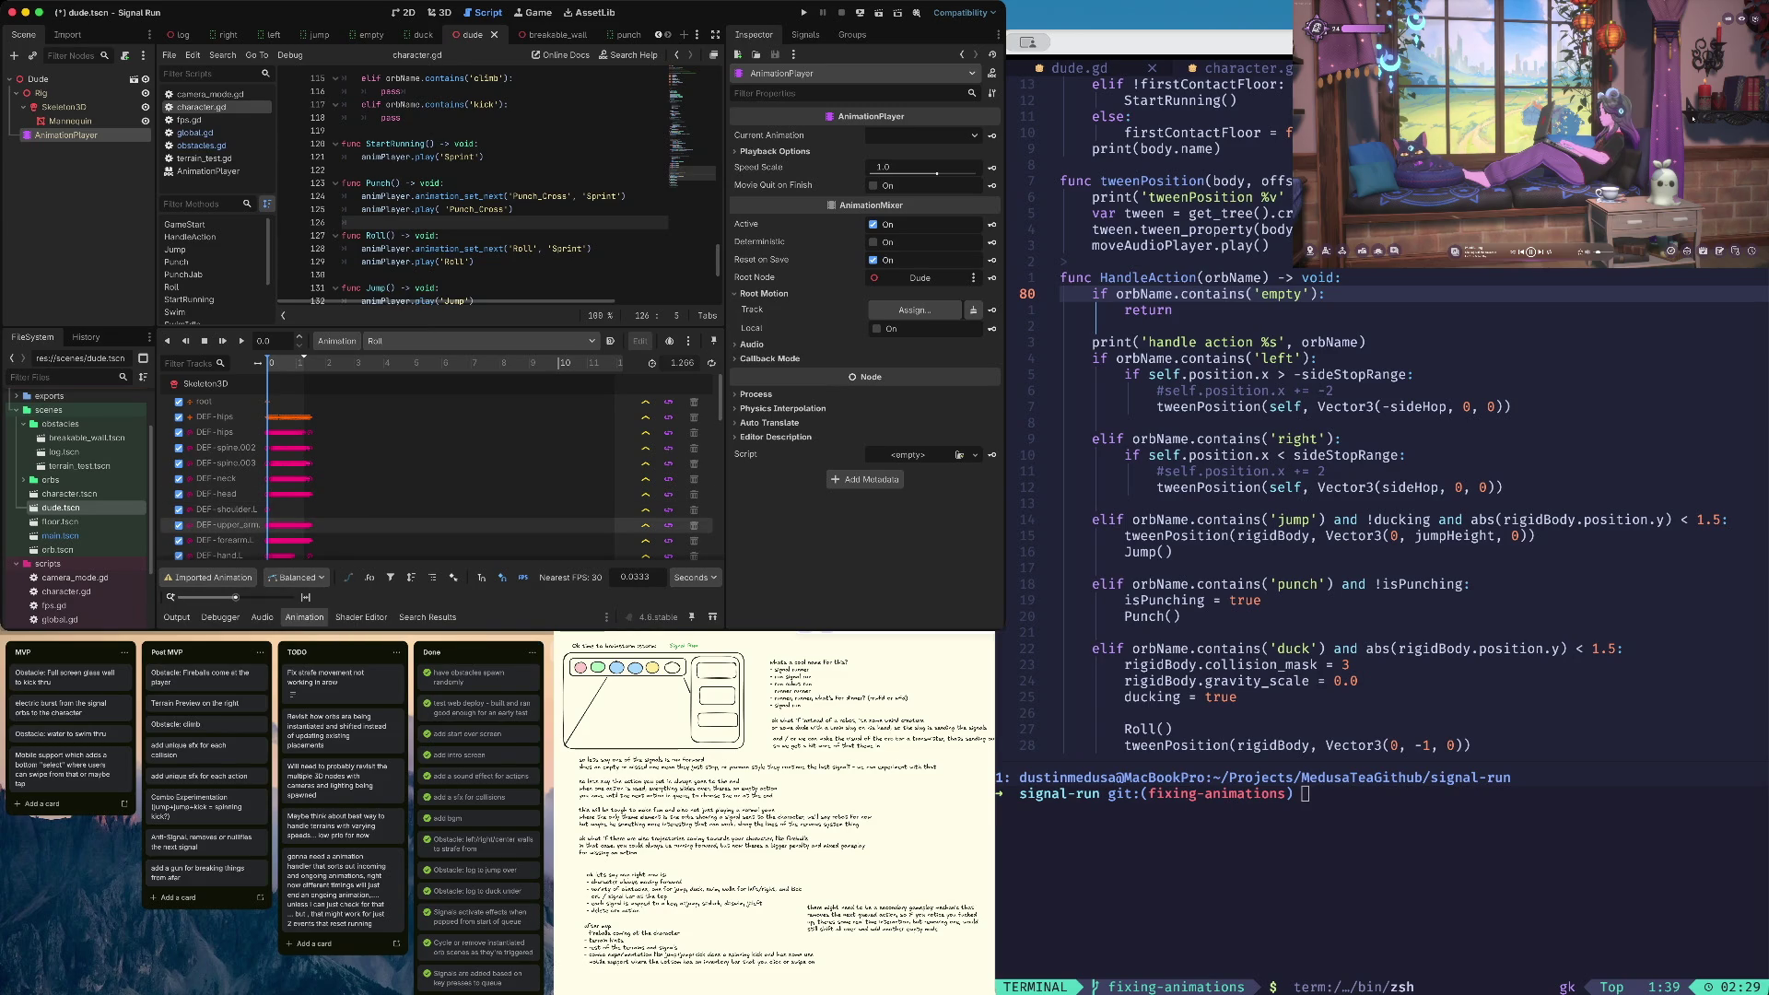
# Attempt to edit the imported Roll animation and dismiss the imported-tracks warning
pyautogui.click(213, 576)
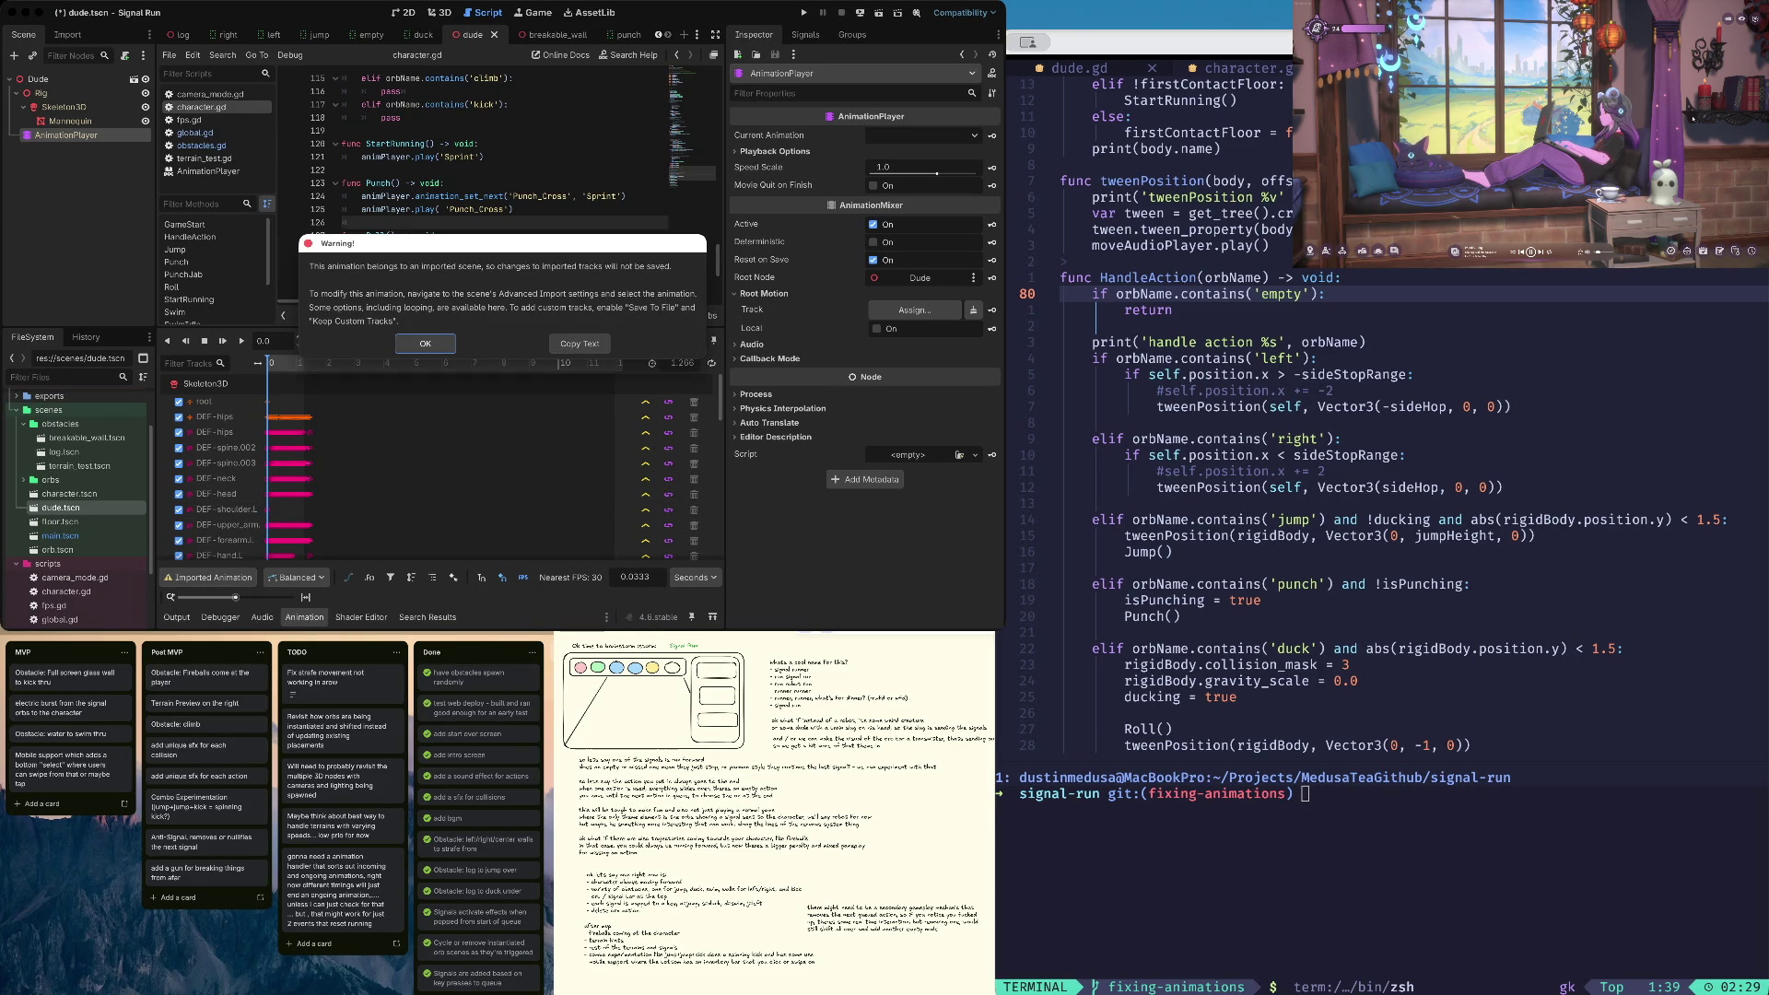
pyautogui.click(425, 342)
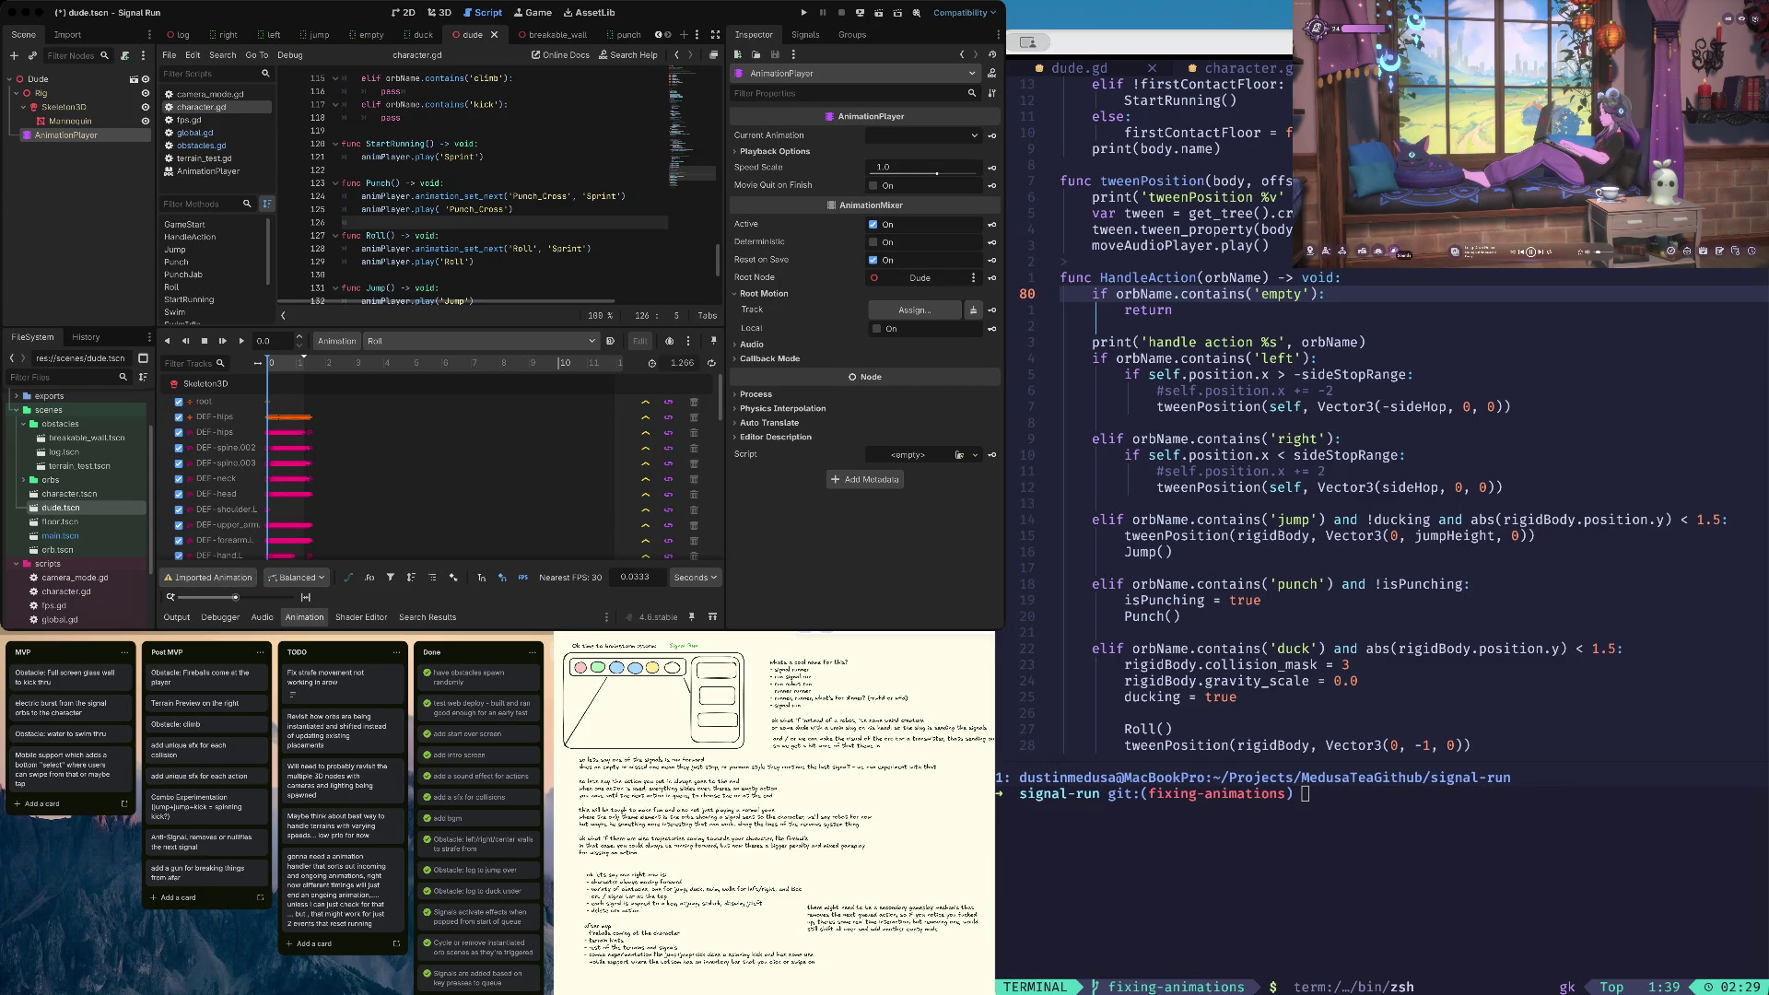
pyautogui.click(1379, 250)
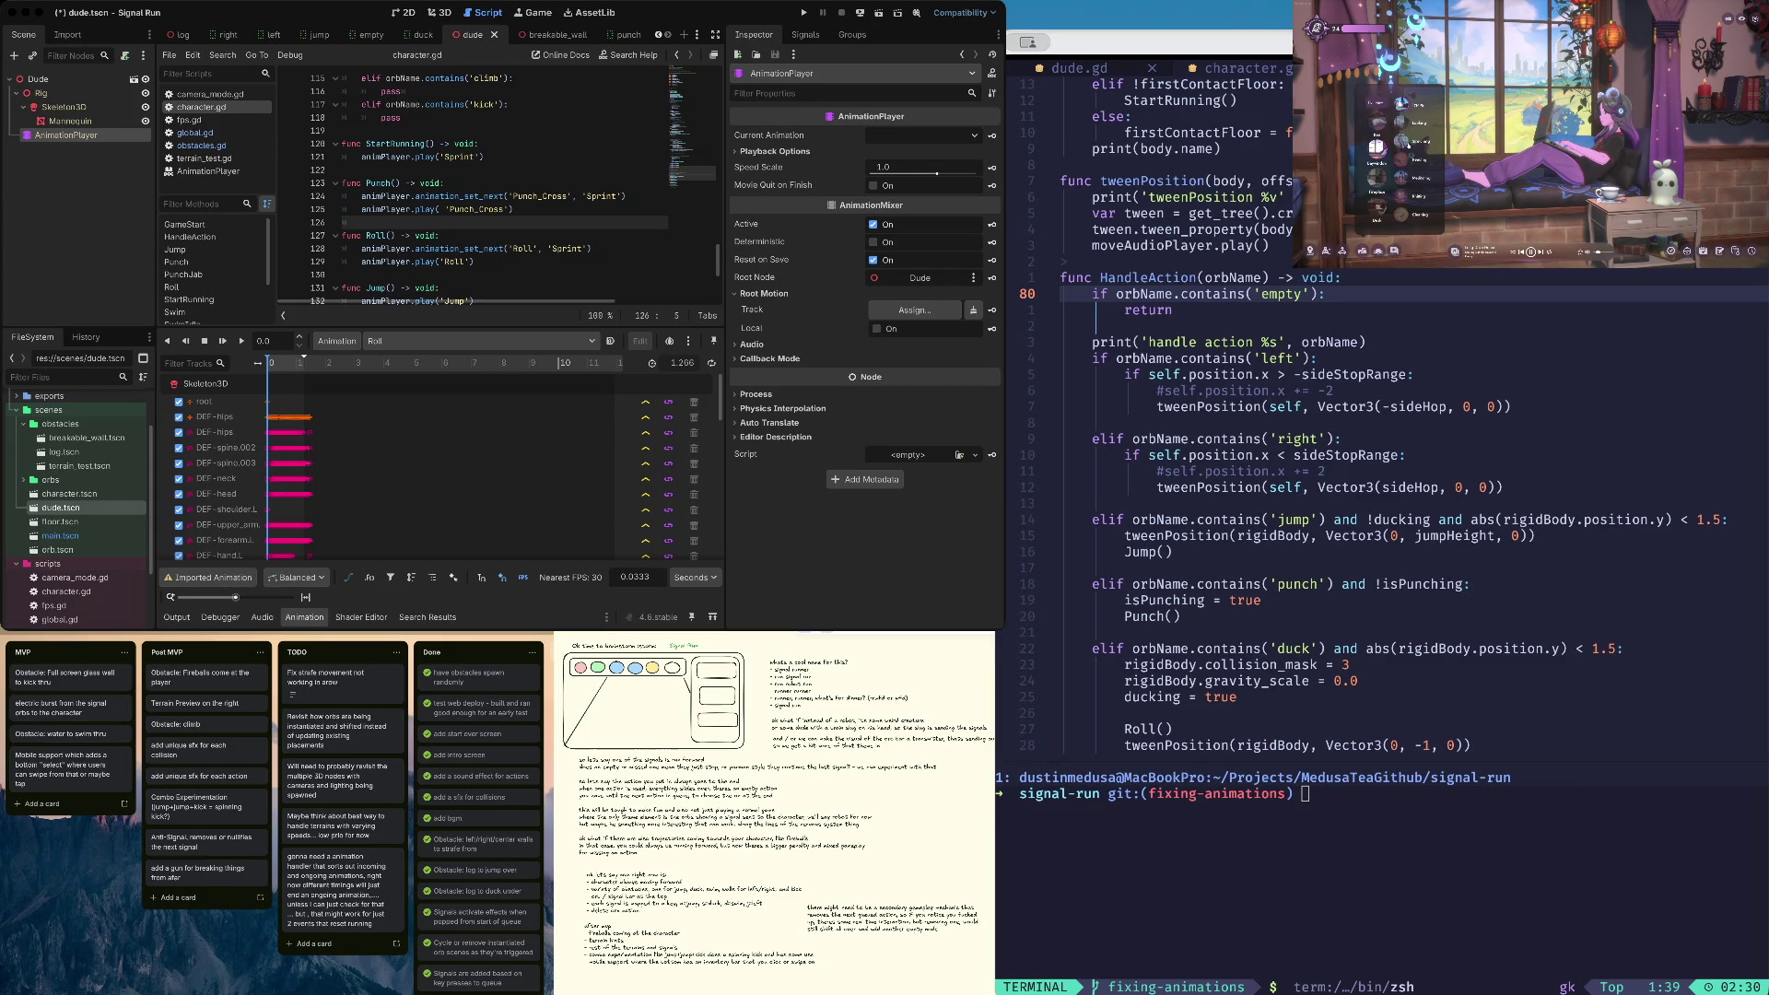
pyautogui.click(1401, 104)
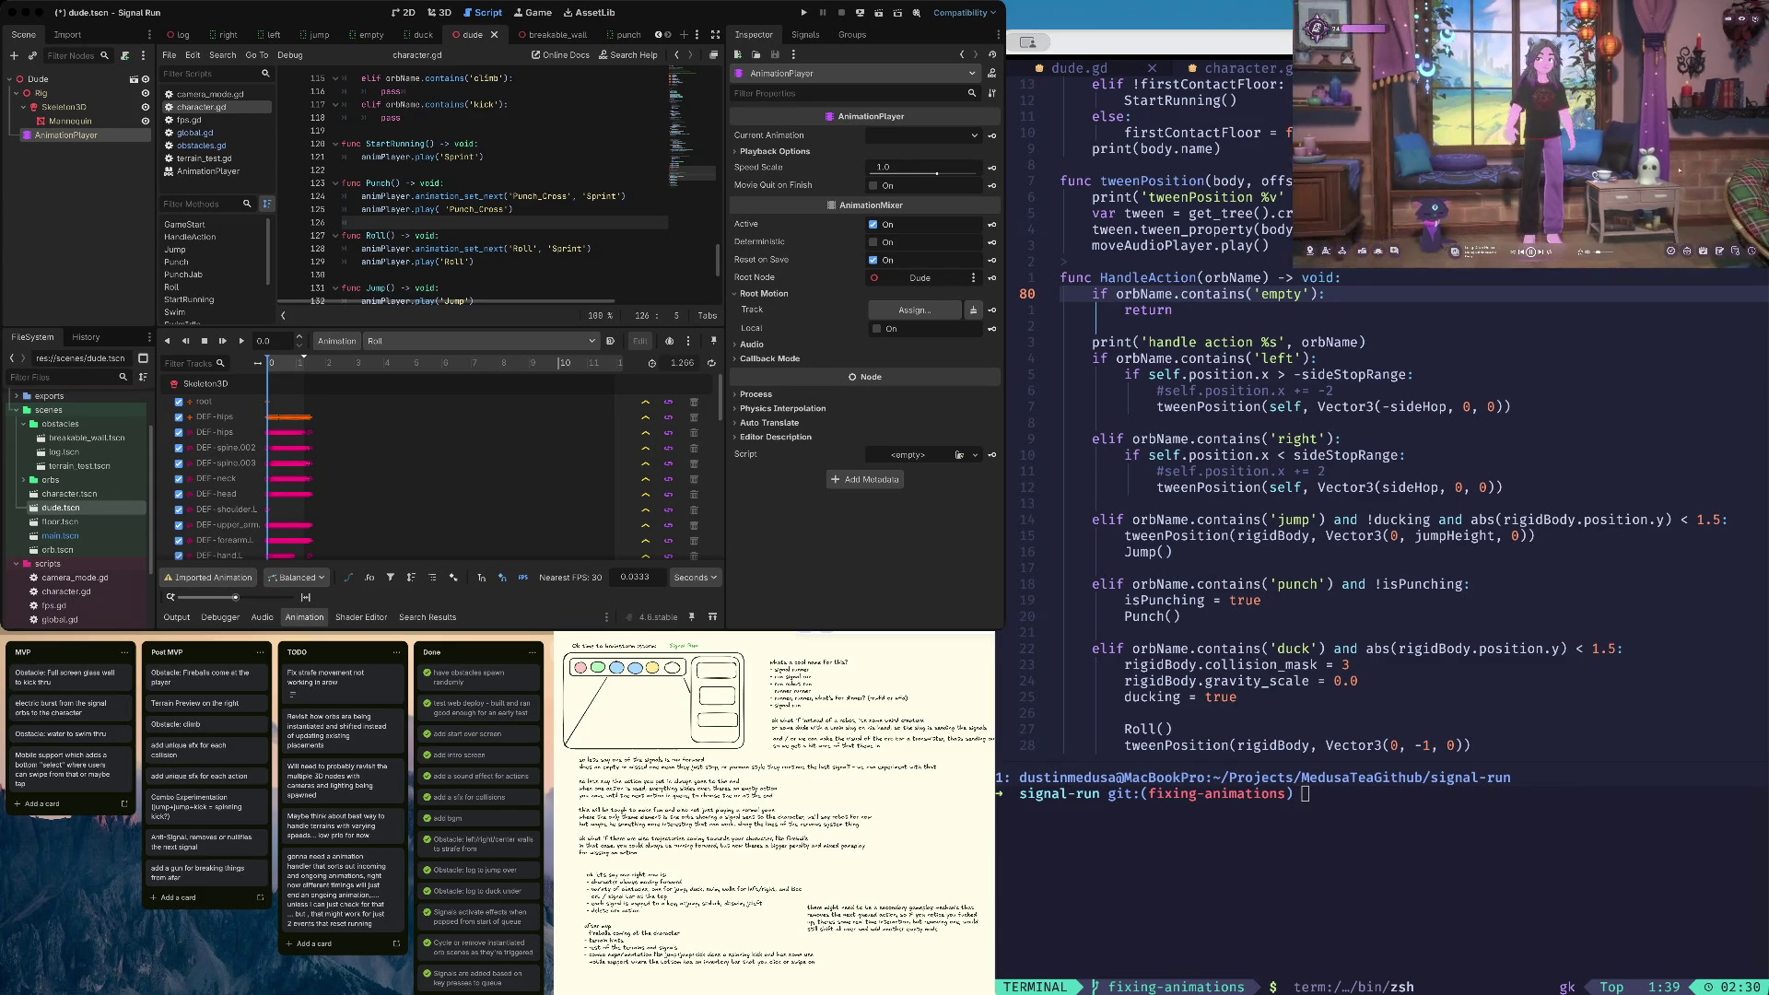
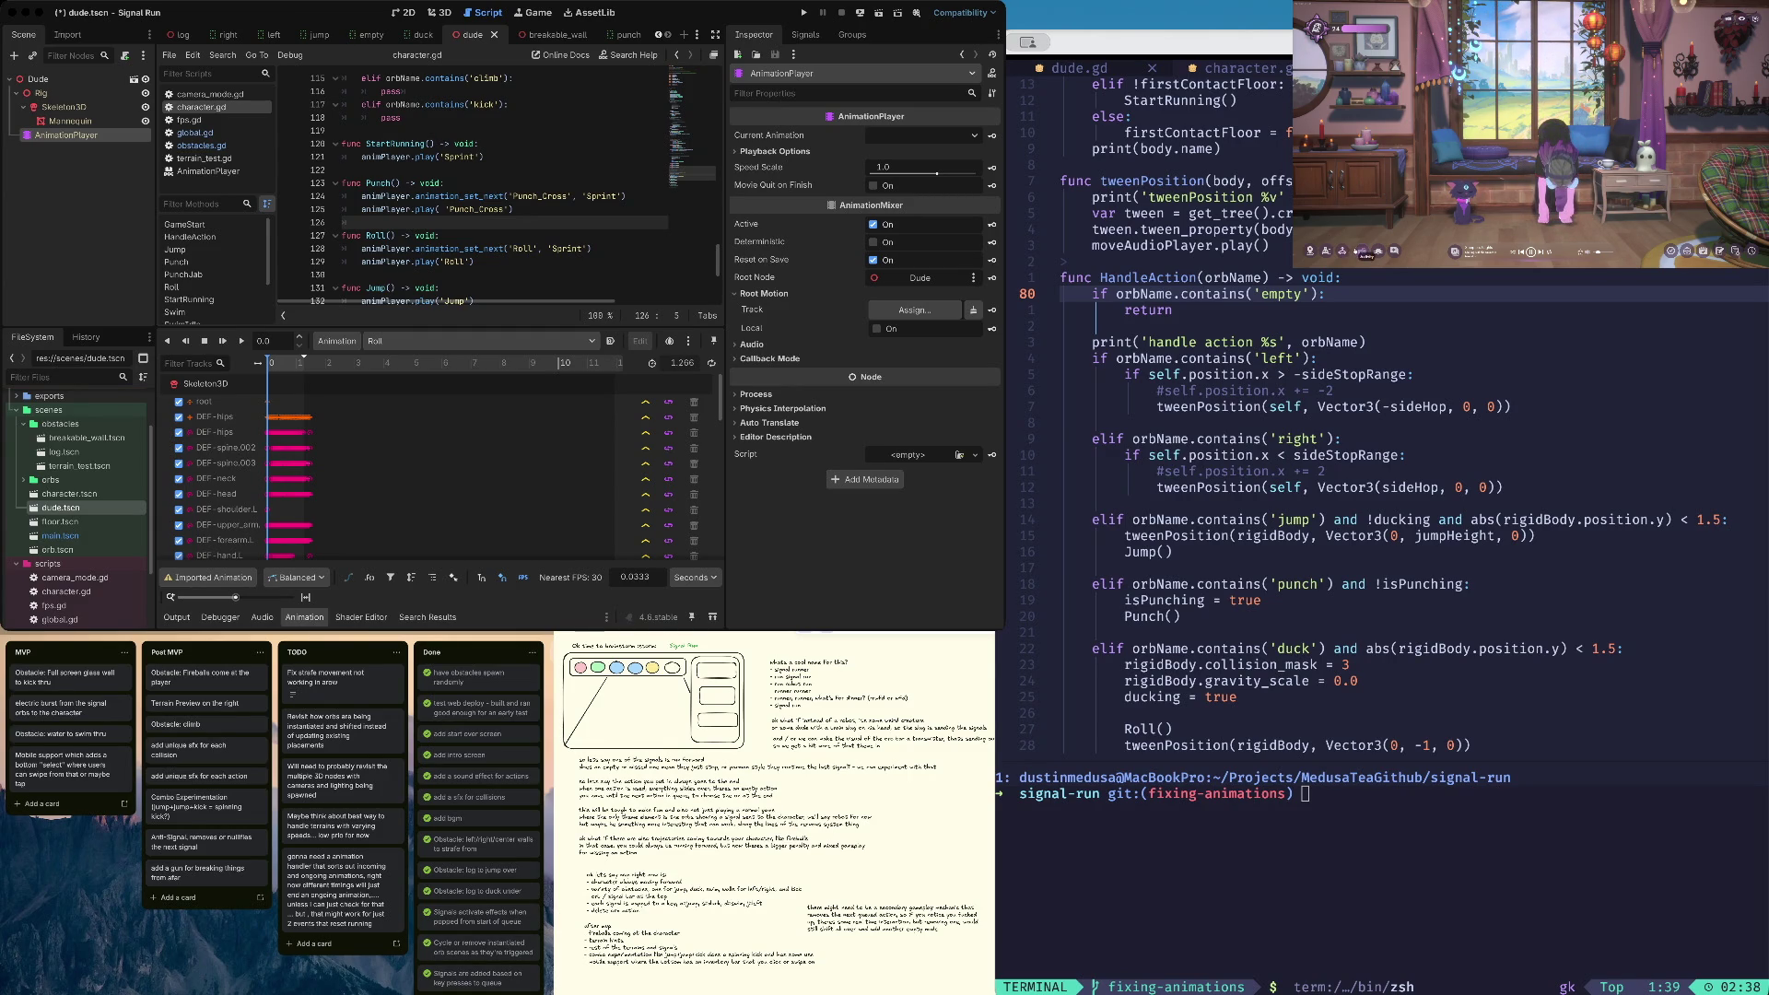
# Switch the avatar to lounging on the window seat
pyautogui.click(1363, 250)
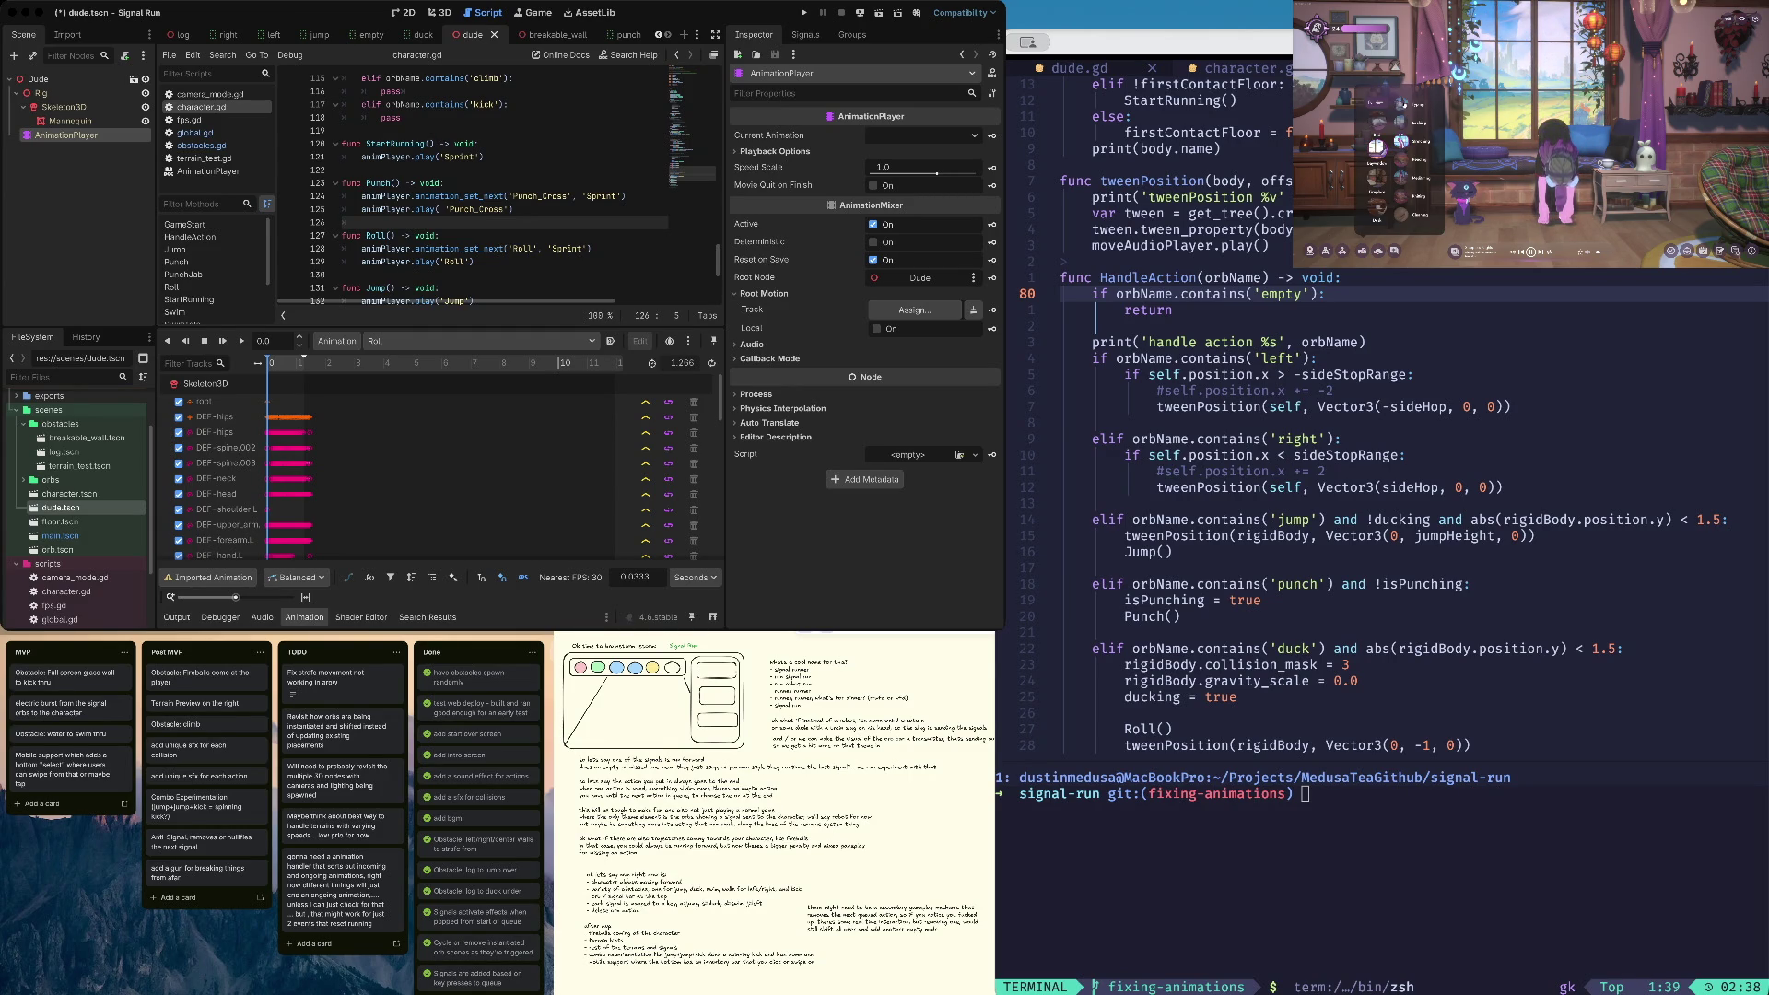
pyautogui.click(1402, 141)
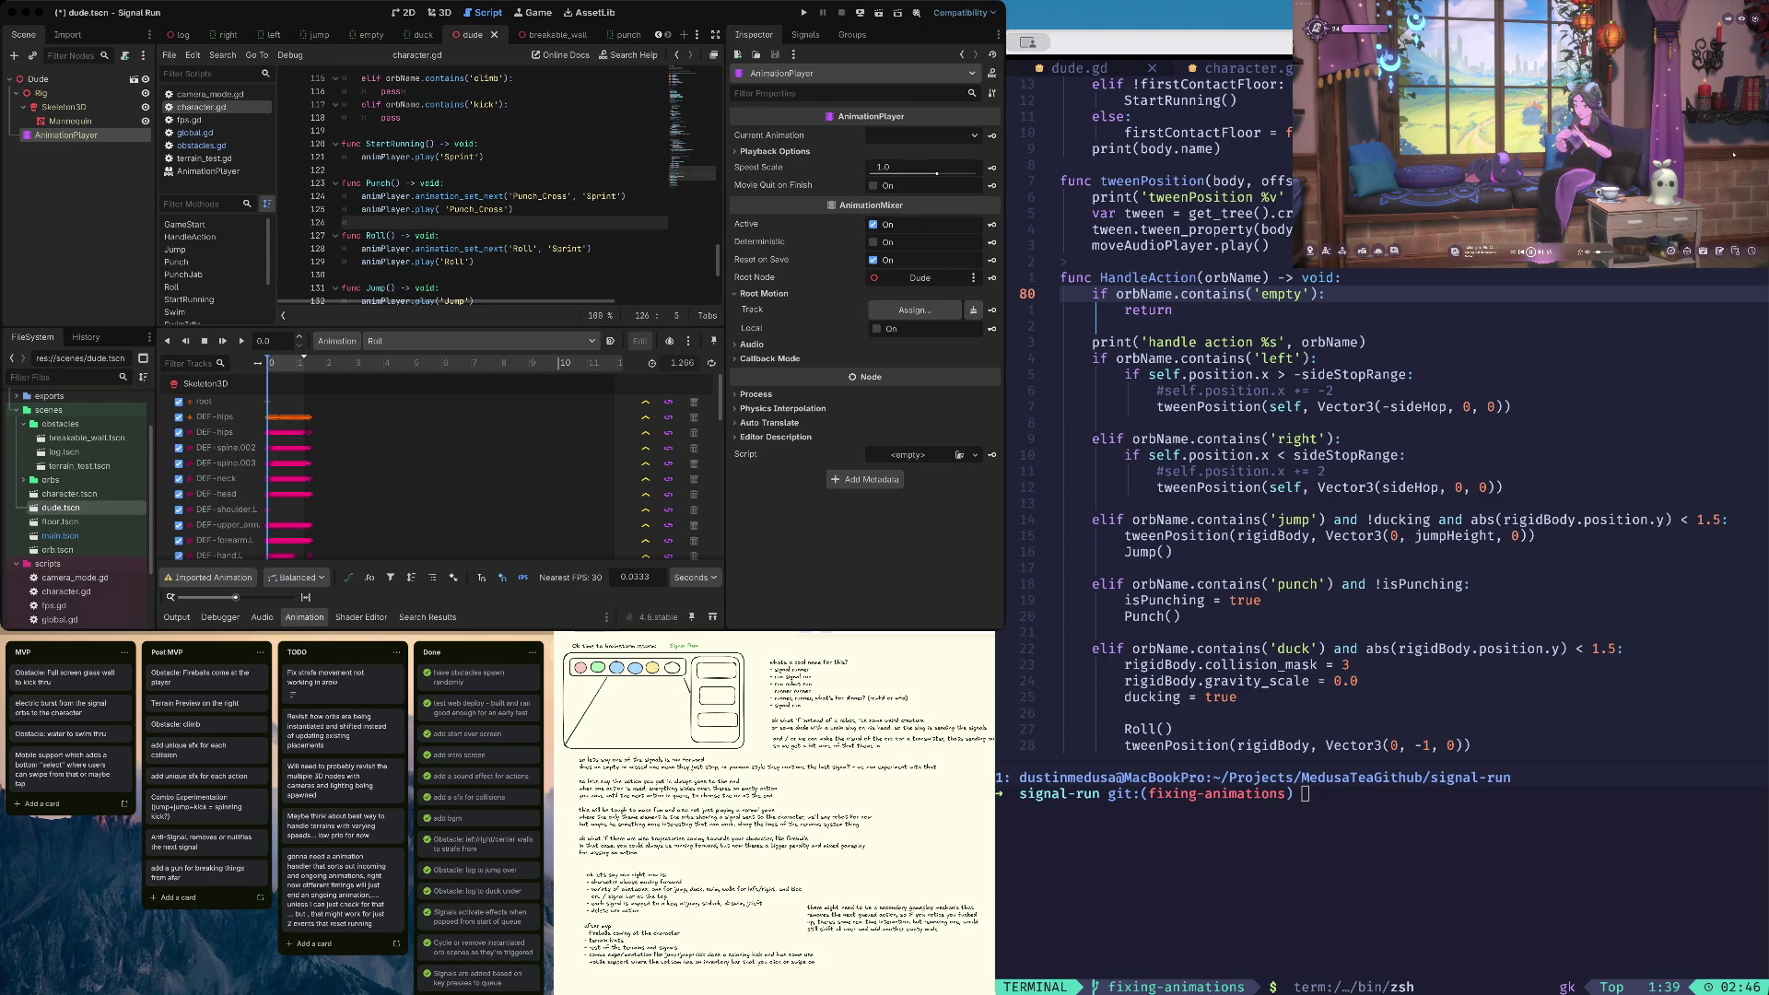
pyautogui.click(1383, 253)
pyautogui.scroll(-2, 1412, 211)
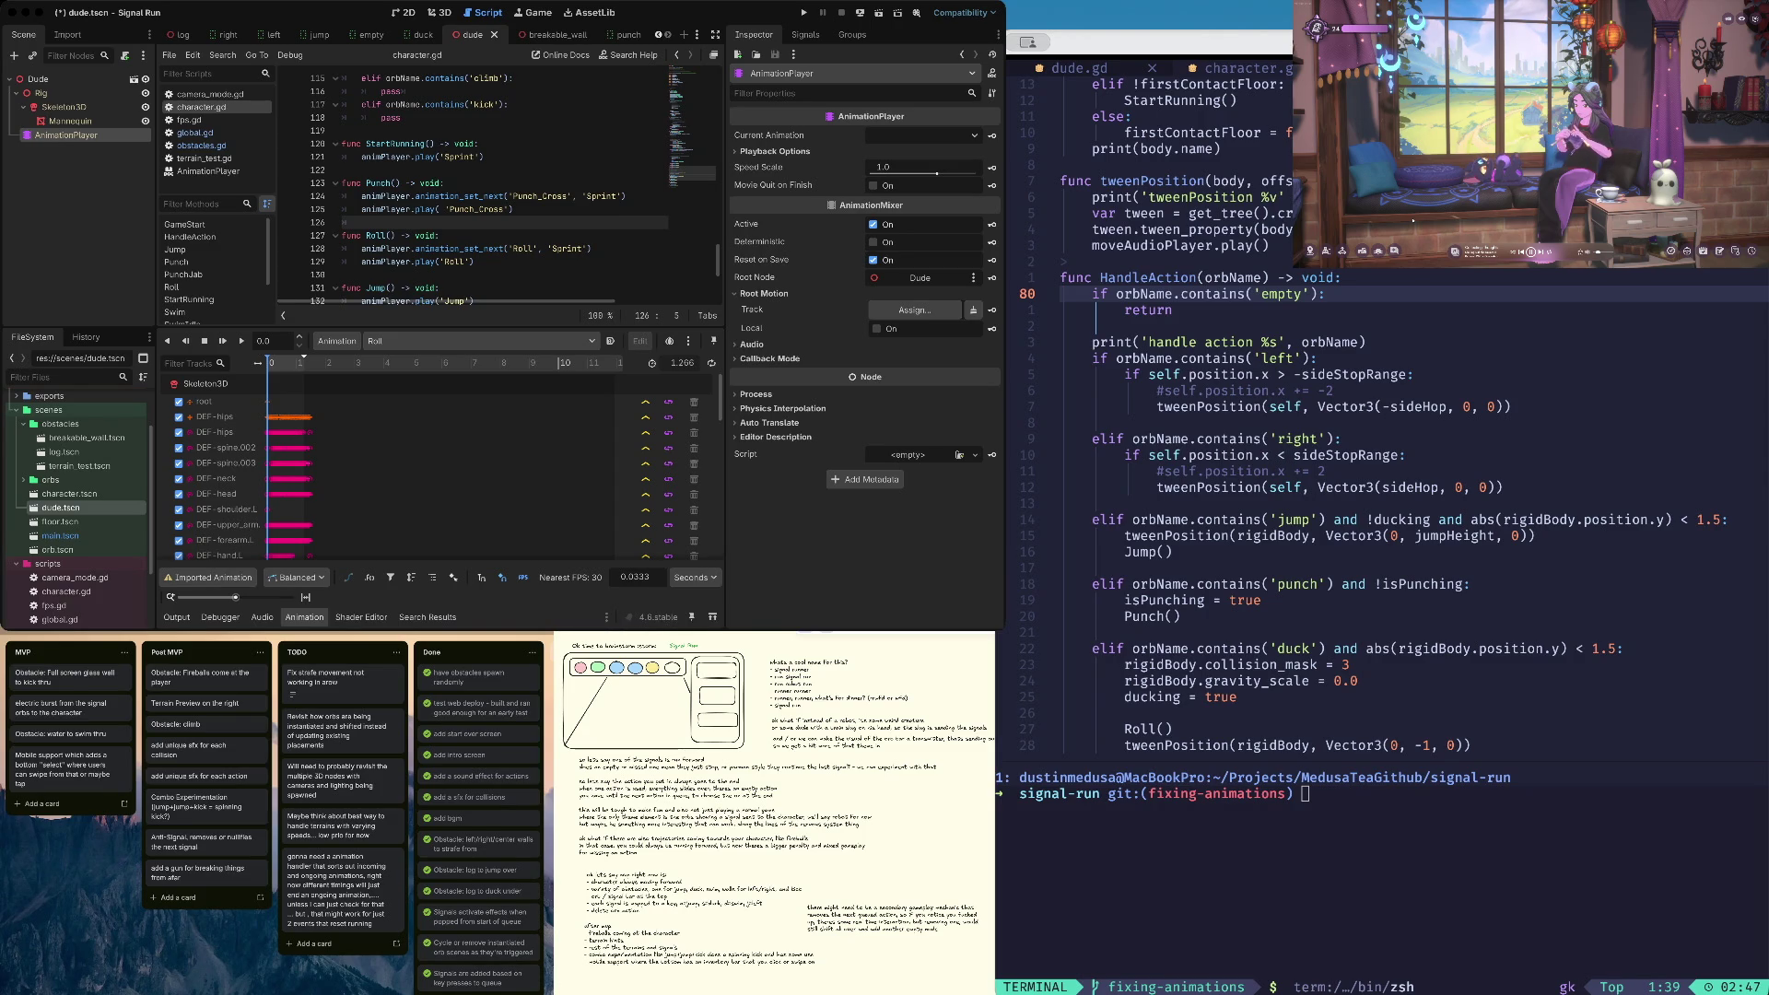
# Save and launch Signal Run, then duck and dodge left until the runner hits a log
pyautogui.press('super+s')
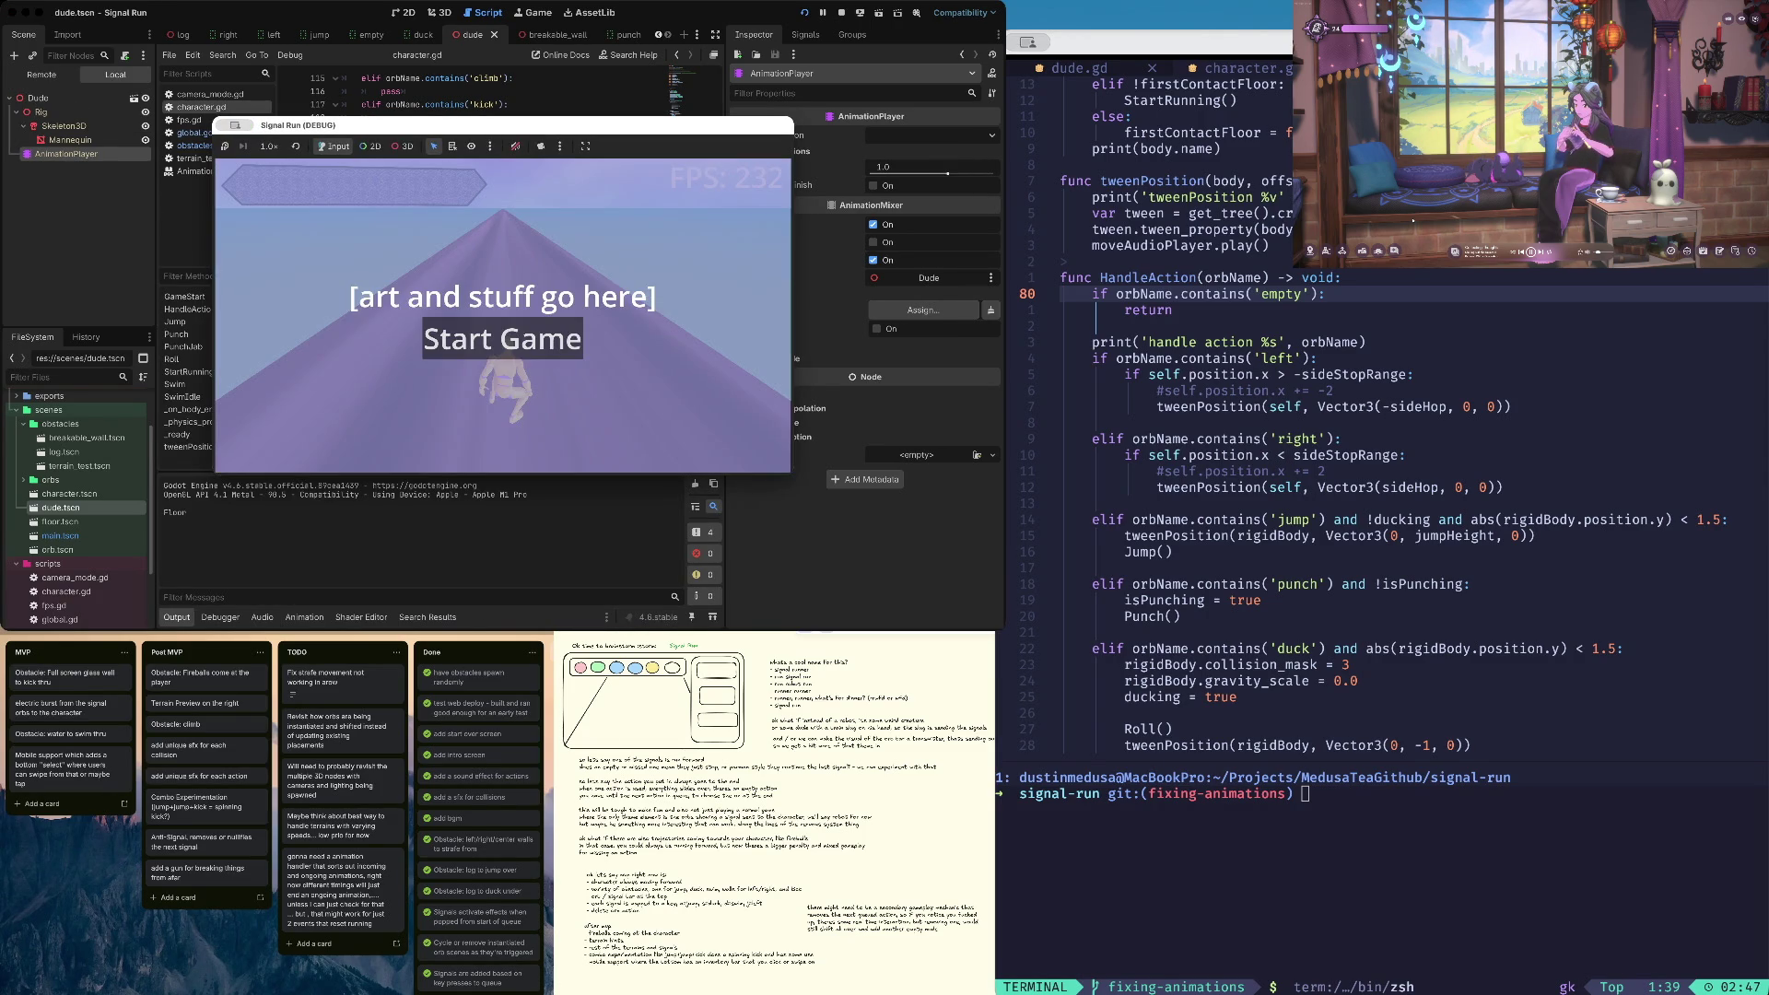
pyautogui.press('Return')
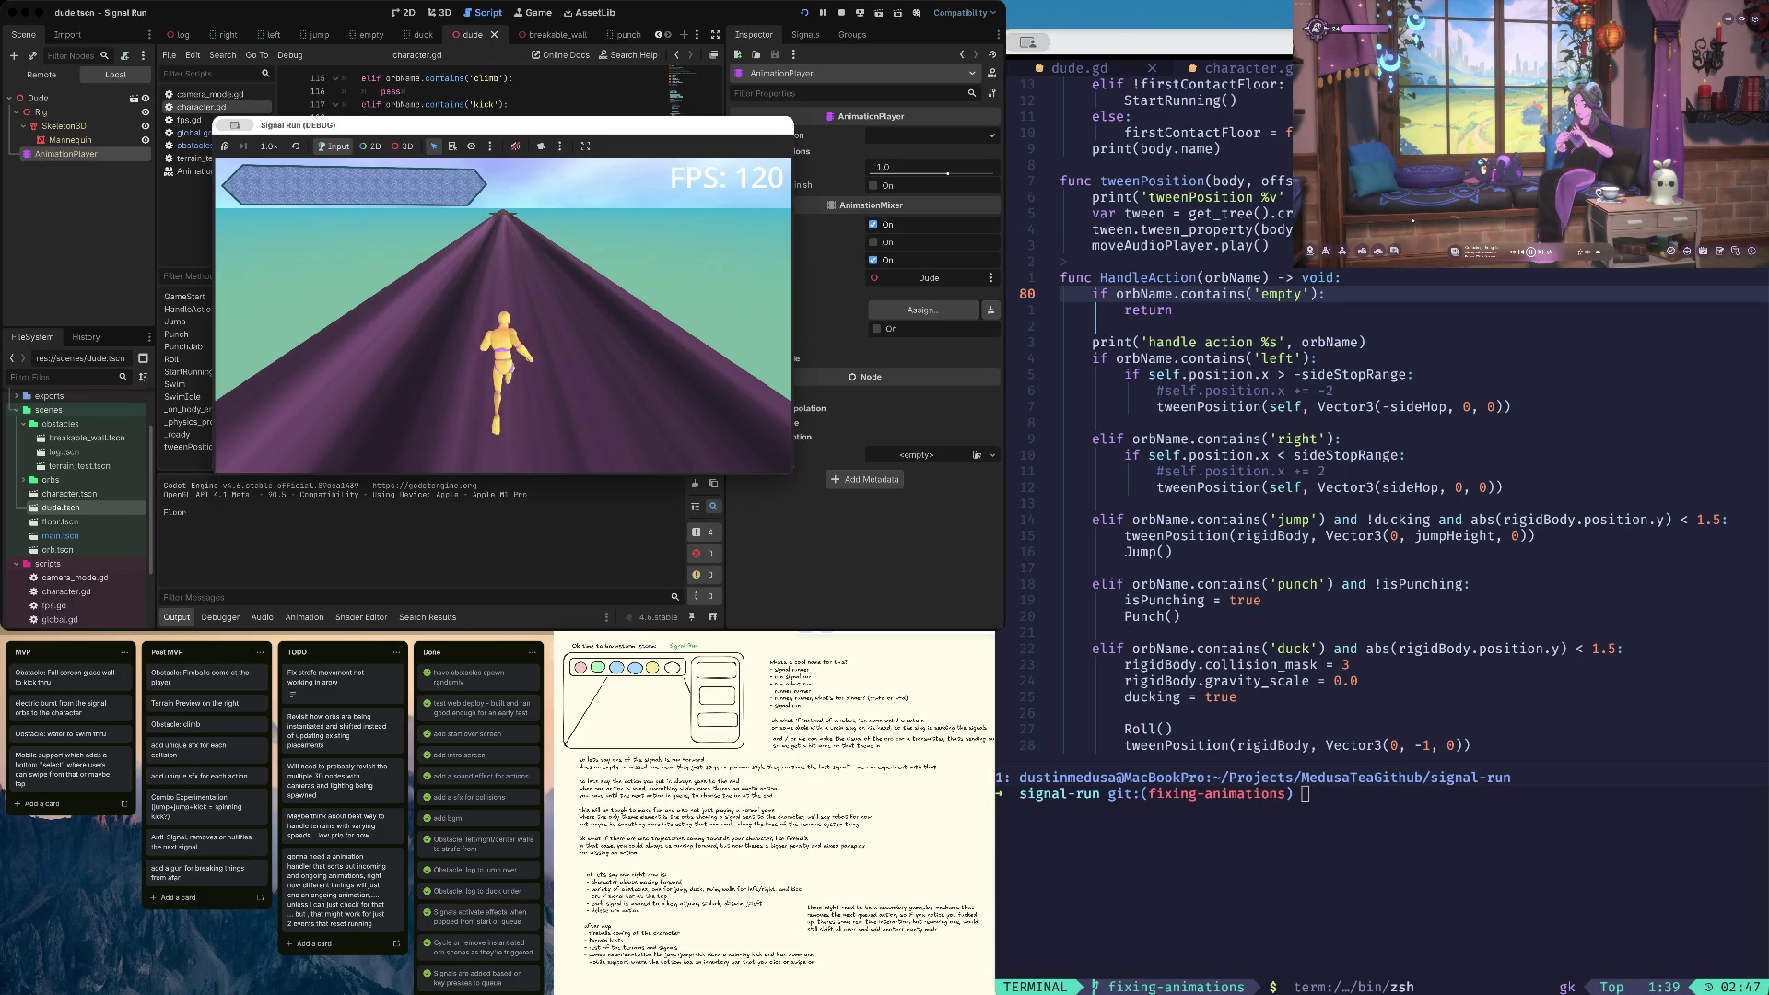
pyautogui.press('Down')
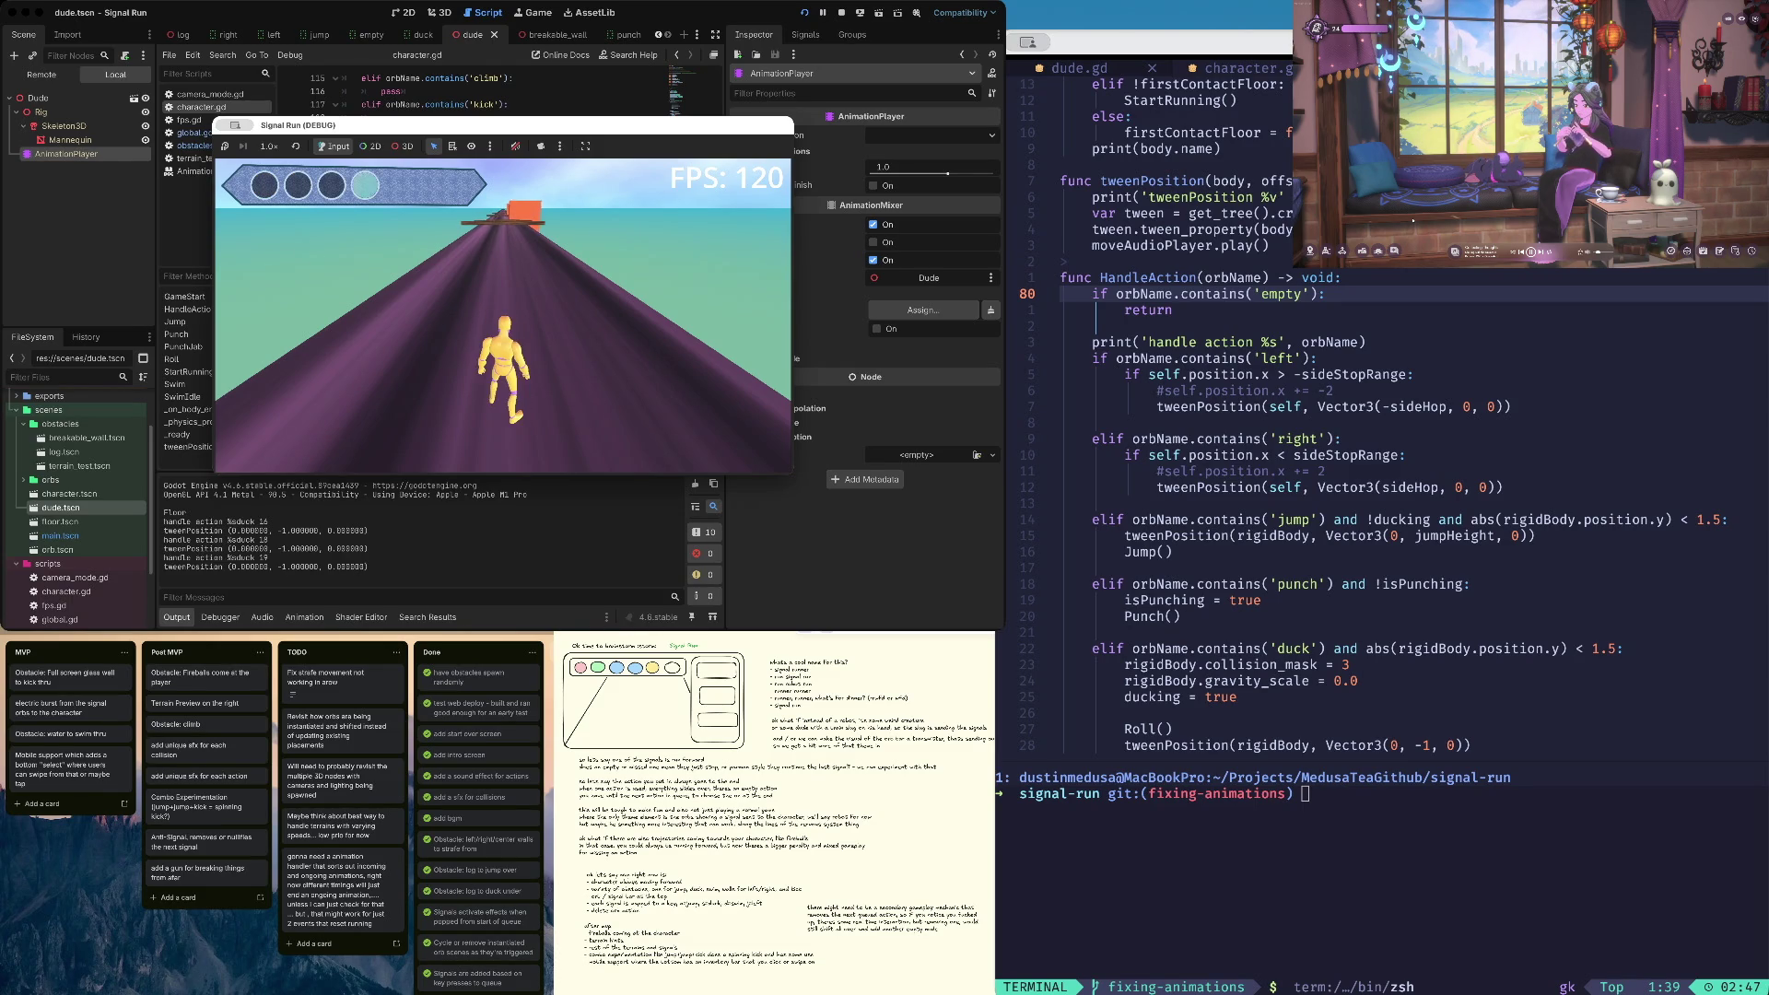
pyautogui.press('Down')
pyautogui.press('Left')
pyautogui.press('Left')
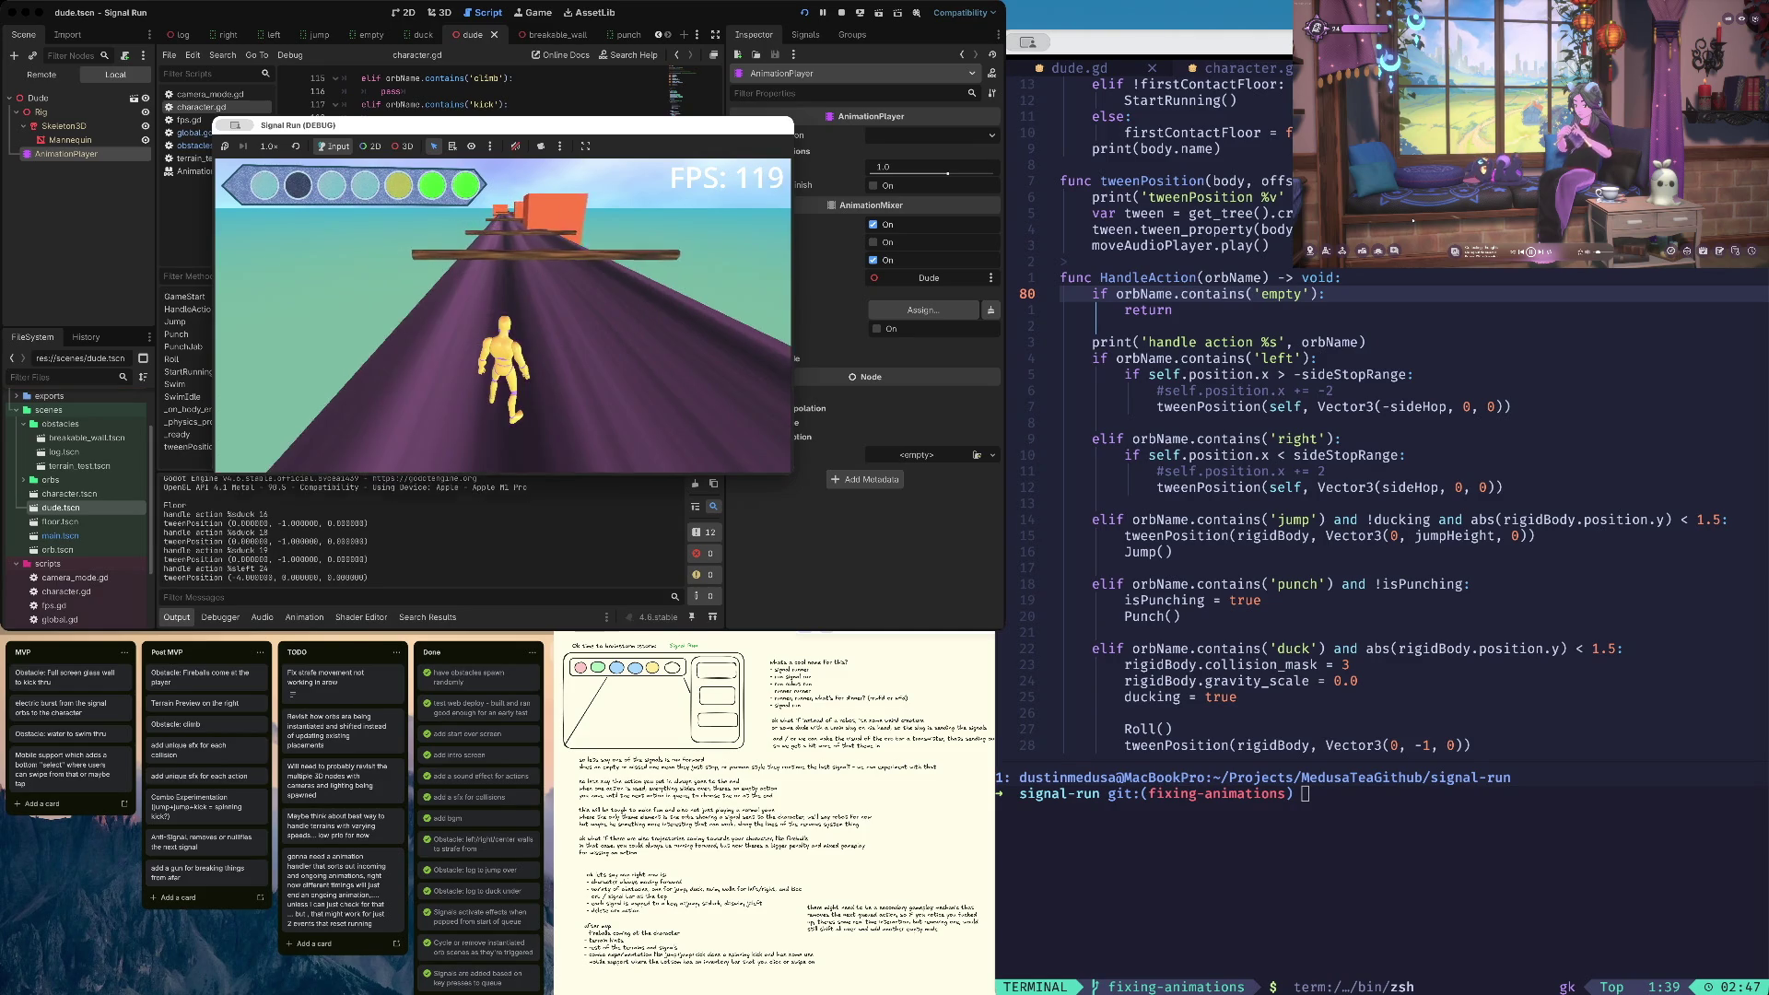
pyautogui.press('Left')
pyautogui.press('Left')
pyautogui.press('Down')
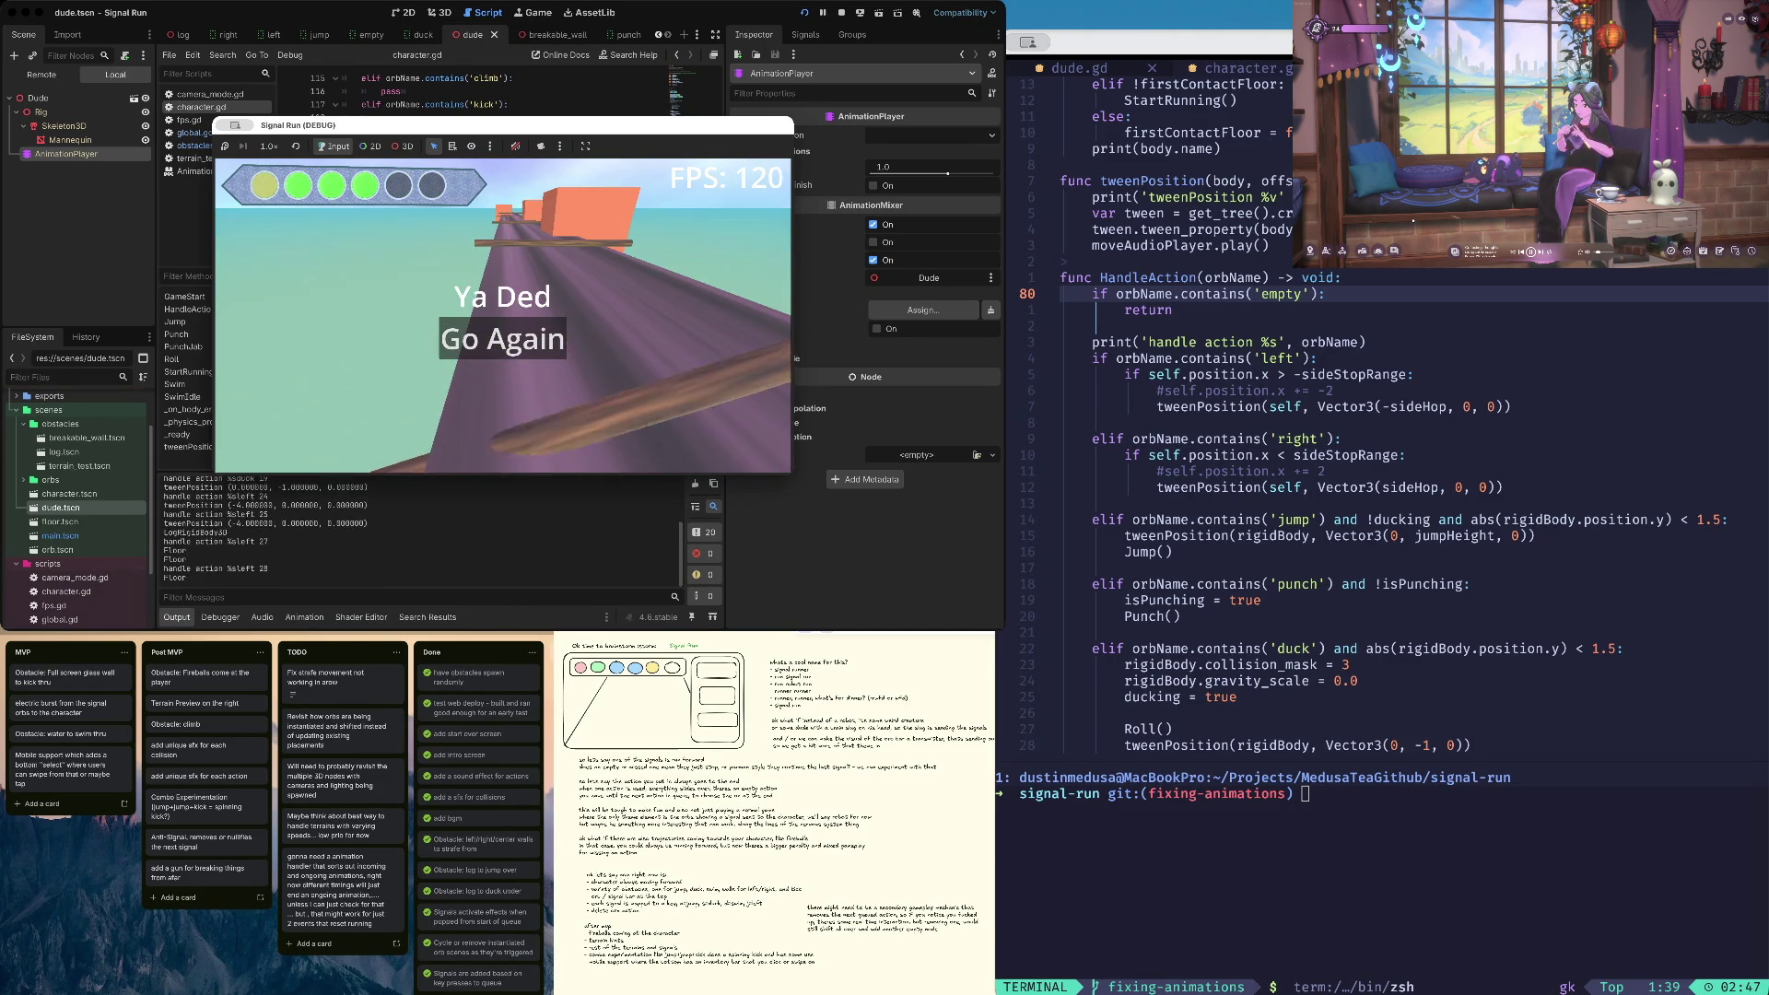
# Make the runner jump once more, then stop the debug game
pyautogui.press('Up')
pyautogui.press('Up')
pyautogui.press('Up')
pyautogui.press('super+period')
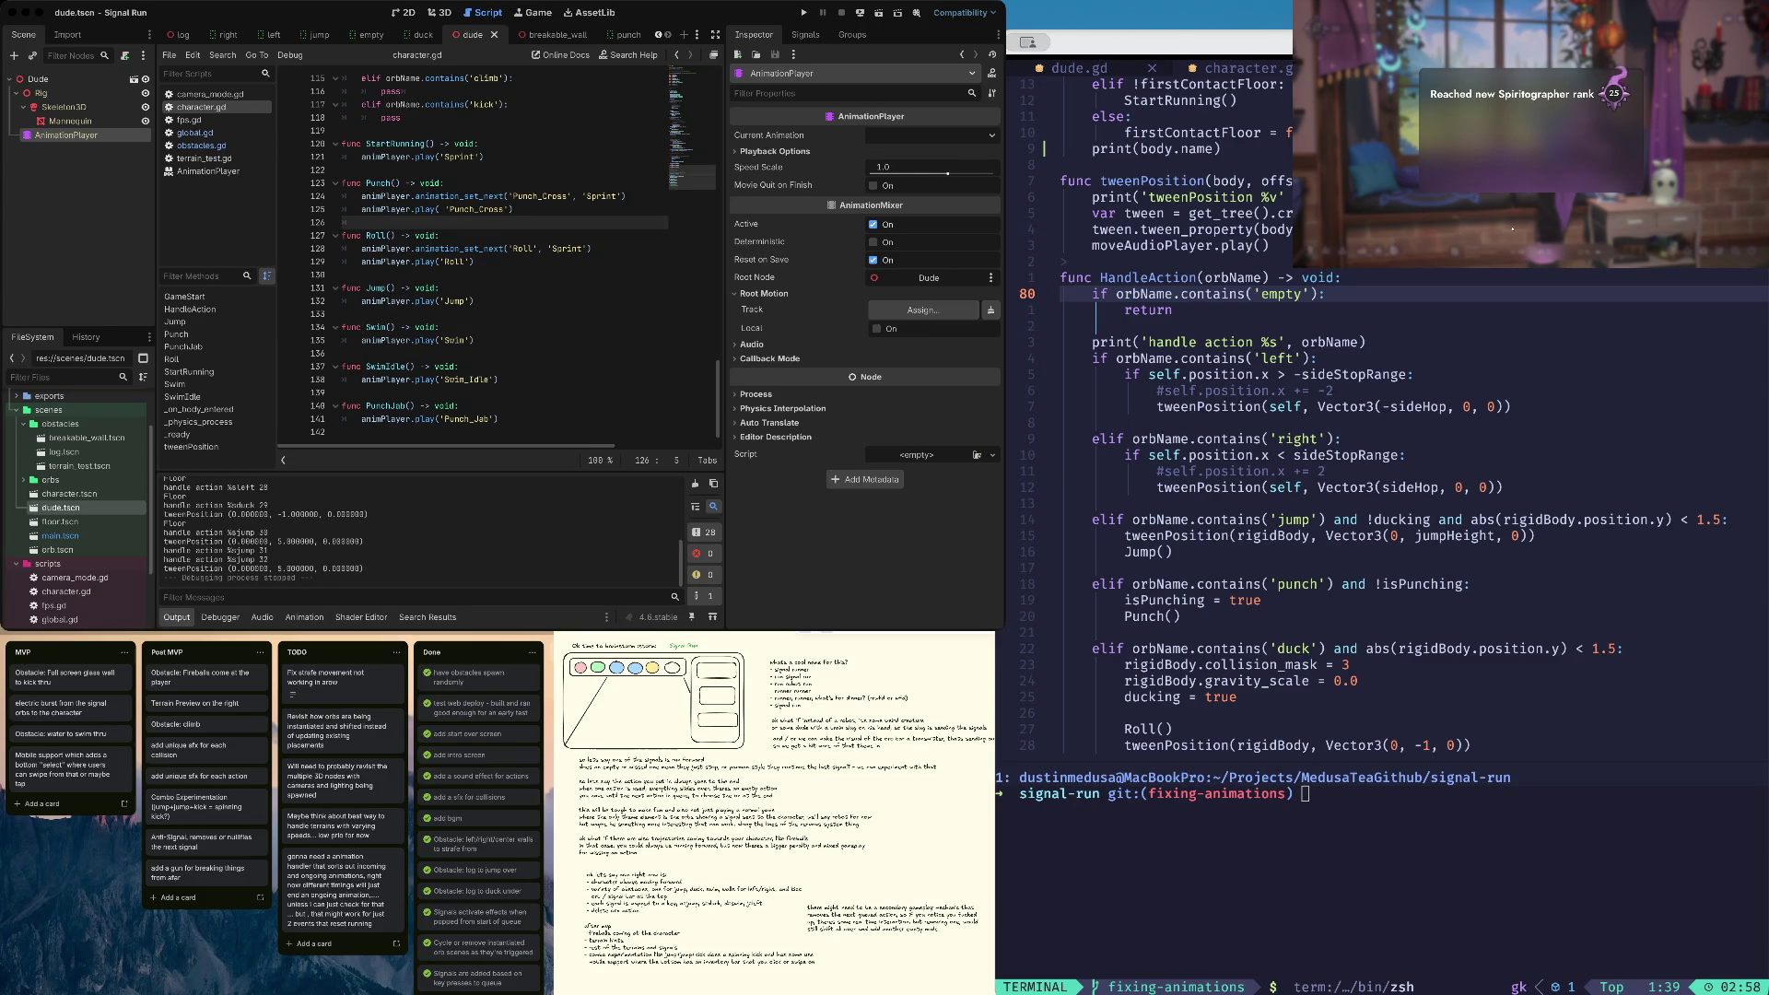
pyautogui.click(1535, 175)
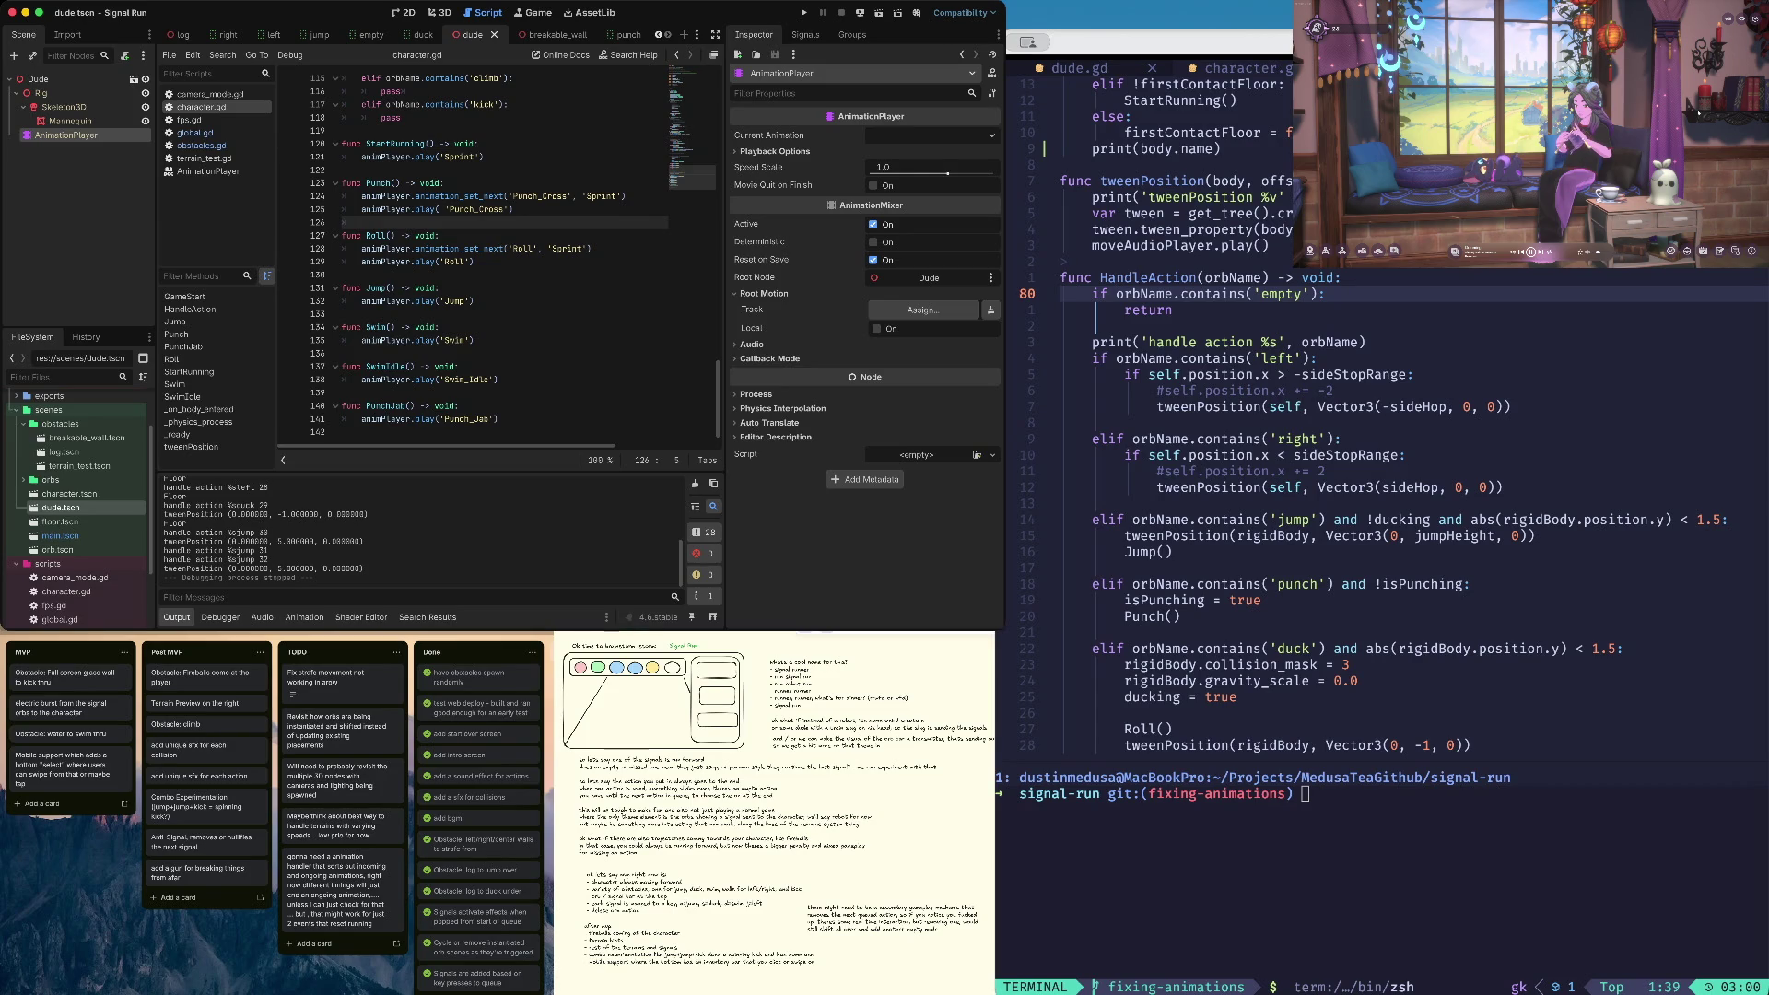
# Launch a quick playtest run, then stop the game again
pyautogui.press('super+b')
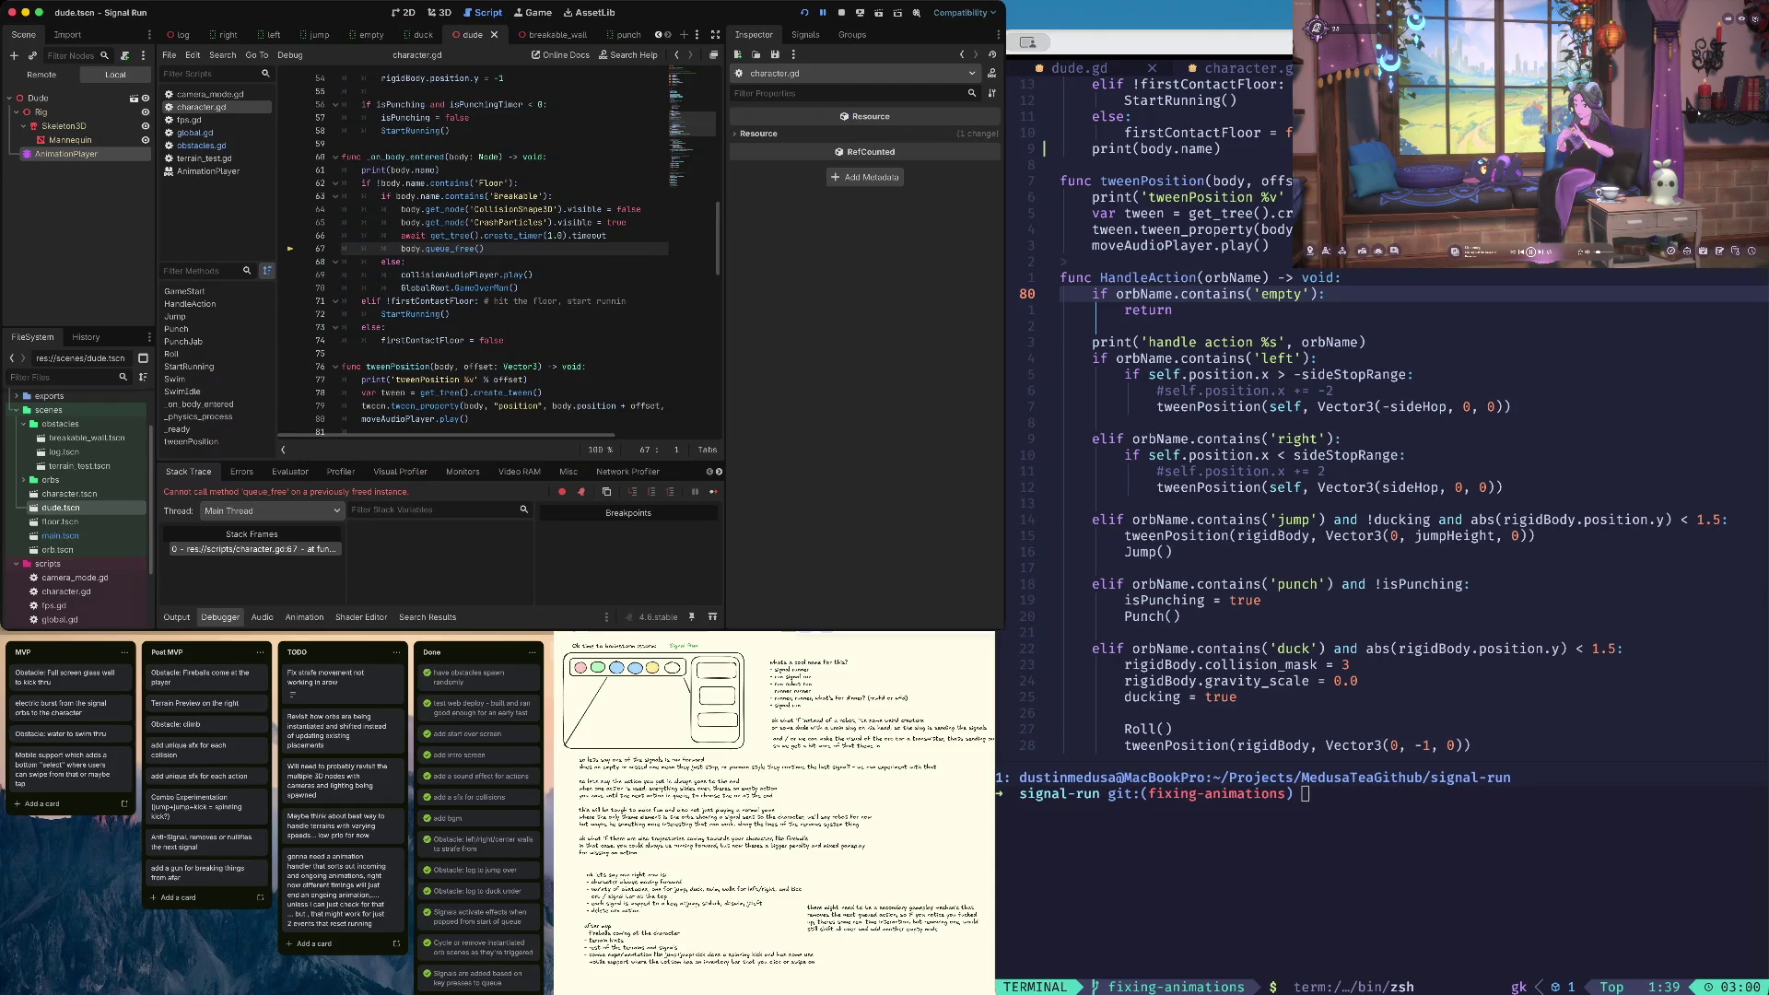
pyautogui.write('k')
pyautogui.click(550, 209)
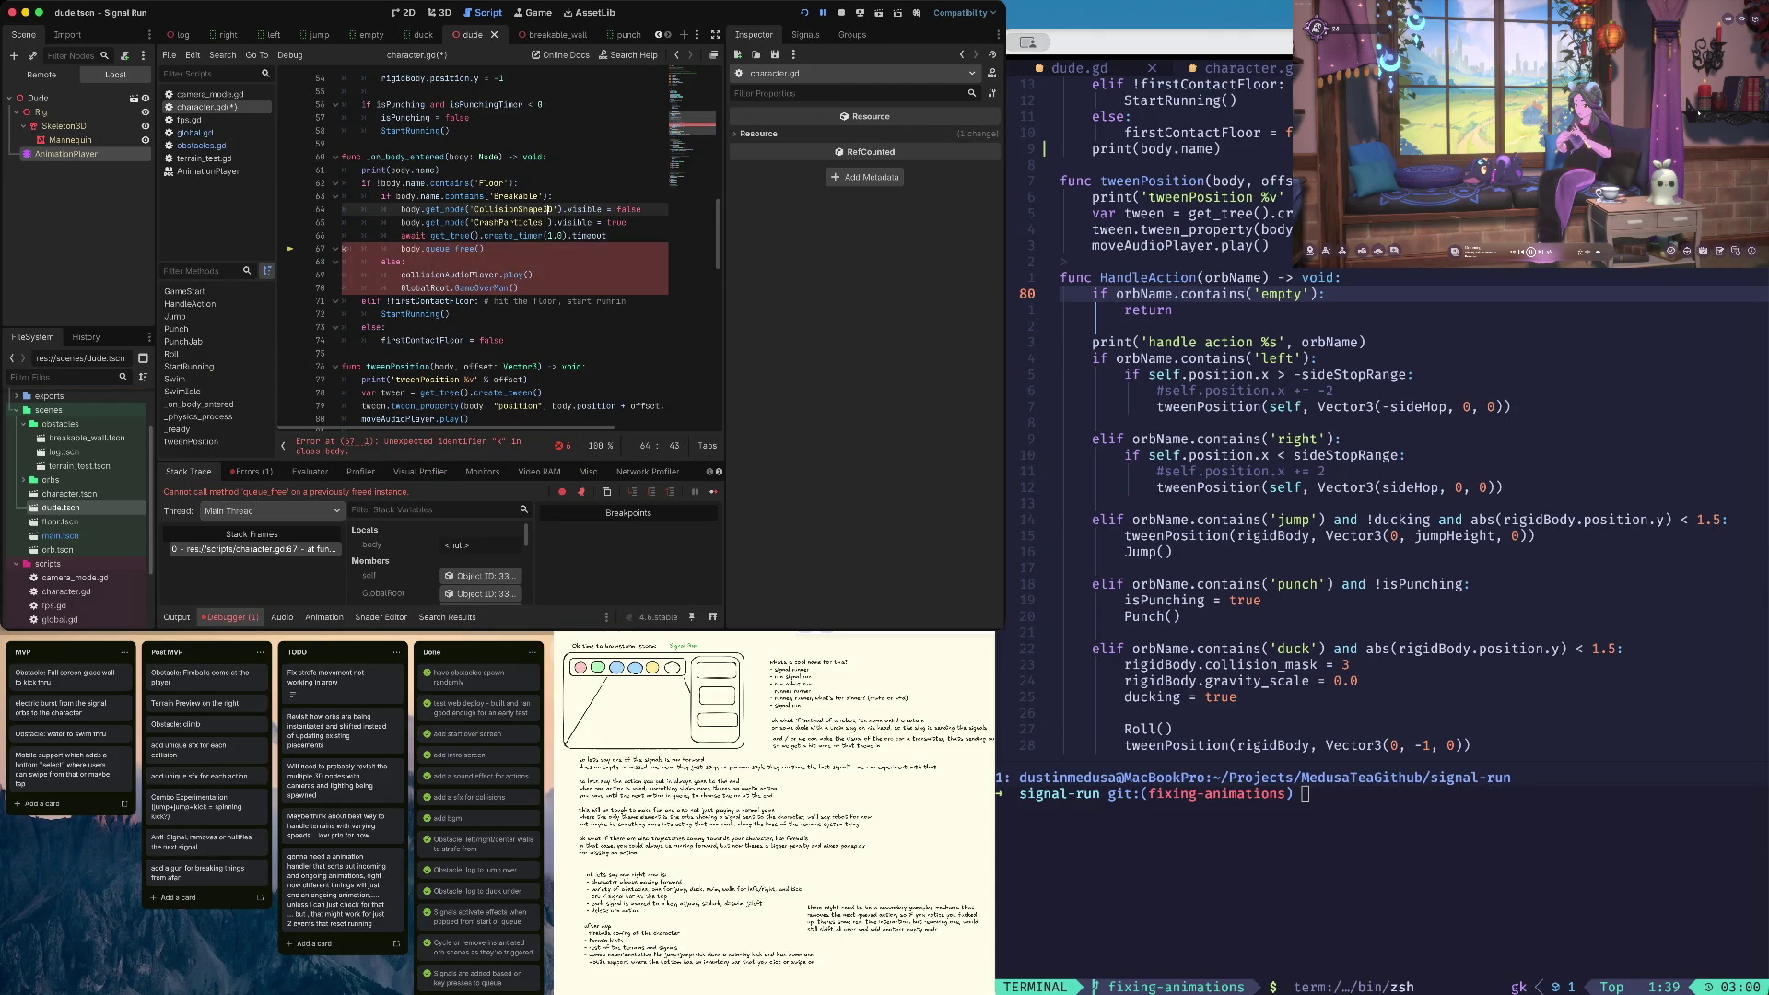
pyautogui.press('super+period')
# Save character.gd with the body.queue_free() line in place
pyautogui.click(479, 236)
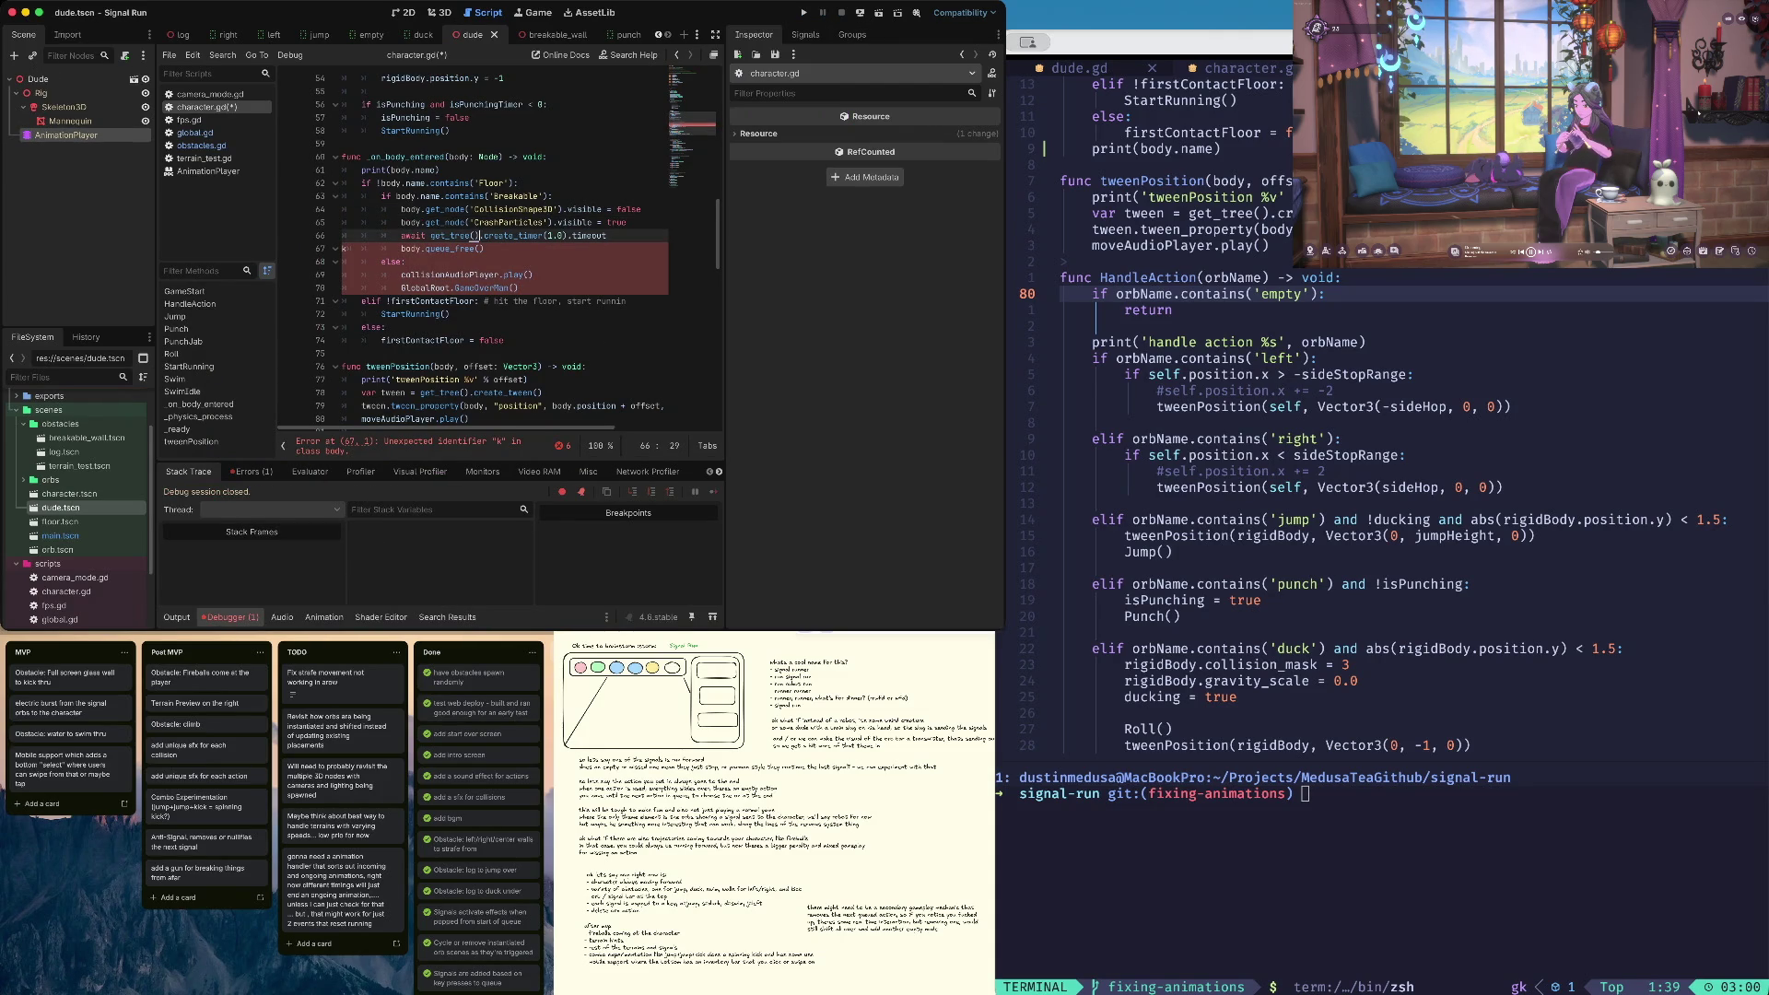
pyautogui.click(401, 222)
pyautogui.click(421, 249)
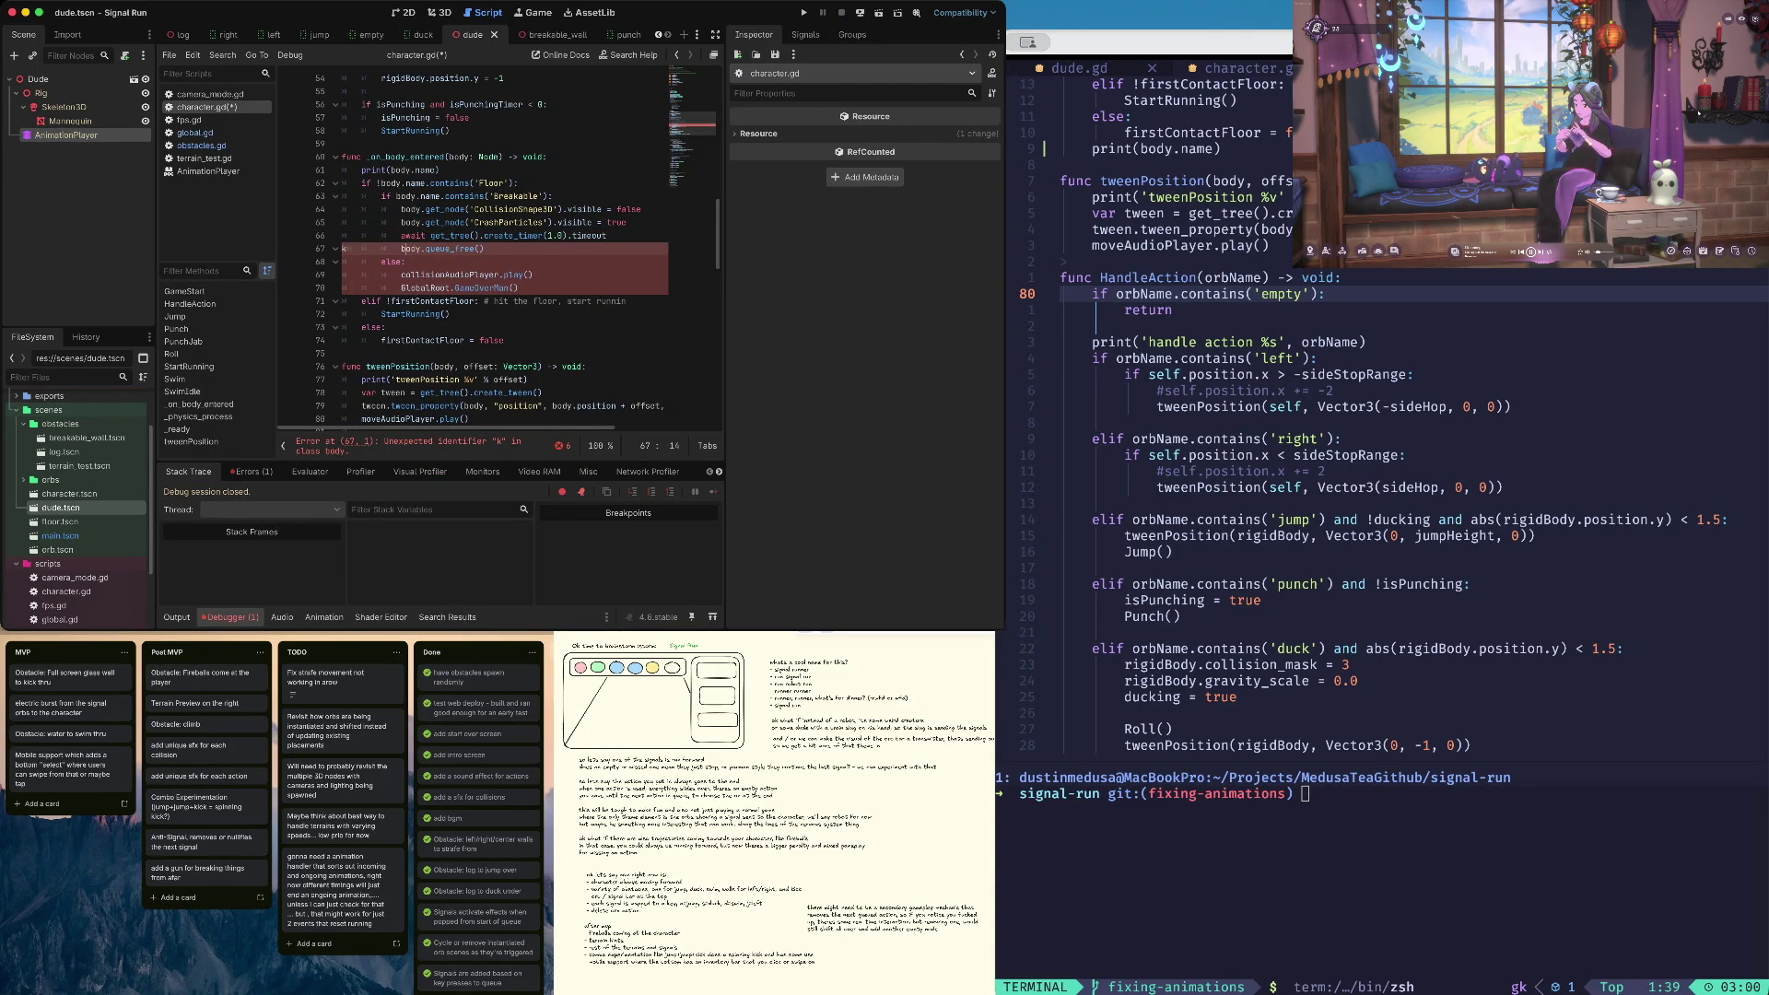
pyautogui.press('super+s')
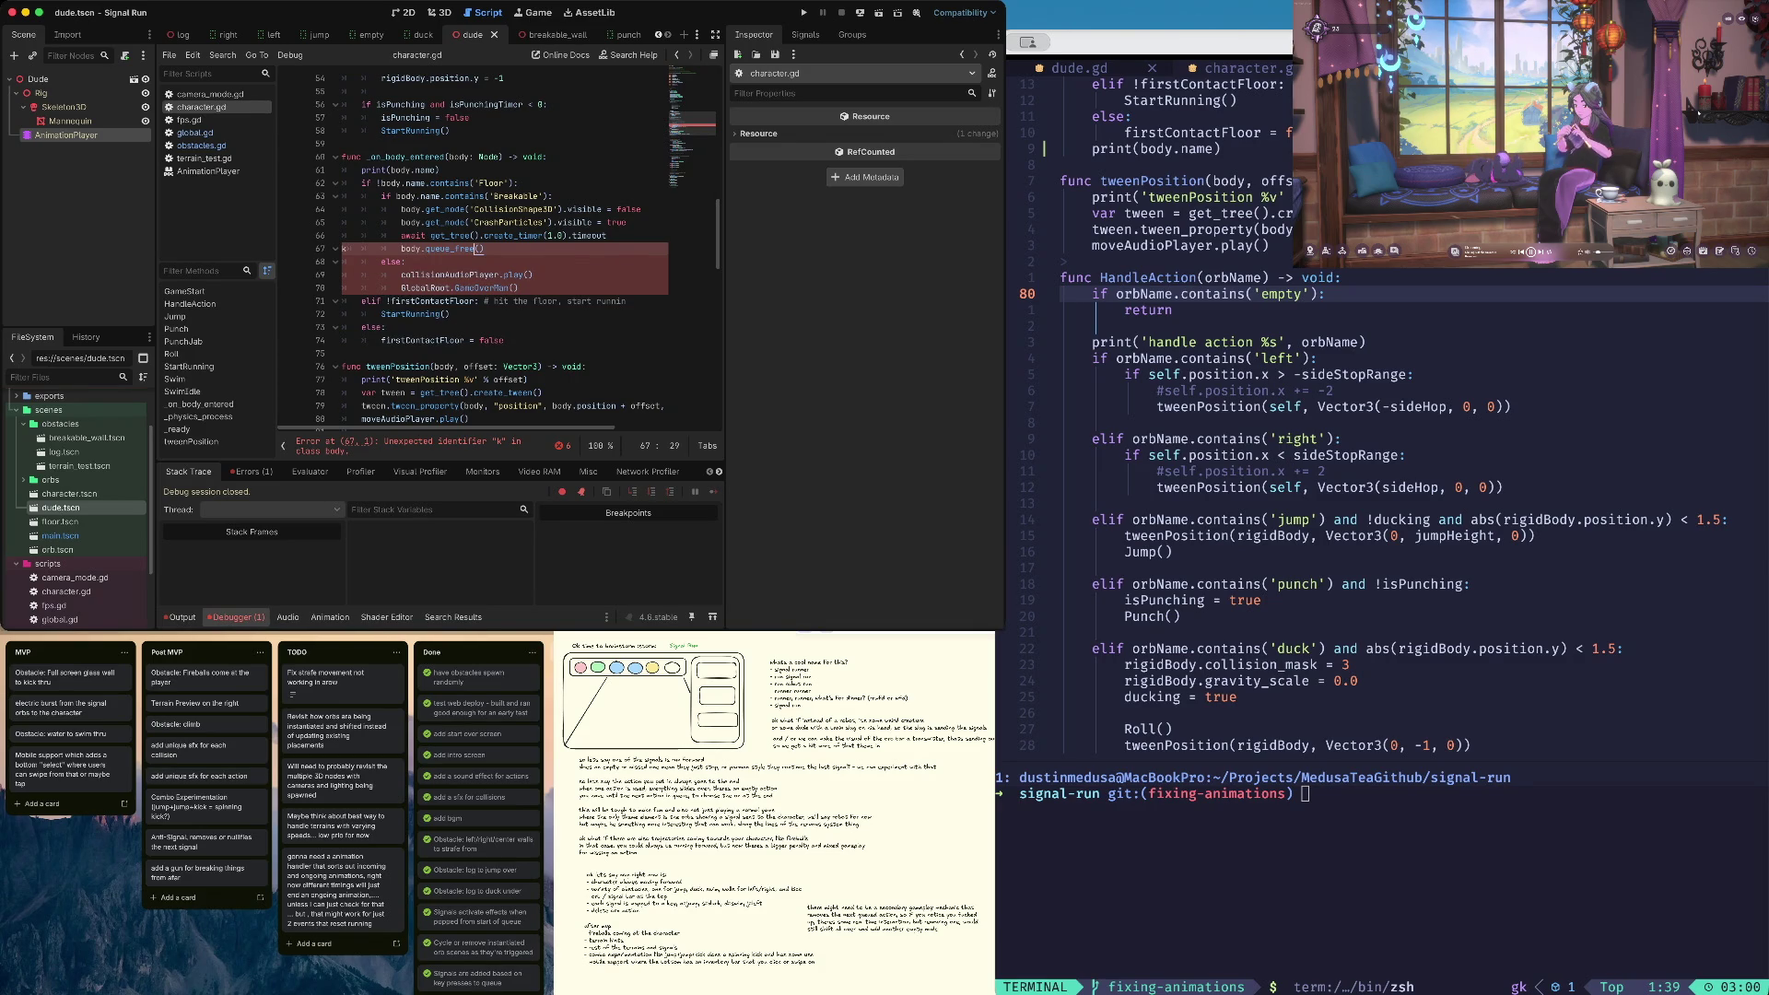
# Delete the await create_timer(1.0) line and the stray 'k', then relaunch the game
pyautogui.press('Up')
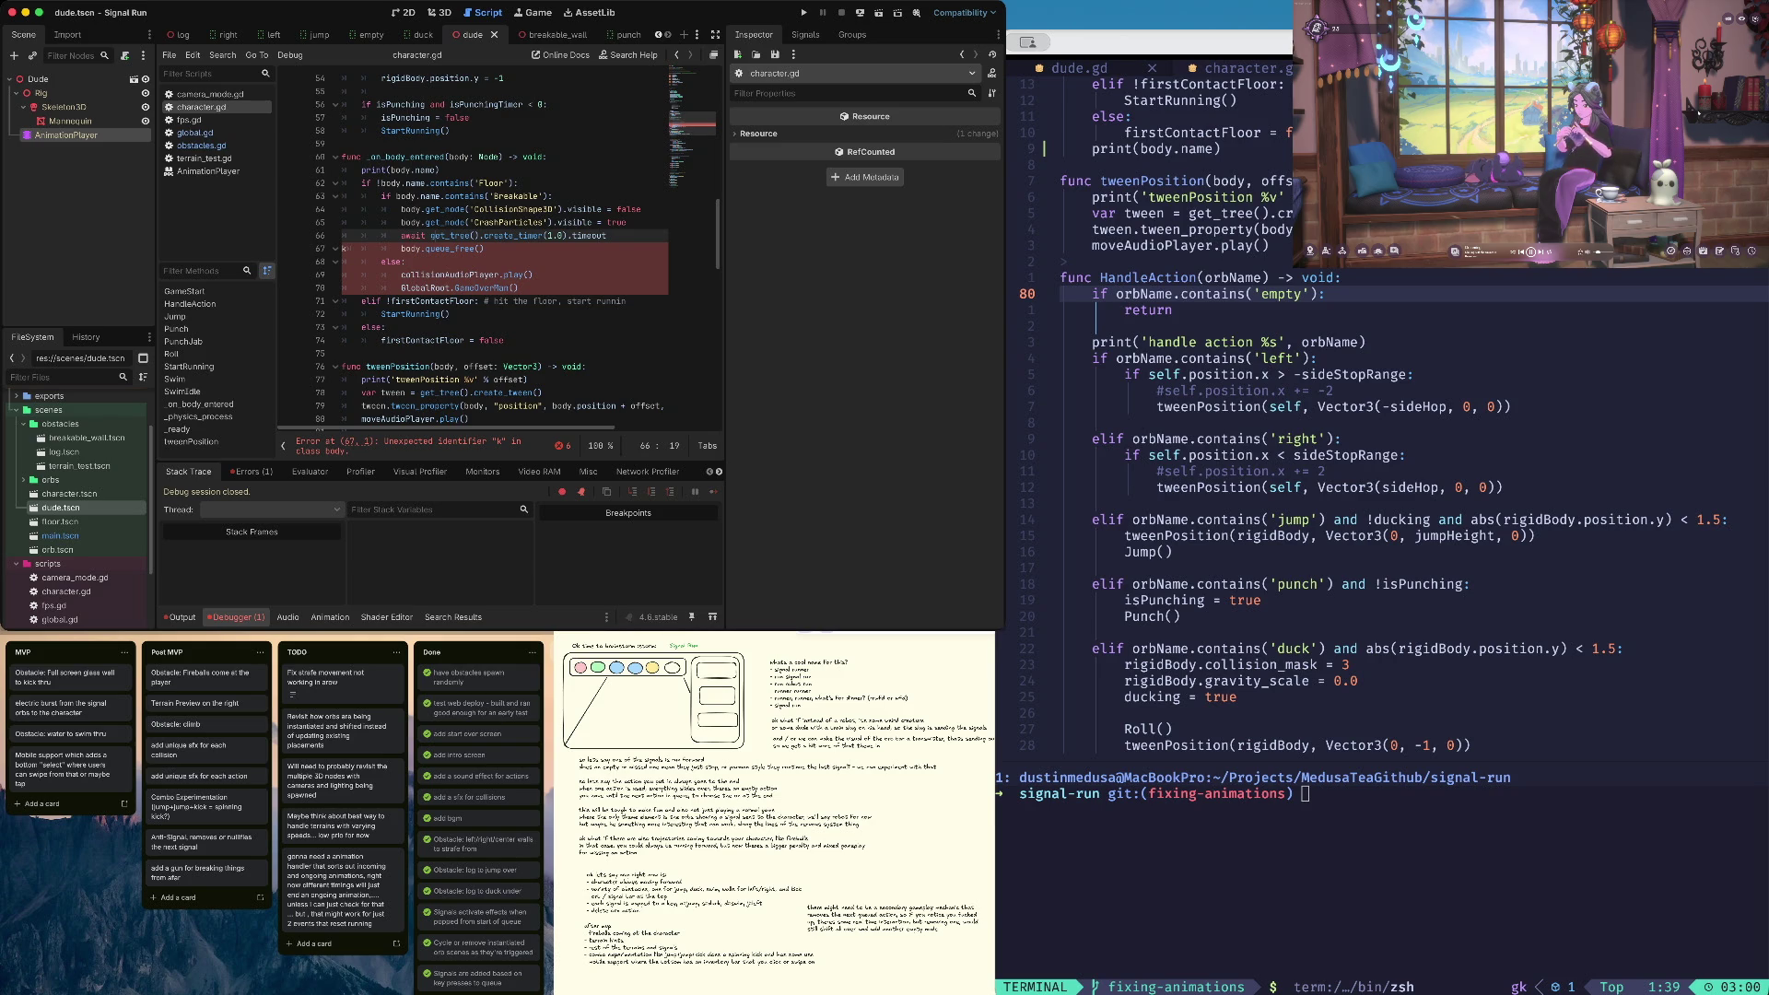
pyautogui.press('BackSpace')
pyautogui.scroll(-2, 516, 276)
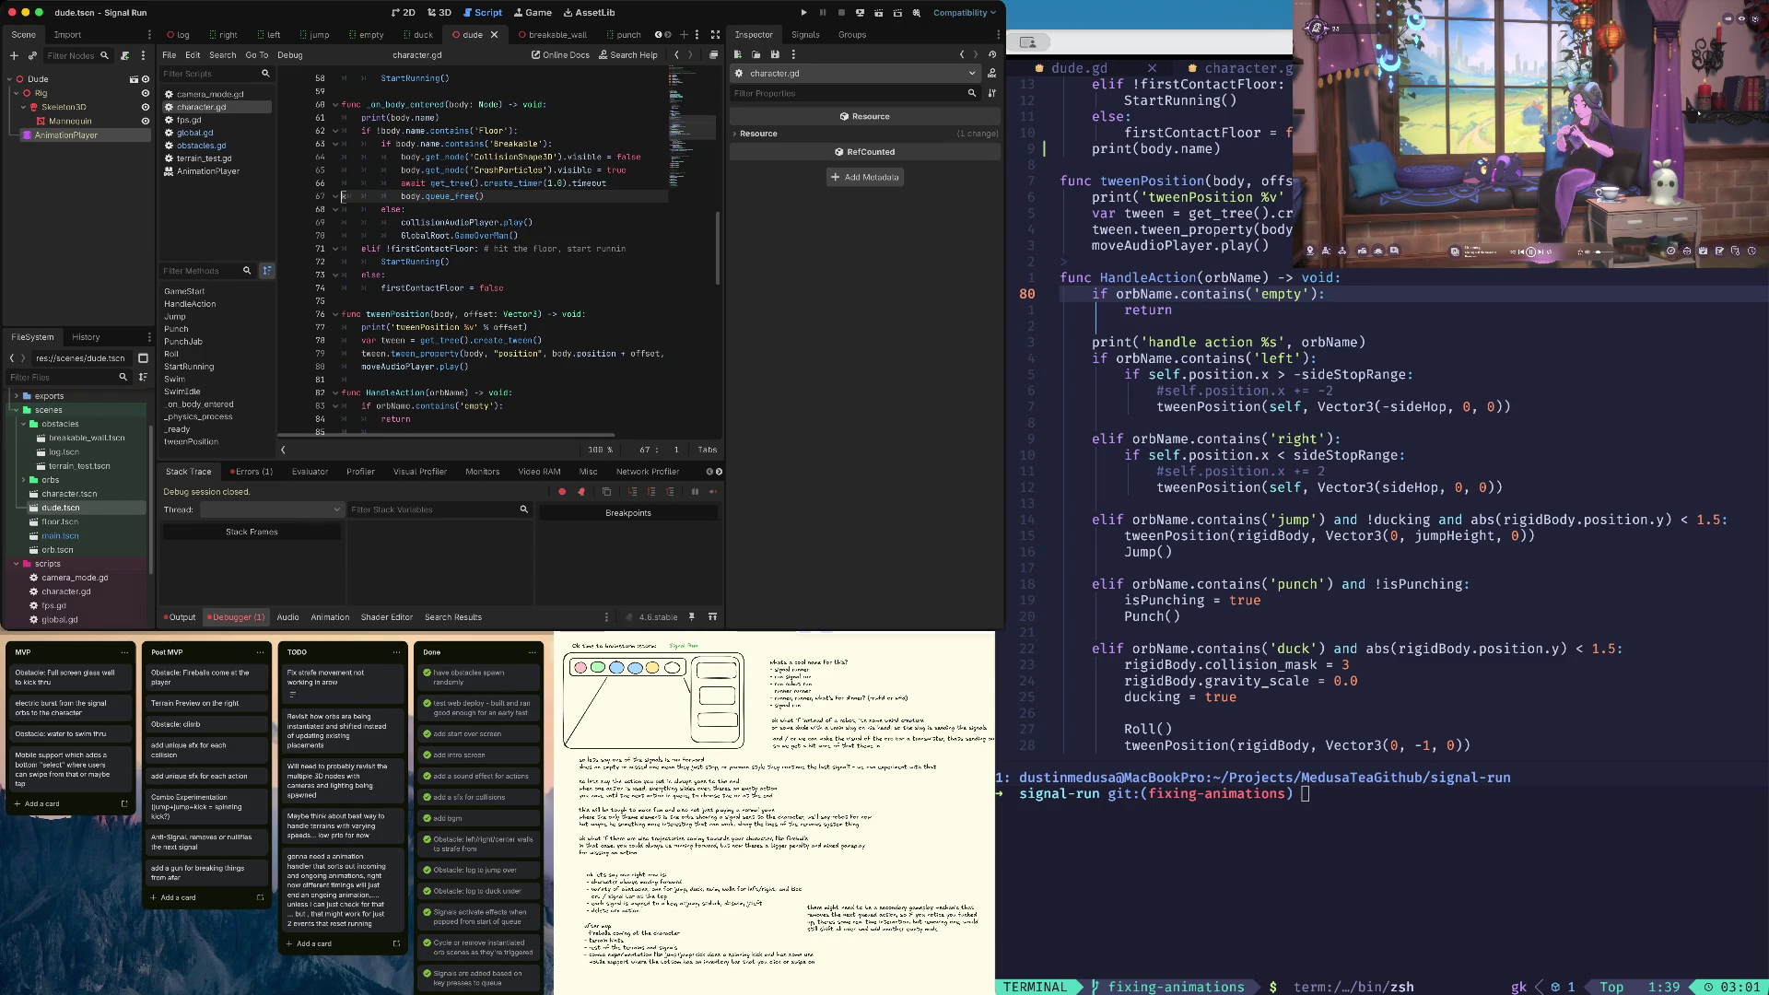
pyautogui.write('k')
pyautogui.click(467, 184)
pyautogui.hotkey('ctrl', 'shift', 'k')
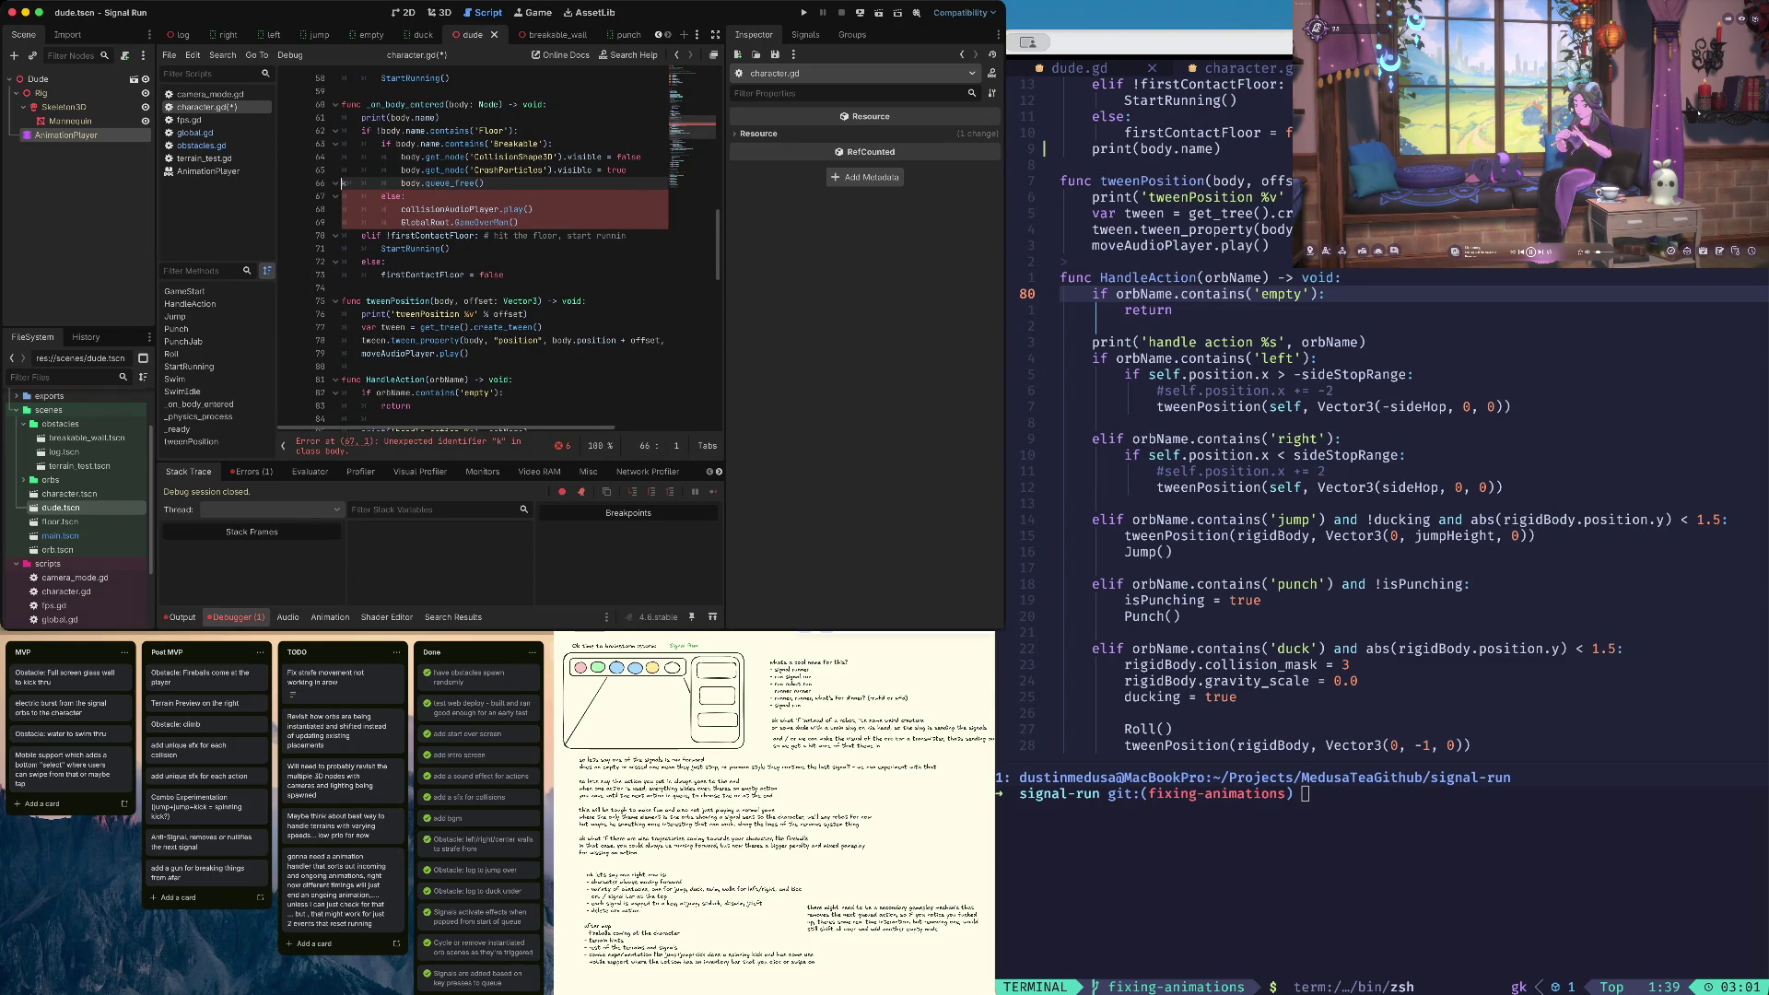
pyautogui.click(342, 170)
pyautogui.press('Down')
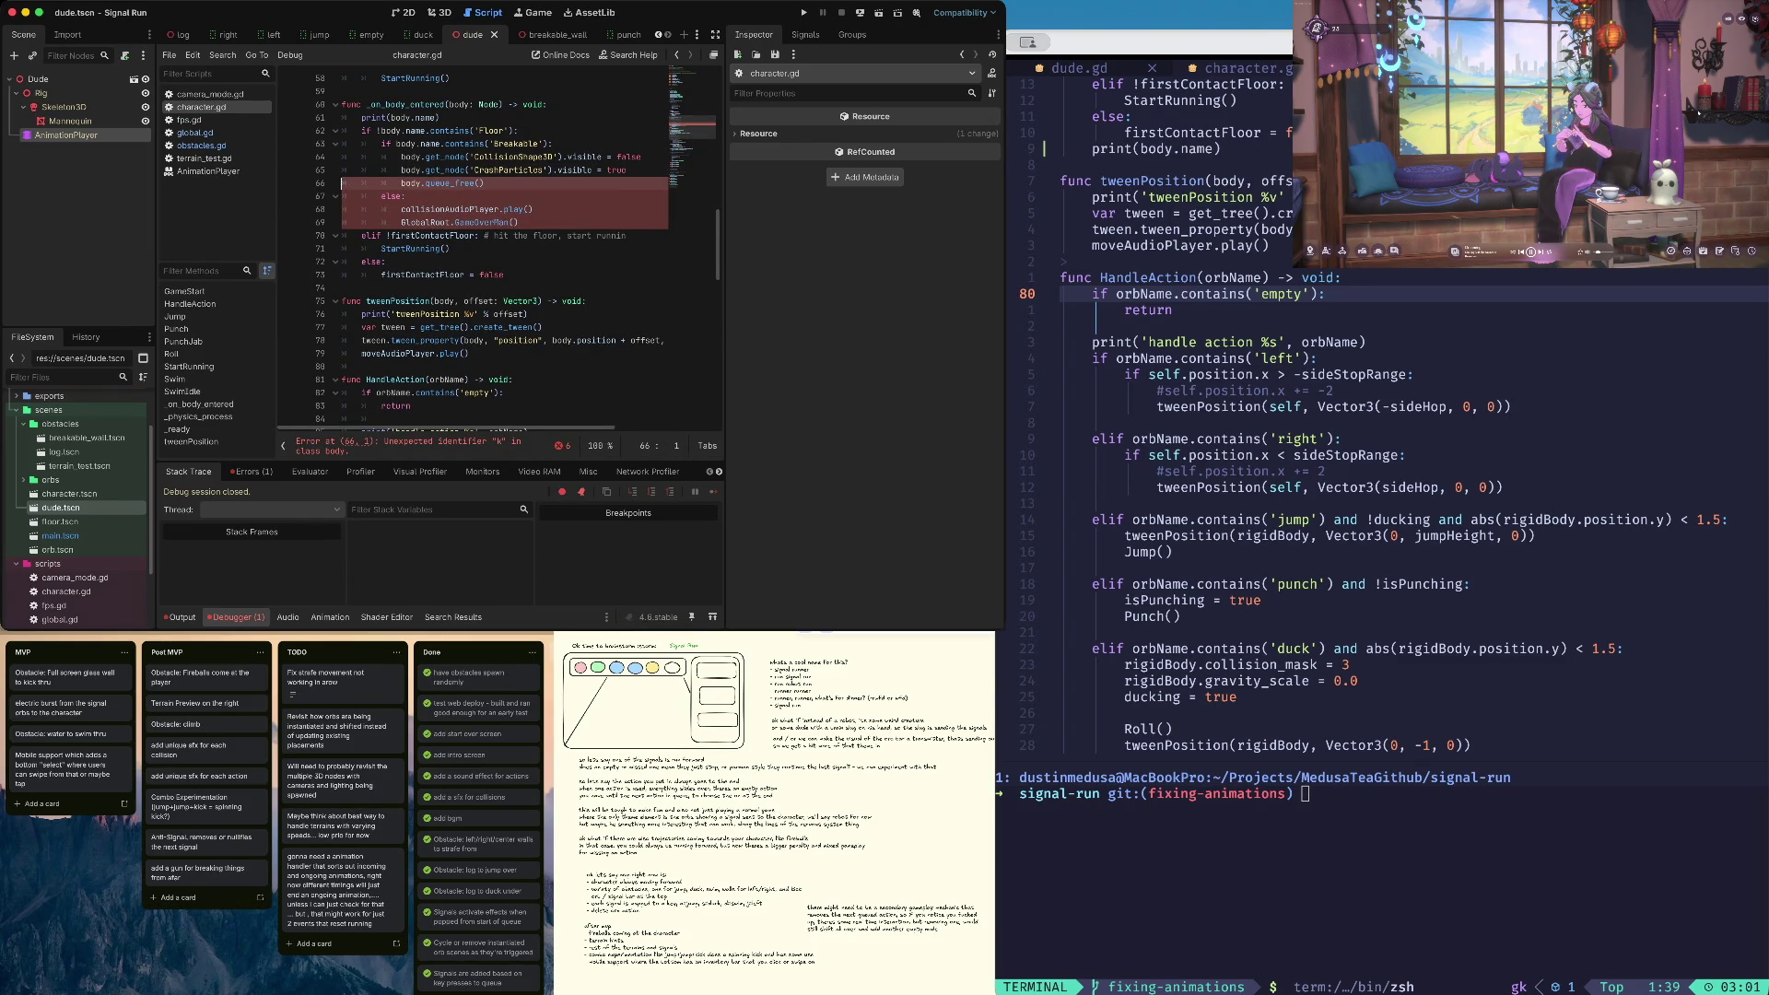
pyautogui.press('Delete')
pyautogui.press('super+b')
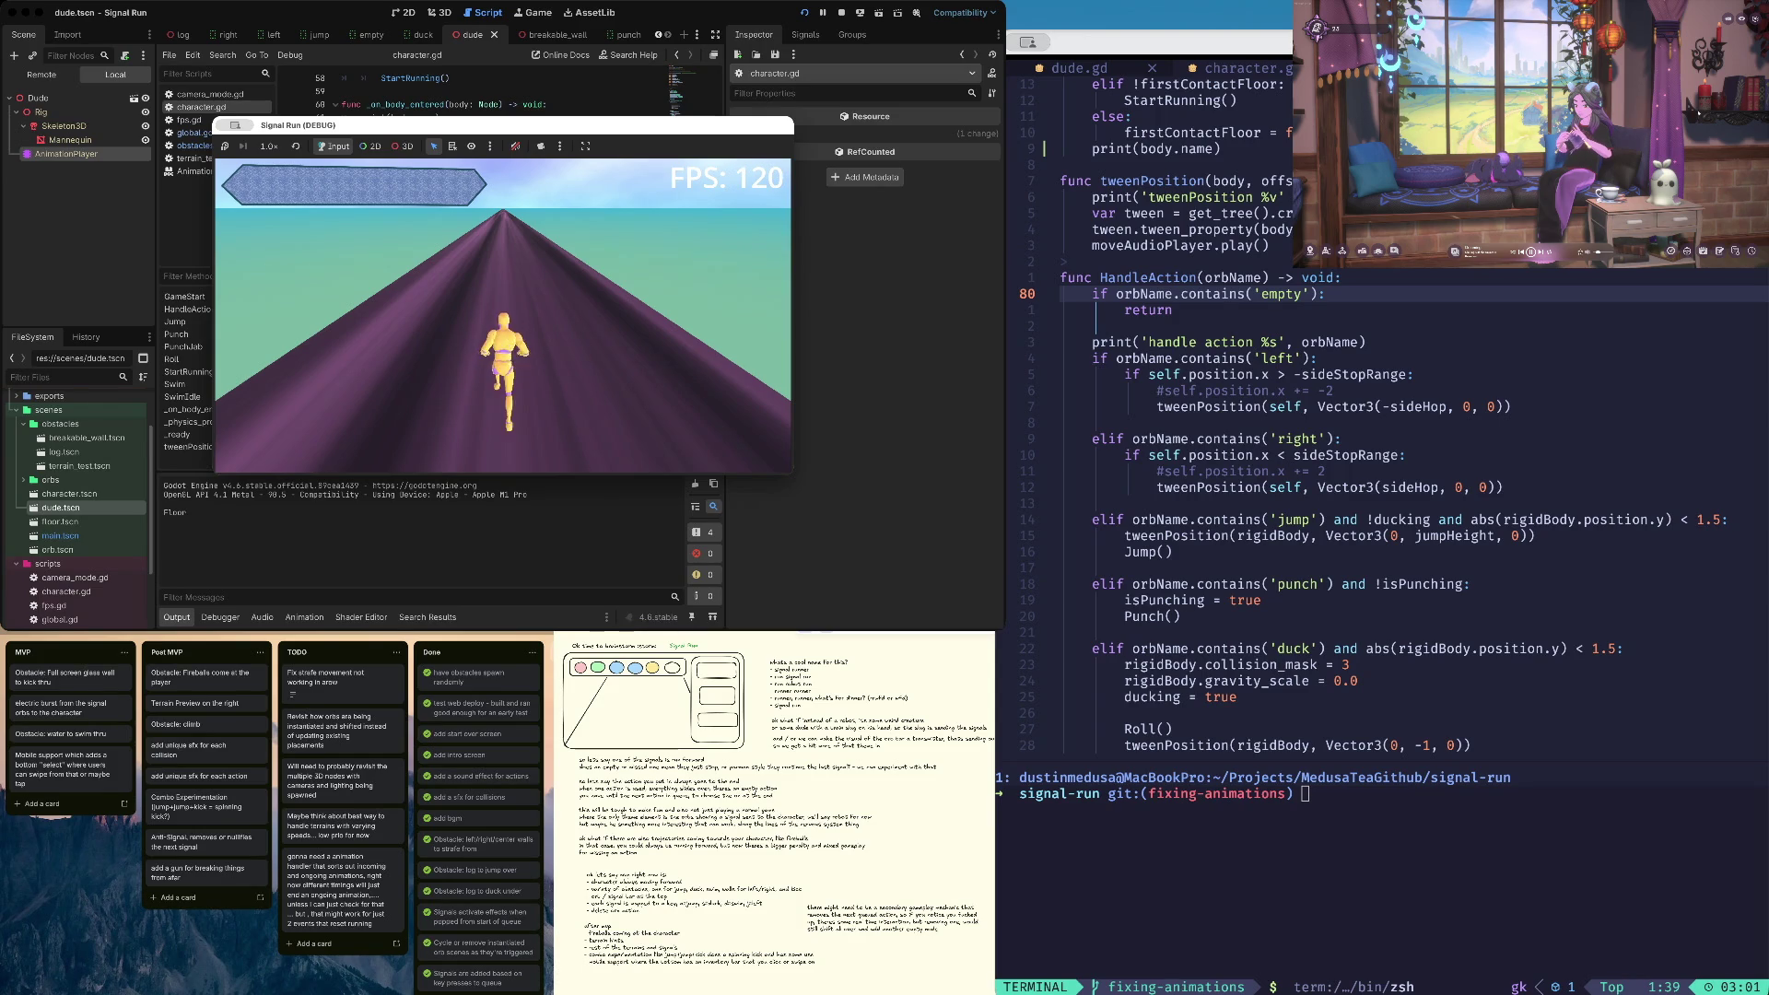
# Make the runner duck three times under approaching obstacles
pyautogui.press('Down')
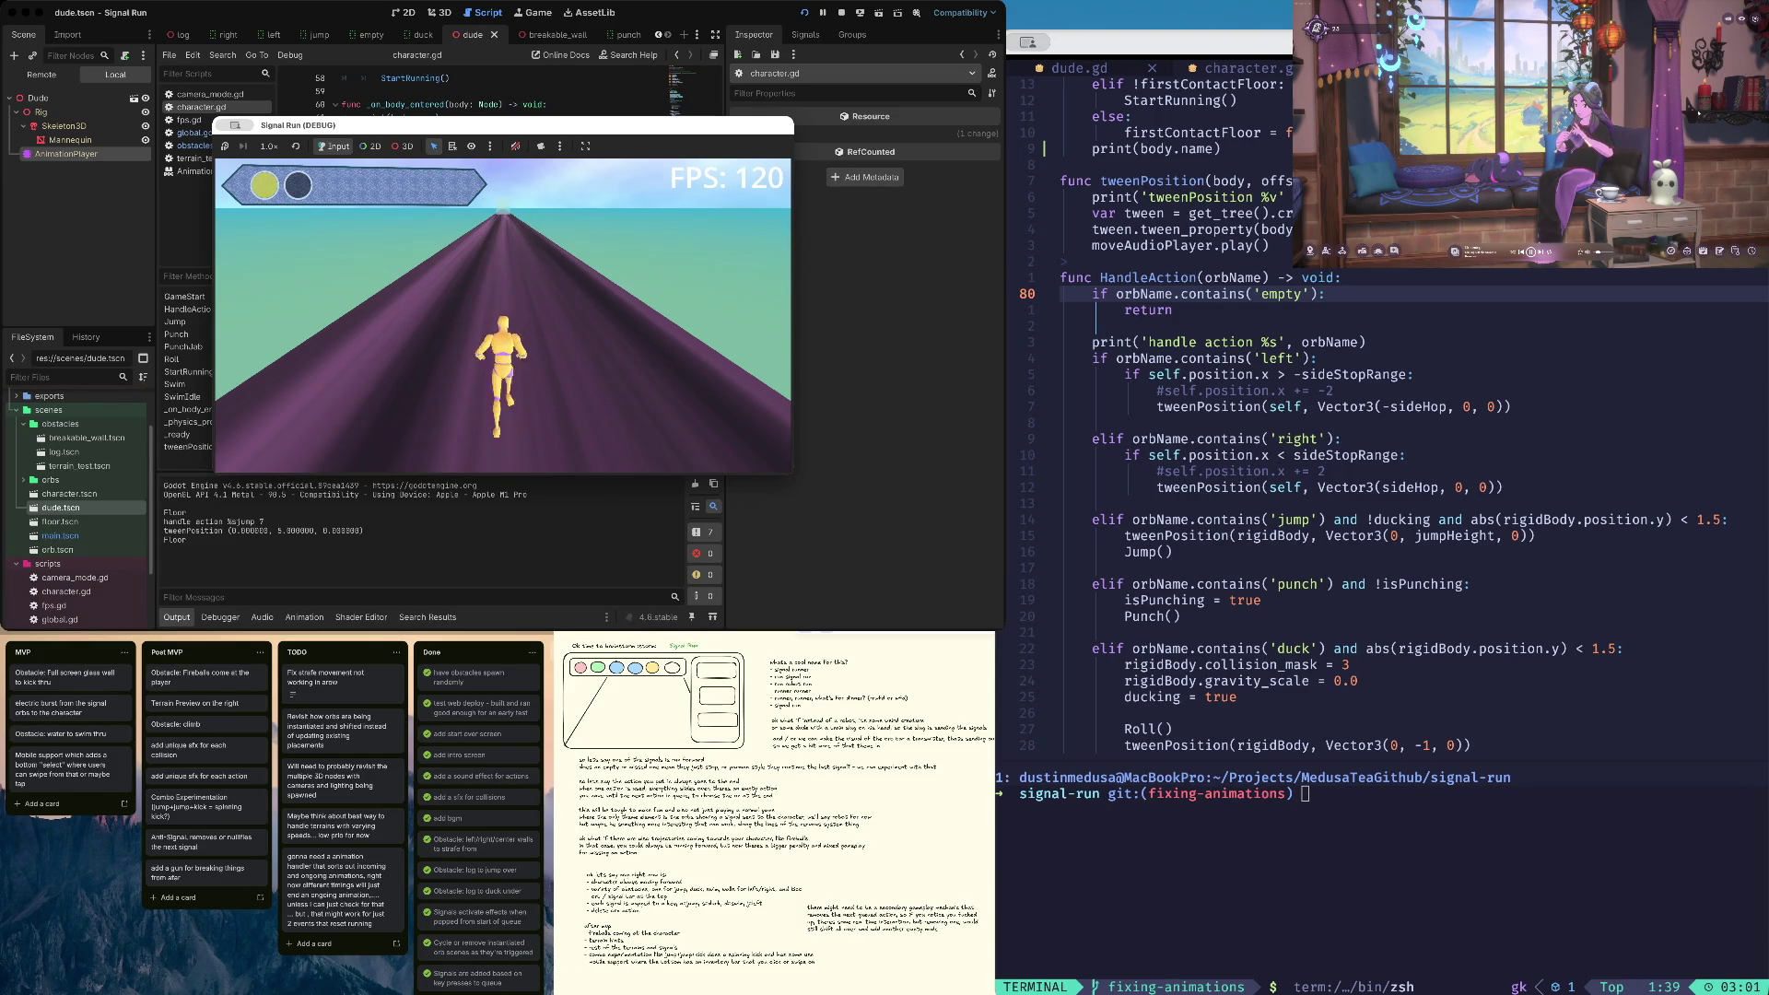
pyautogui.press('Down')
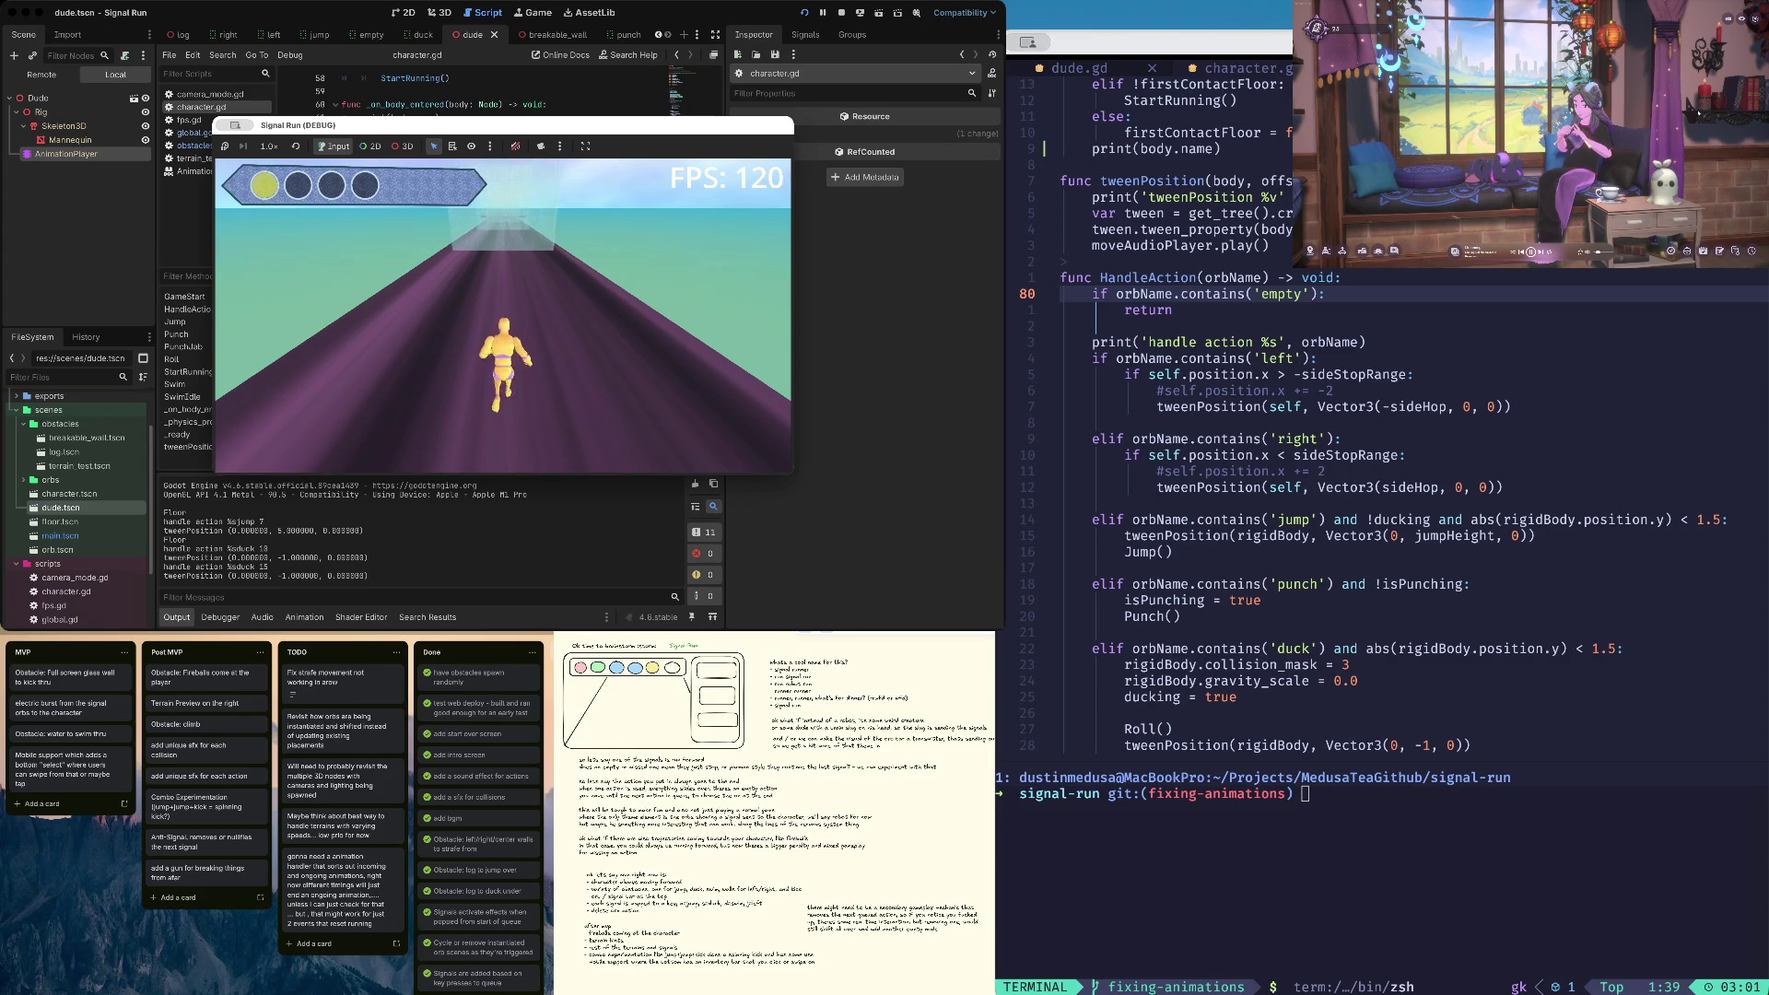
pyautogui.press('Down')
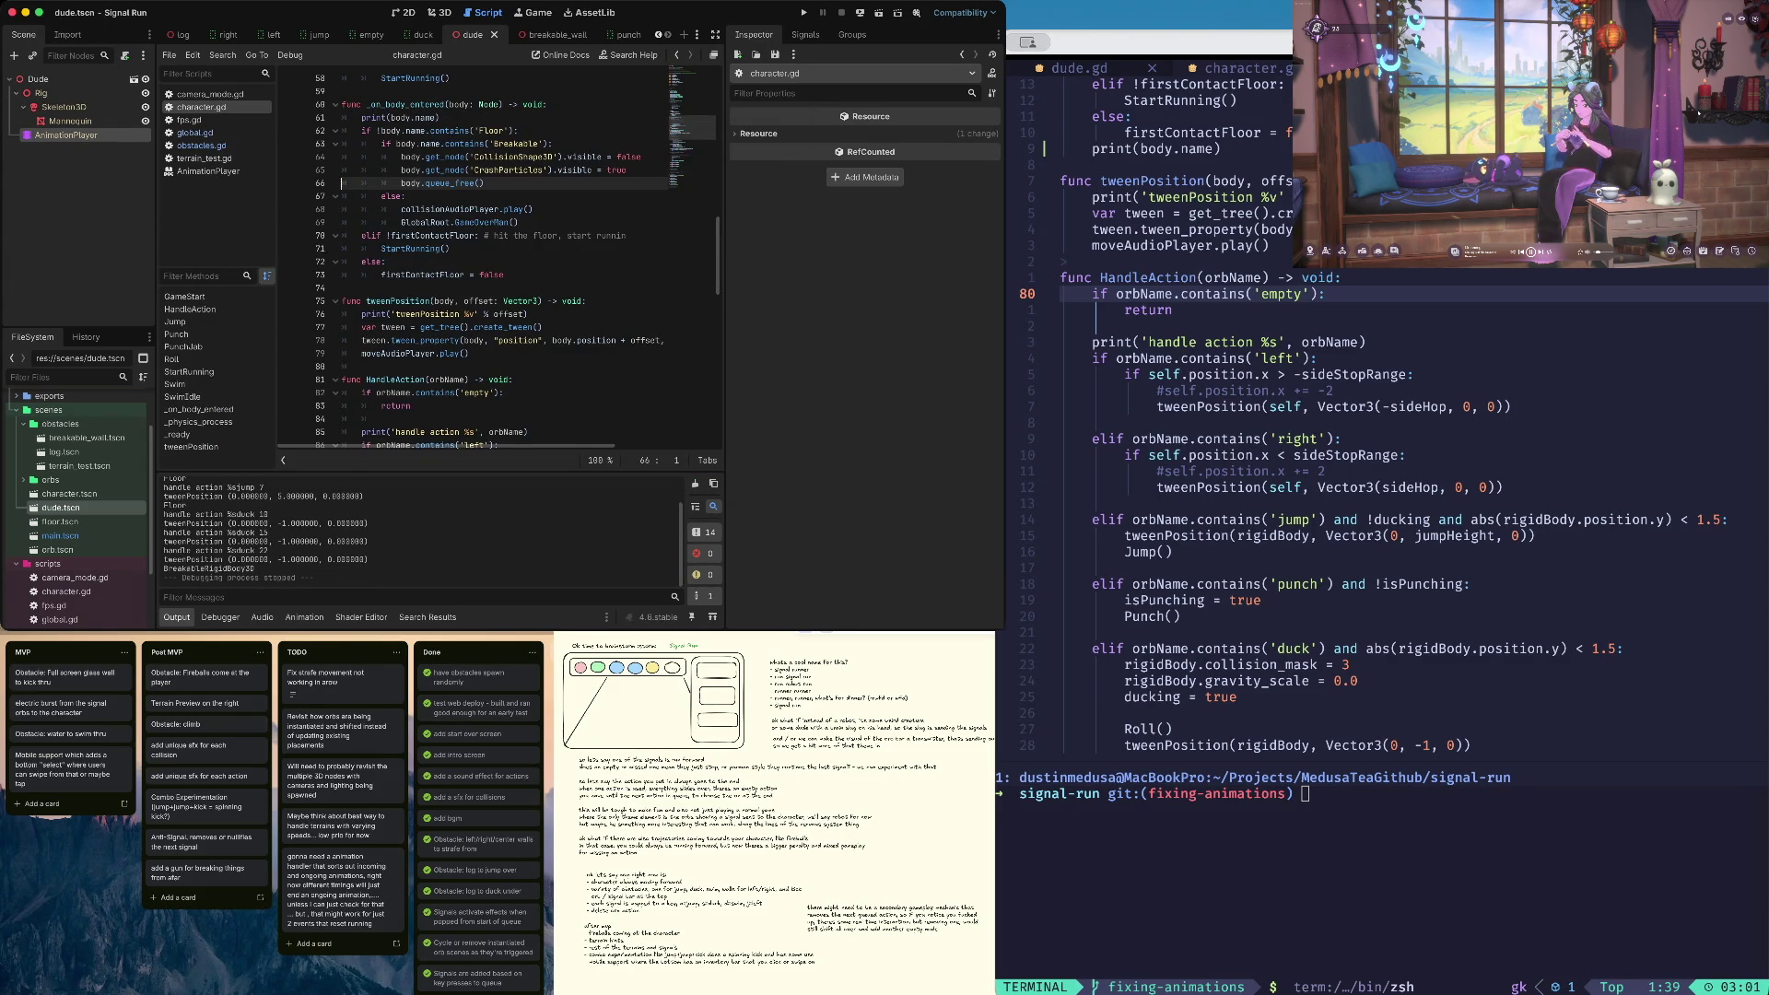
# Restore the timer await line, change create_timer(1.0) to 0.0, and relaunch the game
pyautogui.write('await get_tree().create_timer(1.0).timeout')
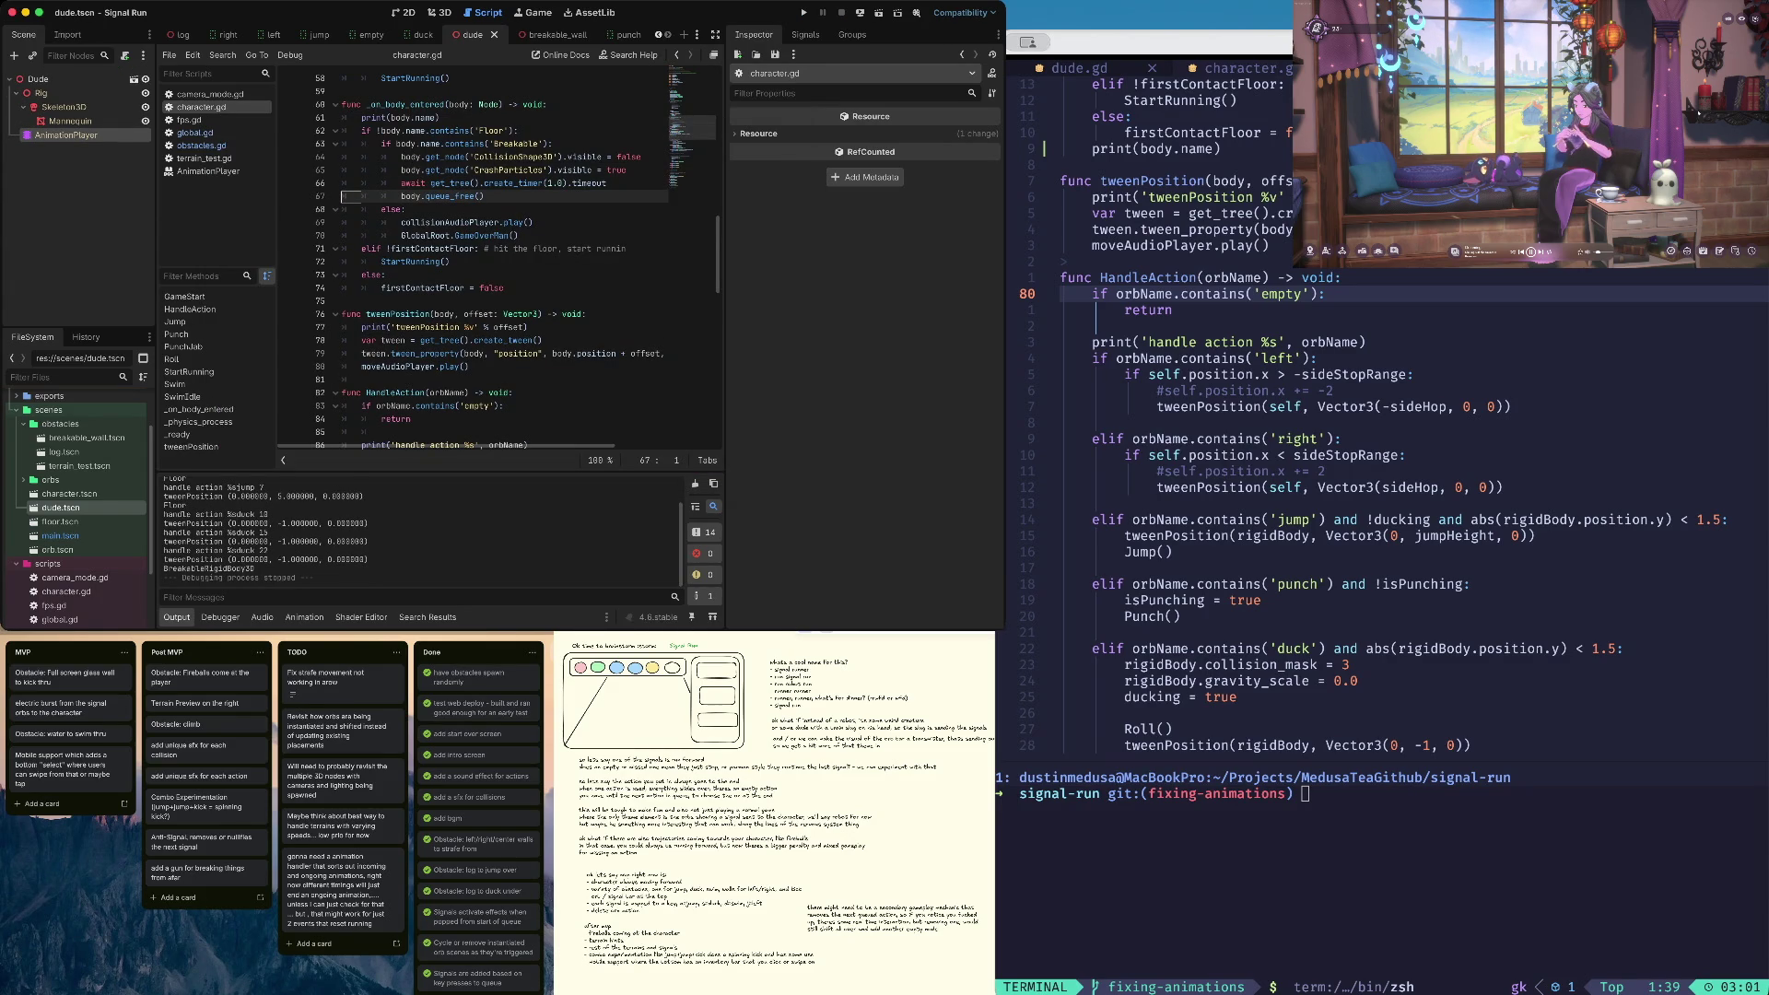
pyautogui.click(551, 183)
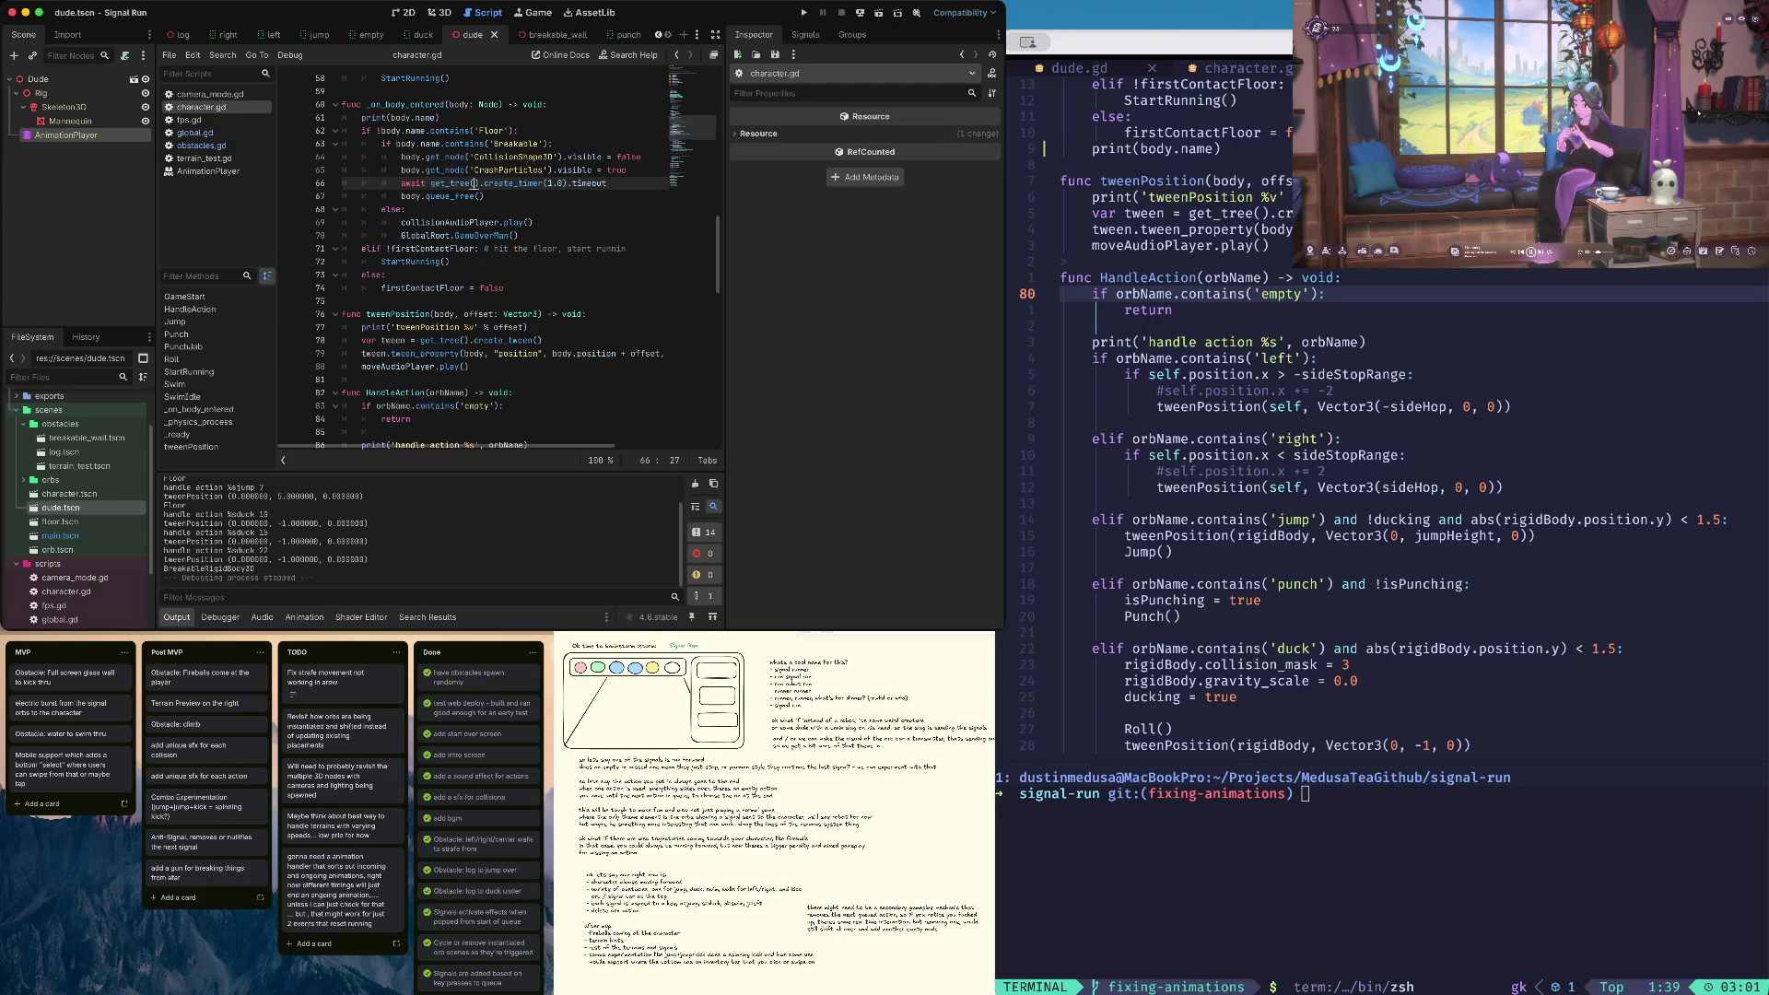
pyautogui.press('Delete')
pyautogui.write('0')
pyautogui.press('super+b')
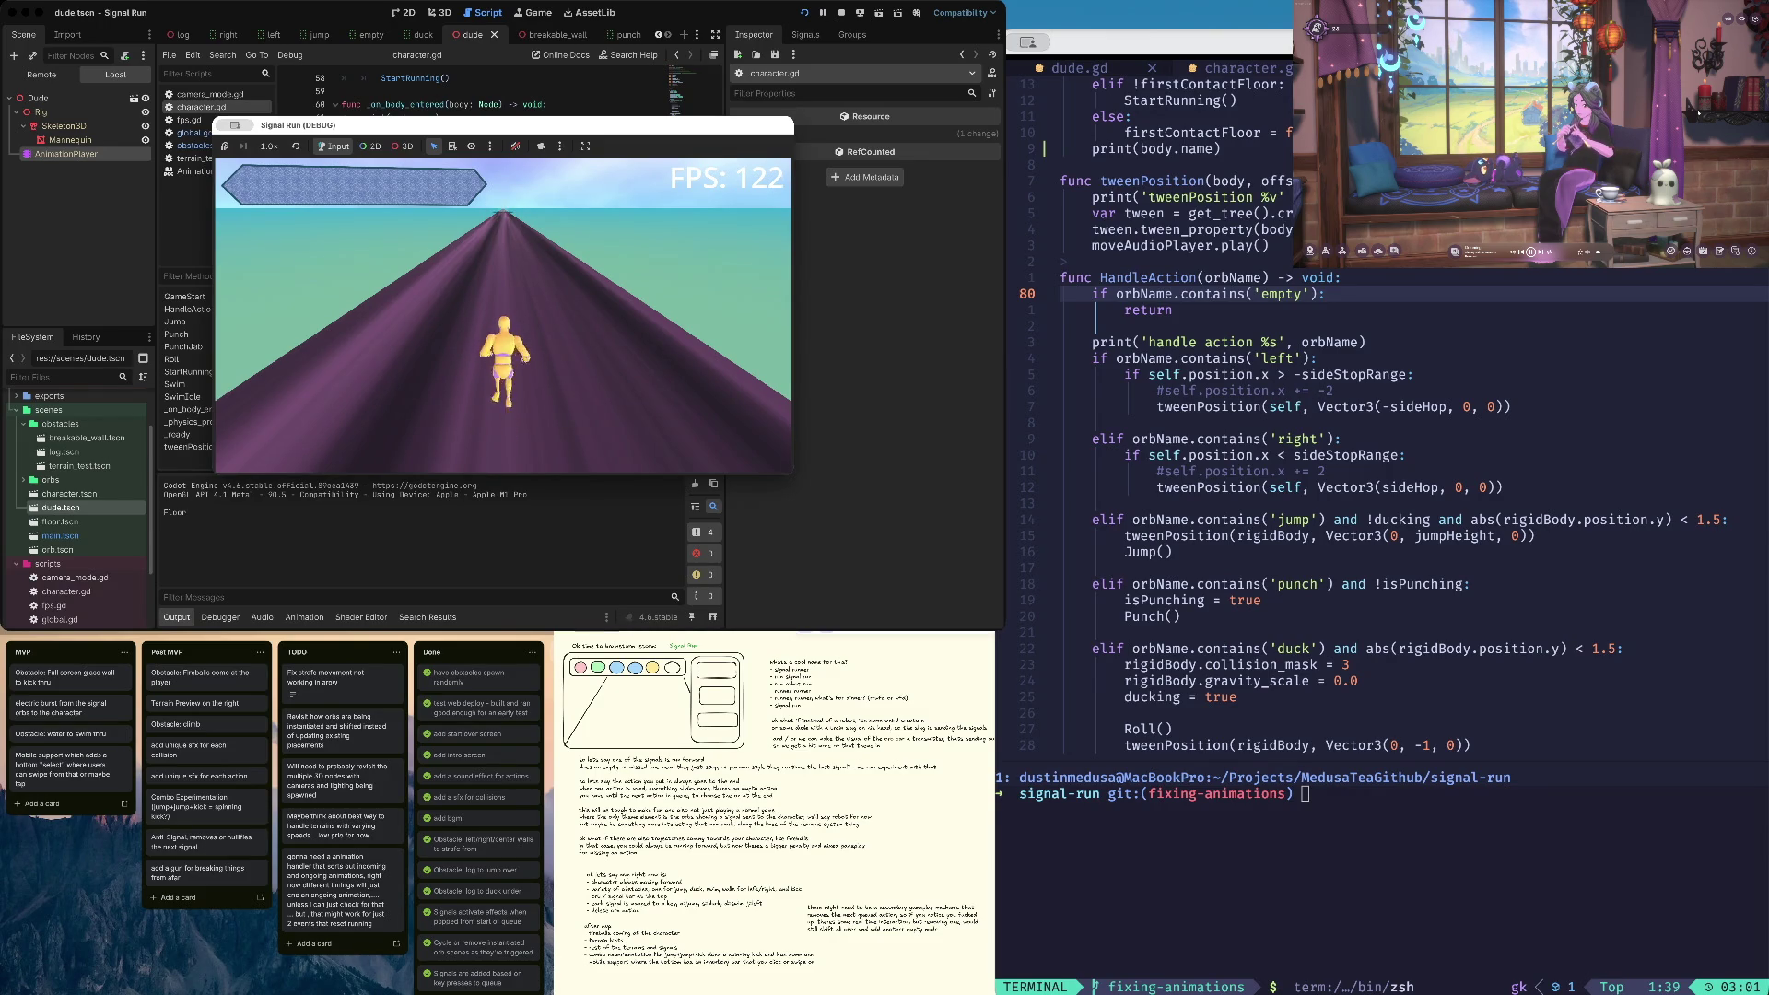
# Duck and roll three times, gathering orbs until the global.gd line 34 error breaks
pyautogui.press('Down')
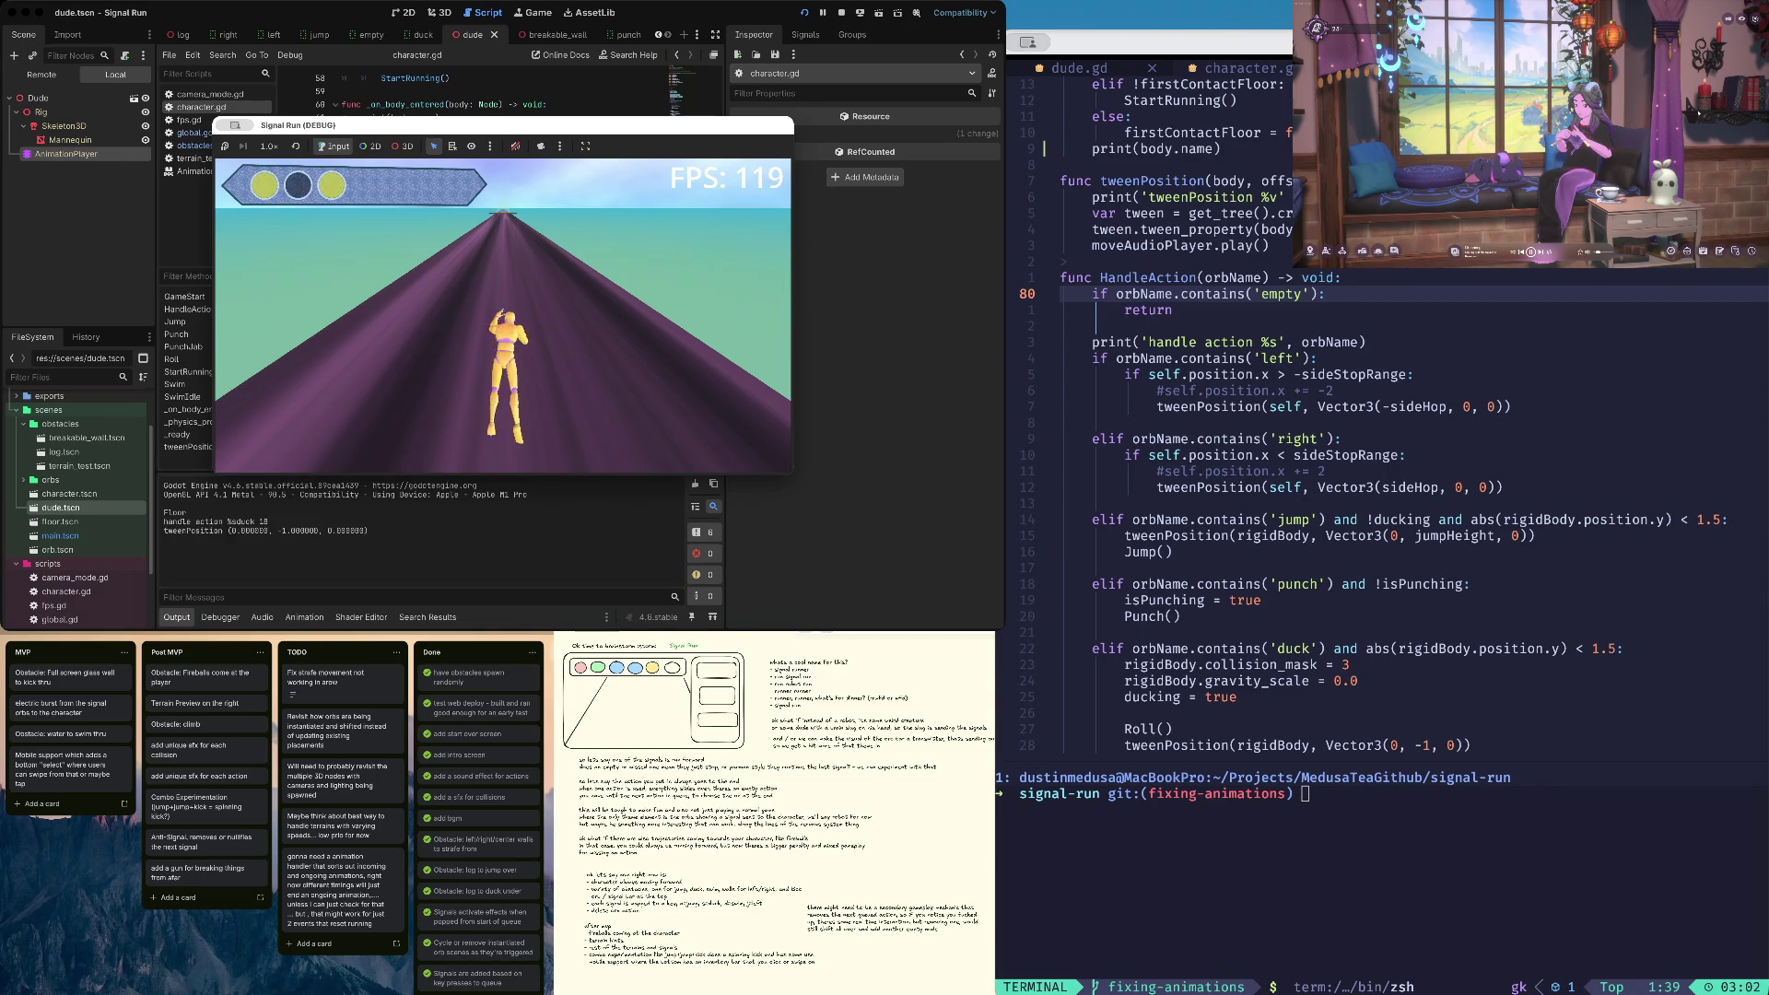
pyautogui.press('Down')
pyautogui.press('Down')
pyautogui.press('Down')
pyautogui.press('Down')
pyautogui.press('Down')
pyautogui.press('Down')
pyautogui.press('Down')
pyautogui.press('Down')
pyautogui.press('Down')
pyautogui.press('Down')
pyautogui.press('Down')
pyautogui.press('Down')
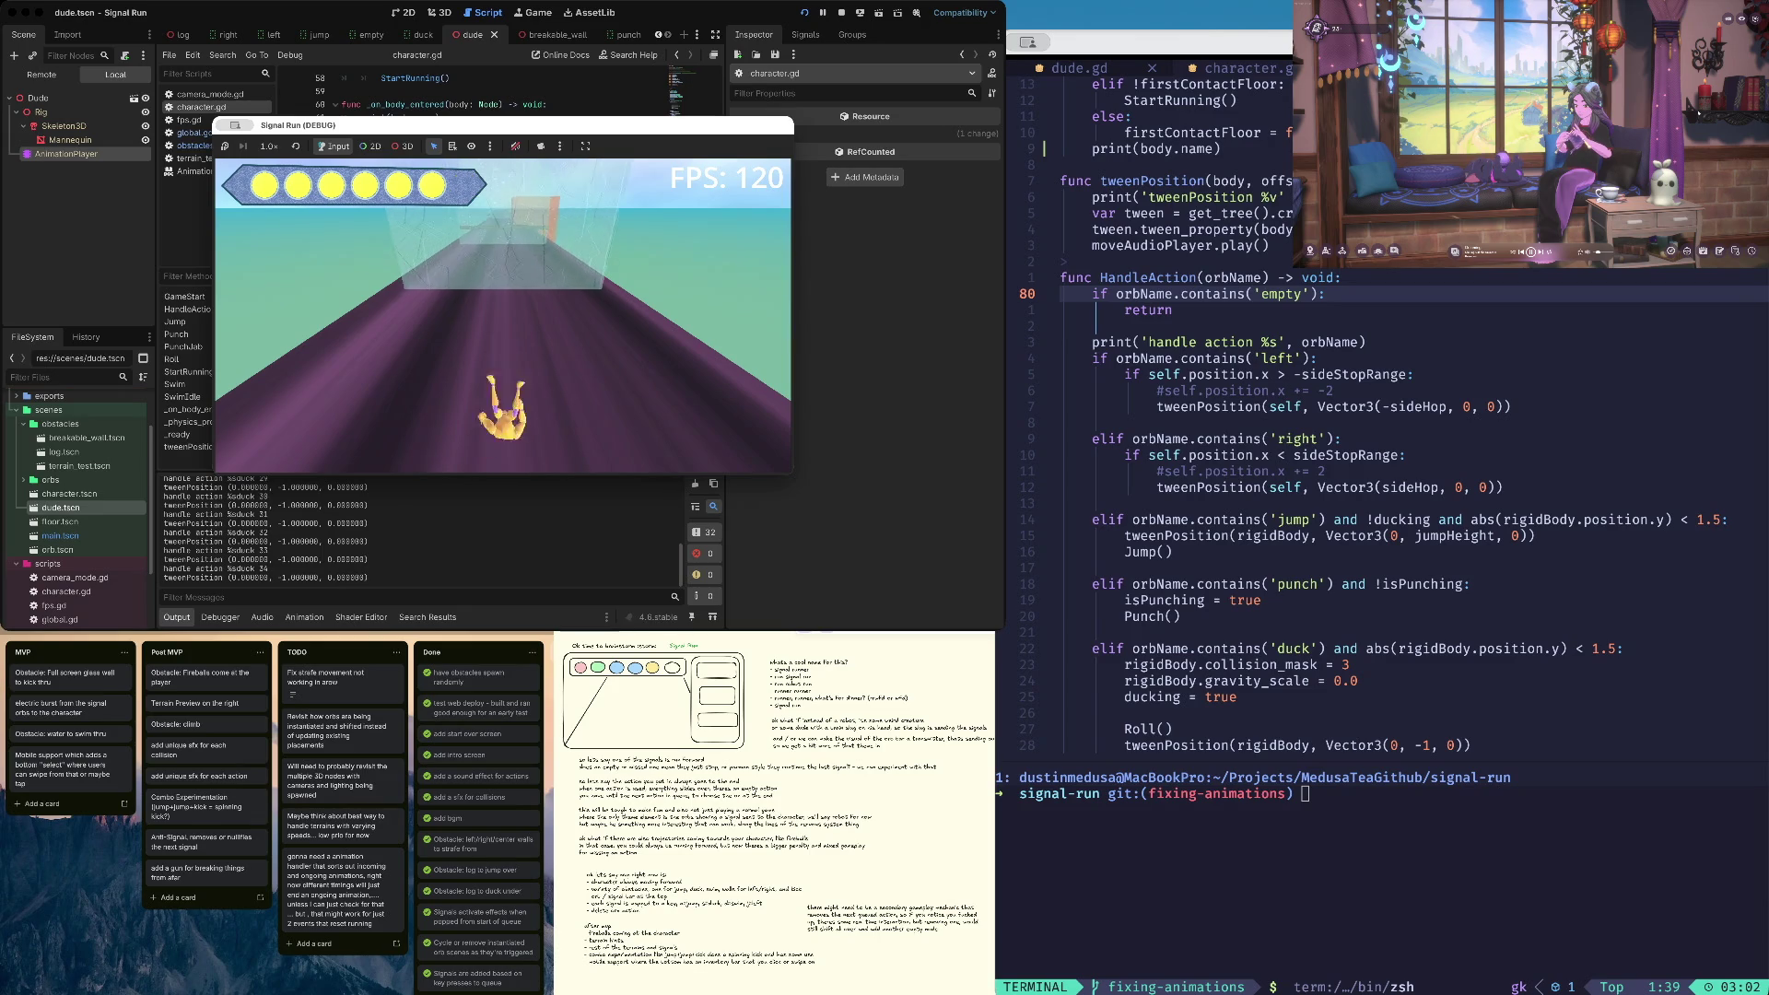
pyautogui.press('Down')
pyautogui.press('Down')
pyautogui.press('Down')
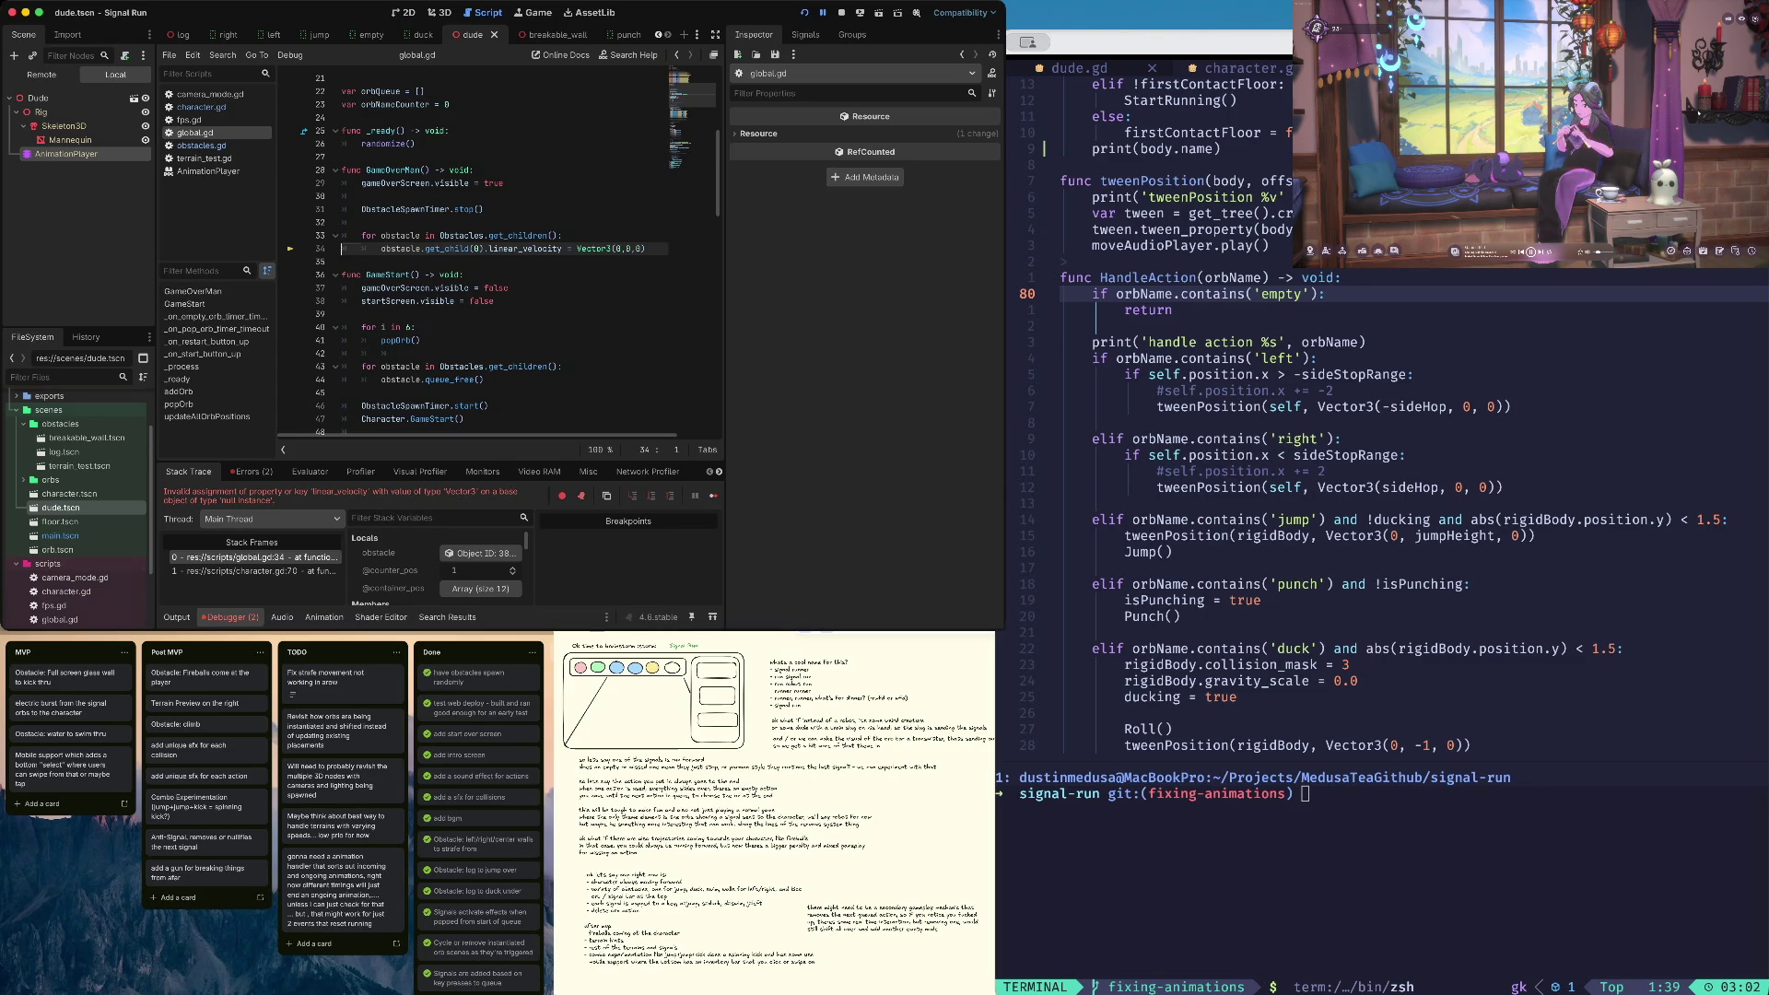
# Select the character.gd:70 stack frame, inspect the colliding body's properties, and widen the Inspector
pyautogui.moveTo(413, 250)
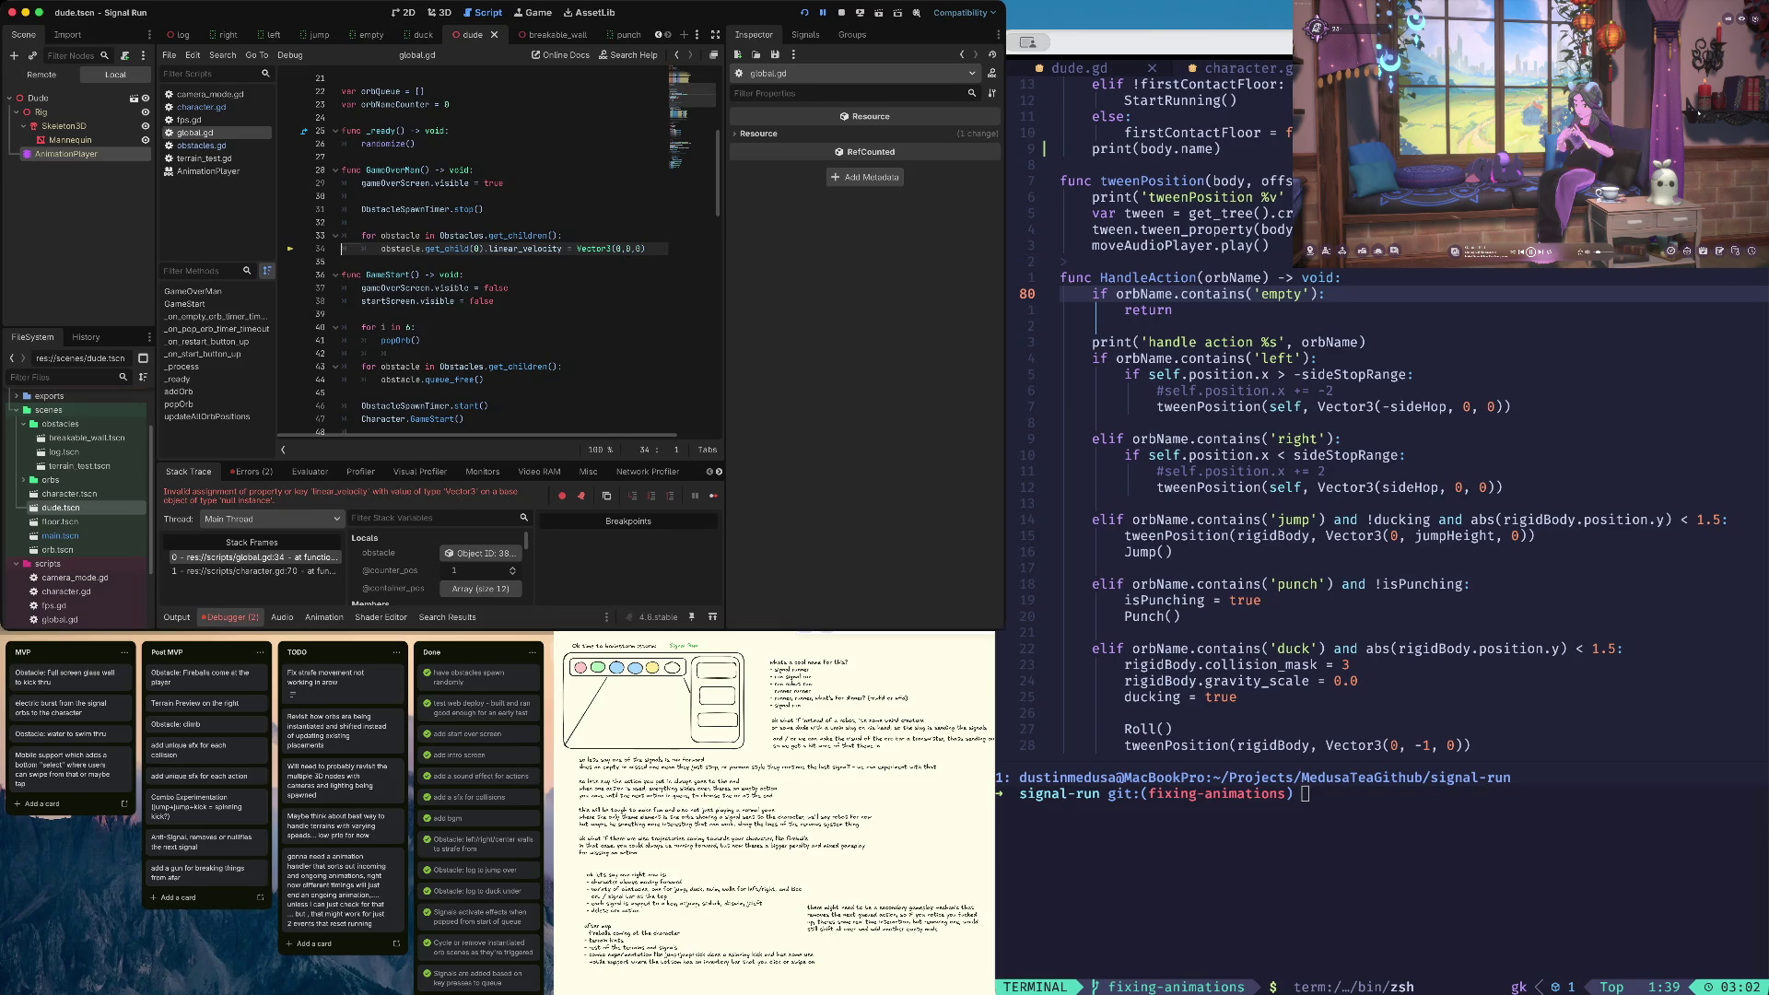
pyautogui.click(249, 571)
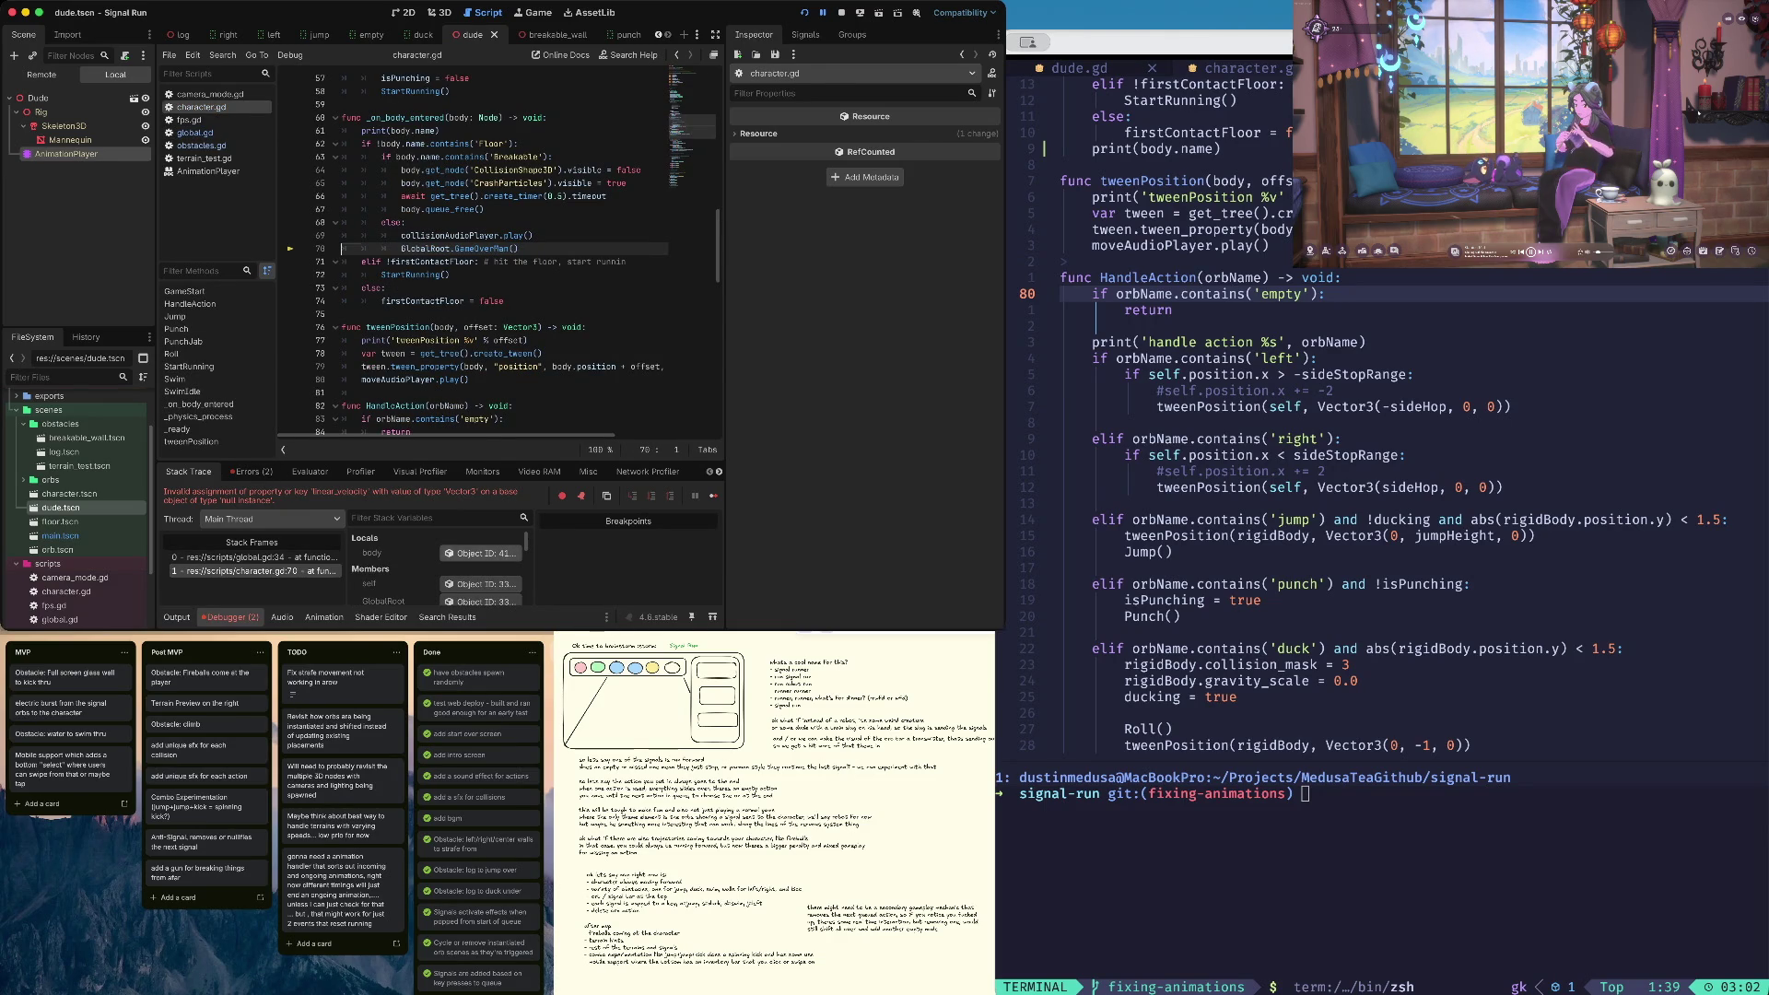
pyautogui.click(479, 553)
pyautogui.moveTo(725, 327)
pyautogui.mouseDown()
pyautogui.moveTo(424, 327)
pyautogui.moveTo(689, 328)
pyautogui.mouseUp()
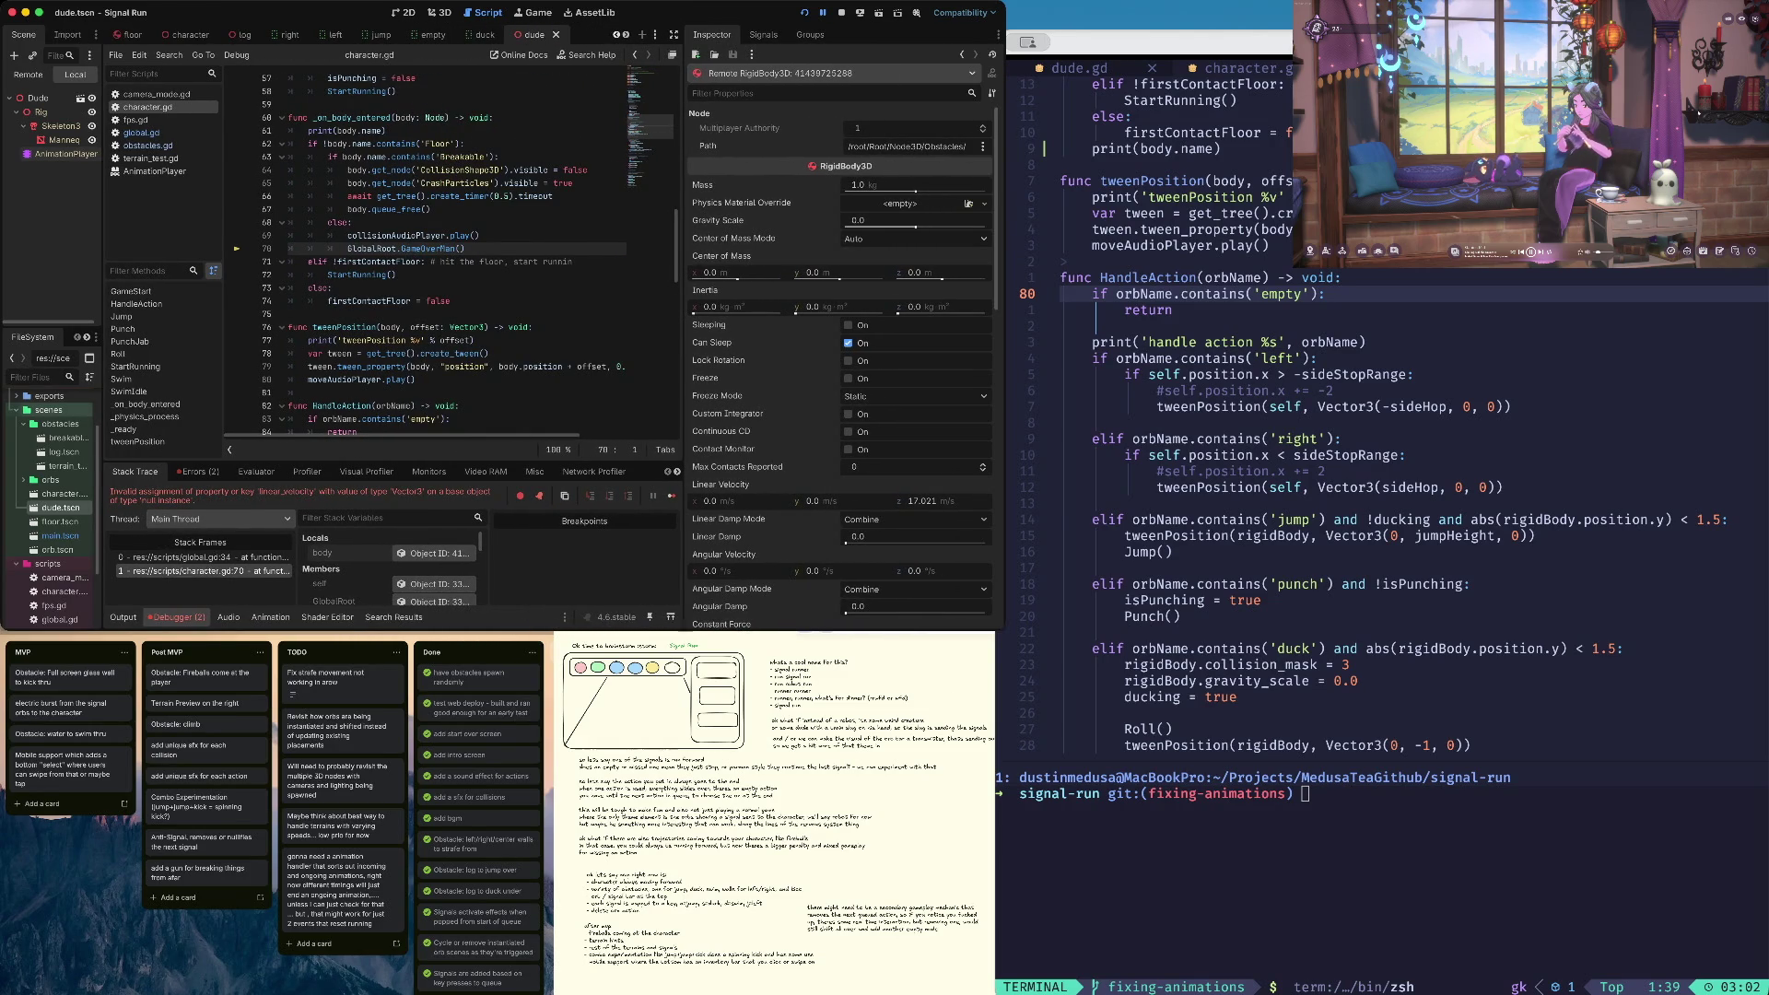
# Open log.tscn, select its CollisionShape3D, and stop the running game
pyautogui.doubleClick(63, 451)
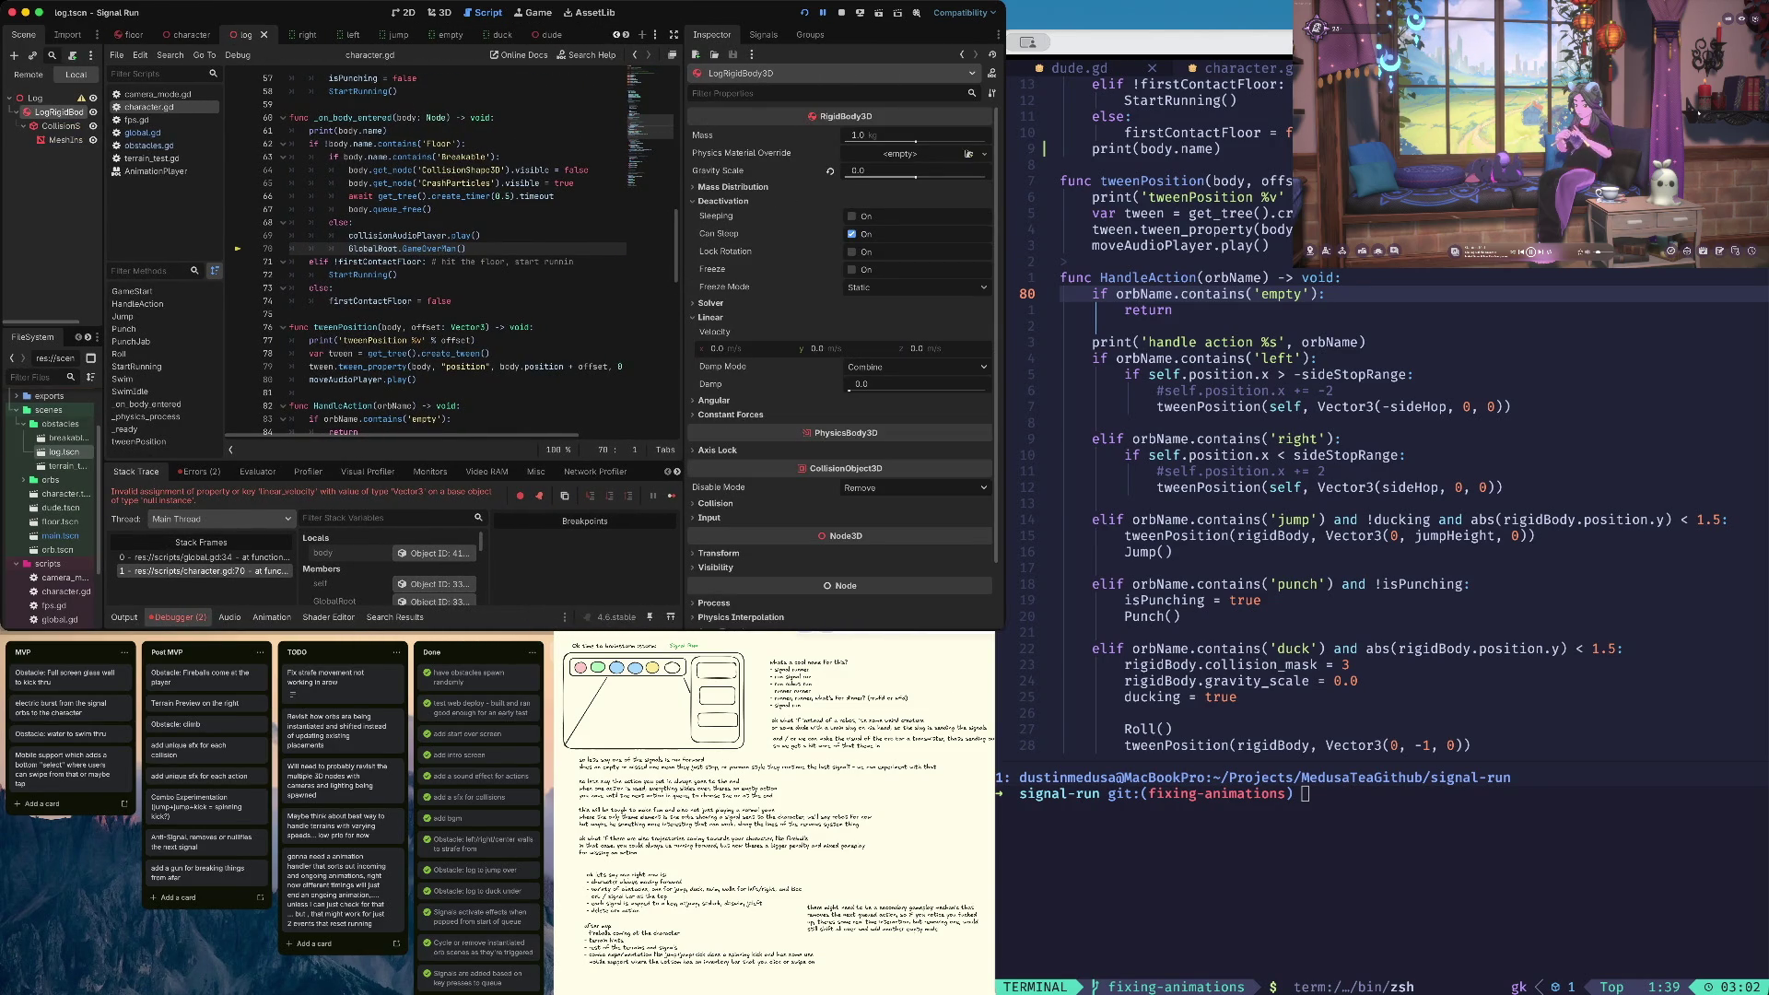
pyautogui.click(203, 557)
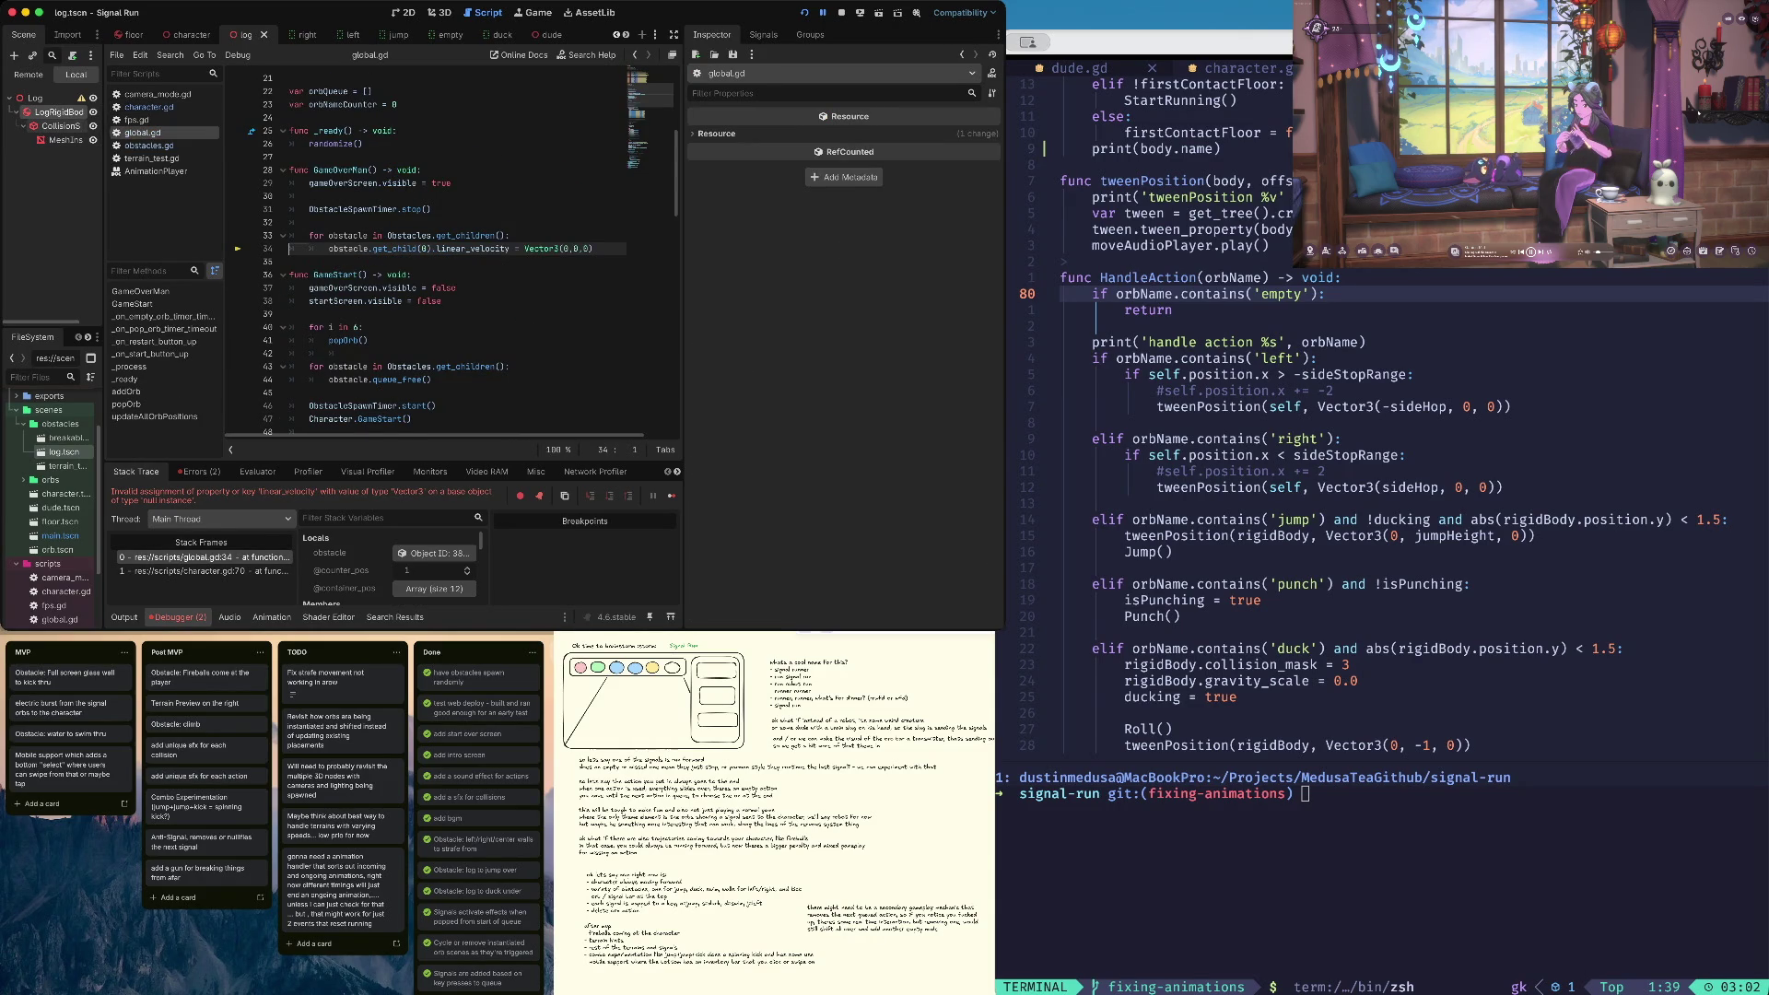
pyautogui.click(61, 125)
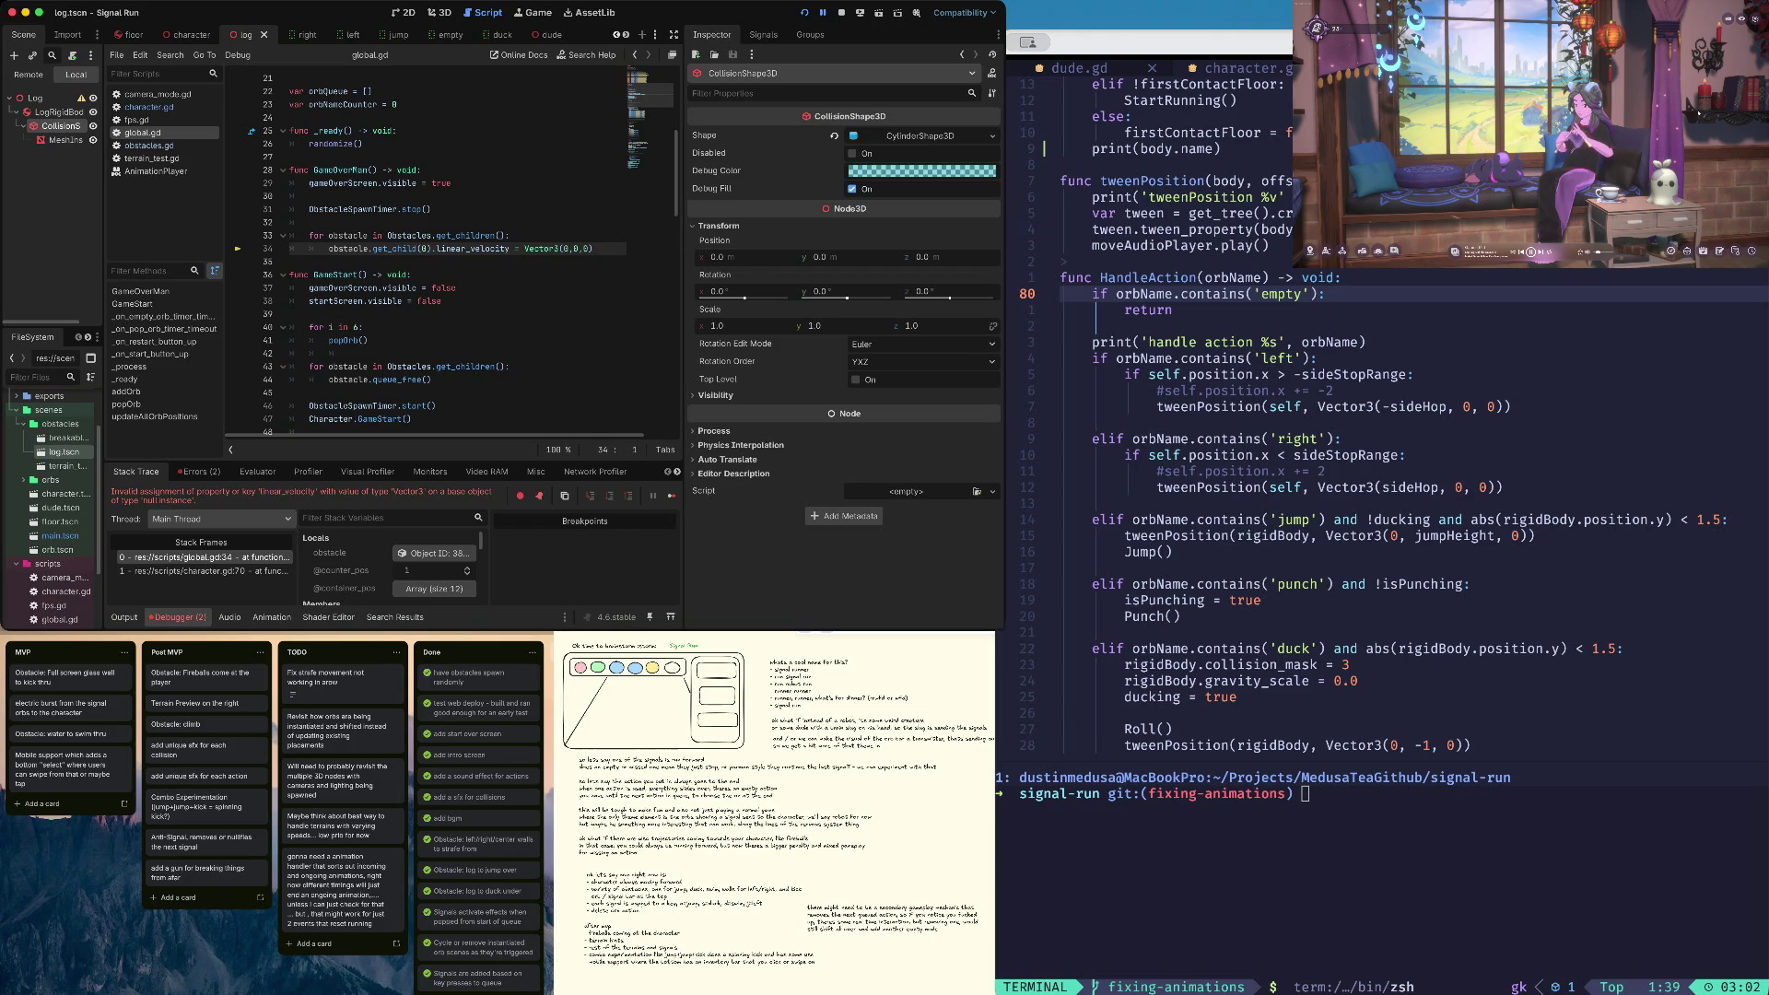
pyautogui.click(840, 13)
# Widen the FileSystem dock and reopen log.tscn after briefly opening the breakable wall scene
pyautogui.moveTo(103, 328); pyautogui.dragTo(188, 327)
pyautogui.doubleClick(87, 438)
pyautogui.doubleClick(64, 451)
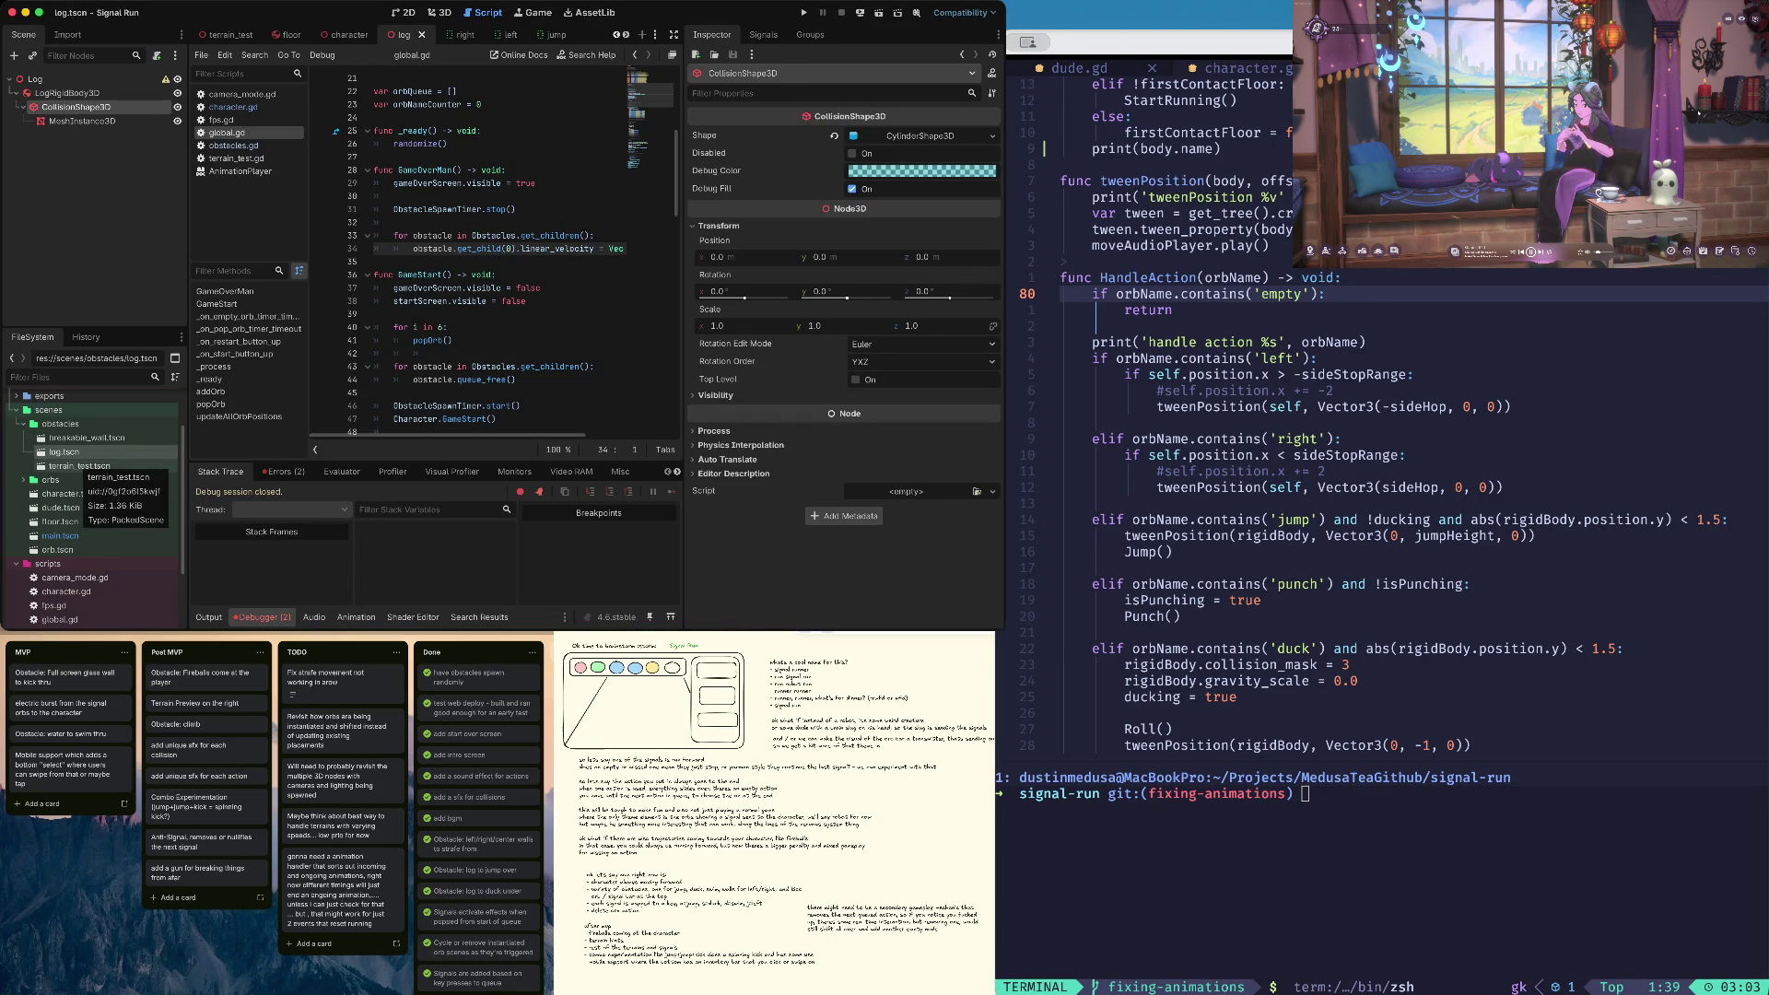
# Back in log.tscn, select LogRigidBody3D to view its mass 1.0, then launch the game
pyautogui.doubleClick(79, 466)
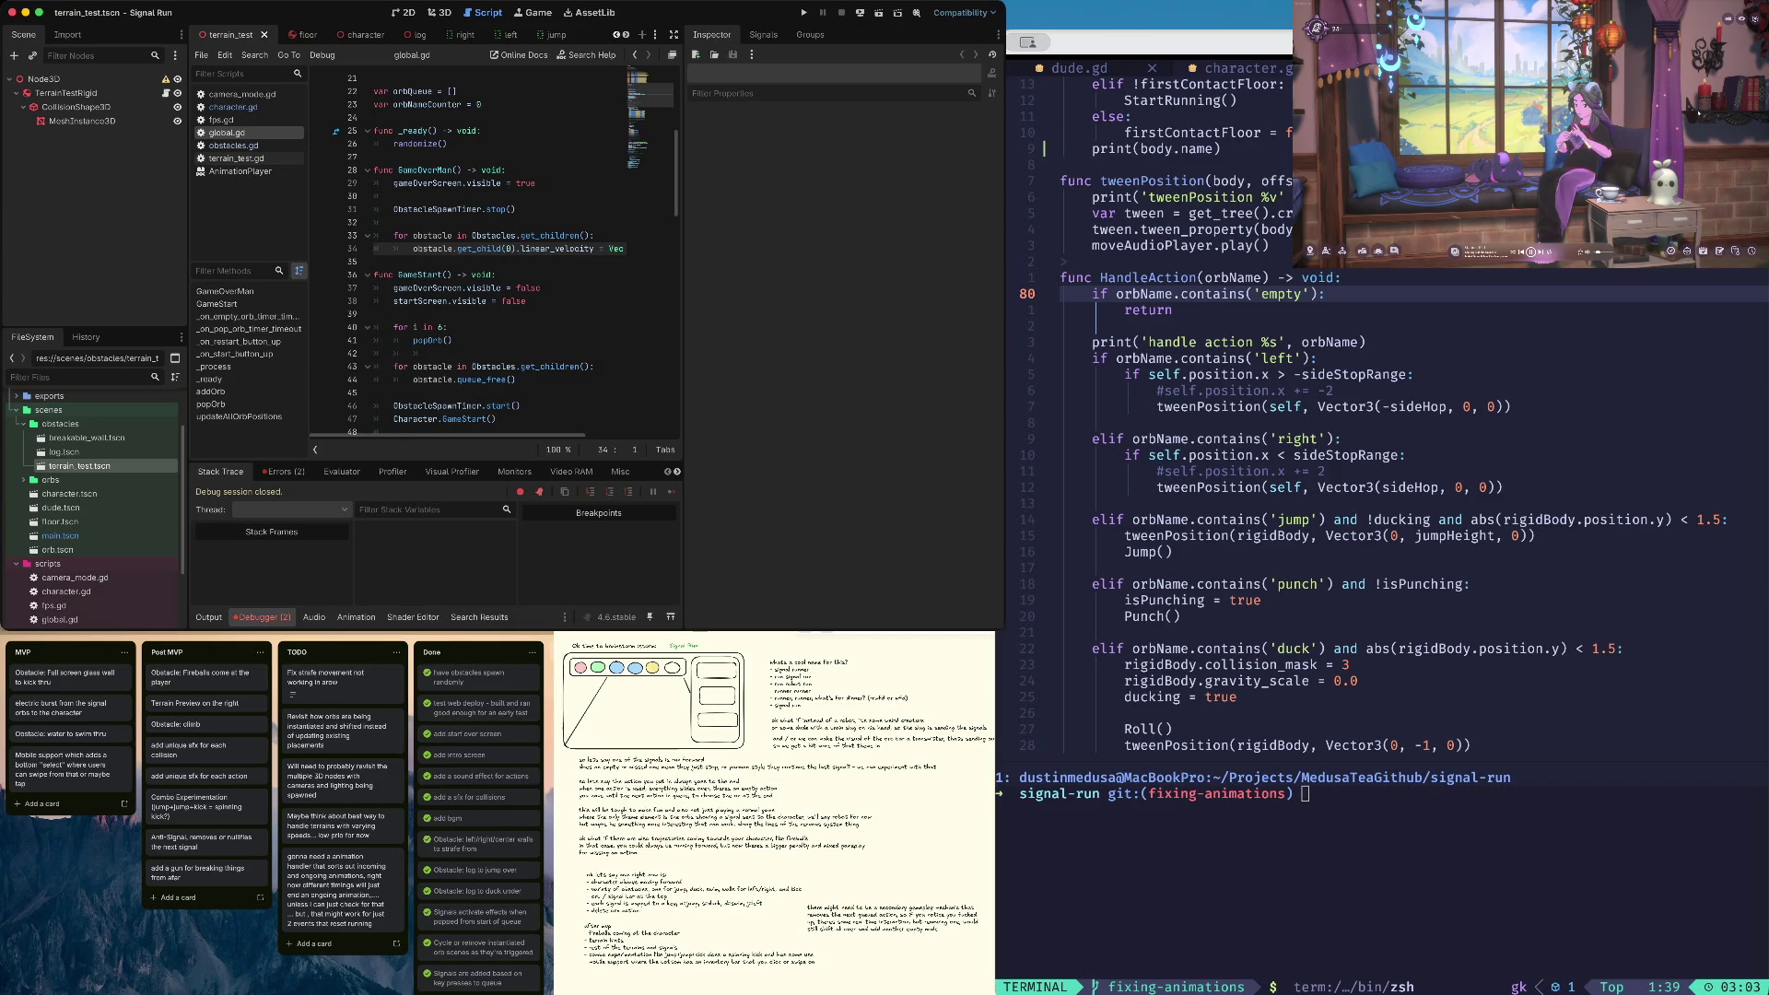
pyautogui.doubleClick(65, 452)
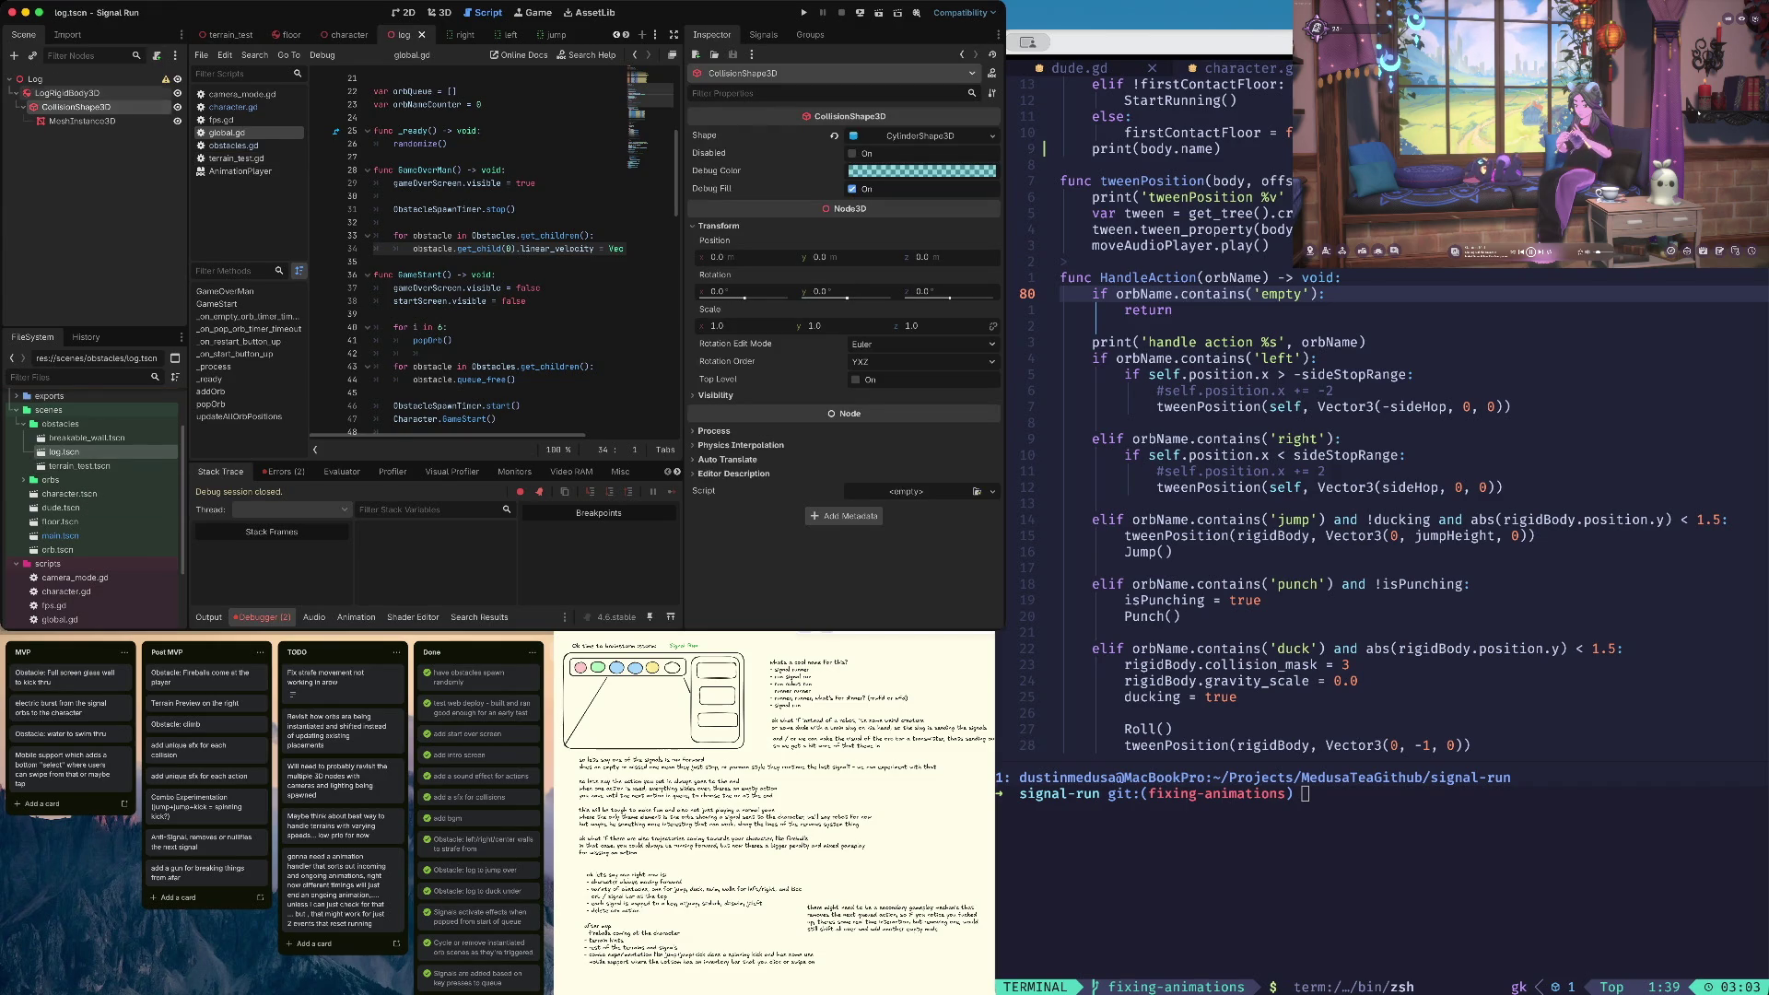
pyautogui.scroll(1, 497, 258)
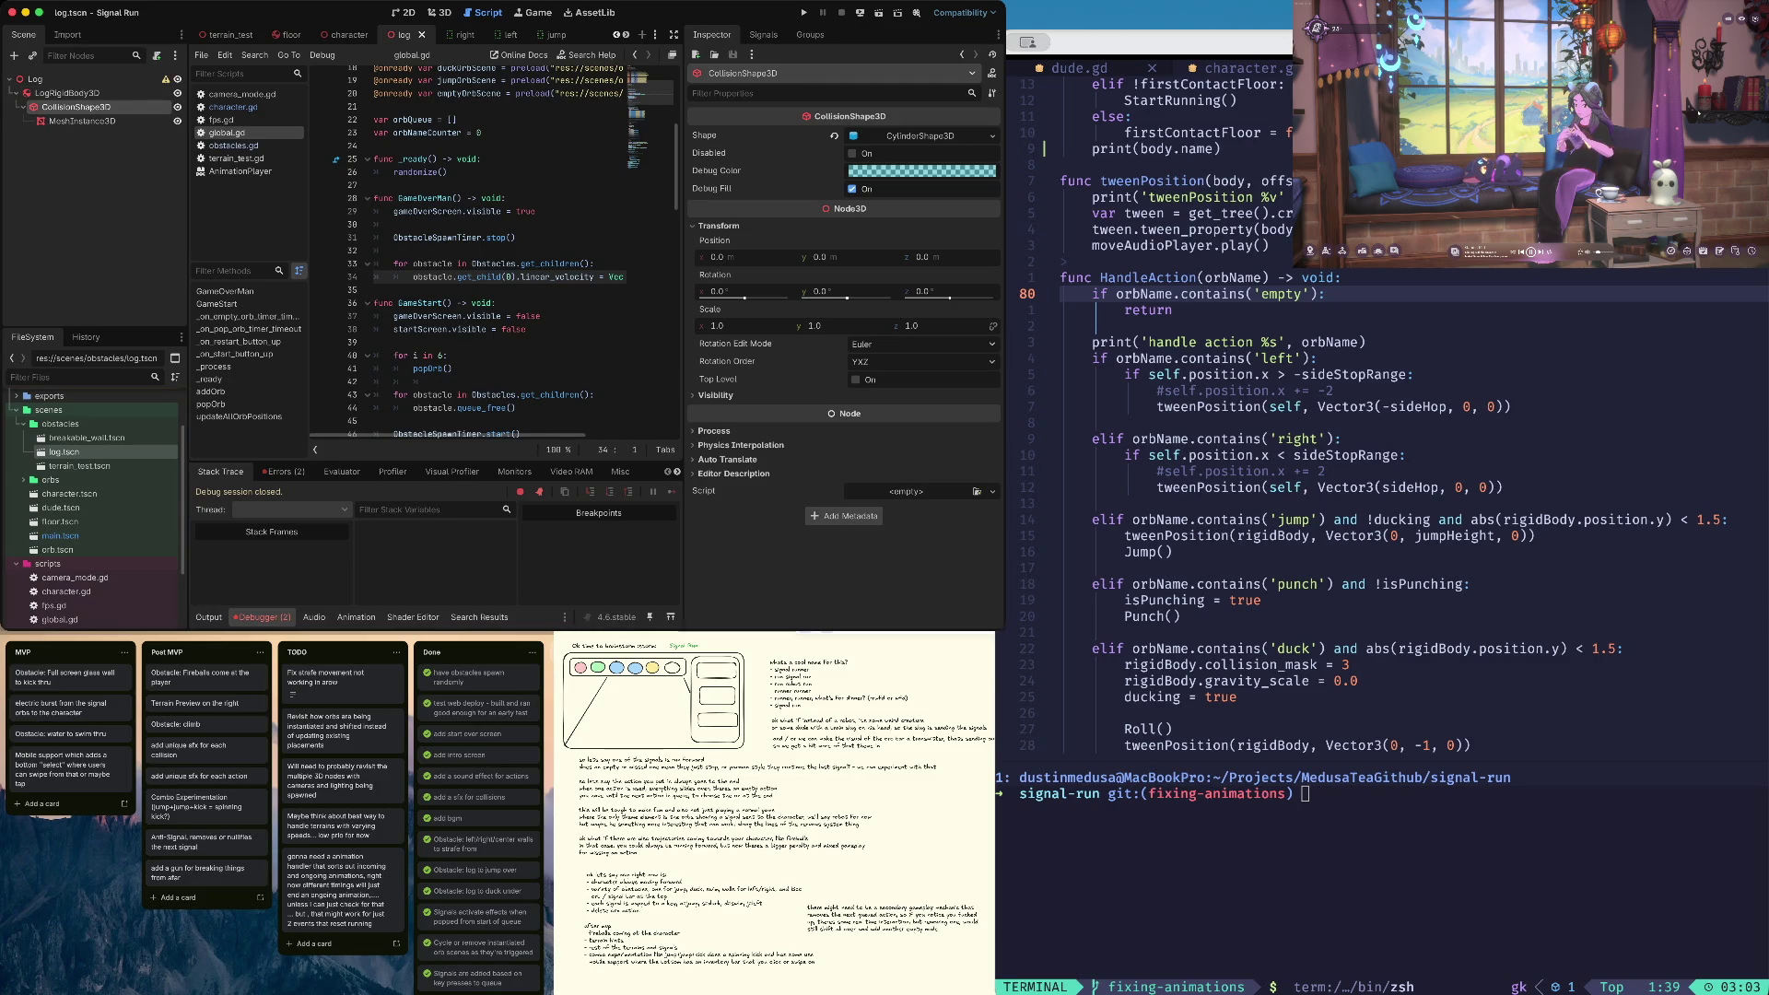
pyautogui.moveTo(481, 264)
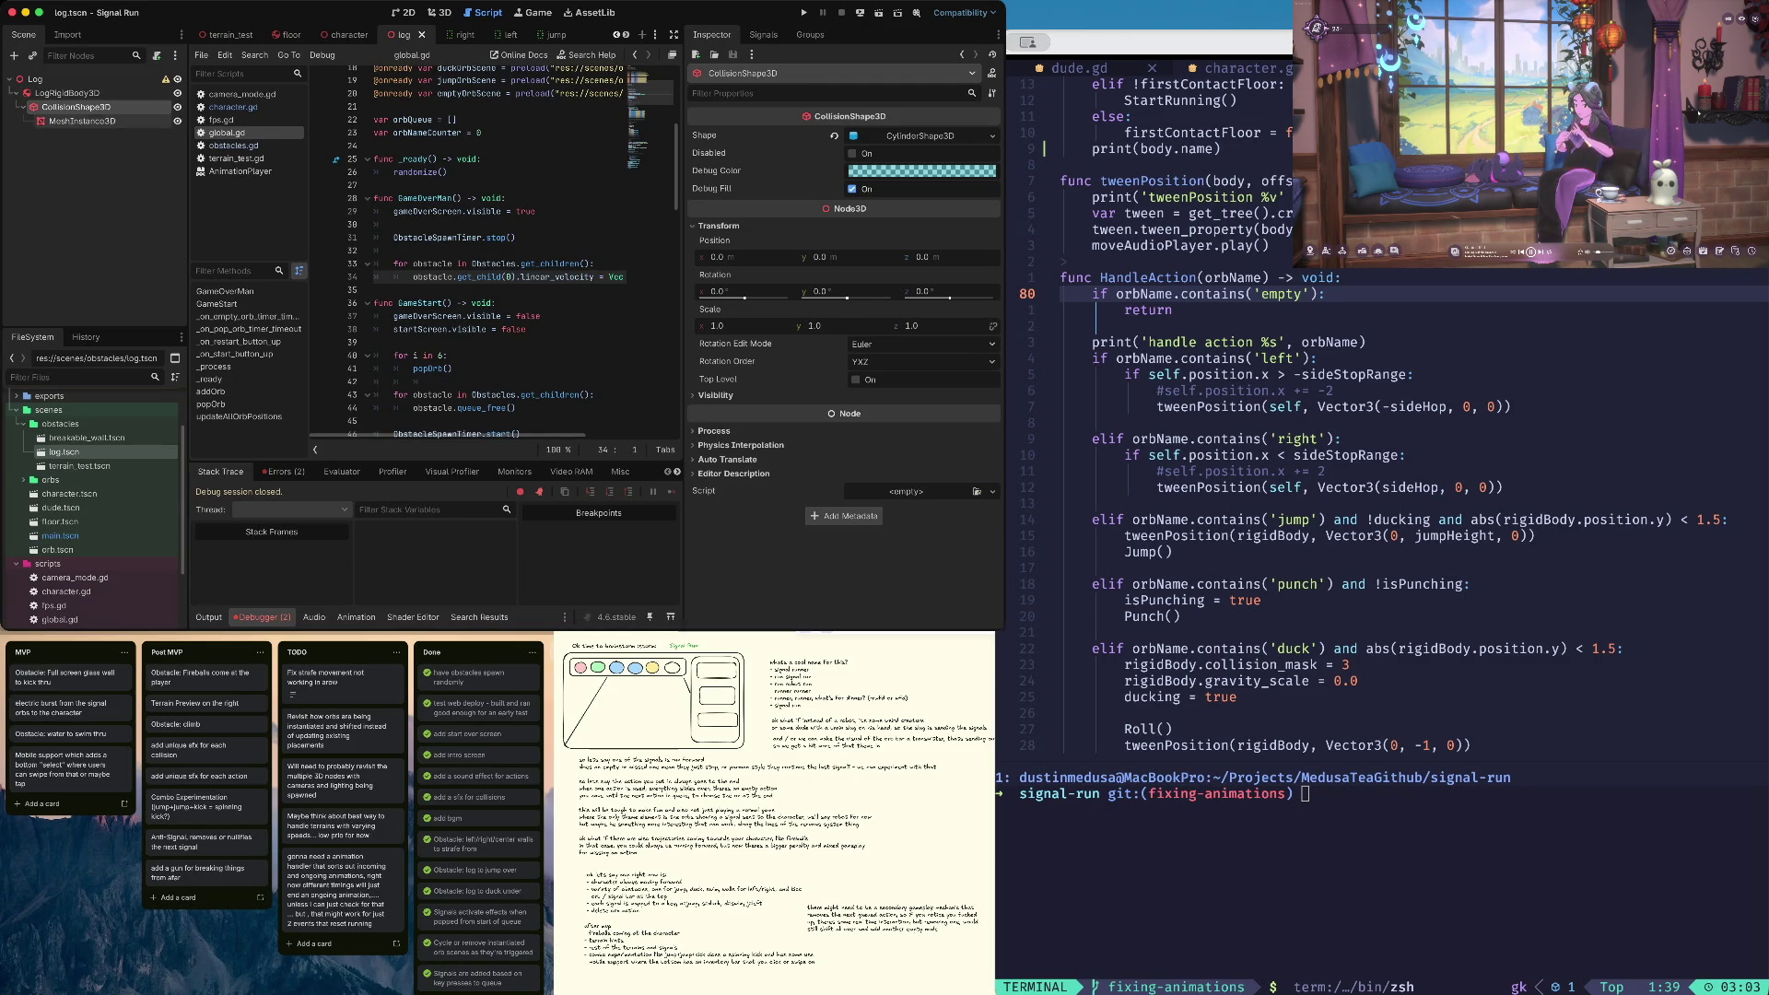
pyautogui.click(69, 93)
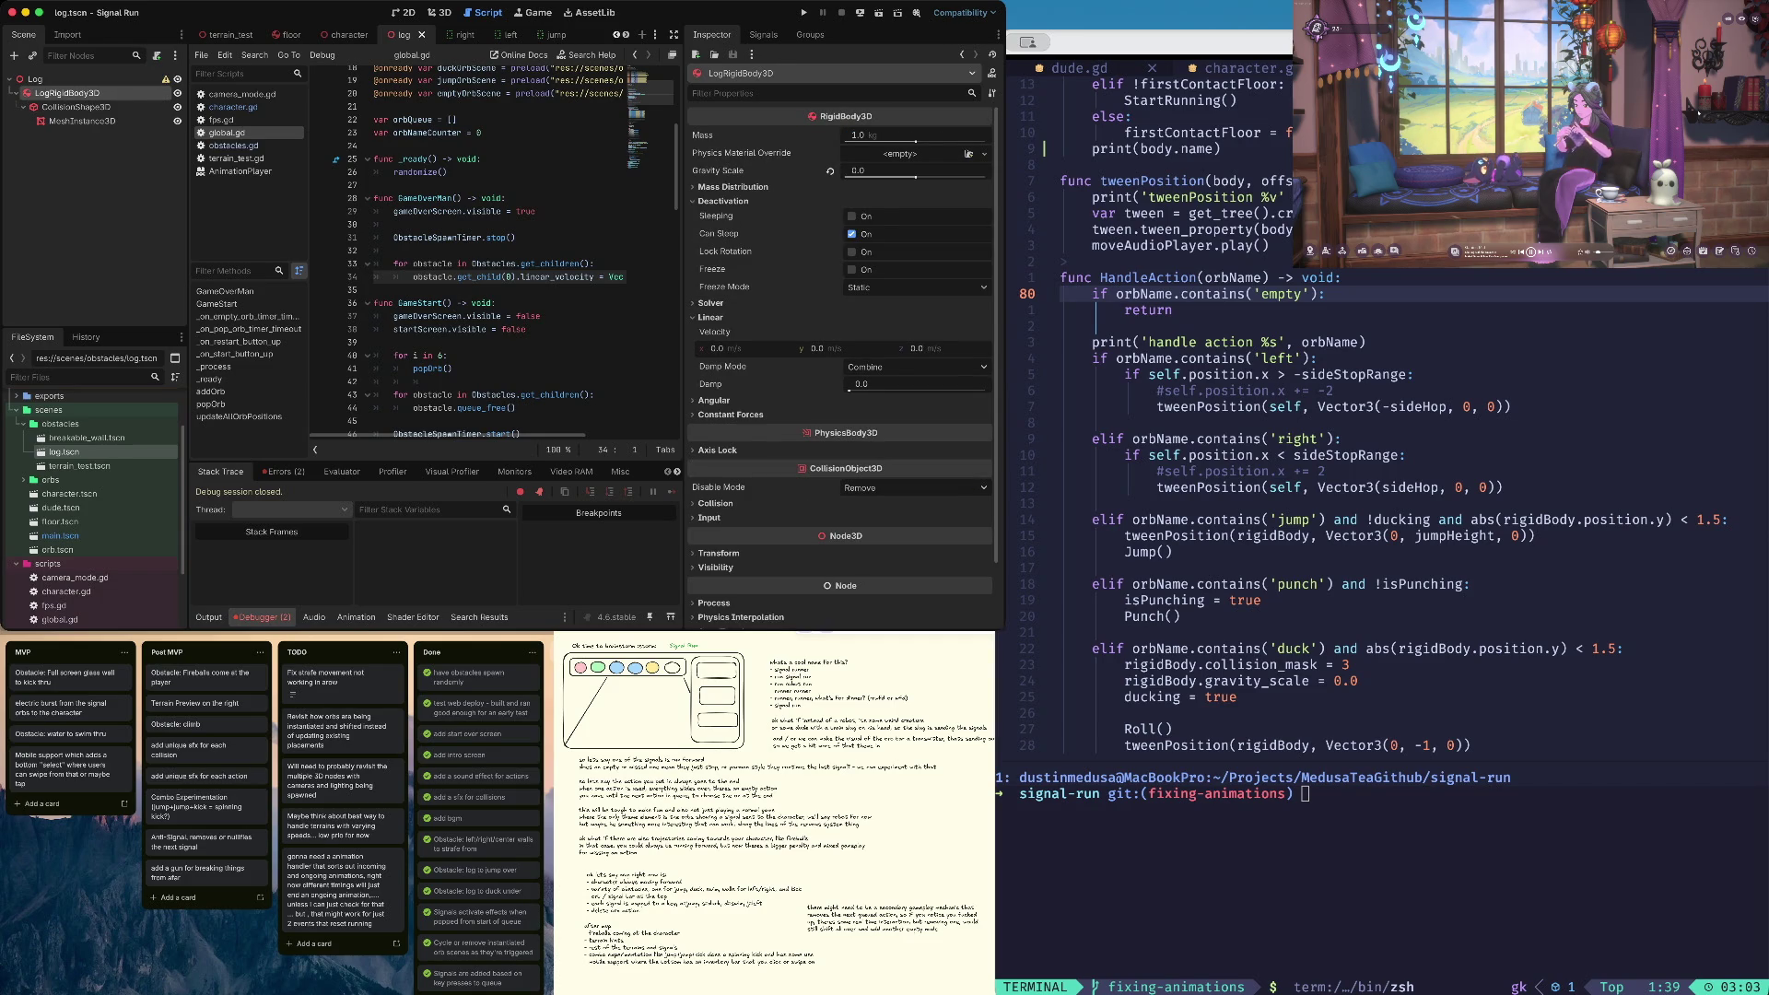
pyautogui.press('super+b')
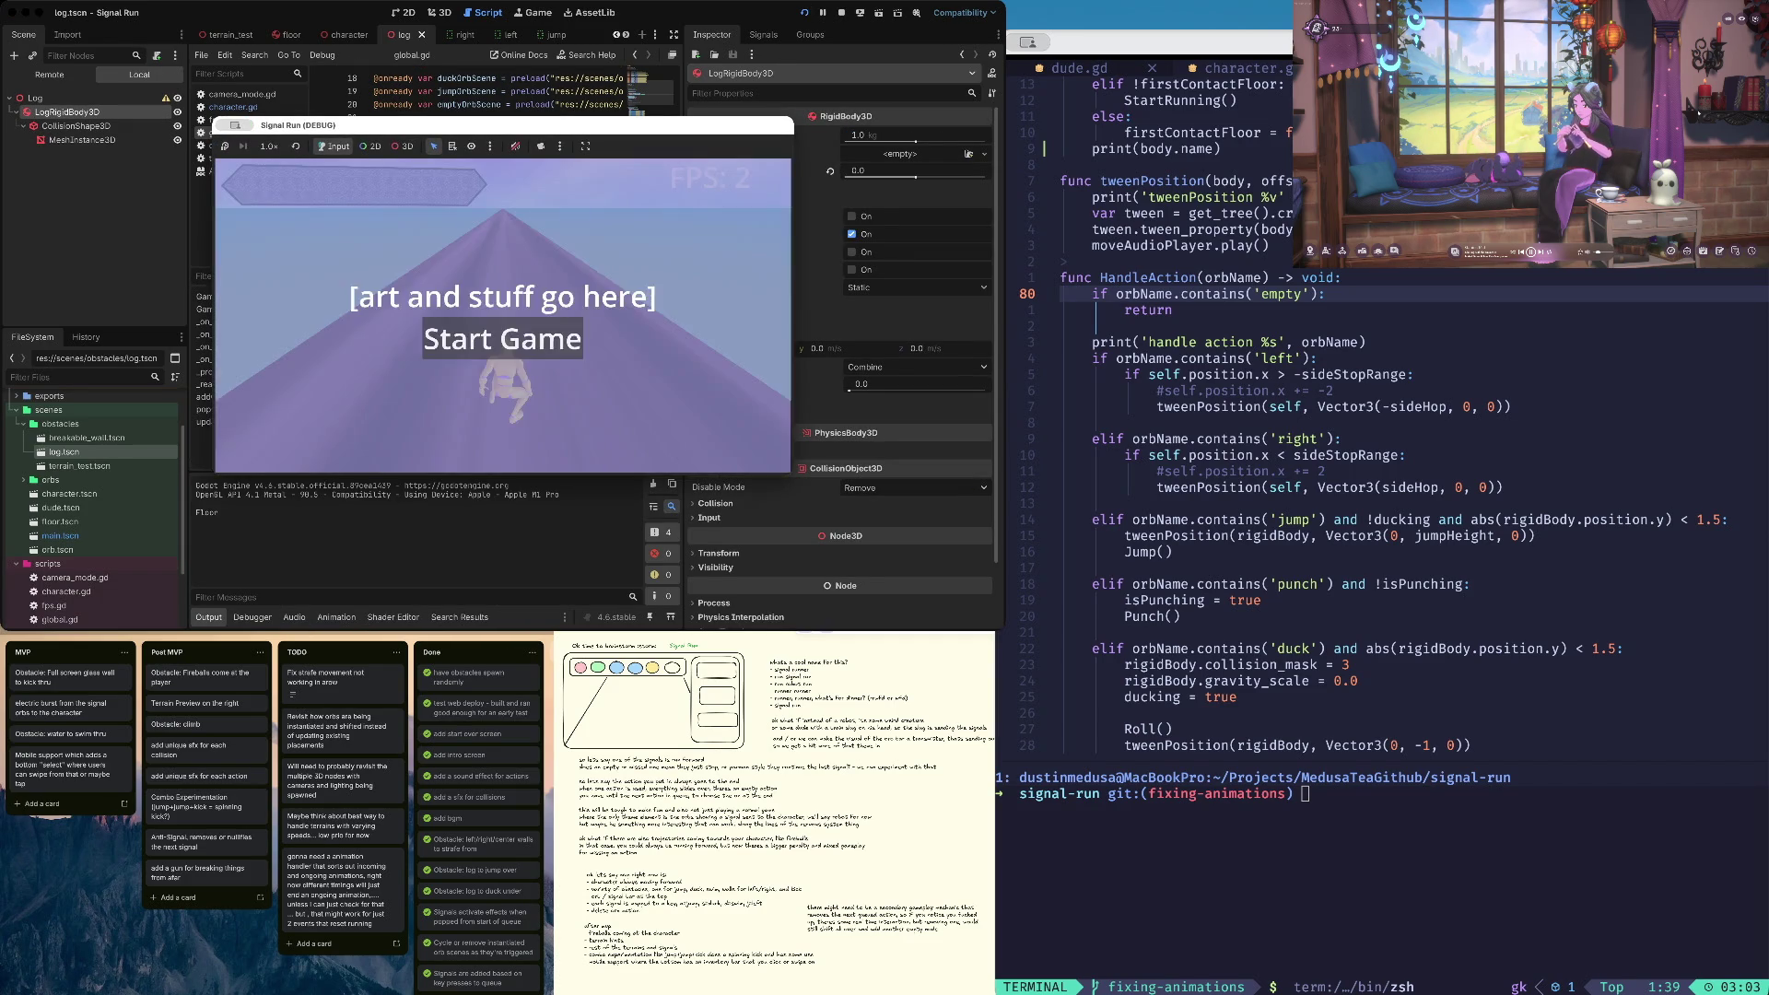
# Duck, shift one lane right, restart after dying, and stop the debug session
pyautogui.press('Down')
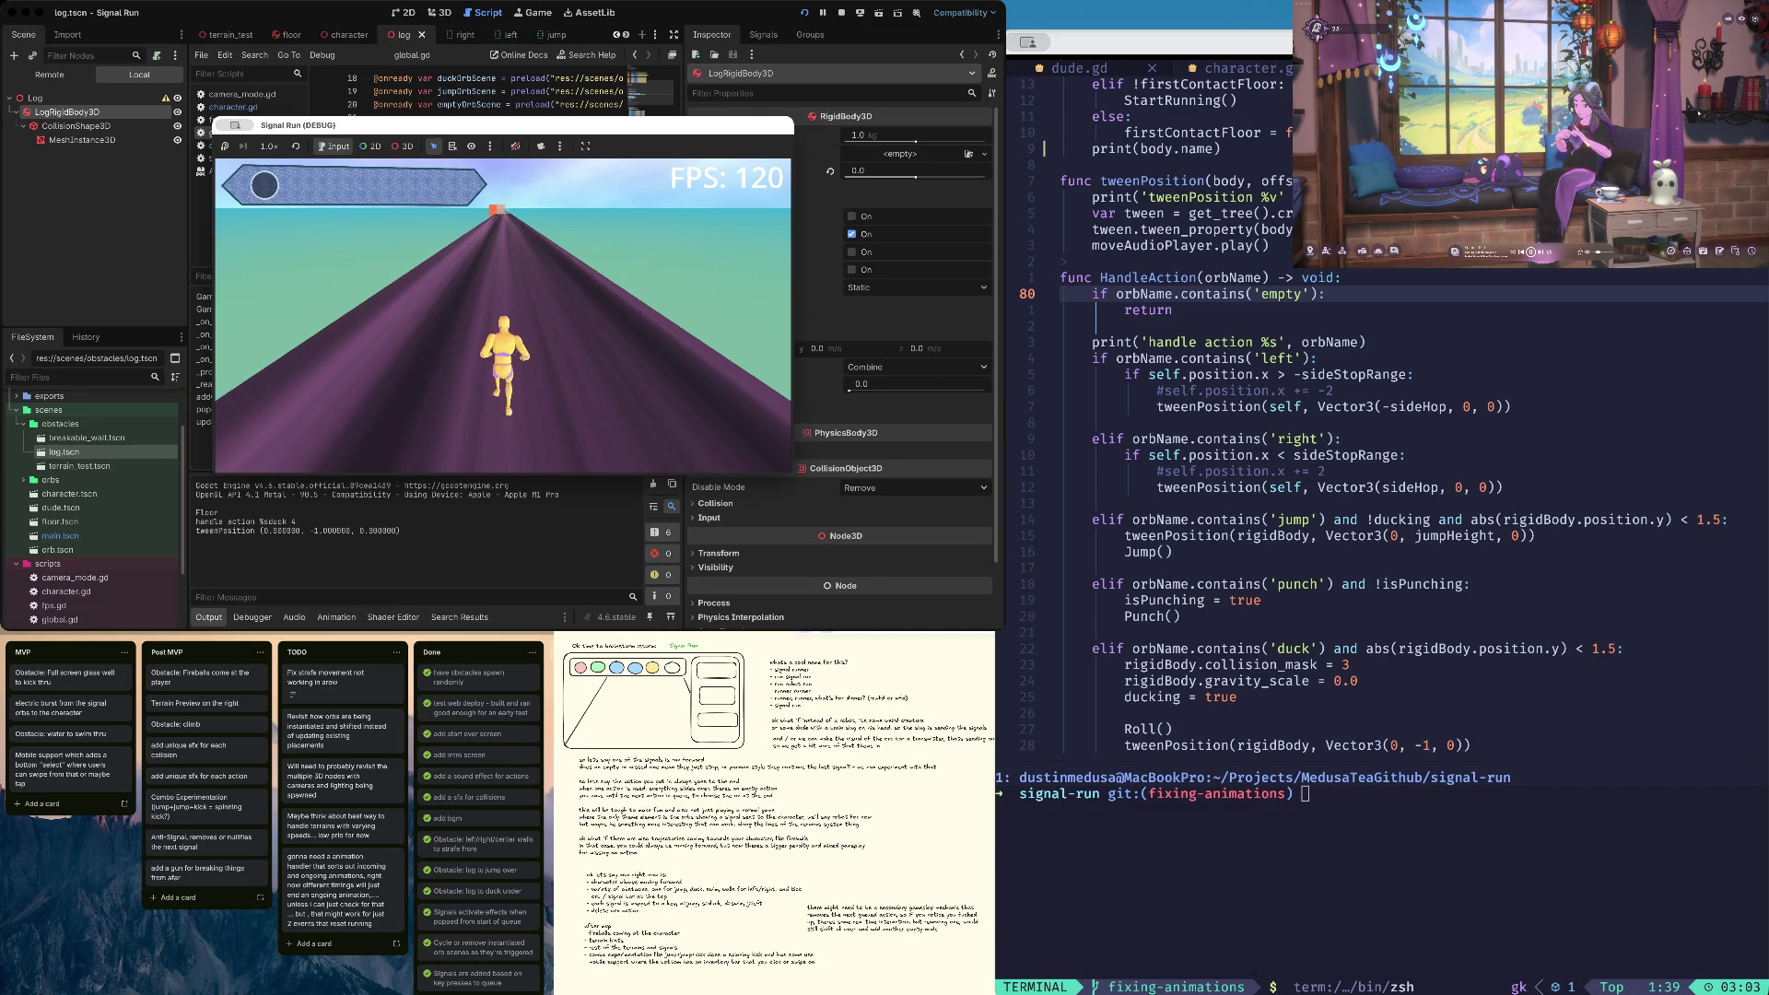
pyautogui.press('Right')
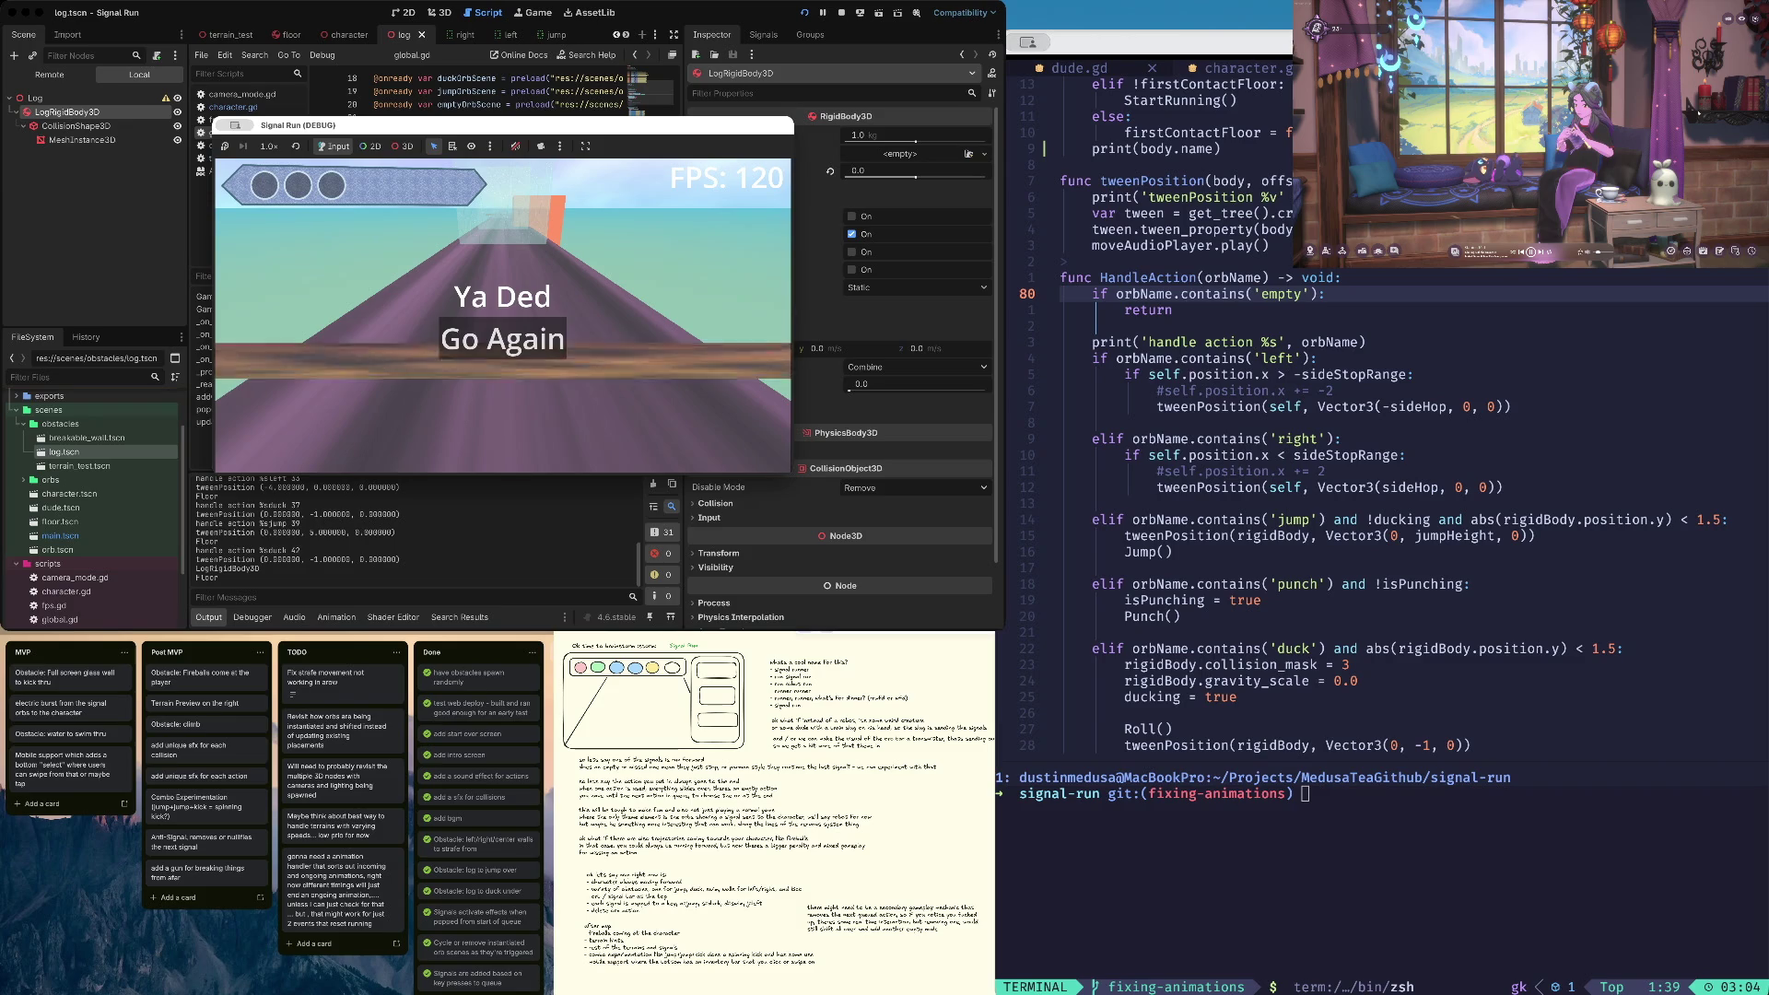
pyautogui.press('space')
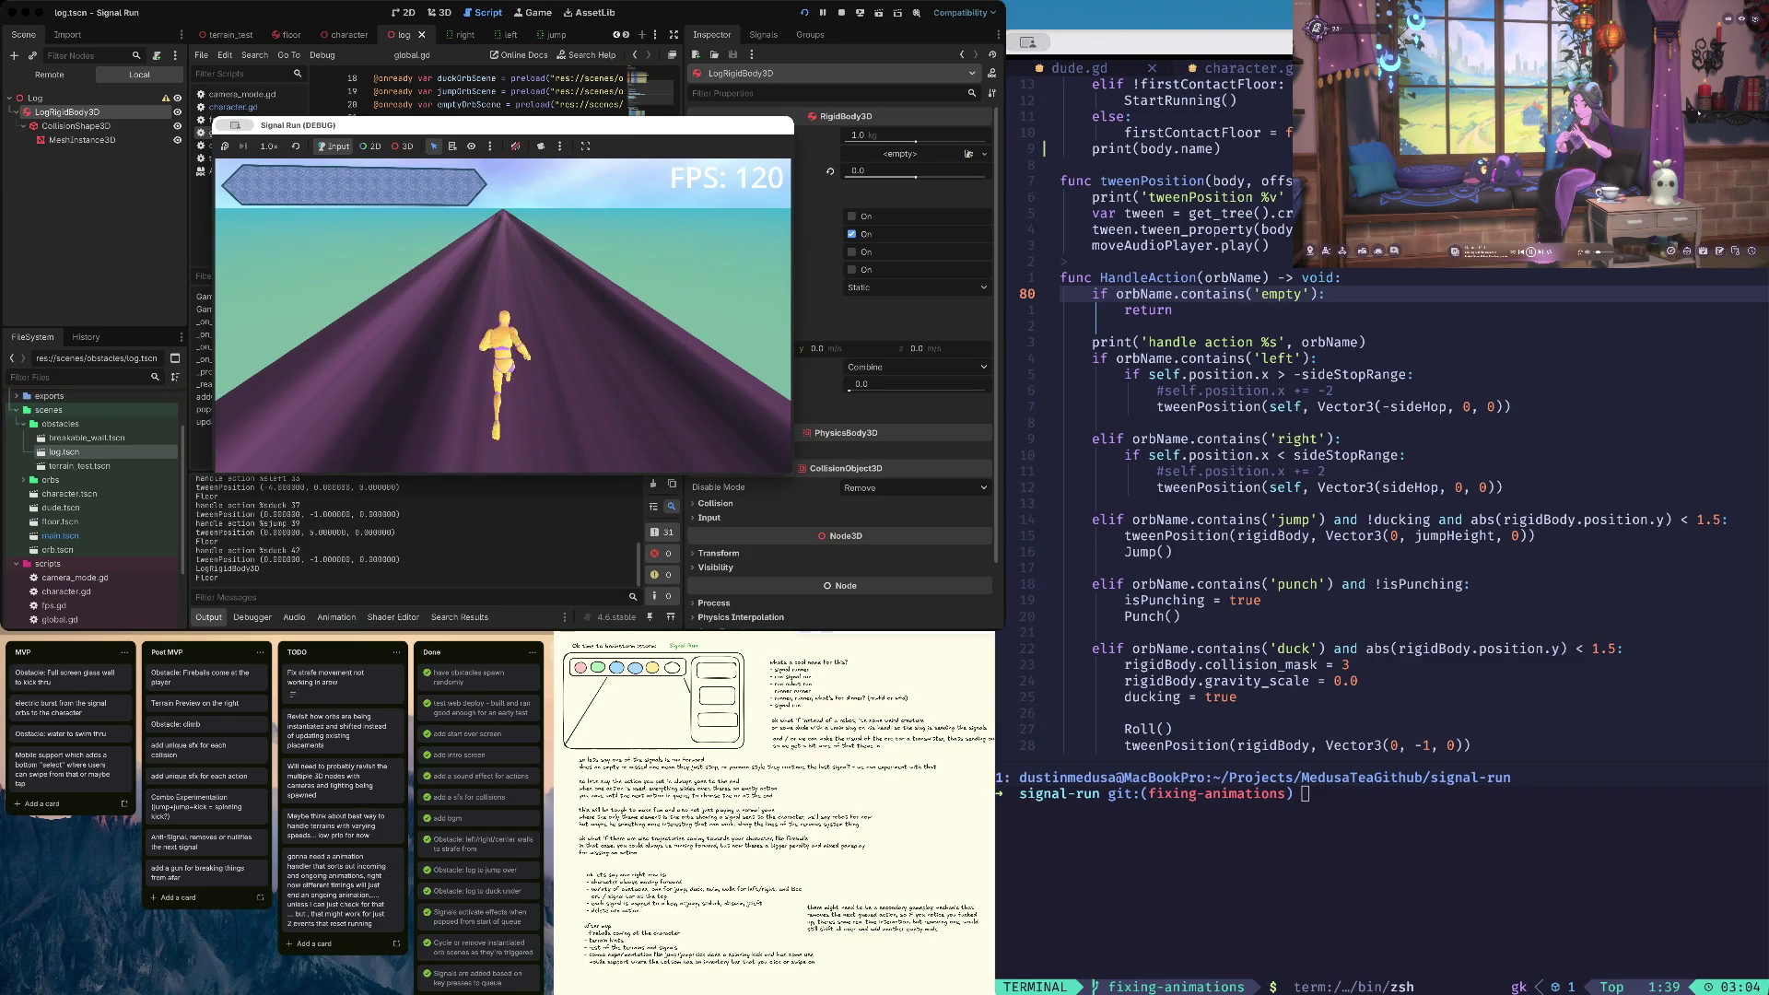
pyautogui.press('super+period')
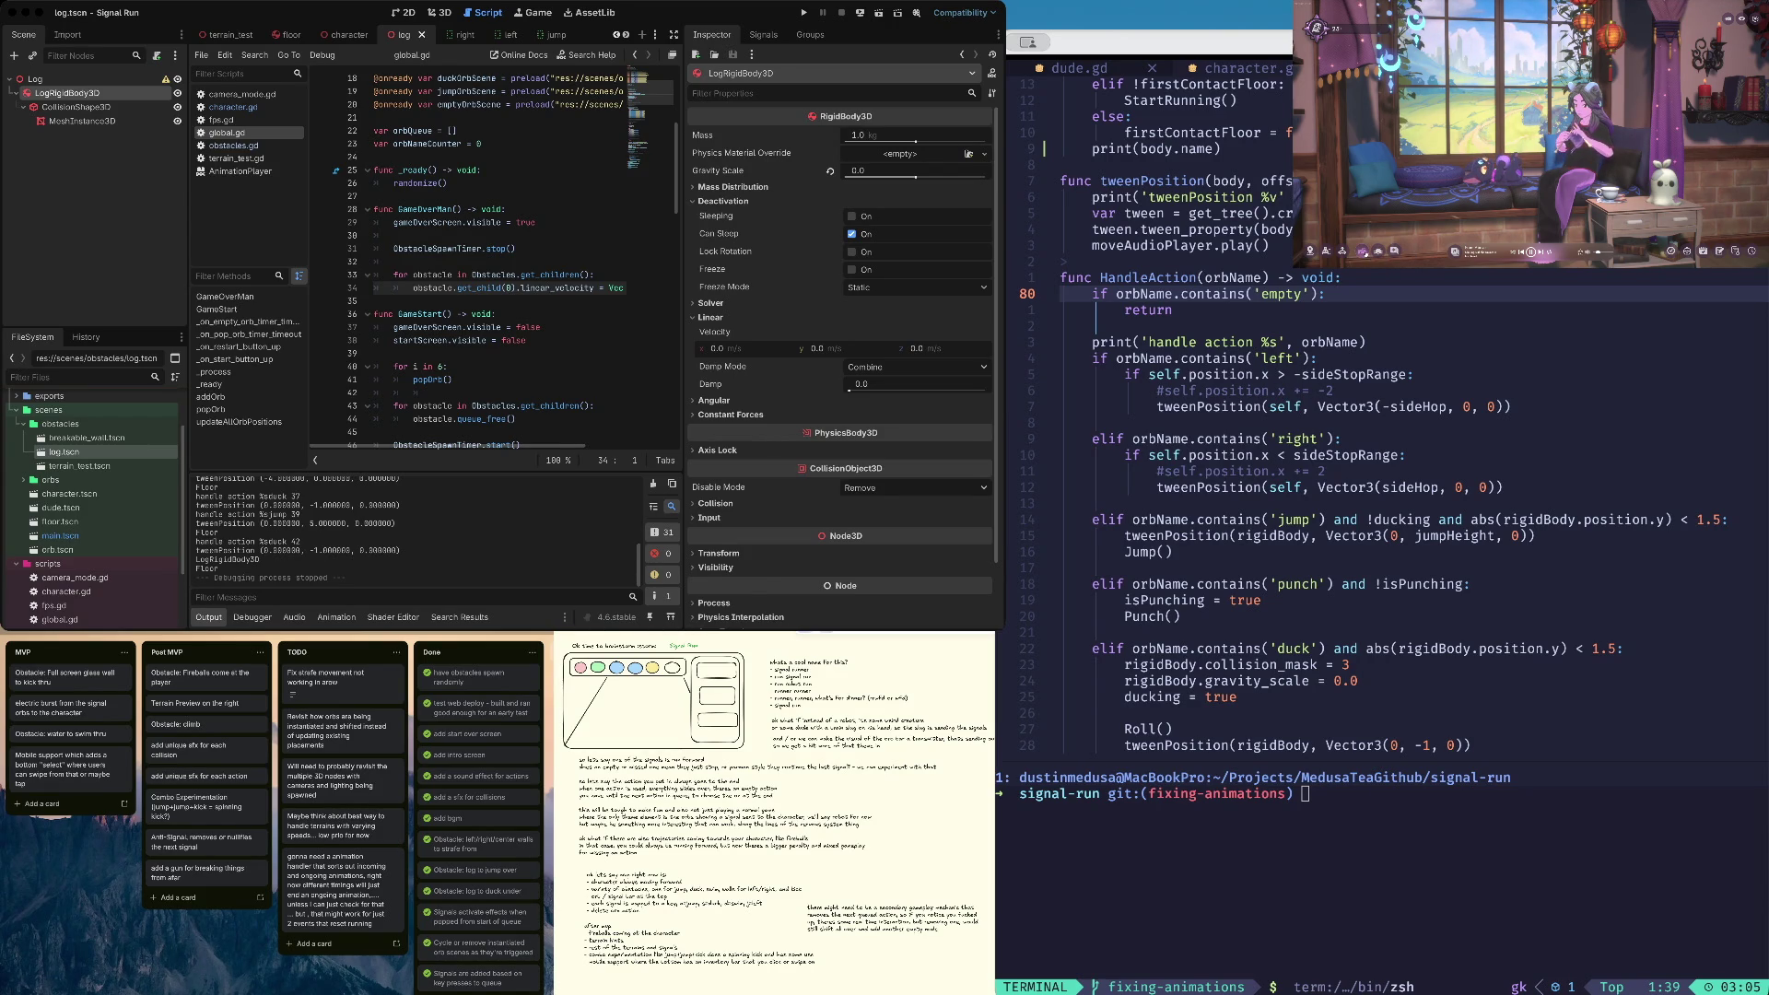
# In the lofi player, try the writing and gaming activities, then settle on tablet drawing
pyautogui.click(1364, 253)
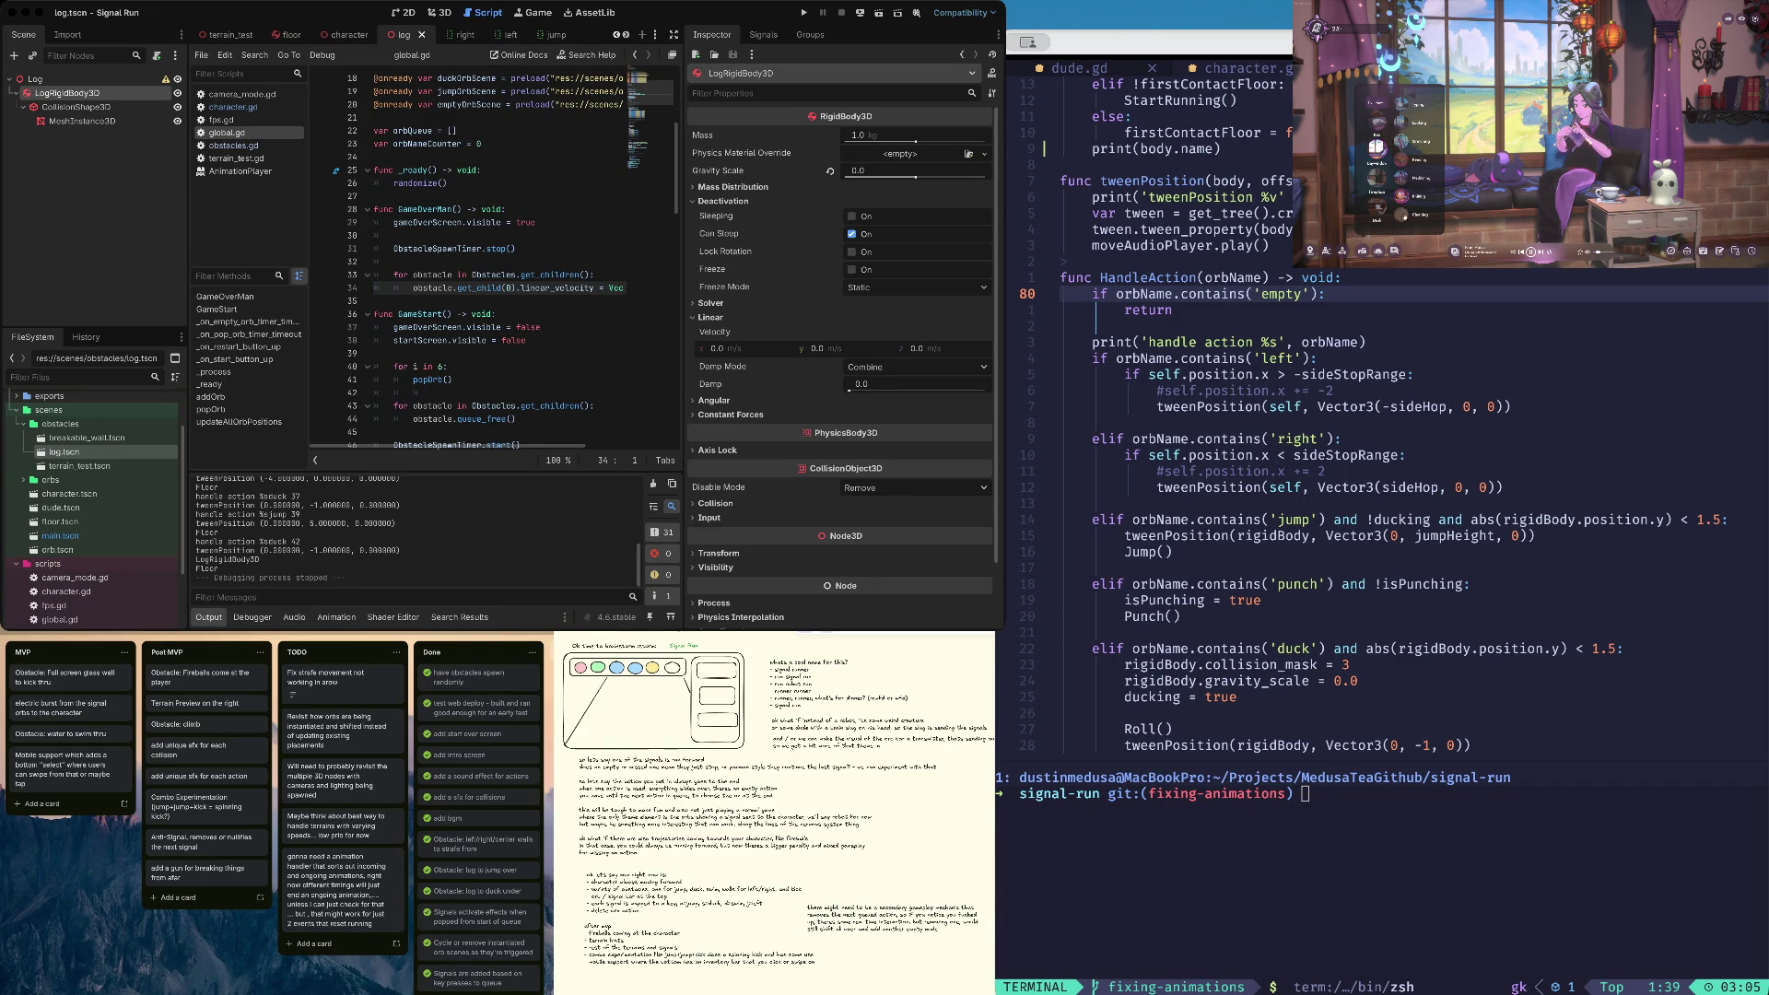
pyautogui.click(1381, 168)
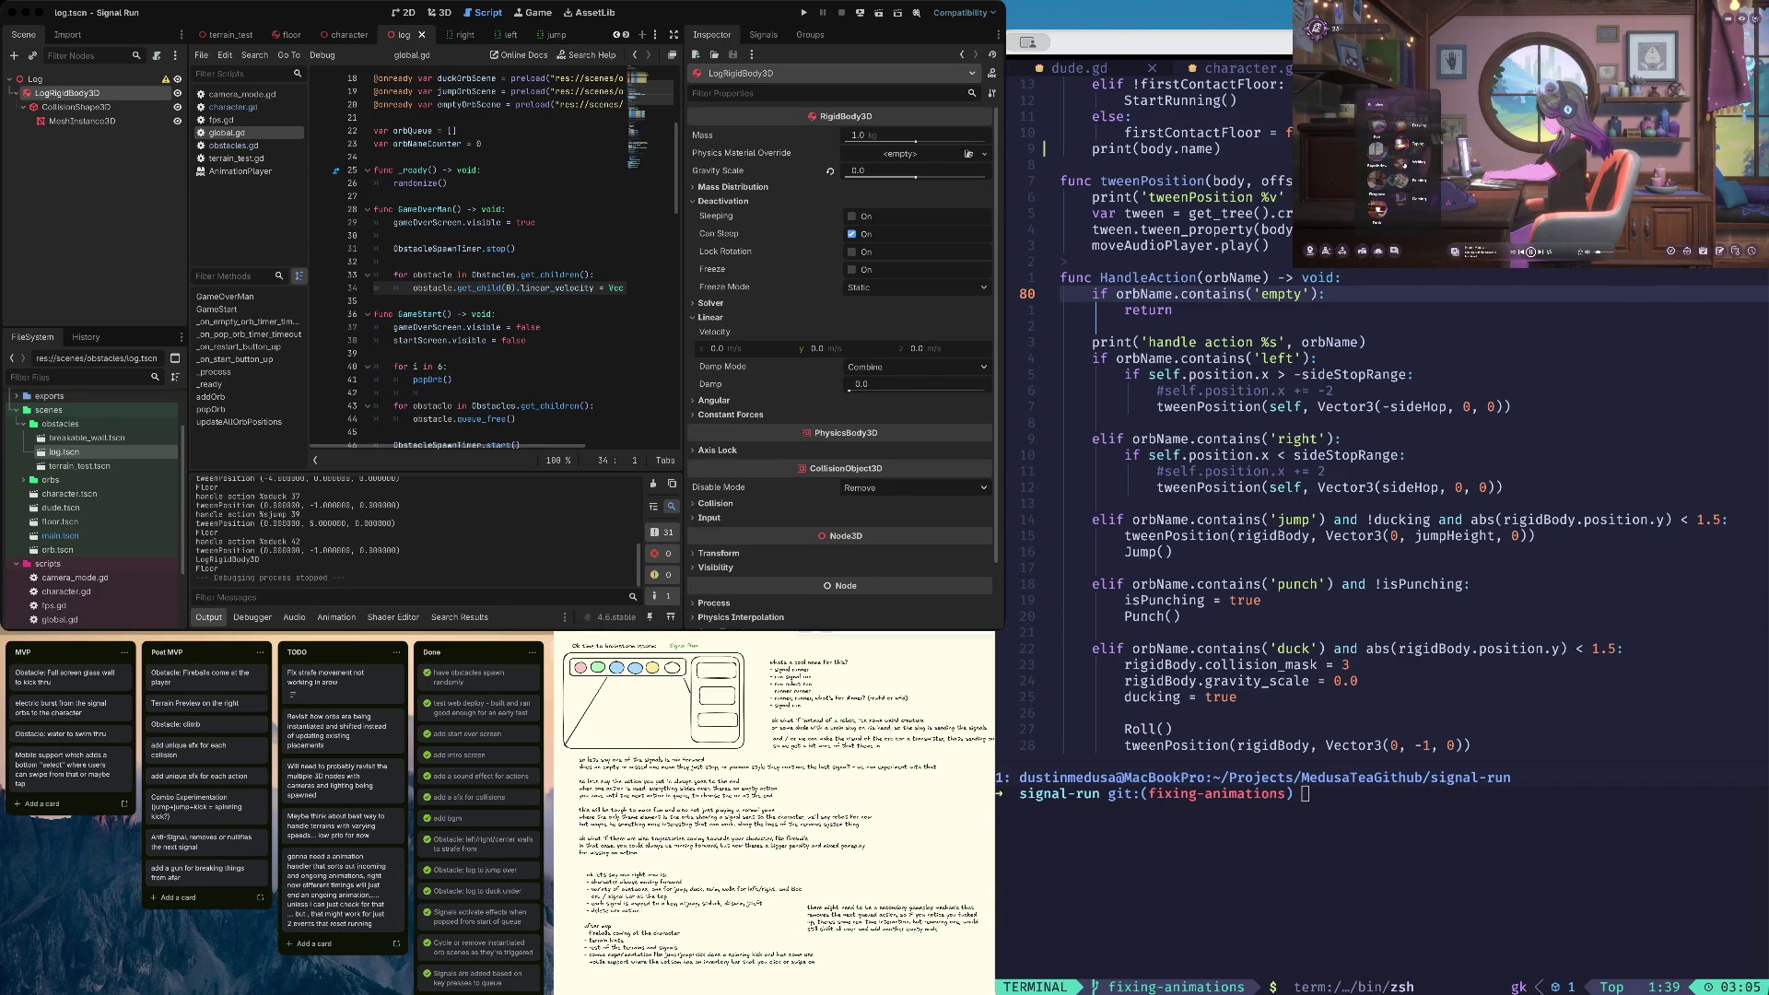
pyautogui.click(1402, 163)
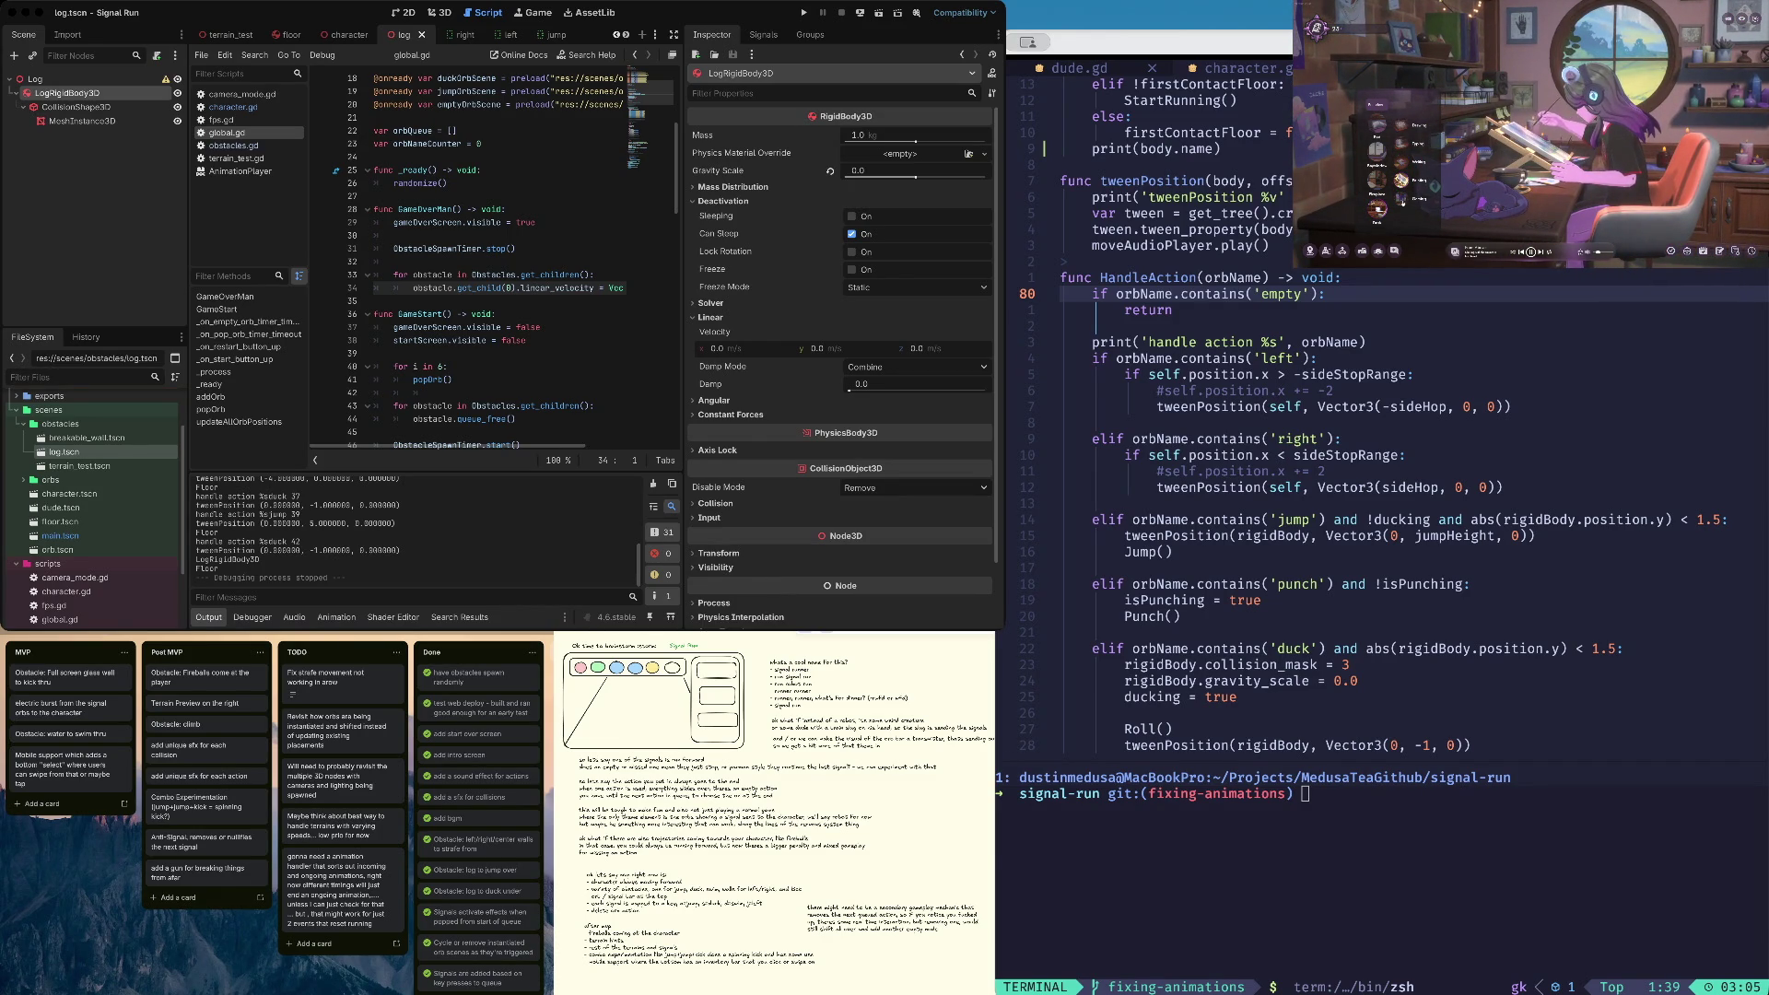
pyautogui.click(1402, 199)
pyautogui.click(1401, 181)
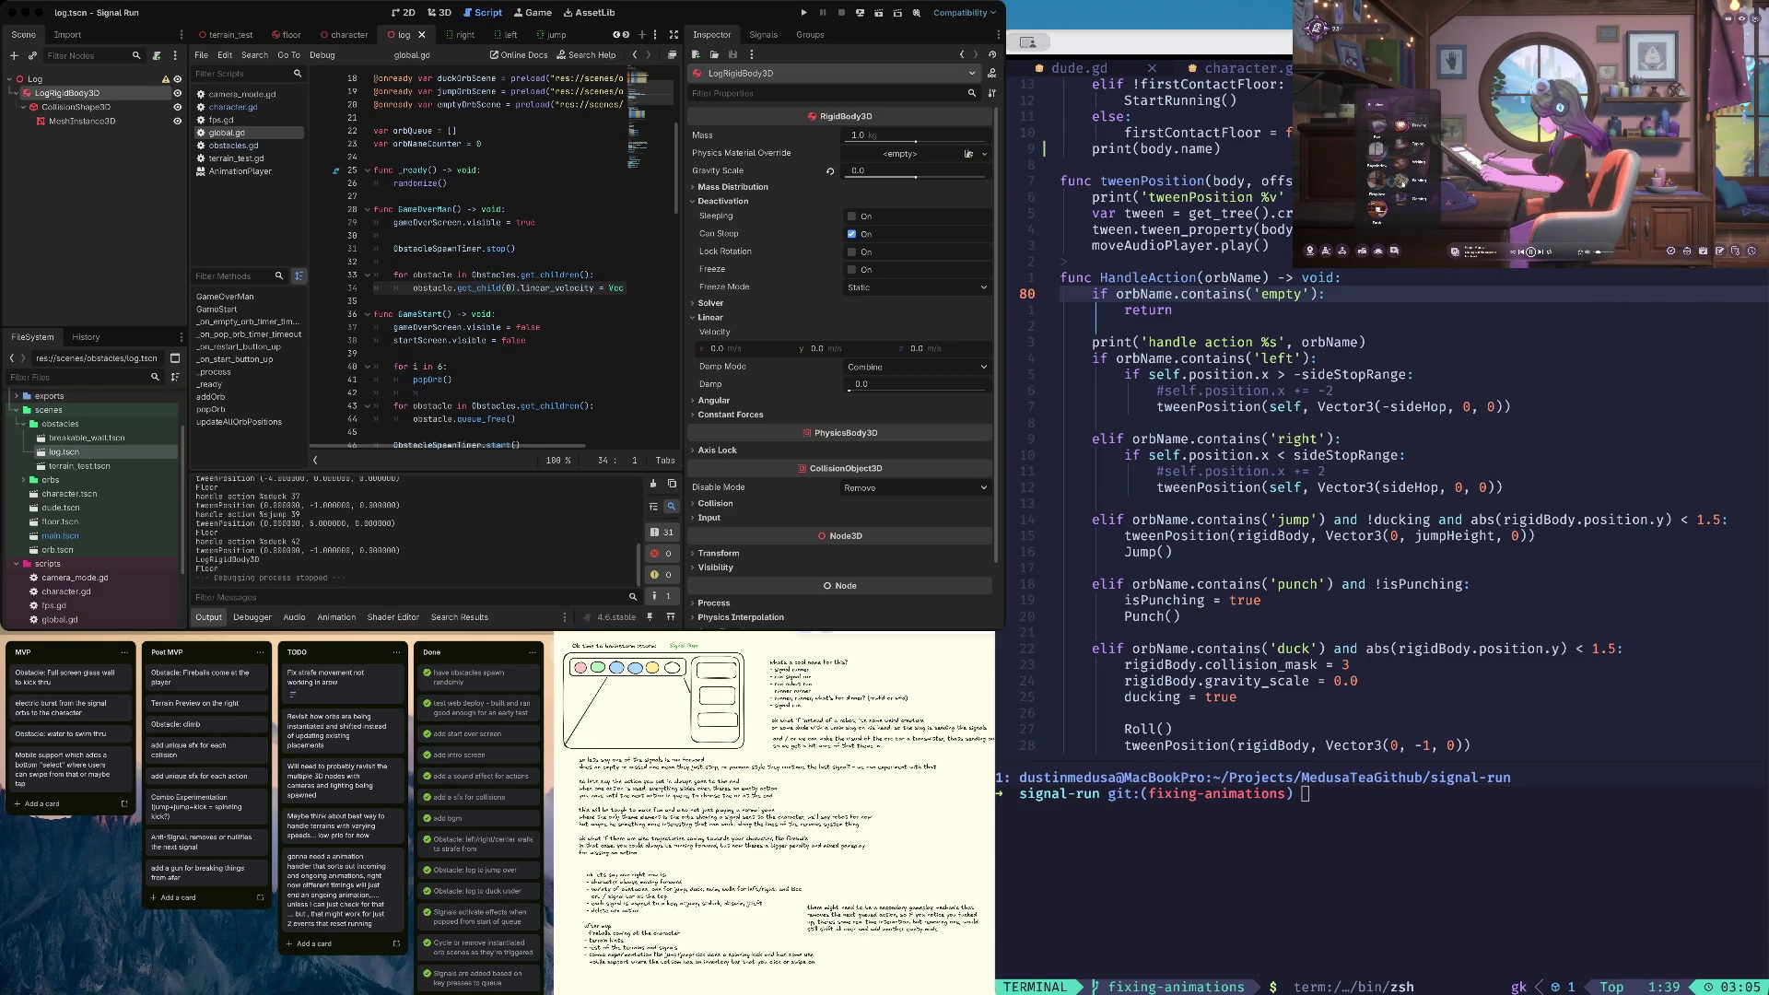
pyautogui.click(1401, 162)
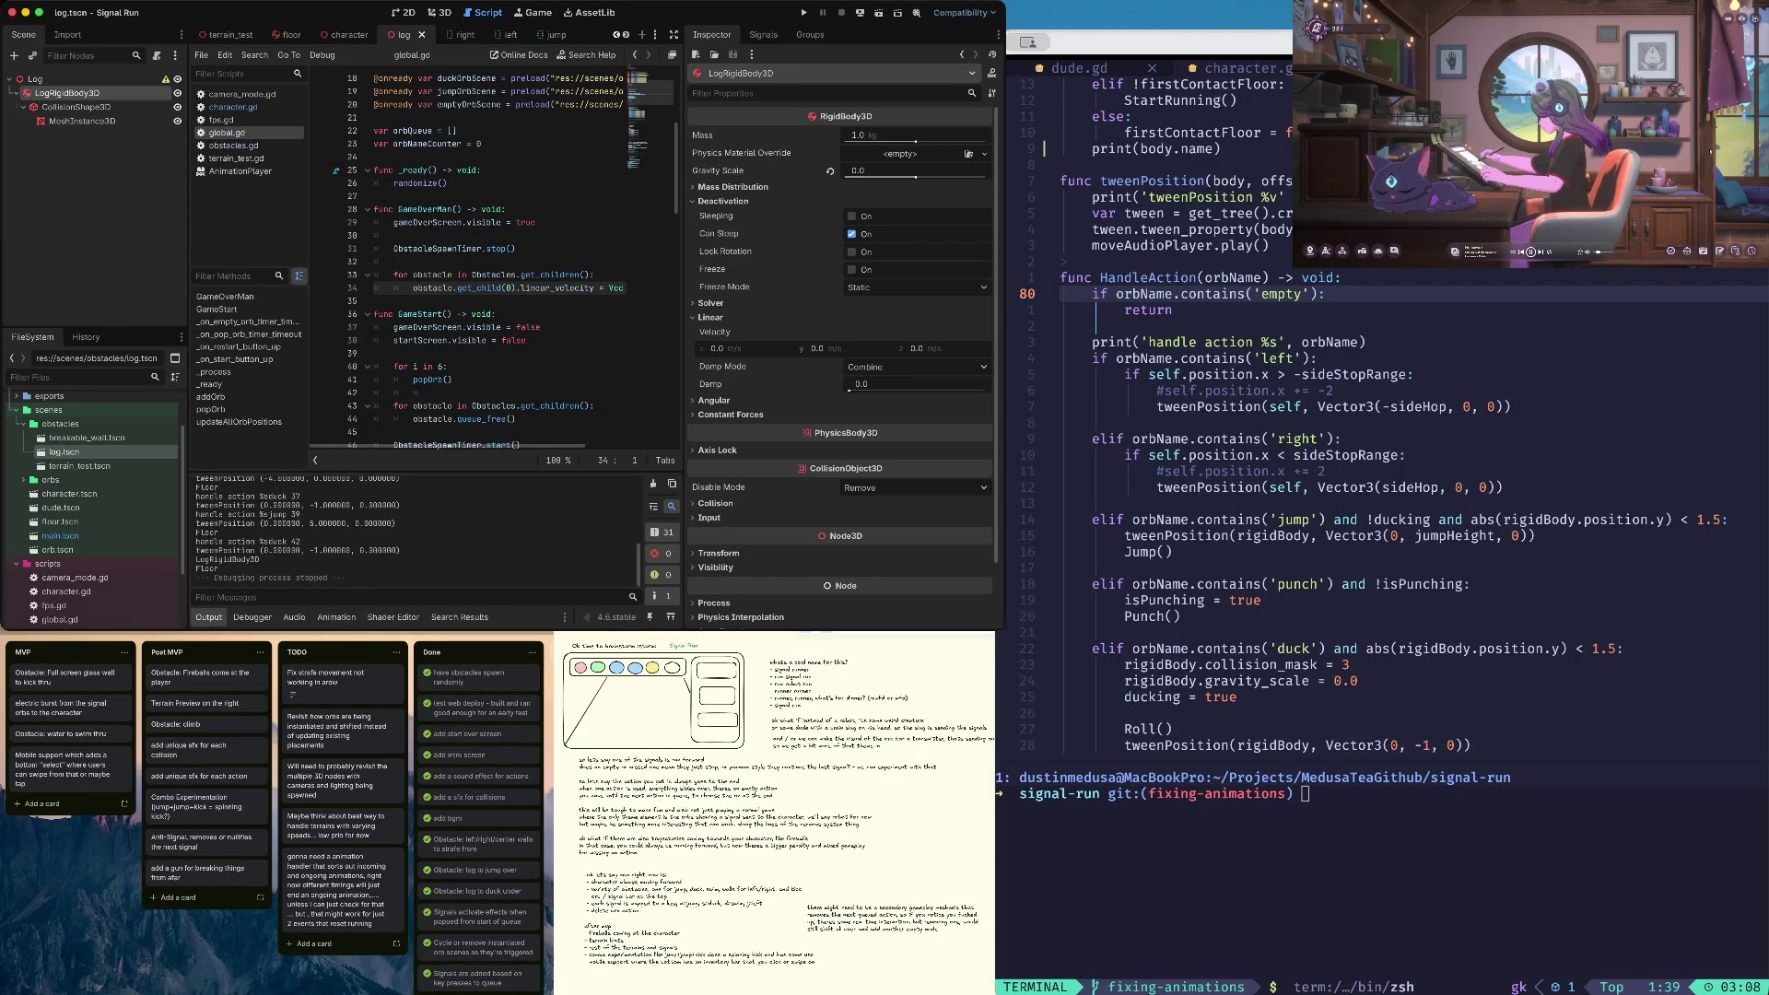
# Widen the script editor and review the GameOver lines in global.gd
pyautogui.moveTo(684, 327); pyautogui.dragTo(788, 327)
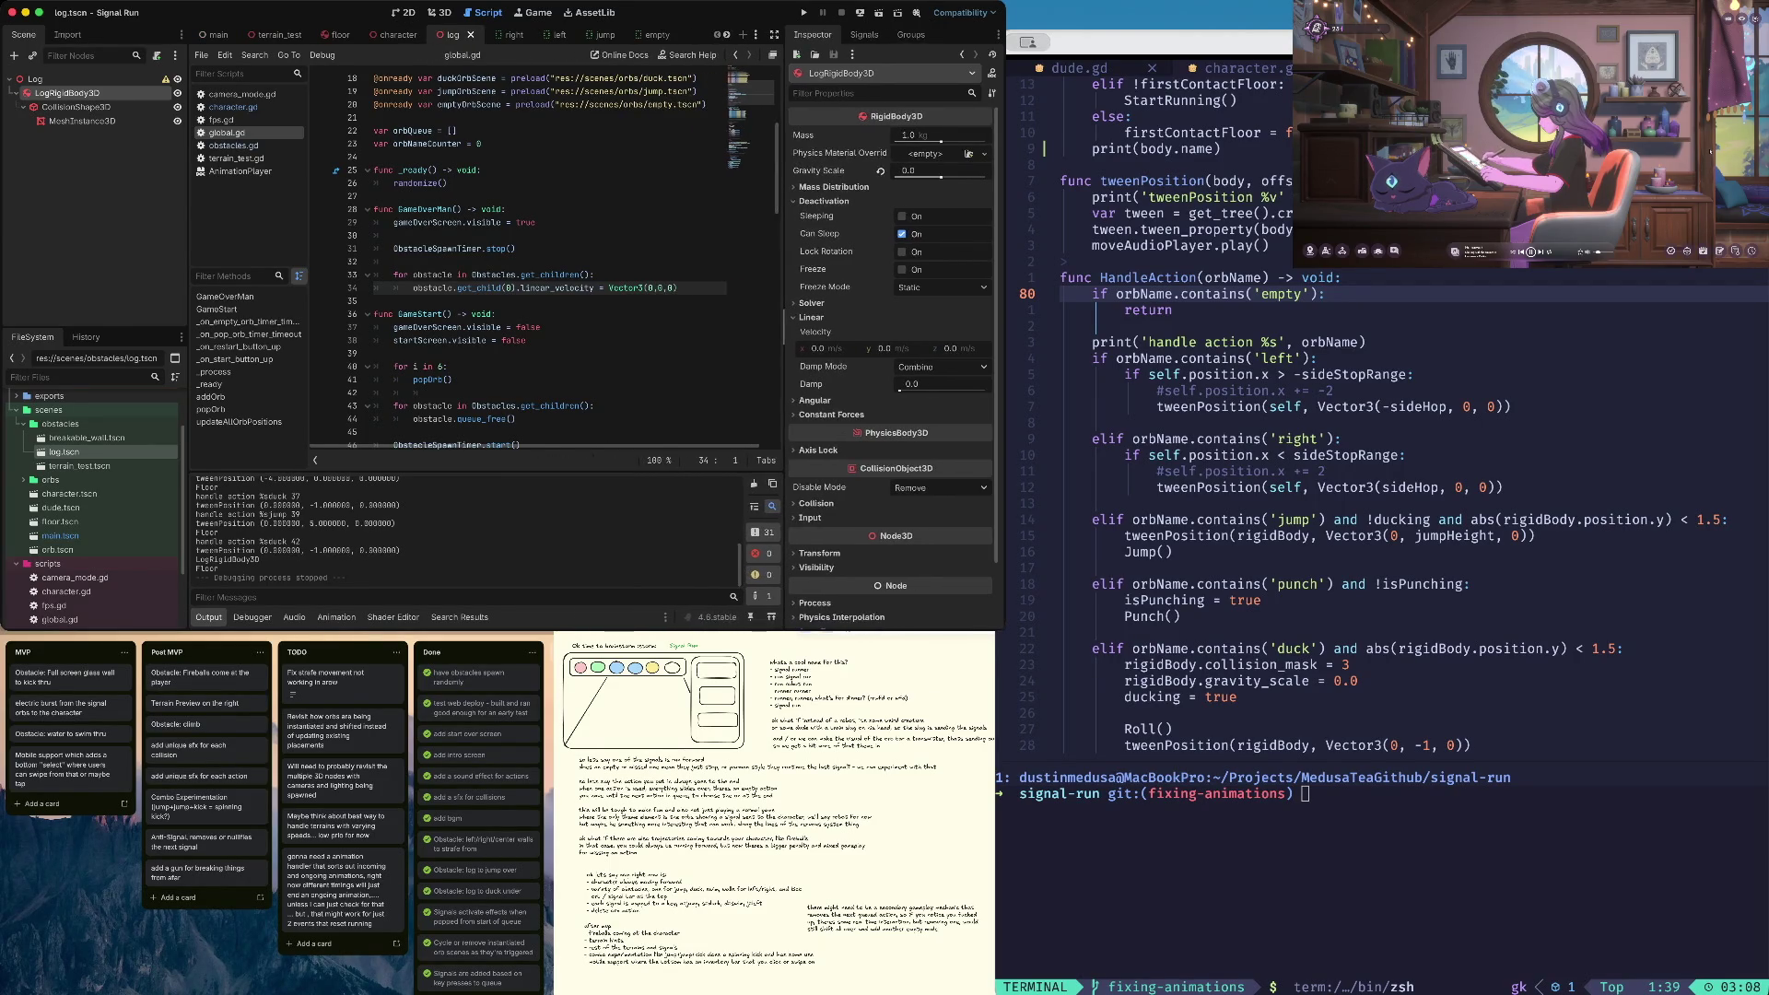
pyautogui.click(396, 262)
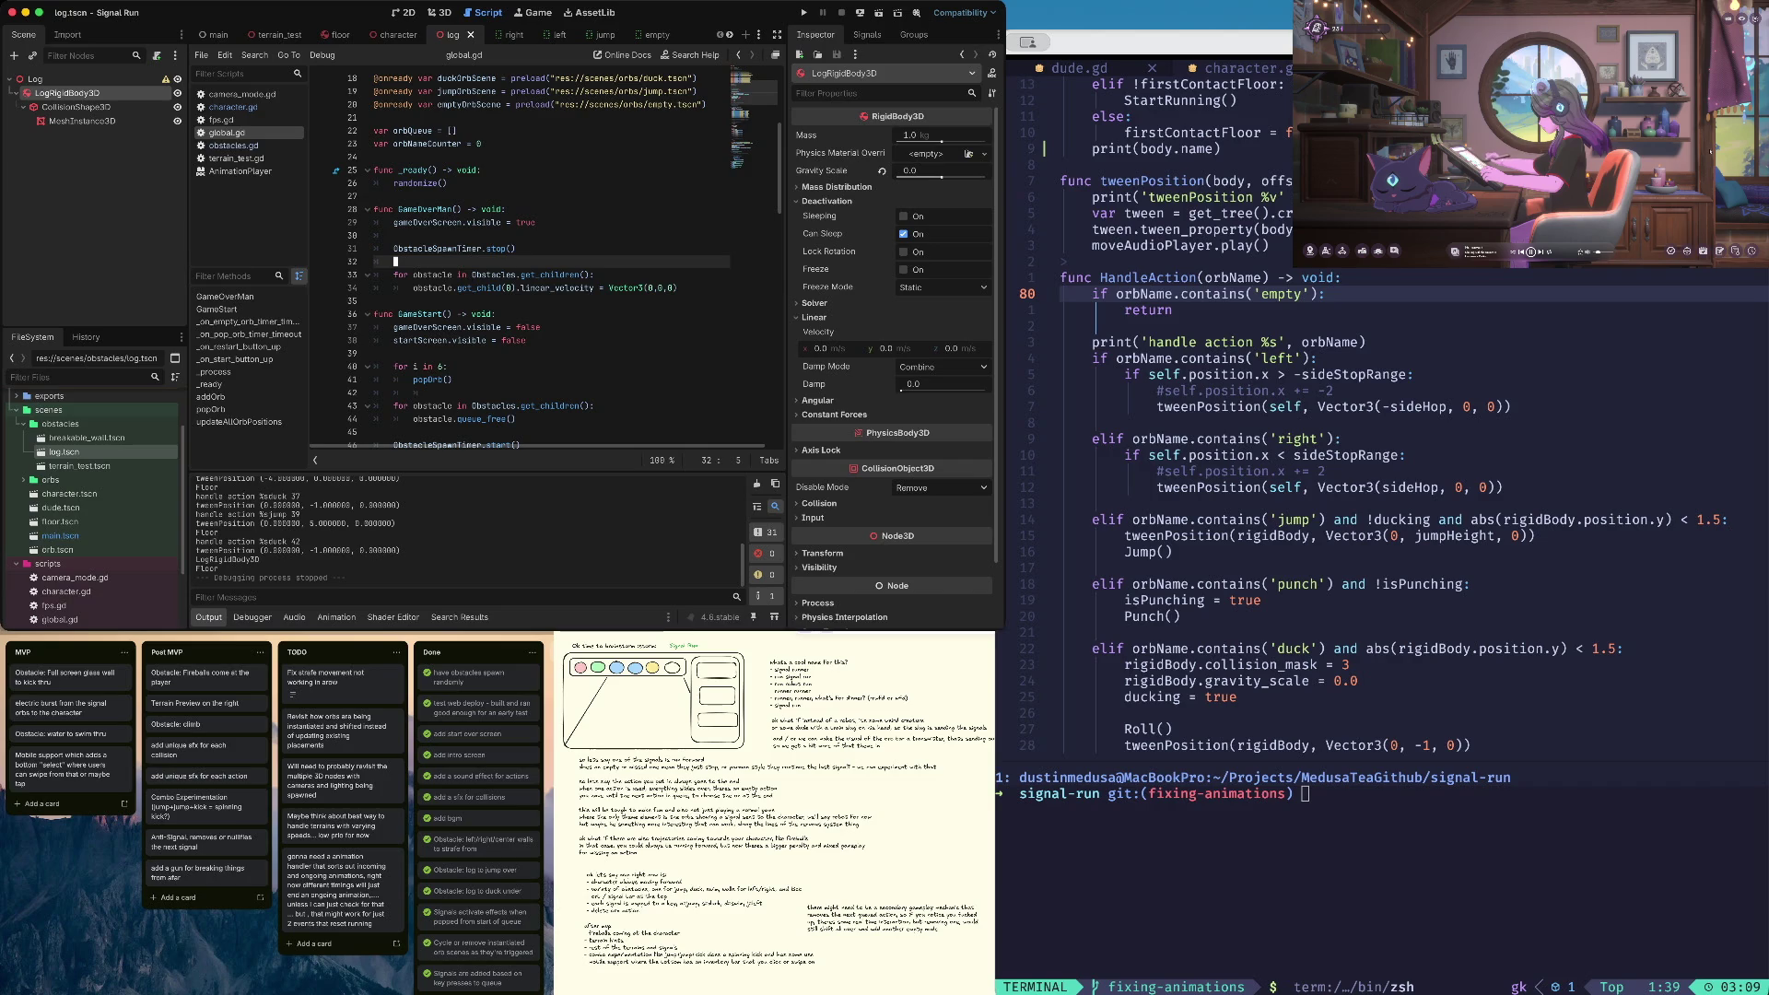
pyautogui.click(537, 222)
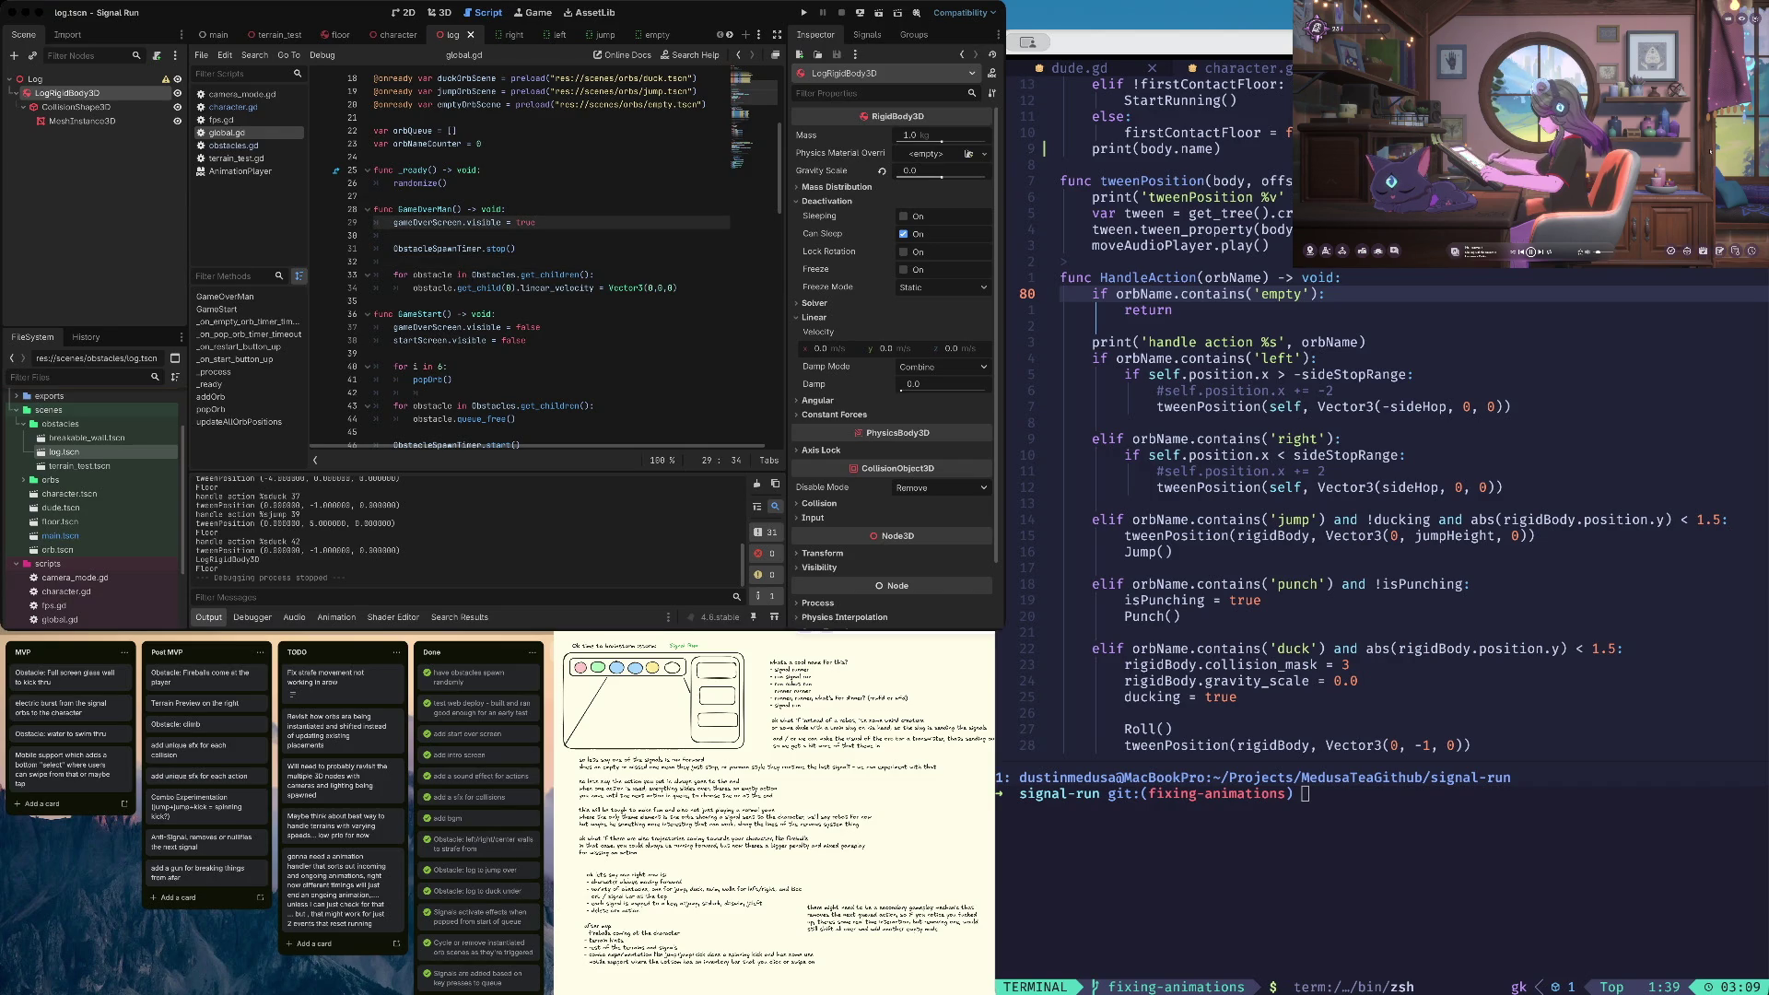
pyautogui.press('Down')
pyautogui.press('Down')
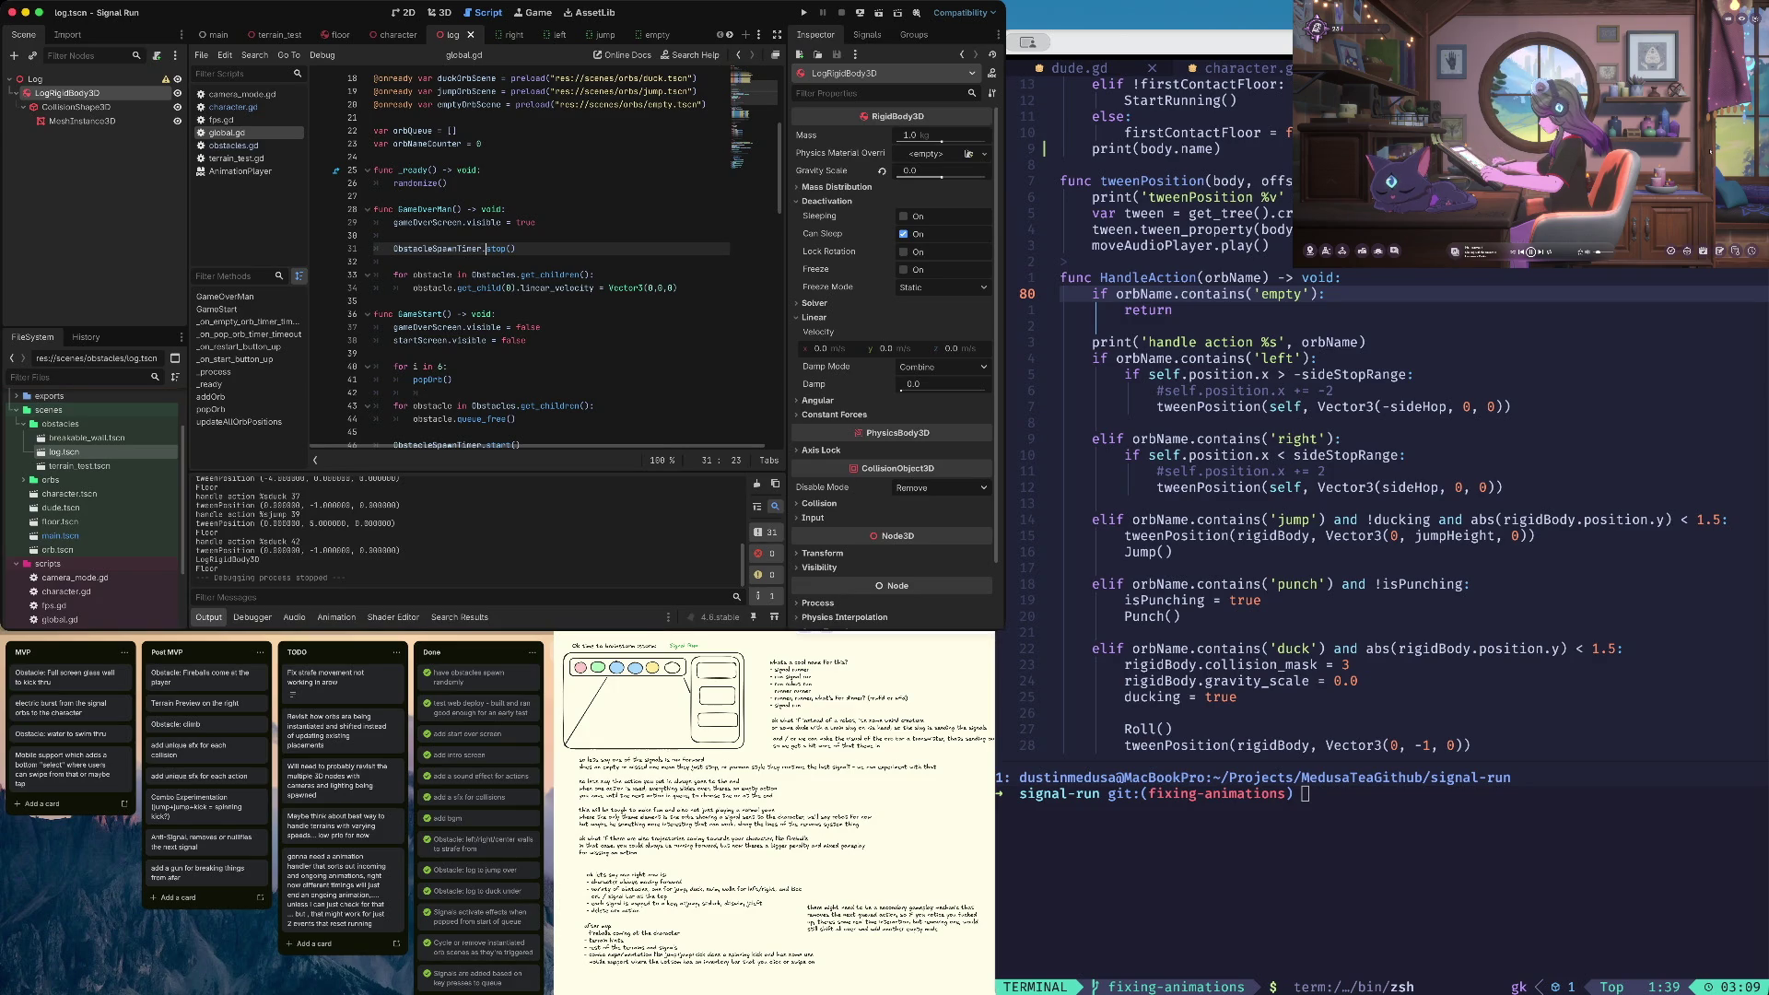
pyautogui.hotkey('ctrl', 'Up')
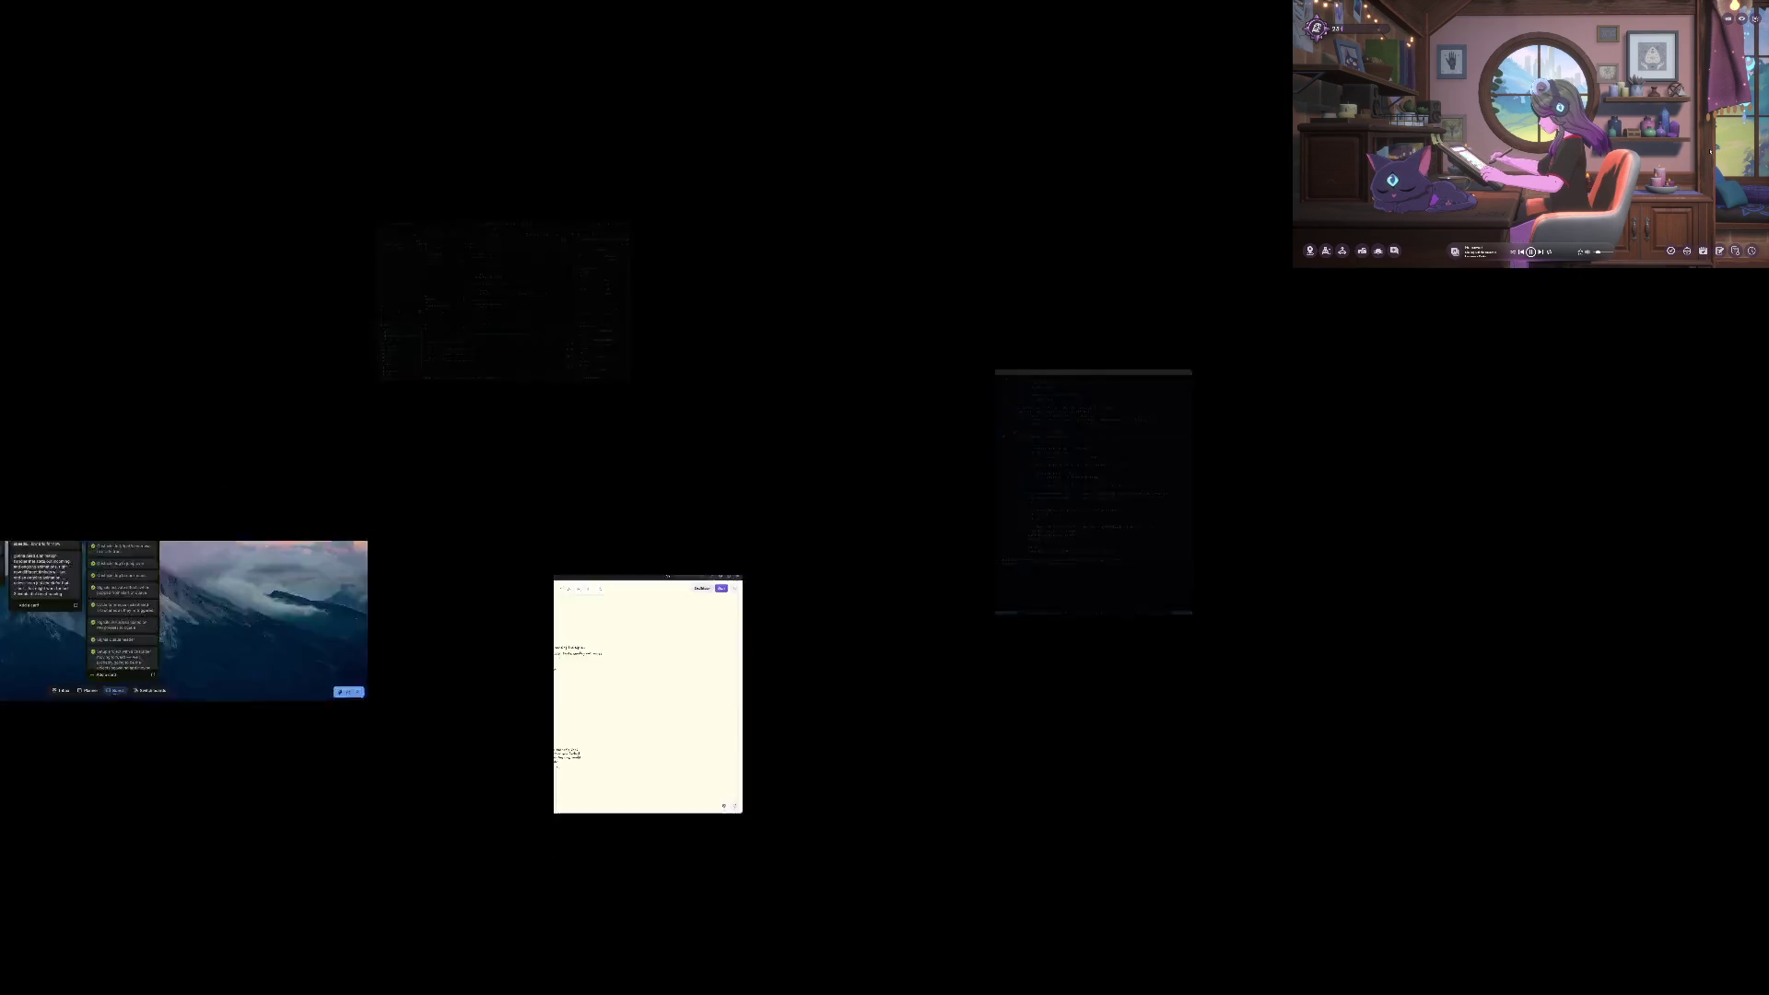
# Review GameStart and _process in global.gd, then test-run the game and stop it
pyautogui.press('Escape')
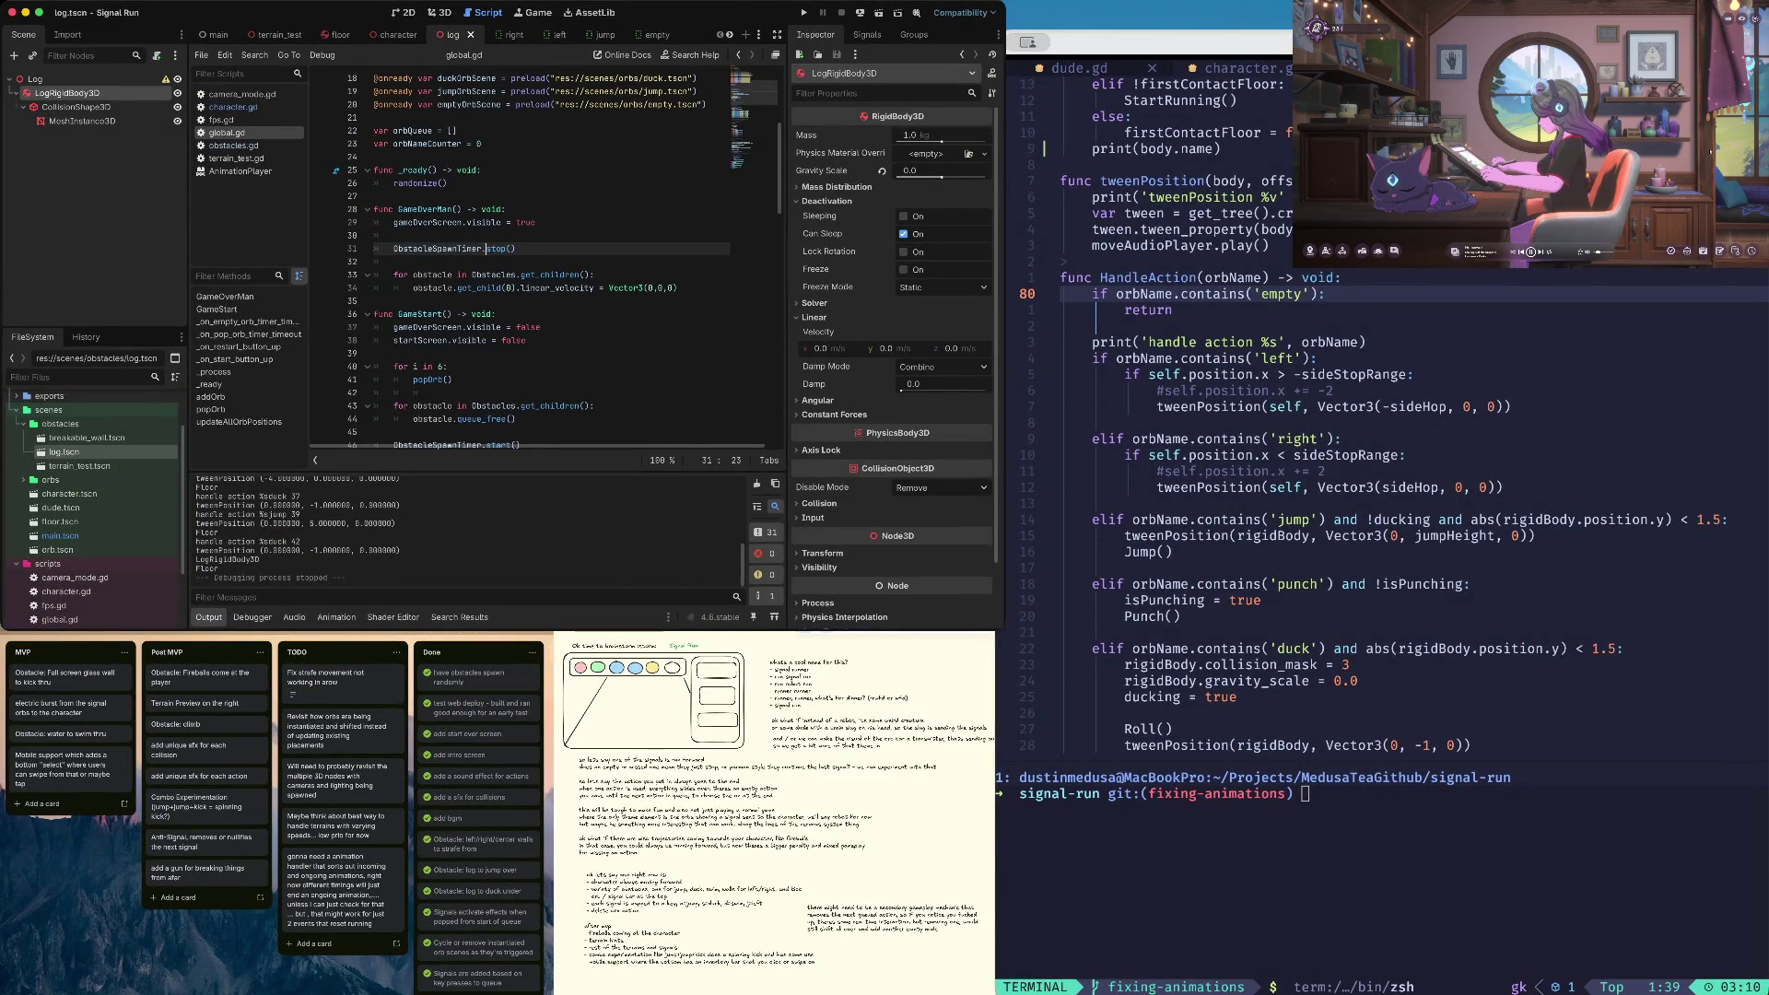
pyautogui.scroll(1, 496, 369)
pyautogui.click(498, 380)
pyautogui.press('pagedown')
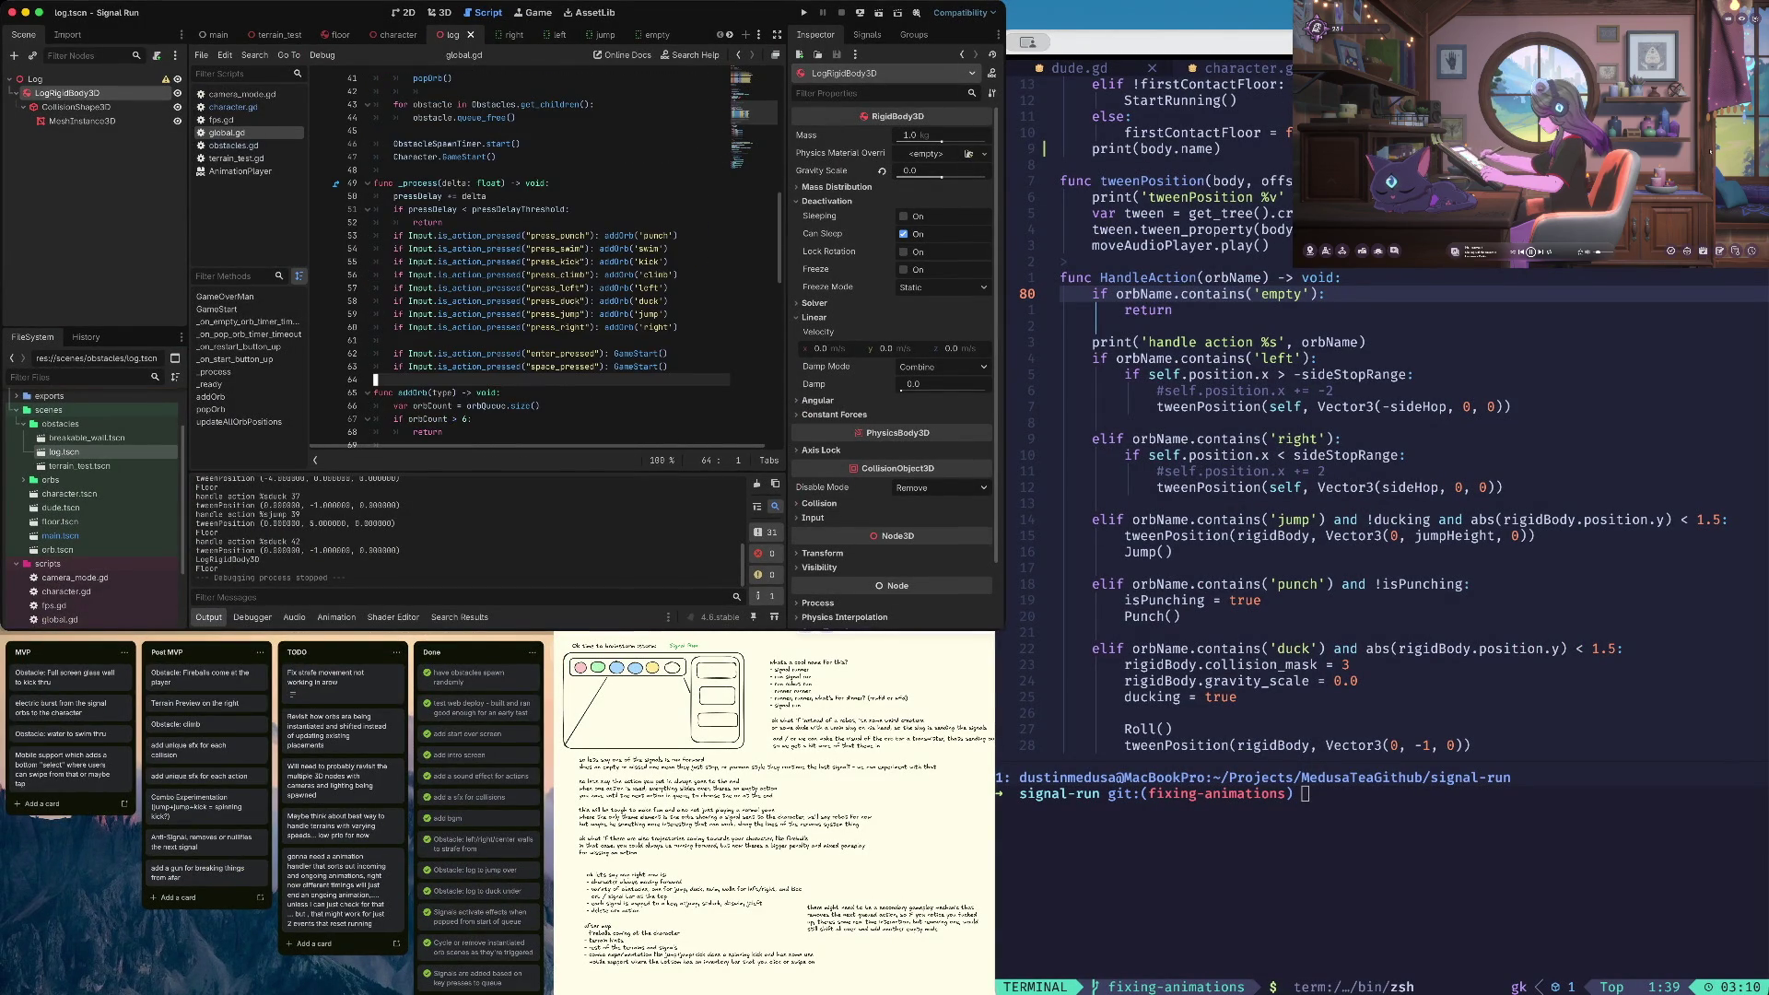
pyautogui.press('pagedown')
pyautogui.press('super+b')
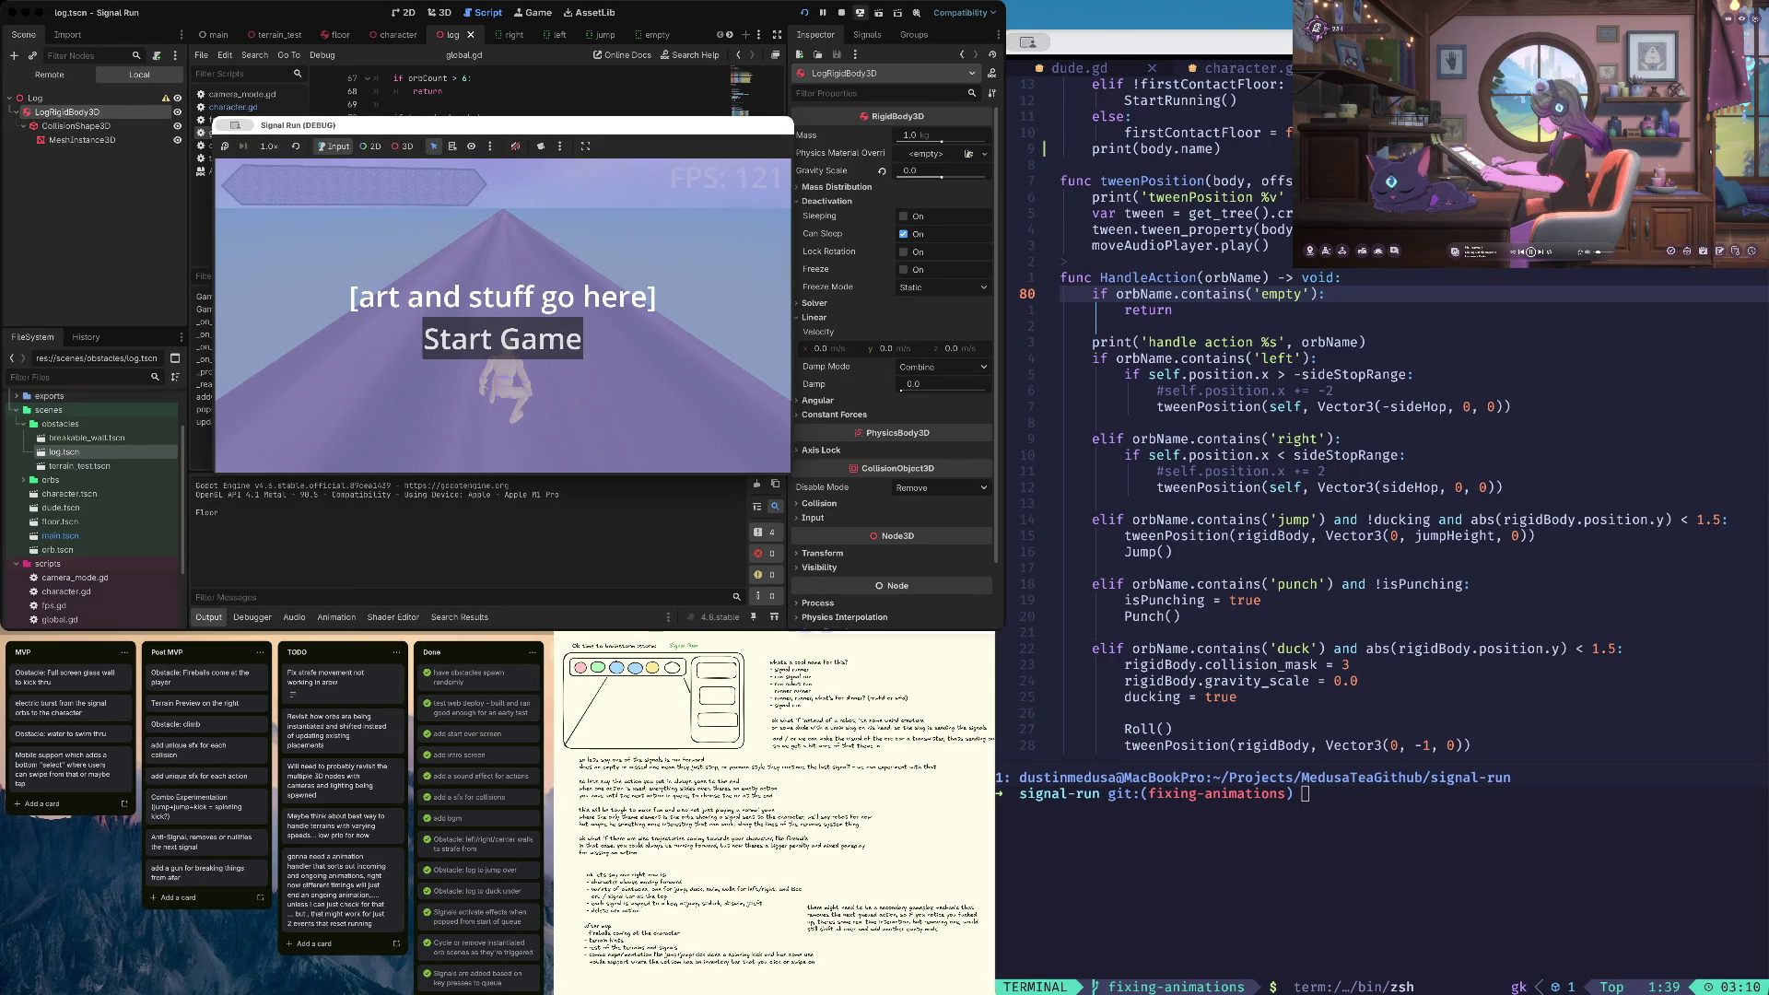
pyautogui.click(841, 12)
# Open obstacles.gd and then character.gd from the script list
pyautogui.click(446, 340)
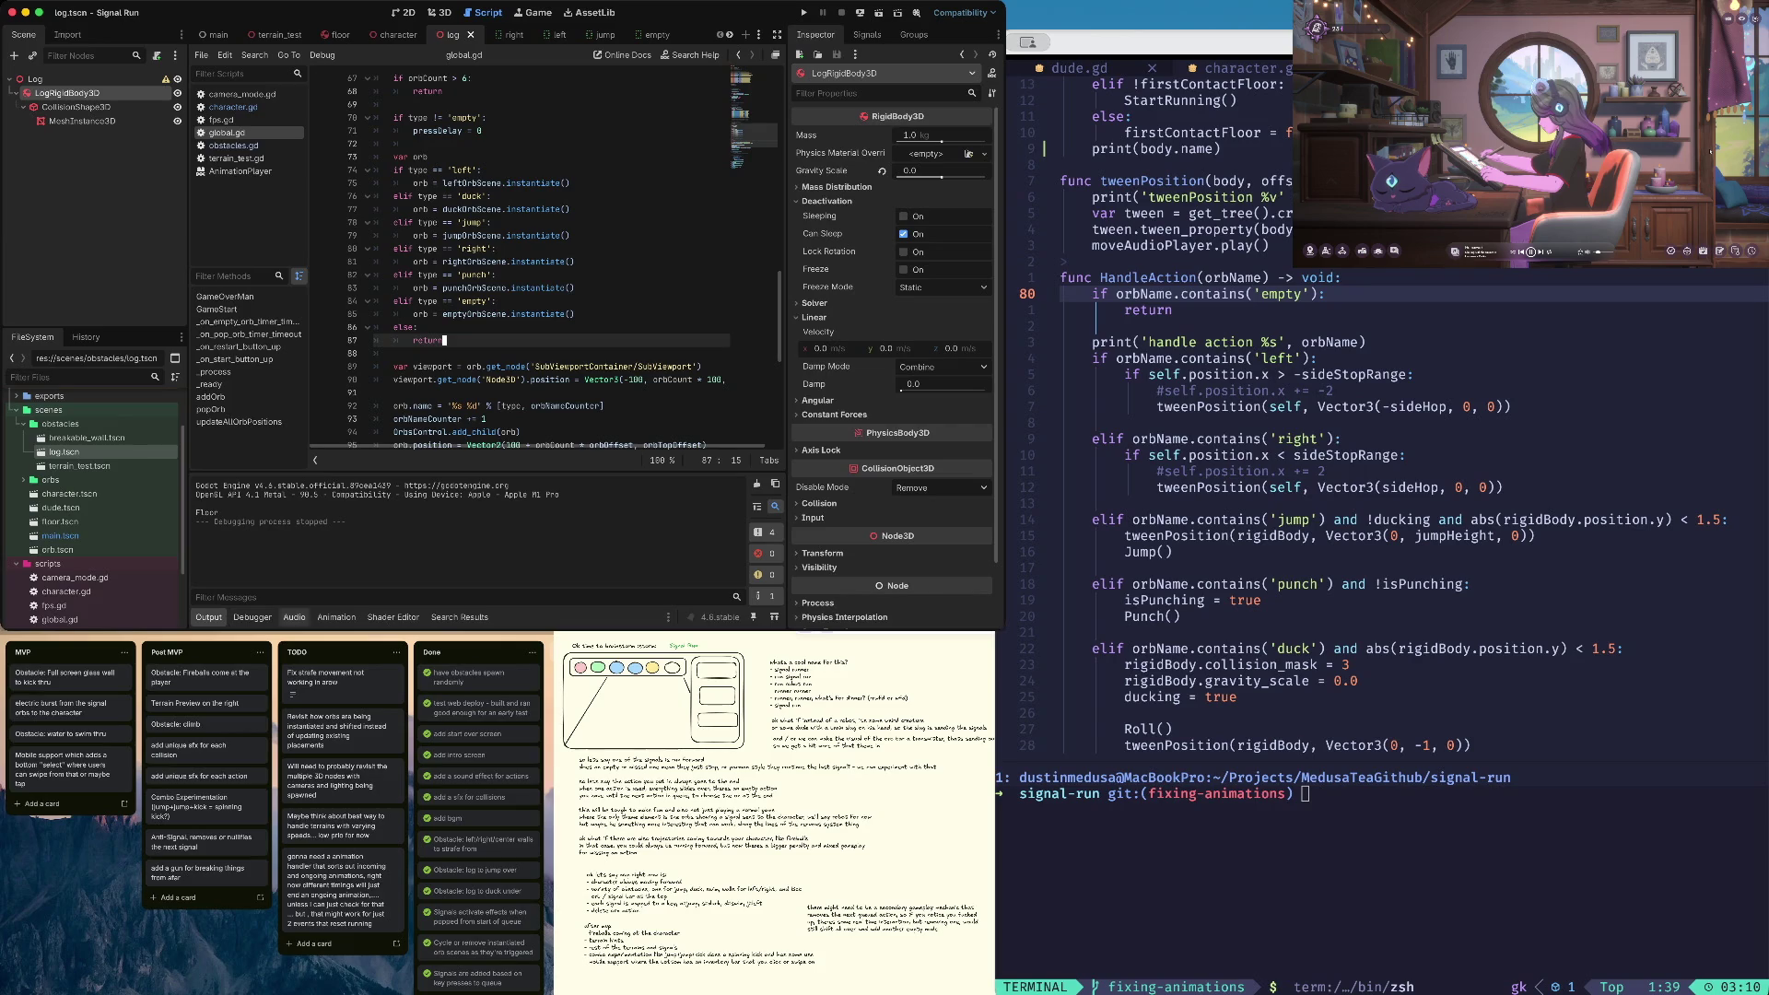
pyautogui.press('Up')
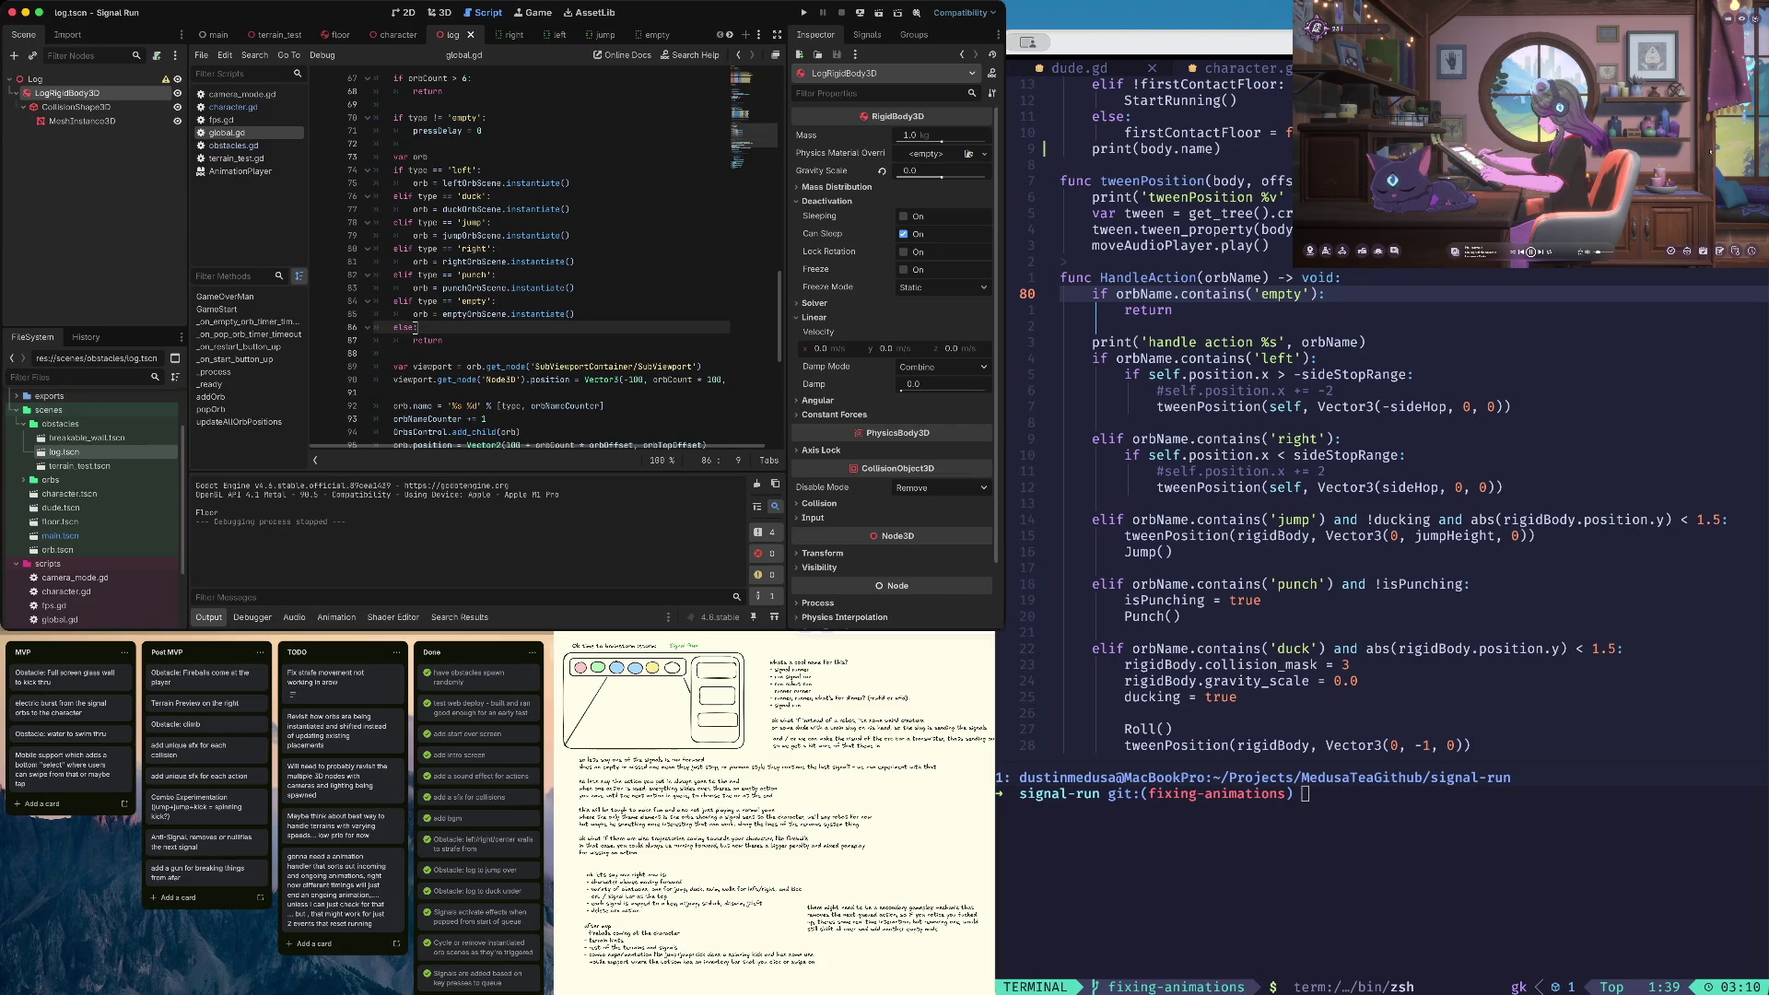
pyautogui.click(226, 144)
pyautogui.click(226, 107)
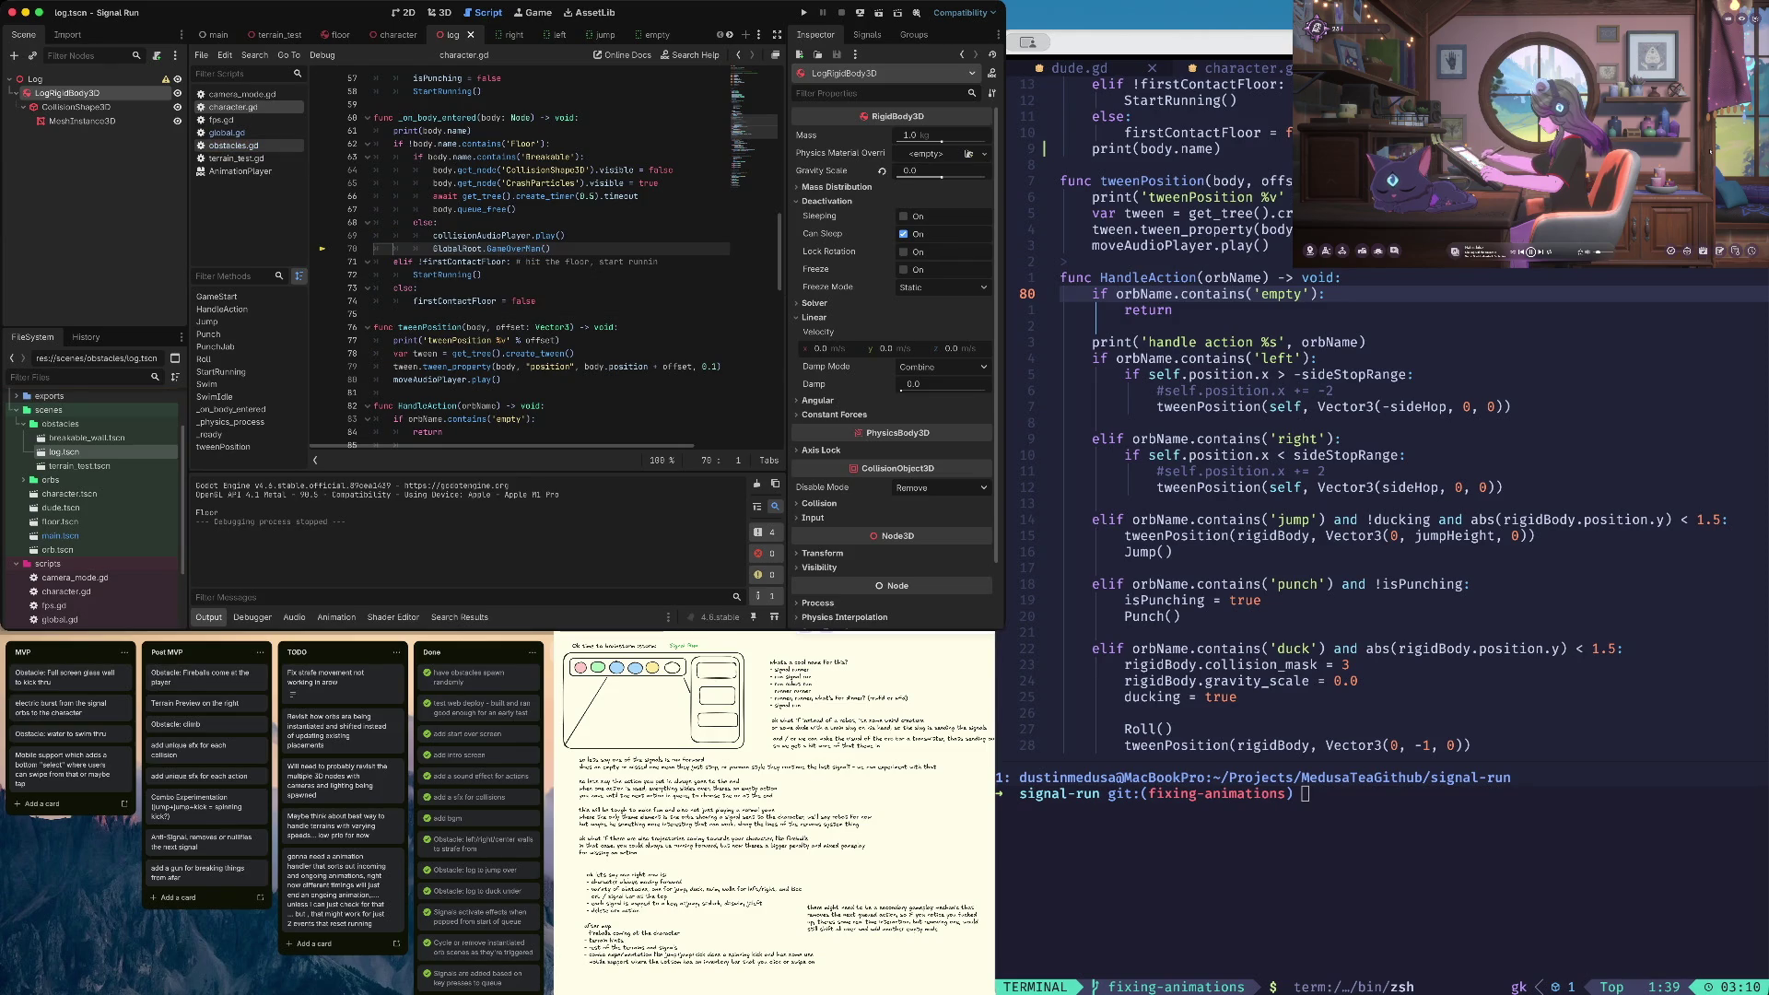
# In character.gd, delete the blank line after the duck reset
pyautogui.scroll(3, 451, 246)
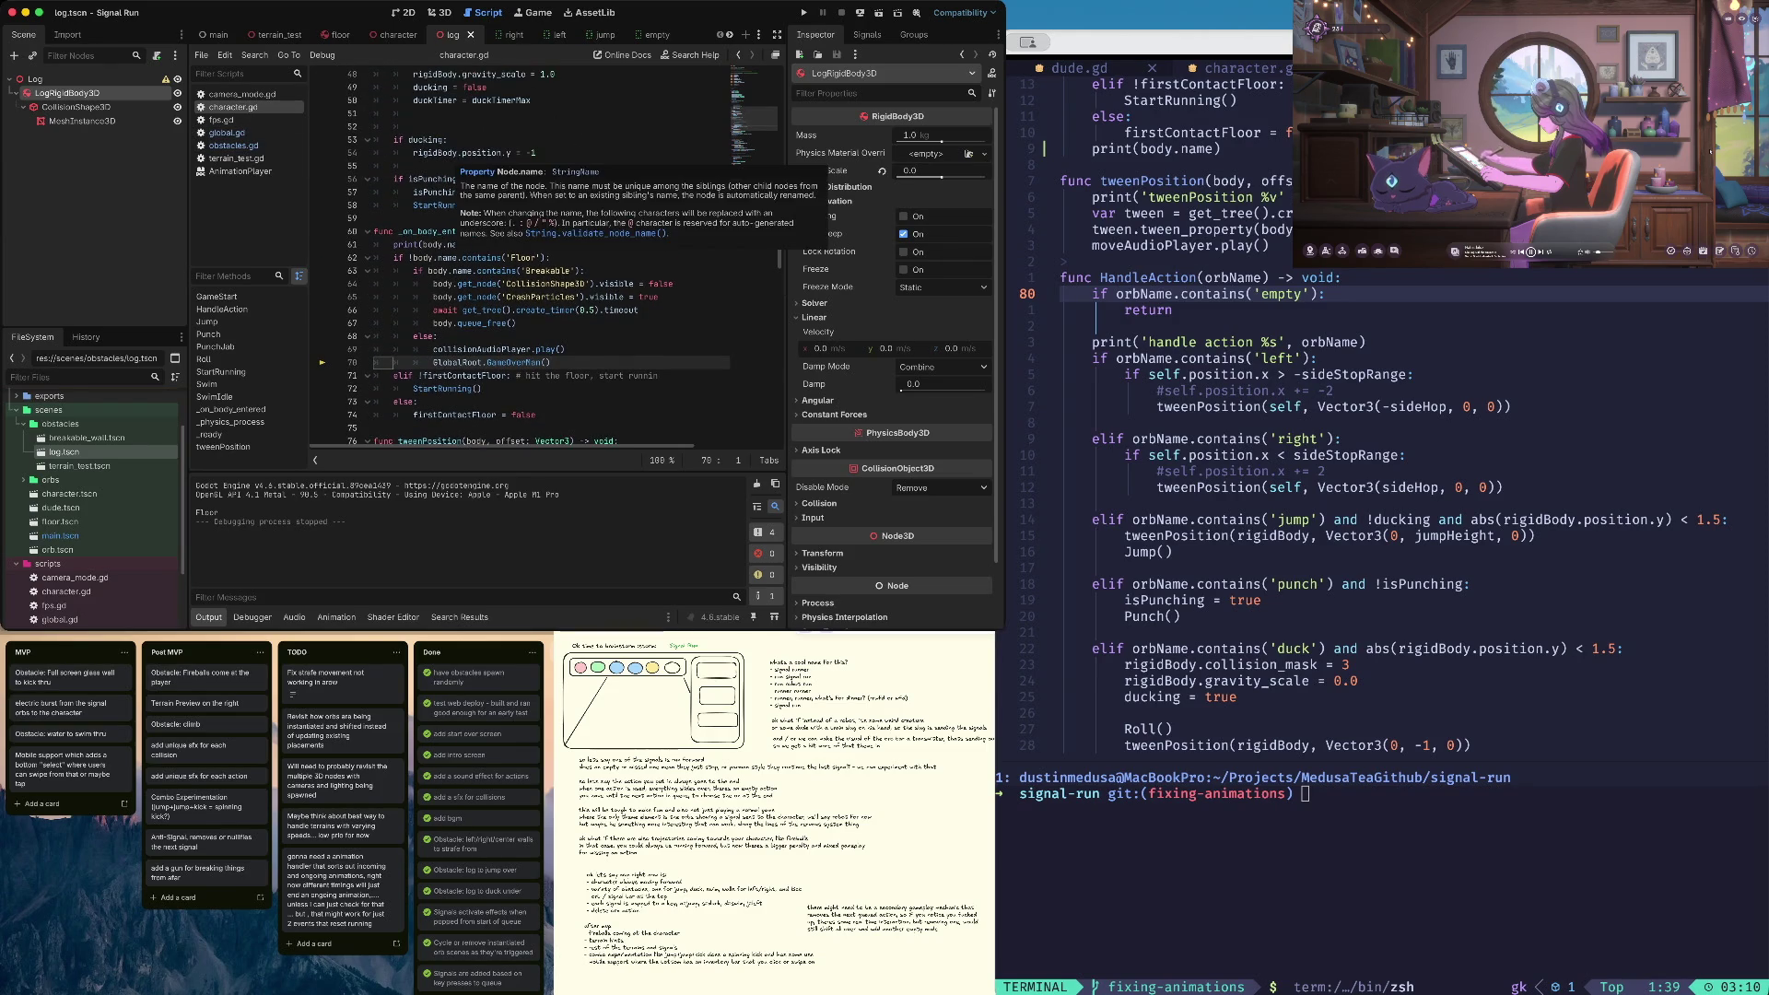
pyautogui.click(450, 140)
pyautogui.scroll(3, 449, 140)
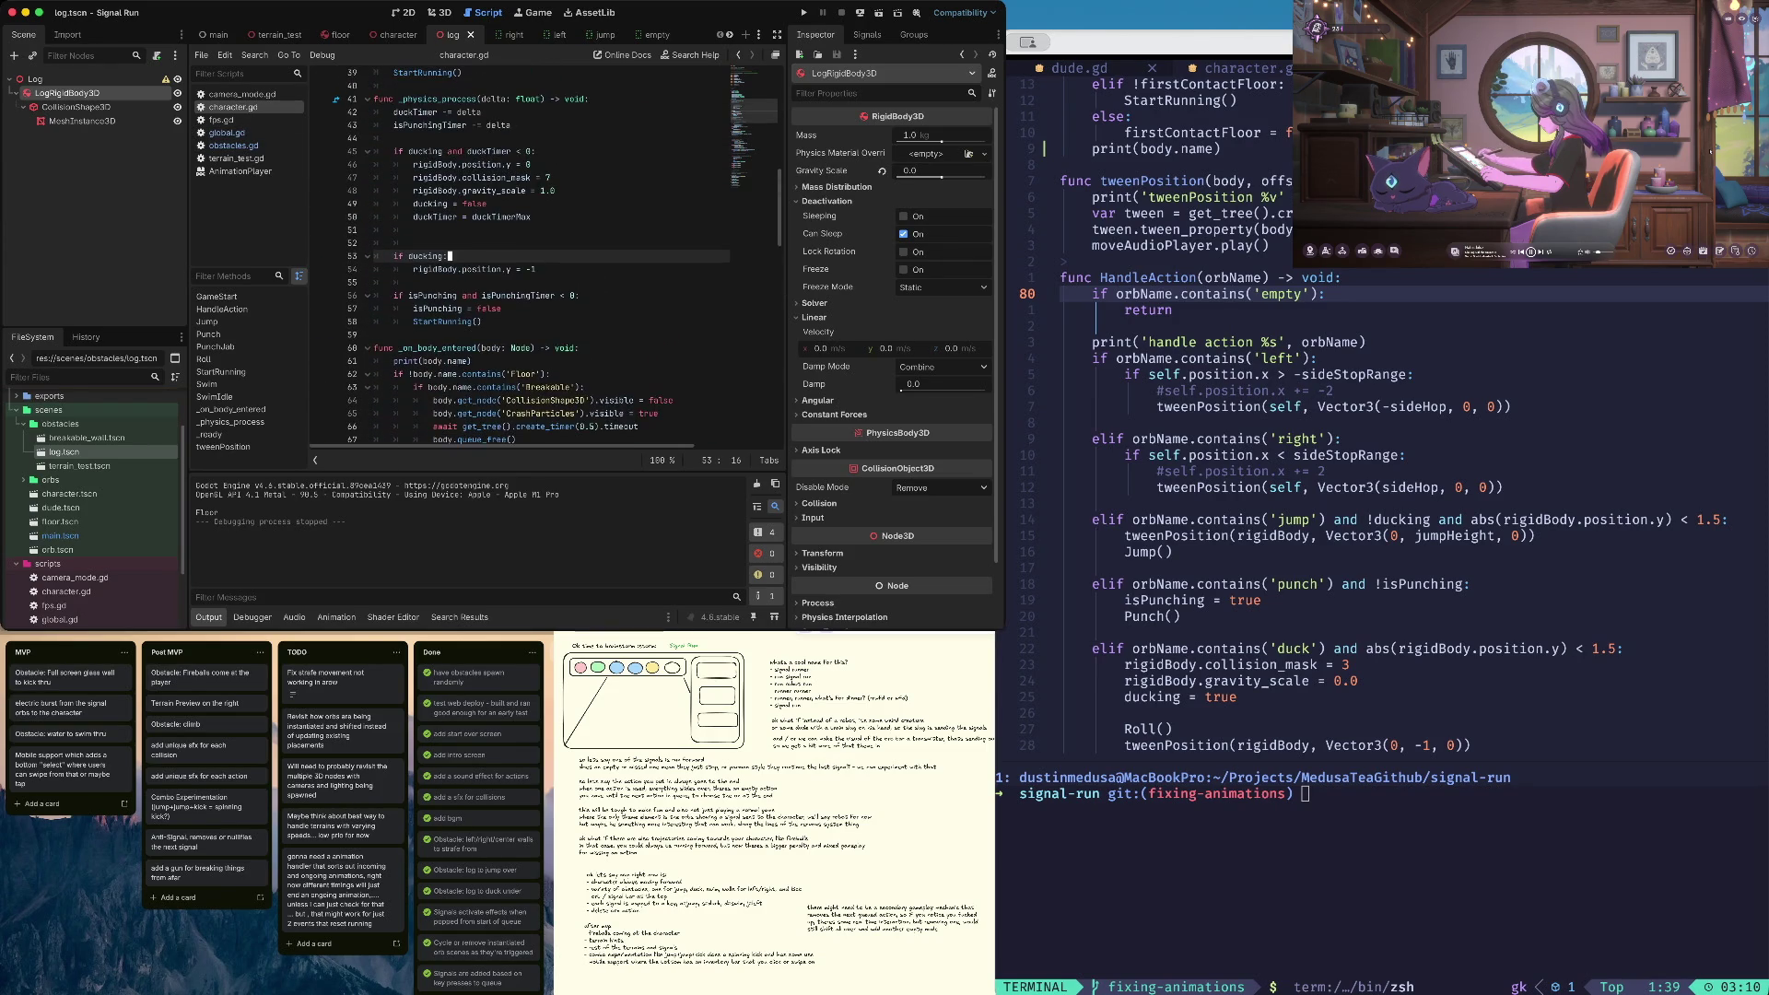
pyautogui.scroll(6, 516, 258)
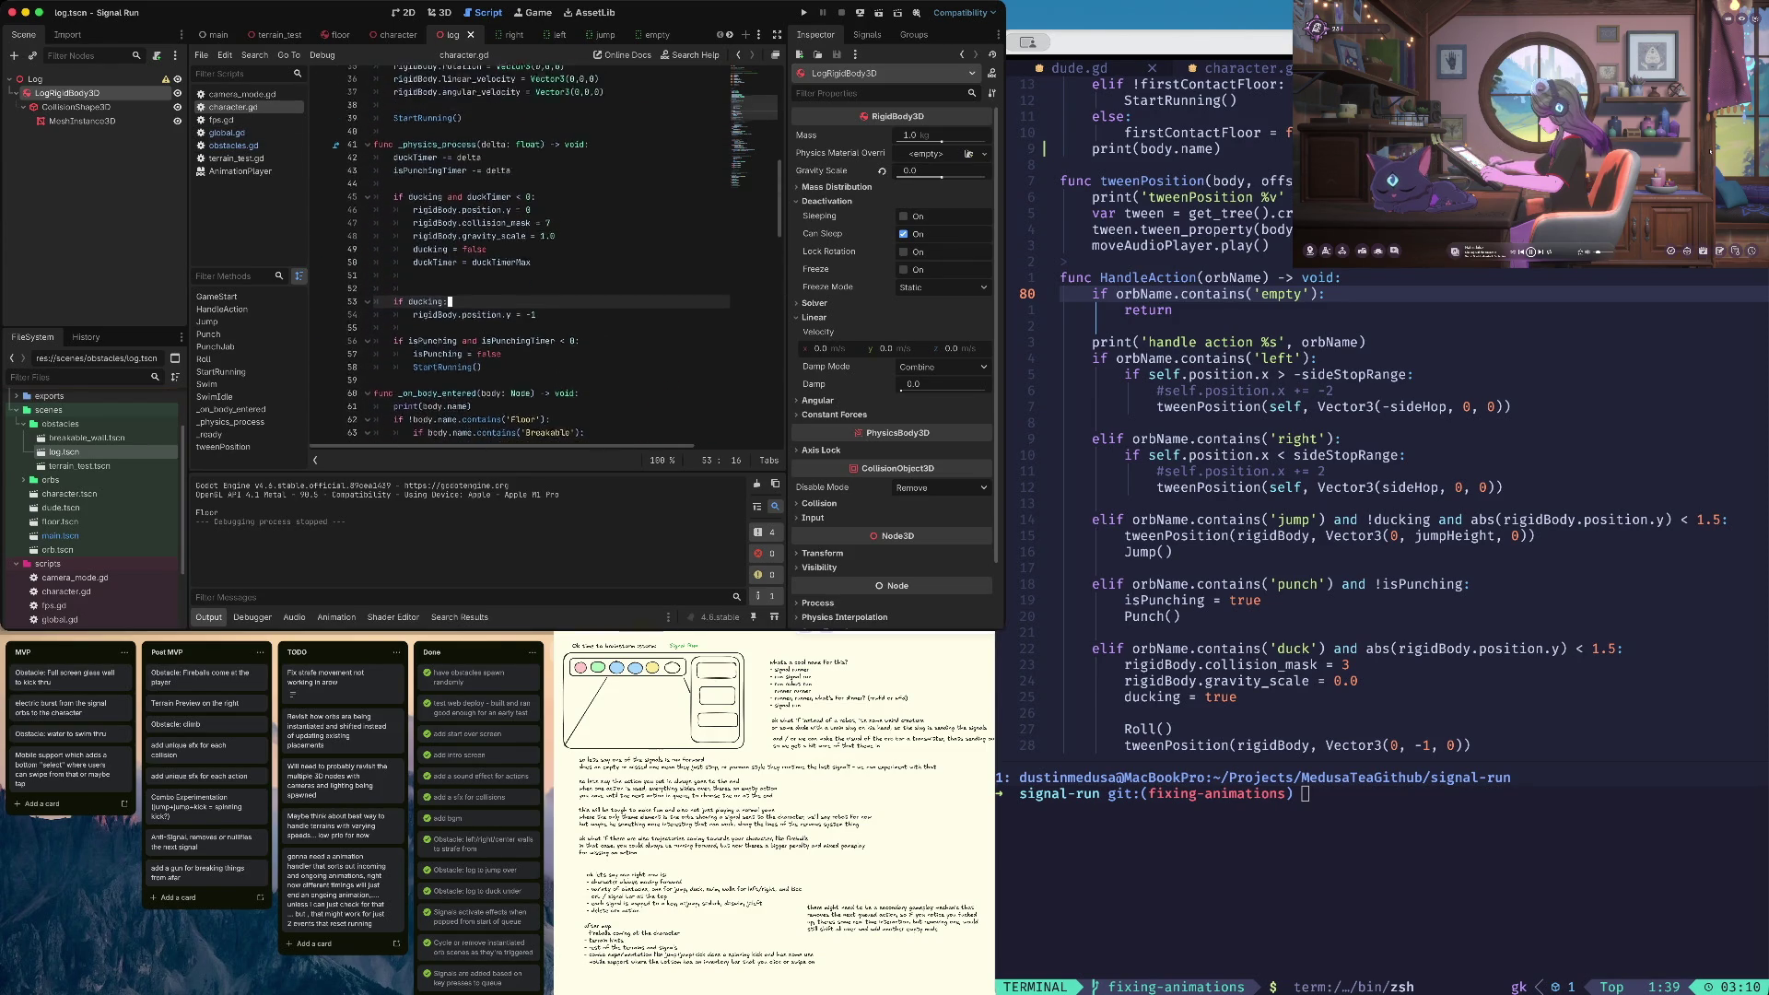
pyautogui.scroll(-5, 516, 258)
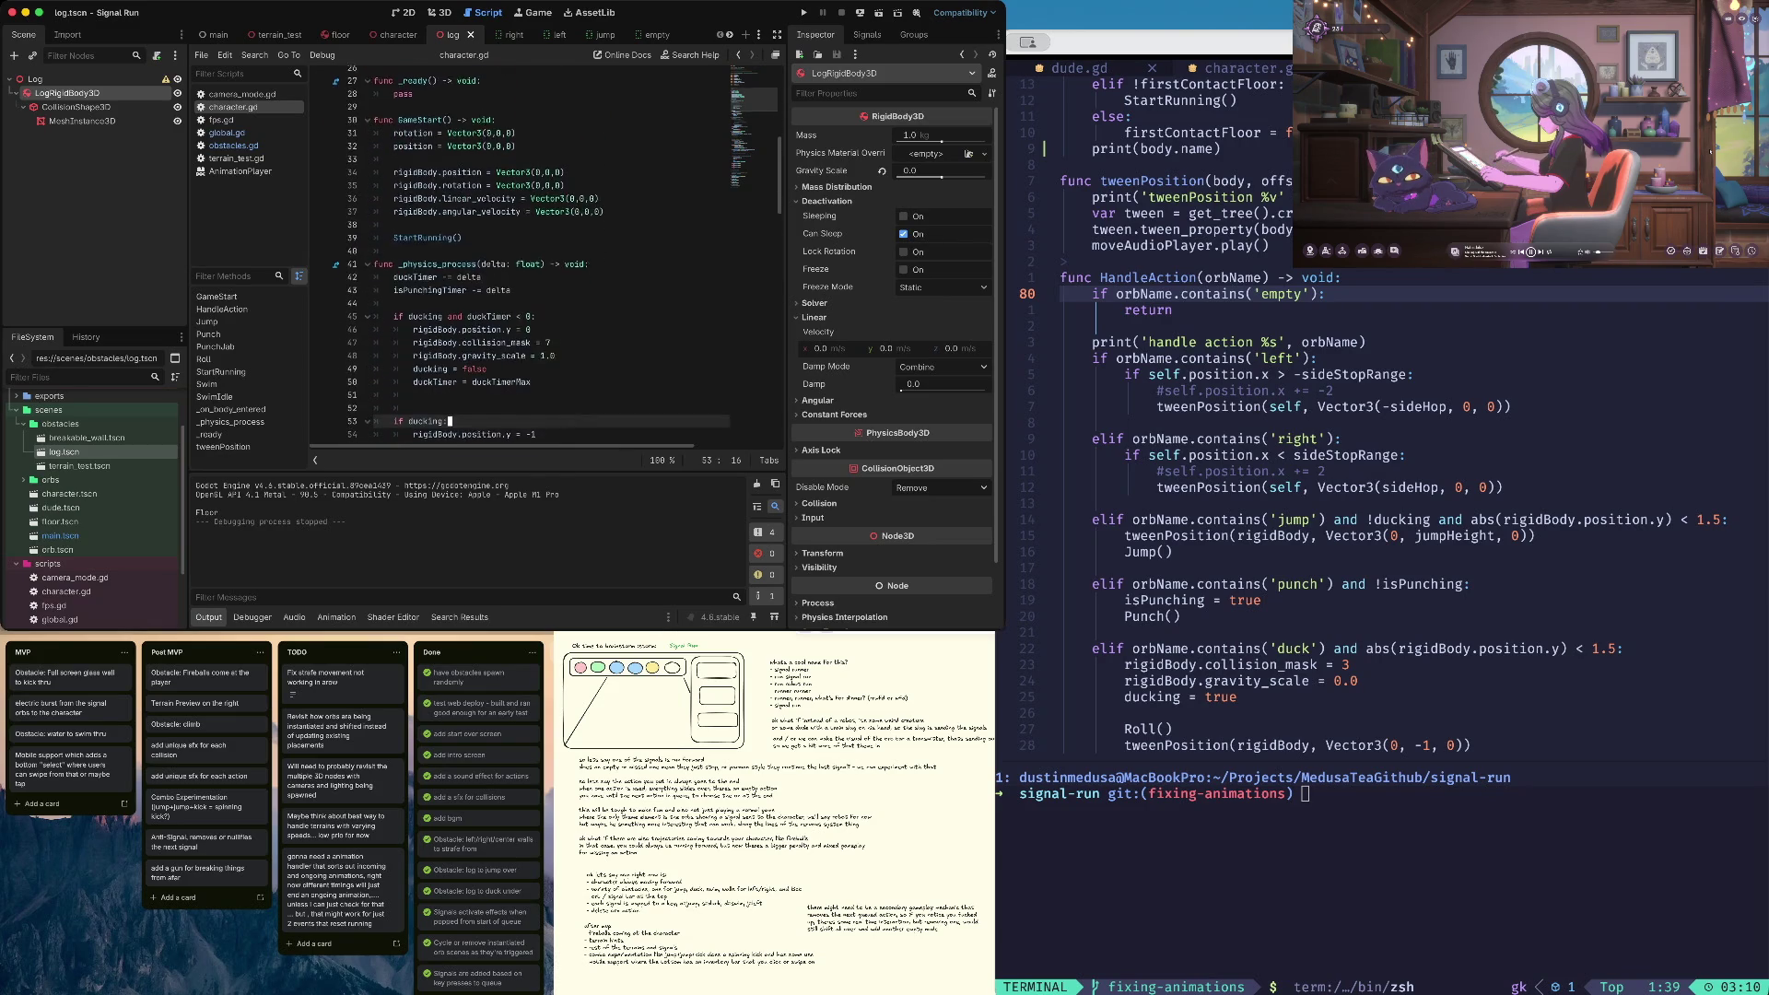
pyautogui.press('Up')
pyautogui.hotkey('shift', 'Up')
pyautogui.scroll(-2, 553, 258)
pyautogui.press('BackSpace')
pyautogui.press('BackSpace')
pyautogui.press('BackSpace')
# Delete the StartRunning() call that follows isPunching = false
pyautogui.scroll(-2, 516, 258)
pyautogui.press('Down')
pyautogui.press('Down')
pyautogui.press('Down')
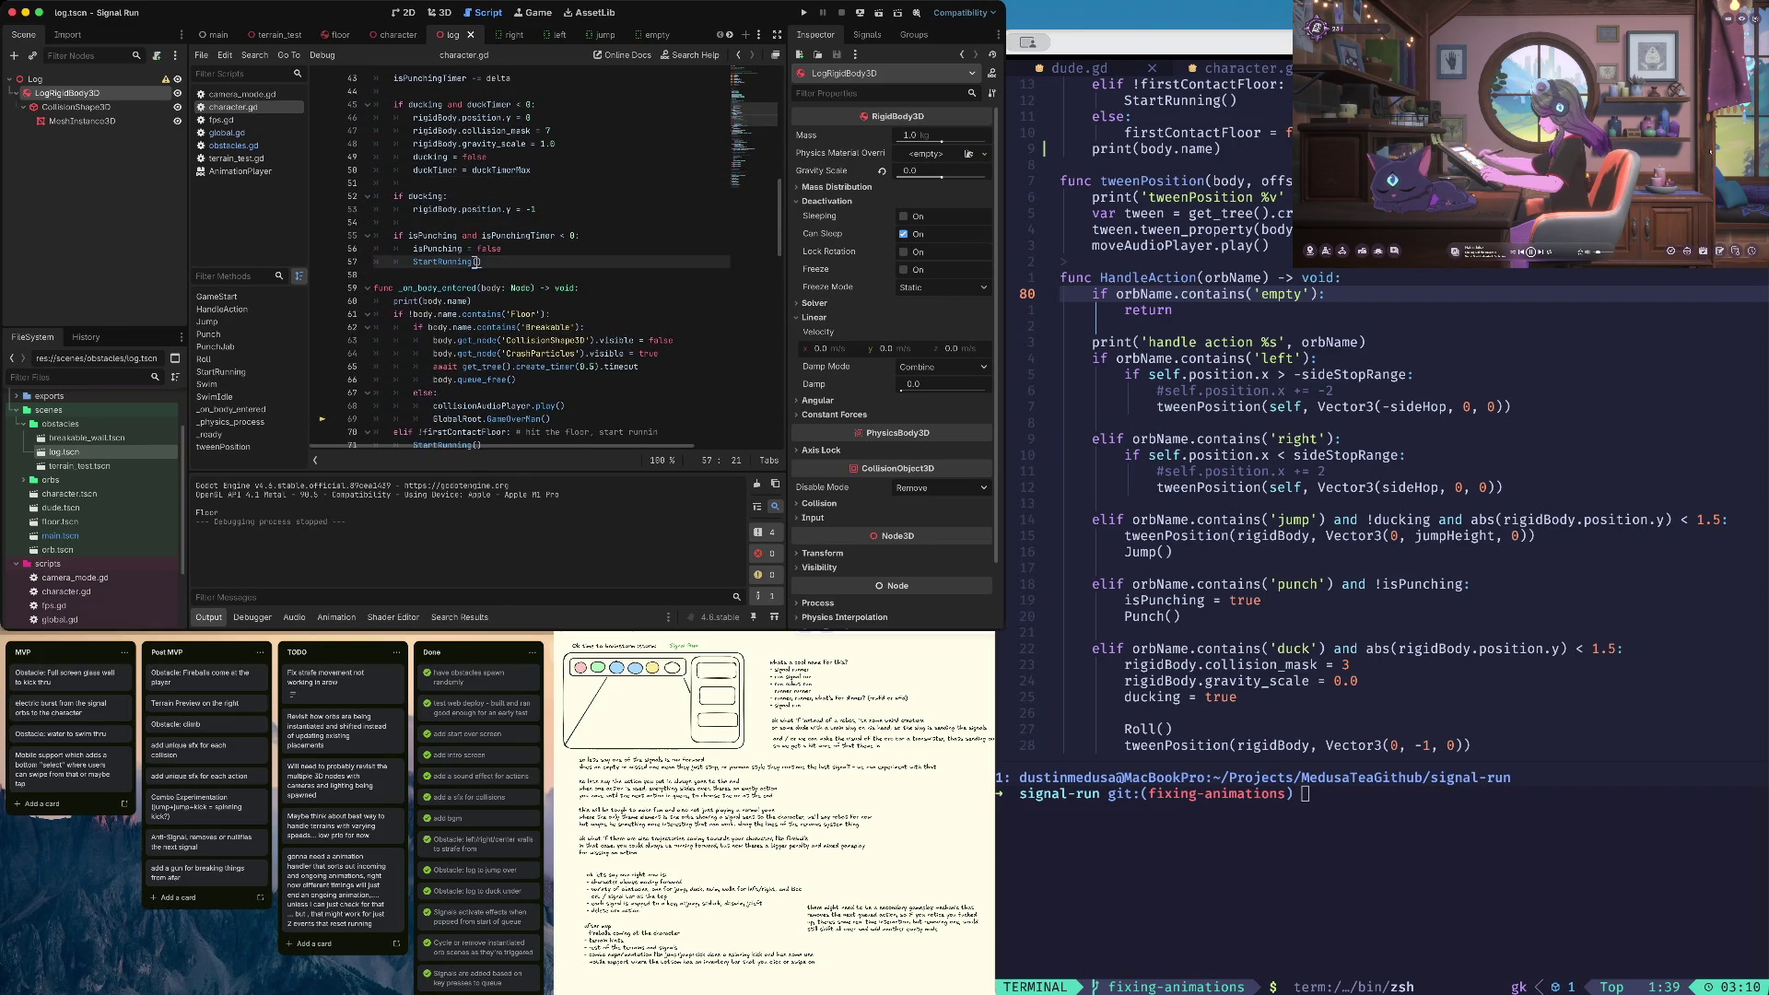
pyautogui.press('super+shift+k')
pyautogui.press('Up')
pyautogui.press('Up')
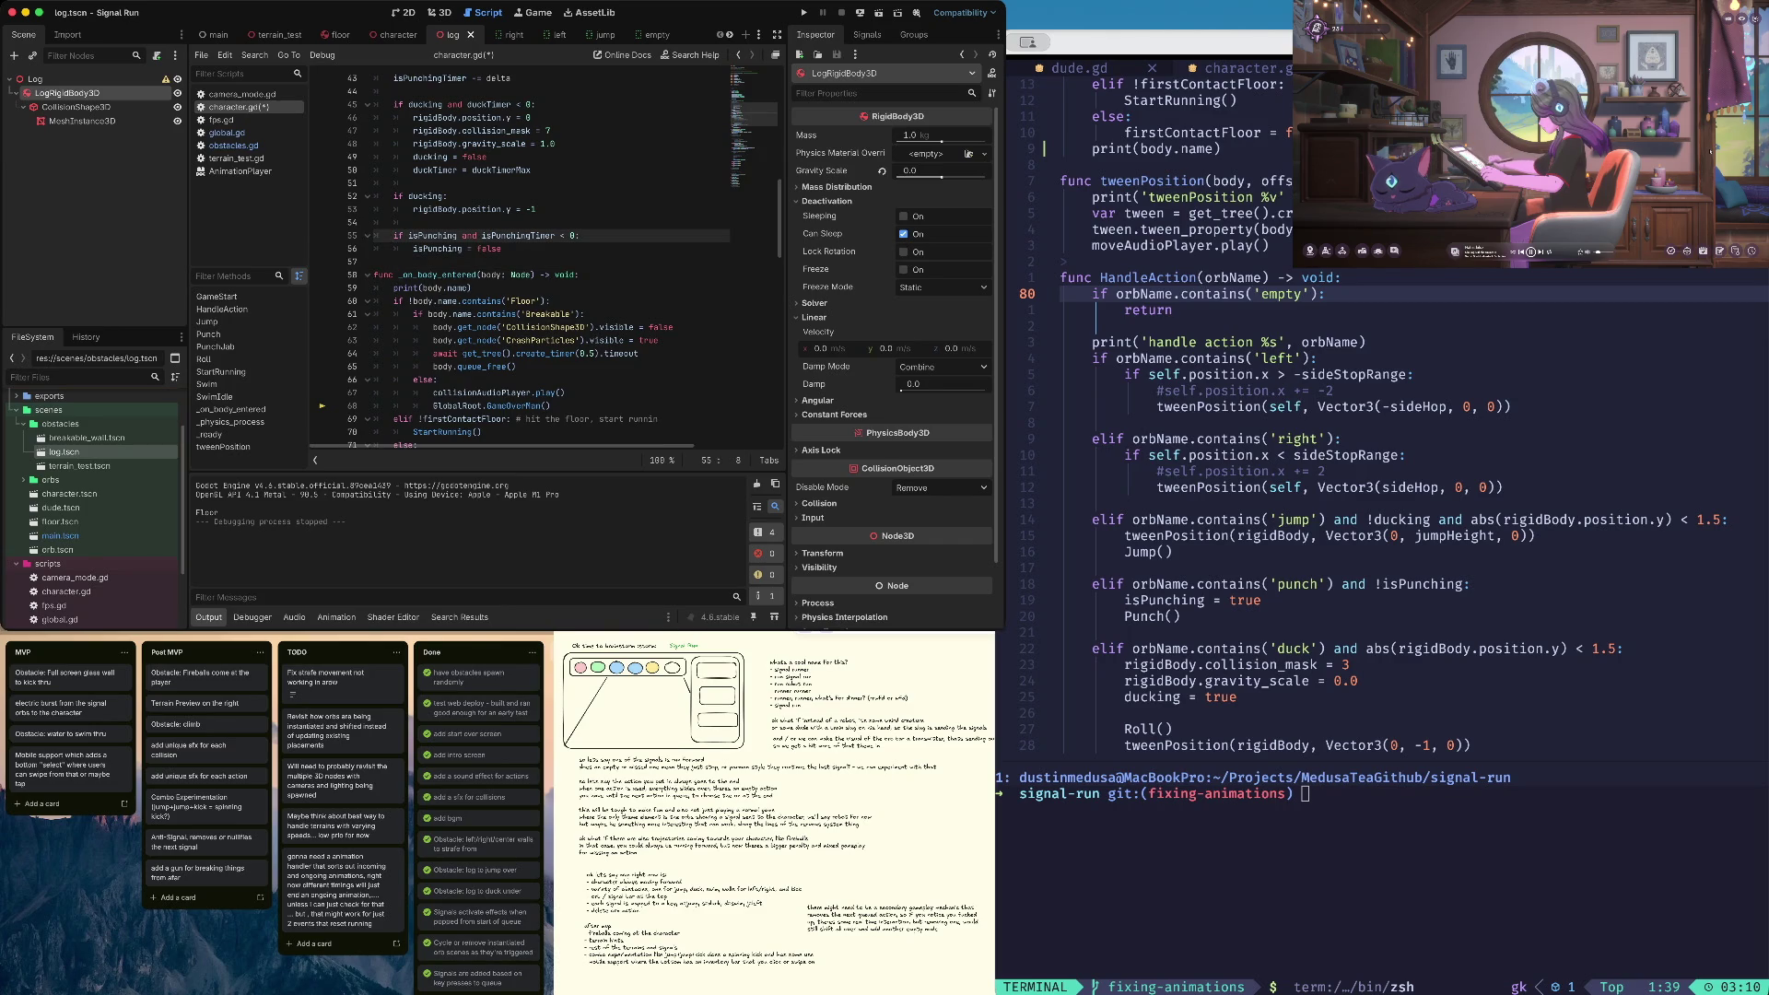
pyautogui.scroll(-10, 571, 379)
# Check the Roll and Punch_Cross animation lines, save character.gd, and run the game
pyautogui.click(572, 380)
pyautogui.press('pagedown')
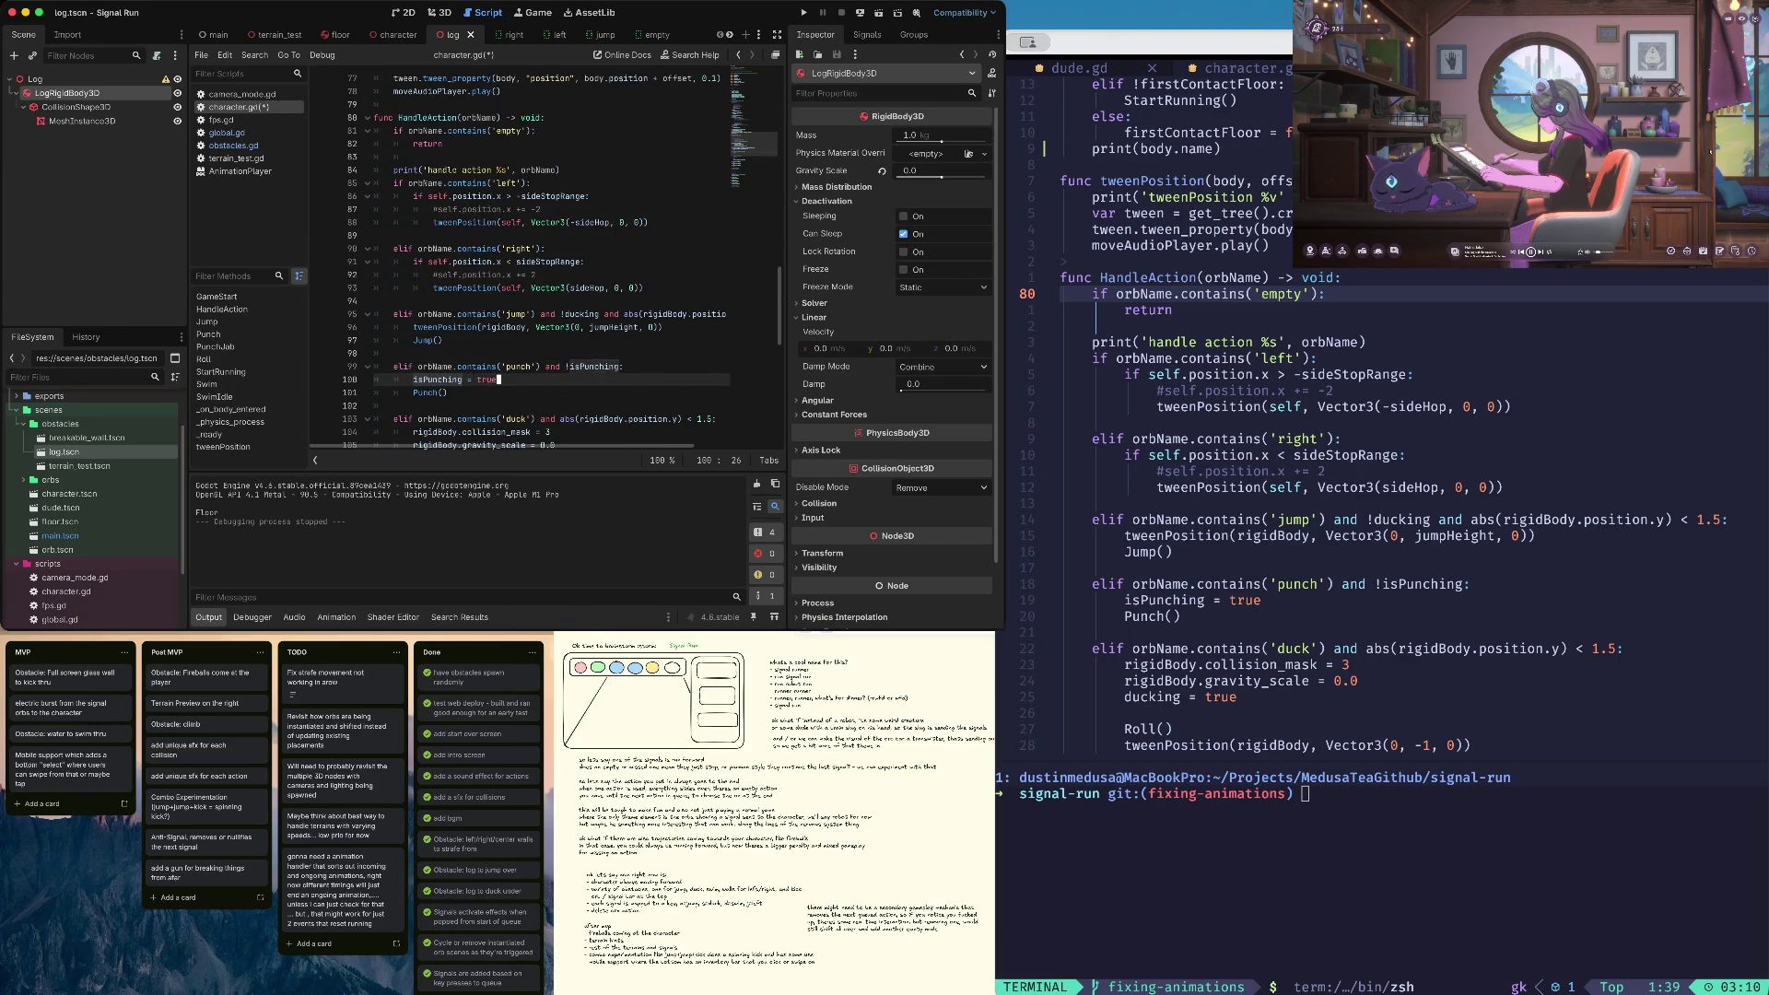
pyautogui.scroll(-3, 553, 267)
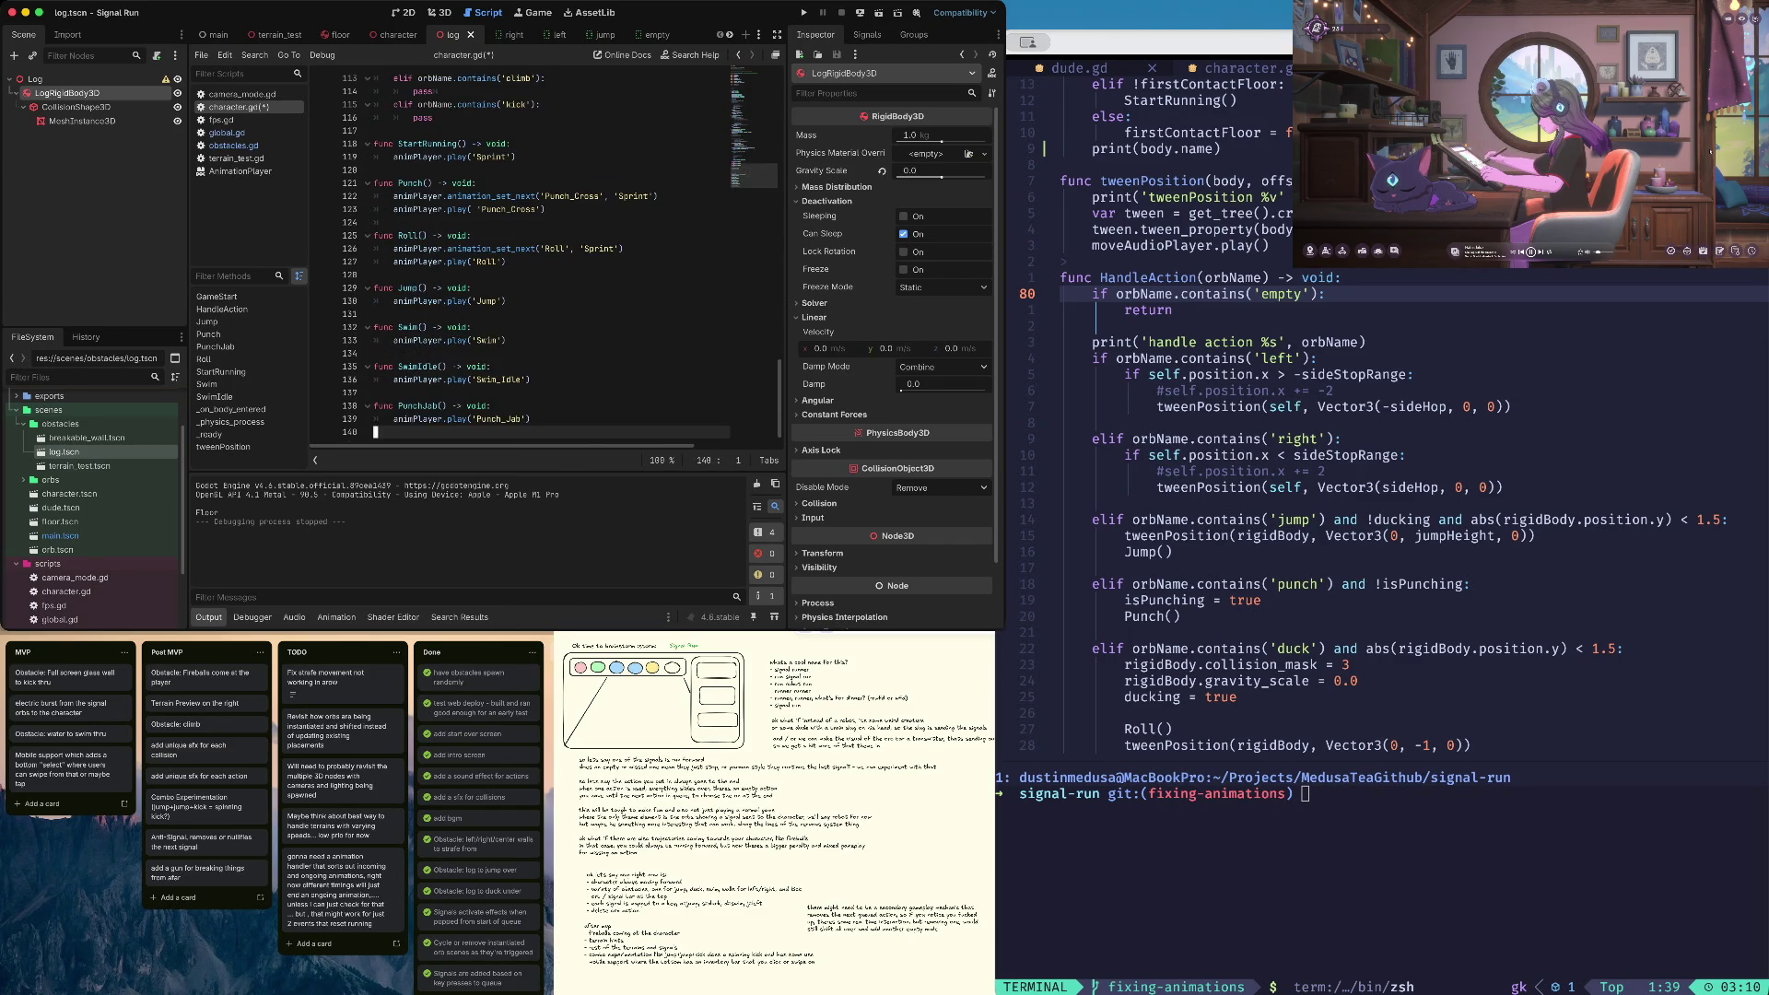
pyautogui.click(573, 249)
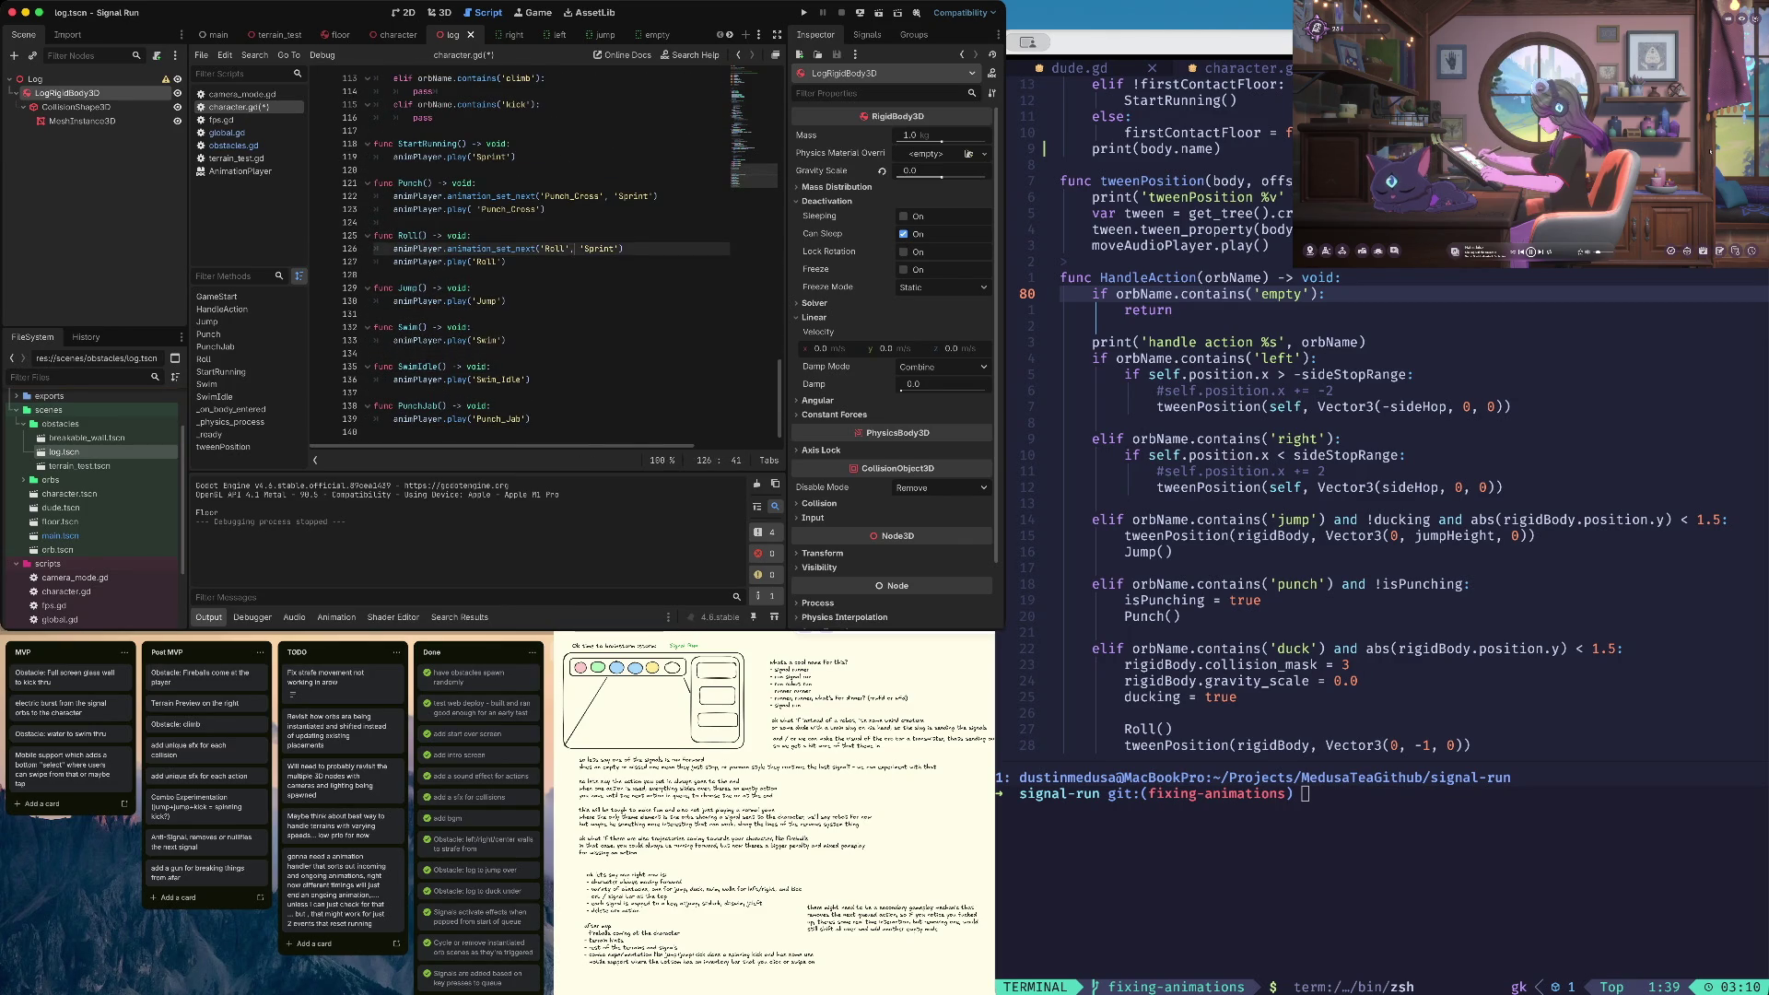
pyautogui.click(572, 196)
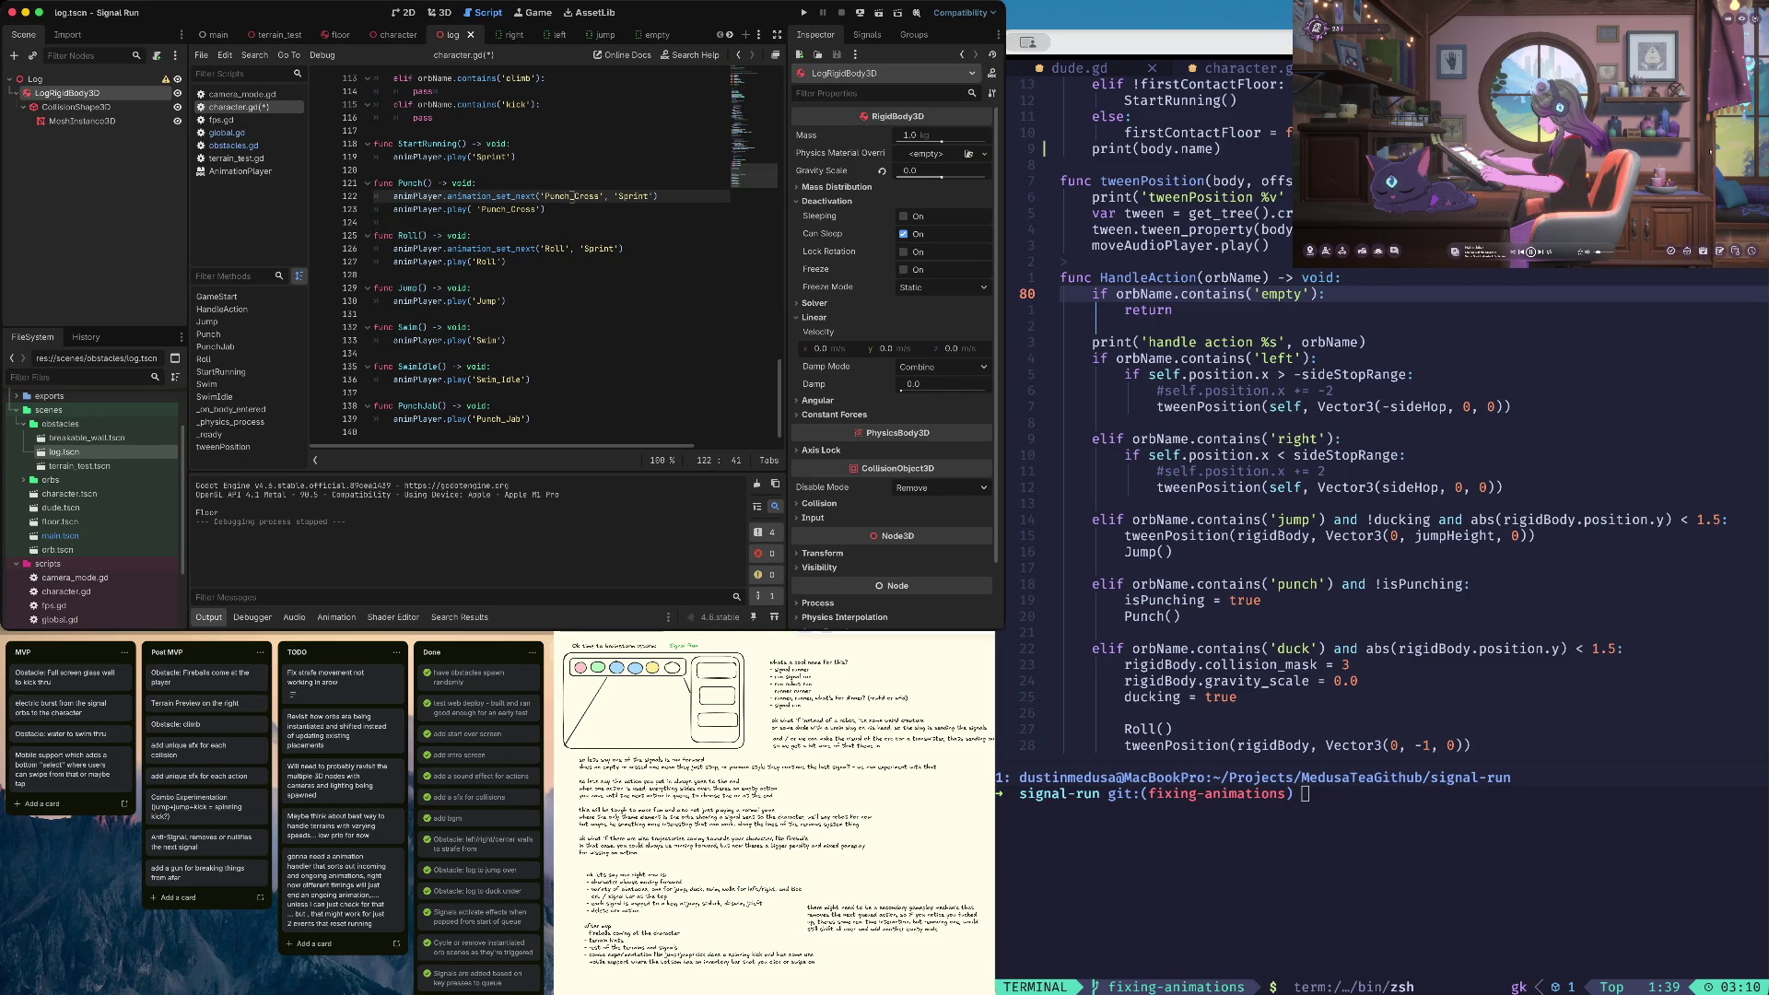
pyautogui.hotkey('ctrl', 's')
pyautogui.press('super+b')
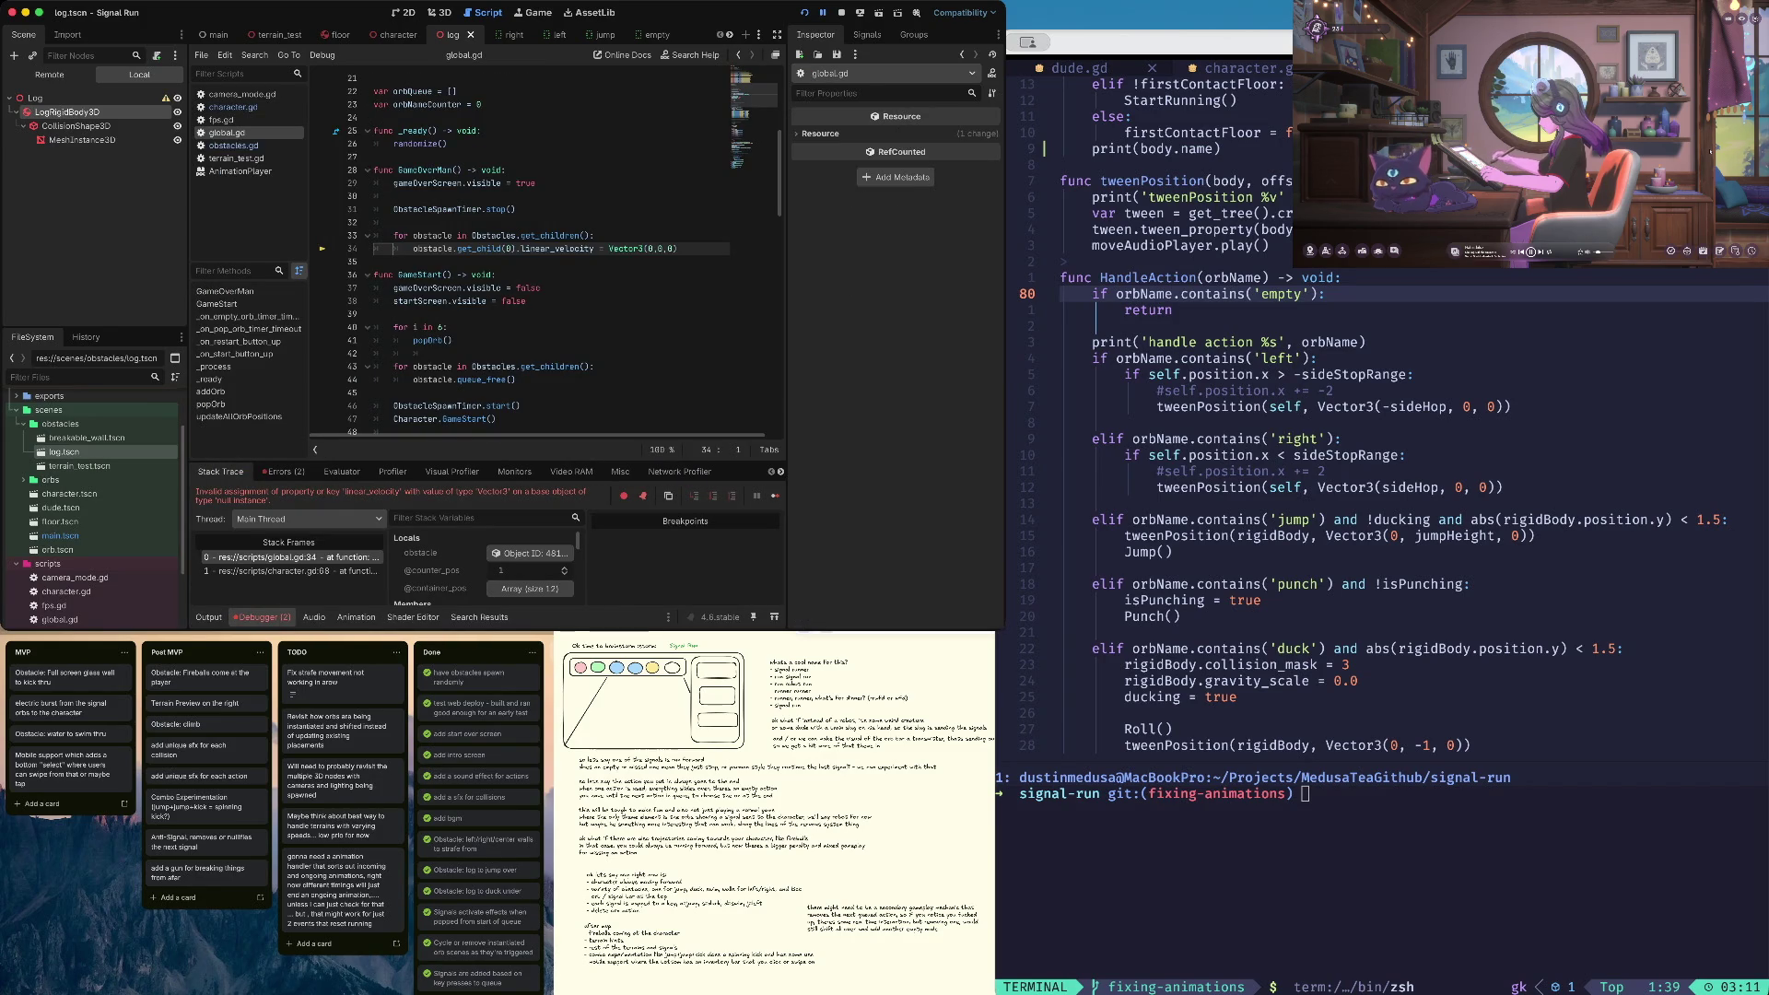
# View the game window, return to the editor, stop debugging, and add a line in GameOver's obstacle loop
pyautogui.hotkey('ctrl', 'Up')
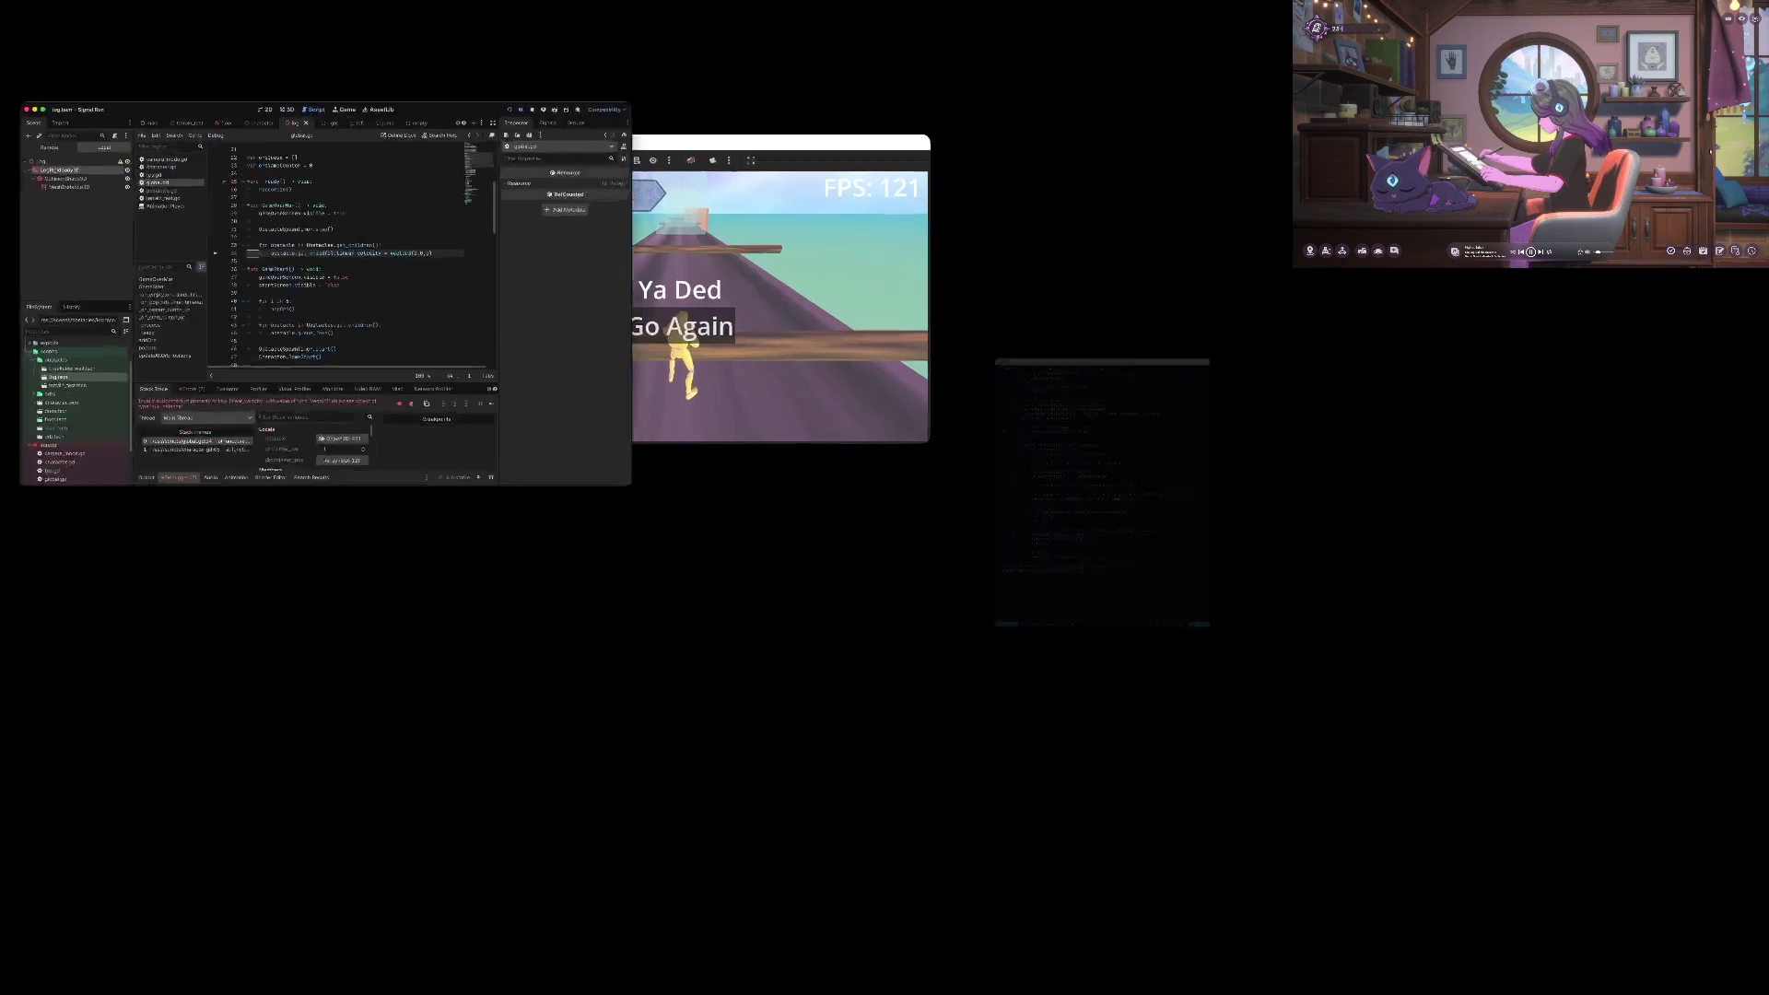
pyautogui.click(746, 285)
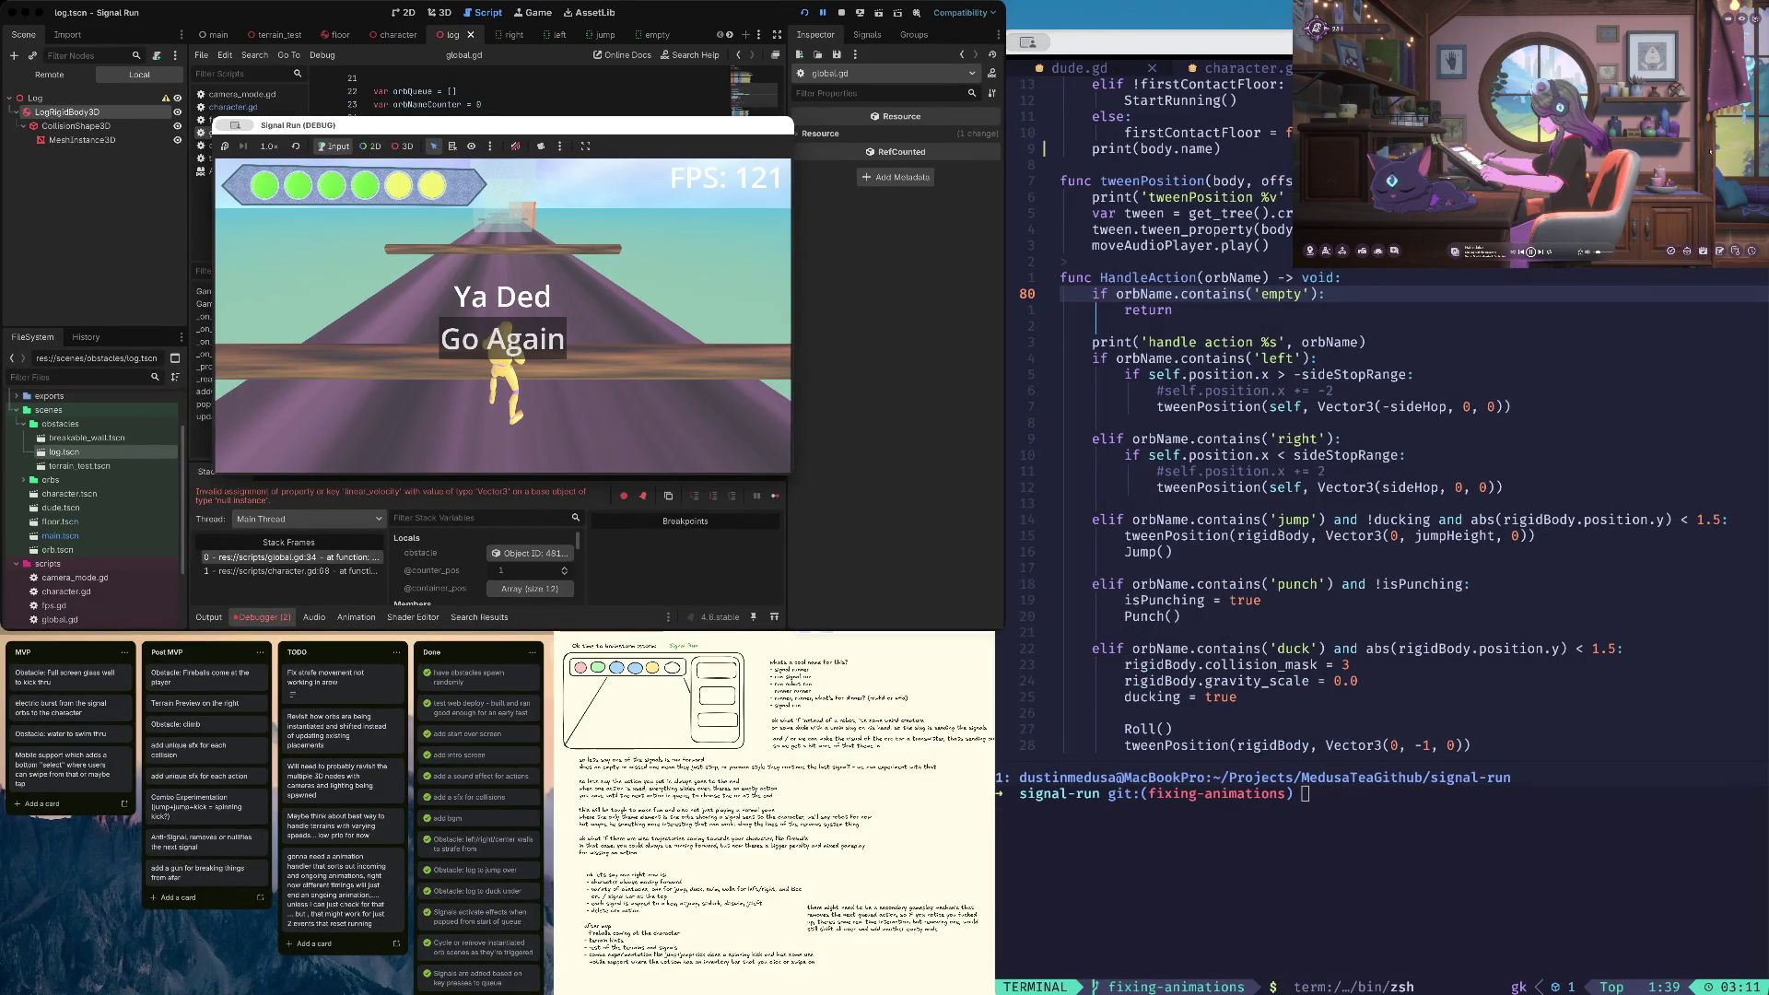
pyautogui.hotkey('ctrl', 'Up')
pyautogui.click(73, 304)
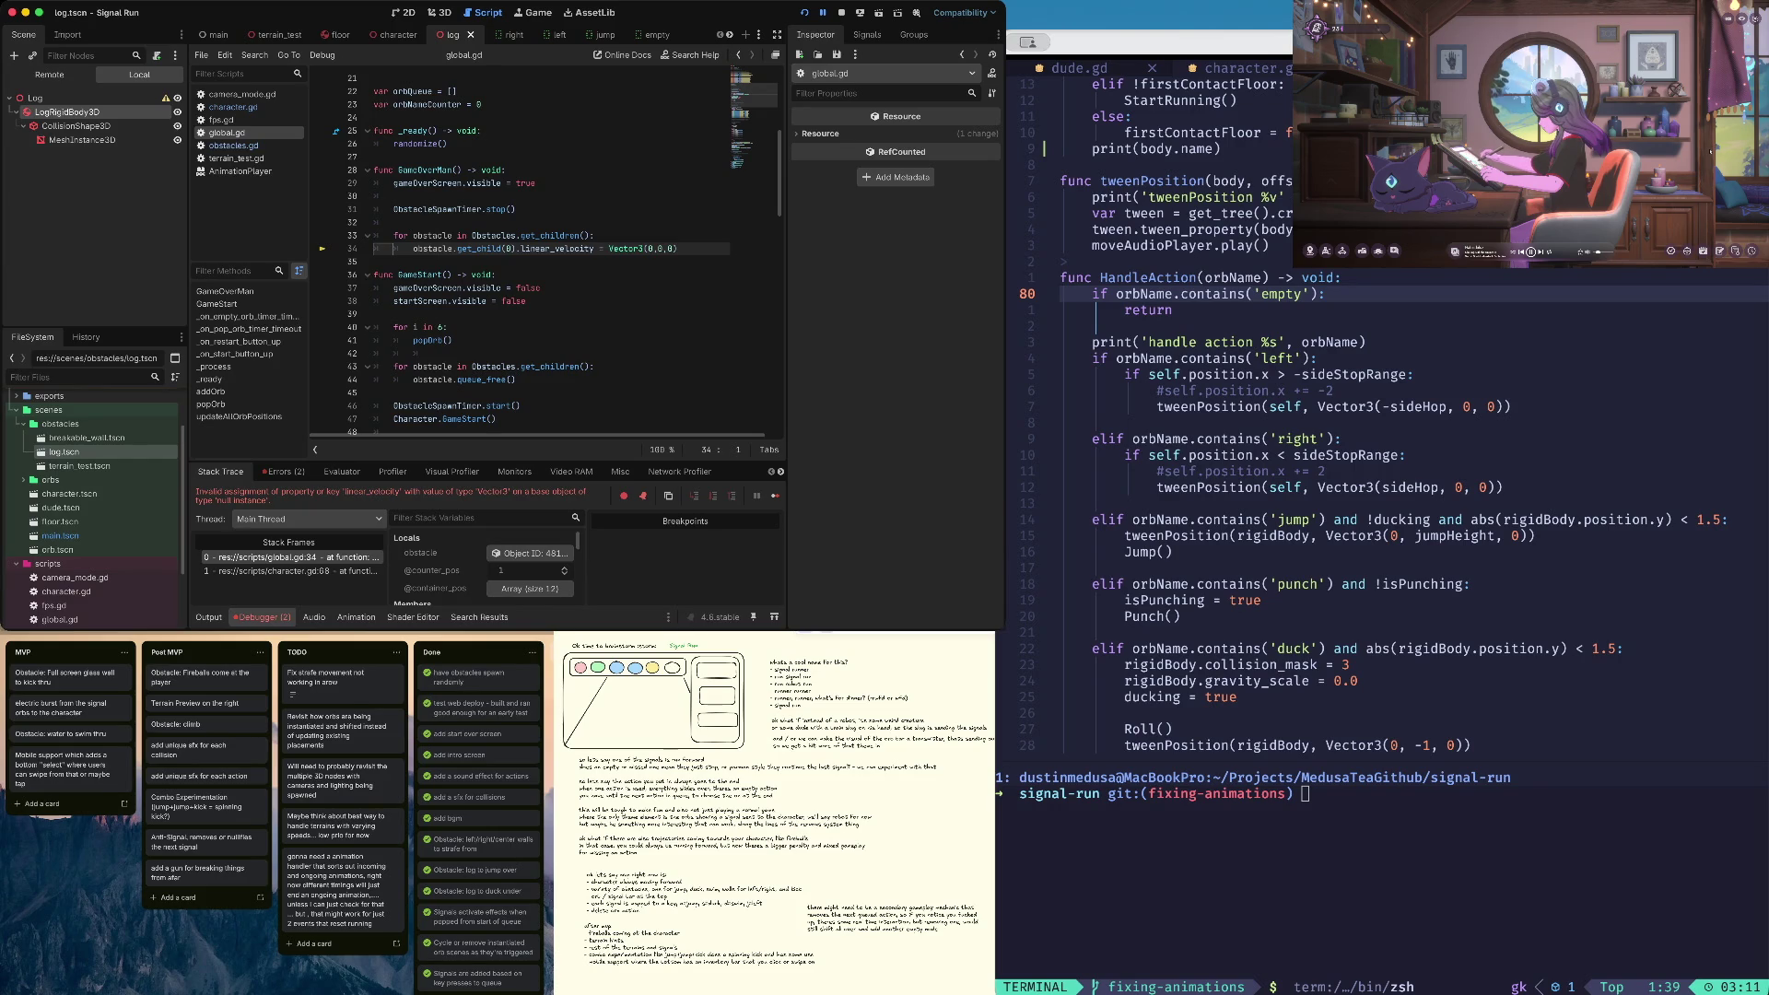
pyautogui.click(841, 12)
pyautogui.click(596, 236)
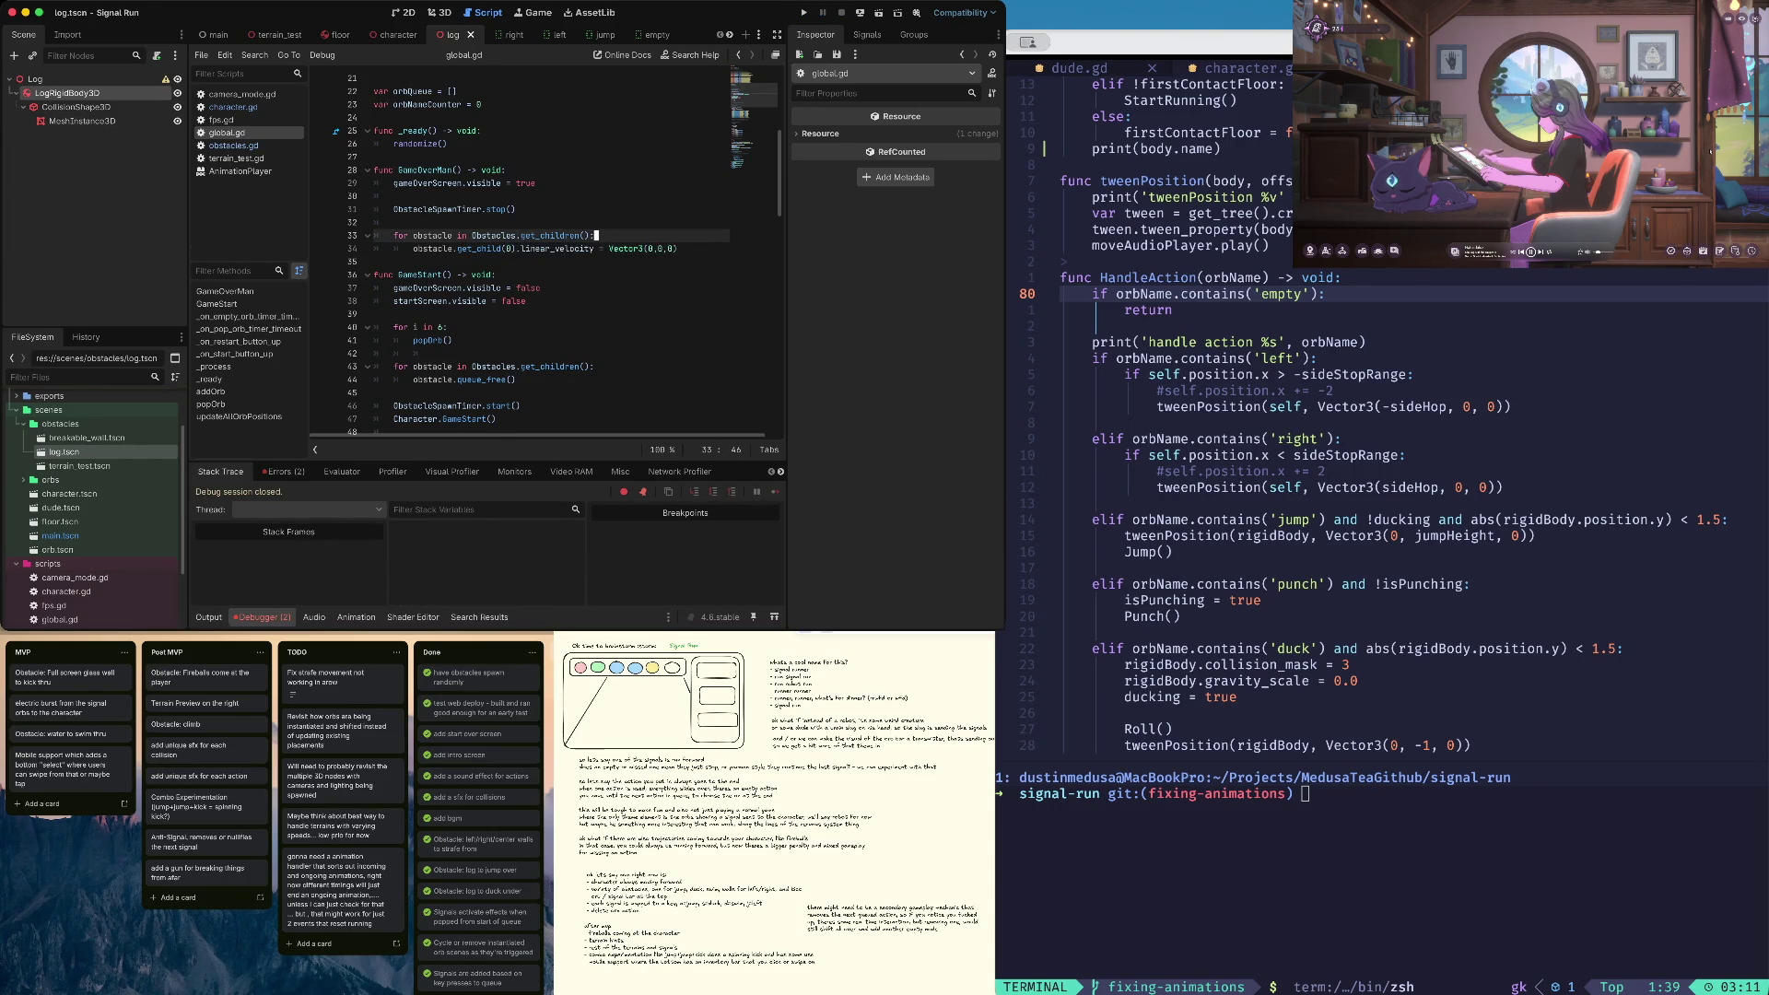
pyautogui.press('Return')
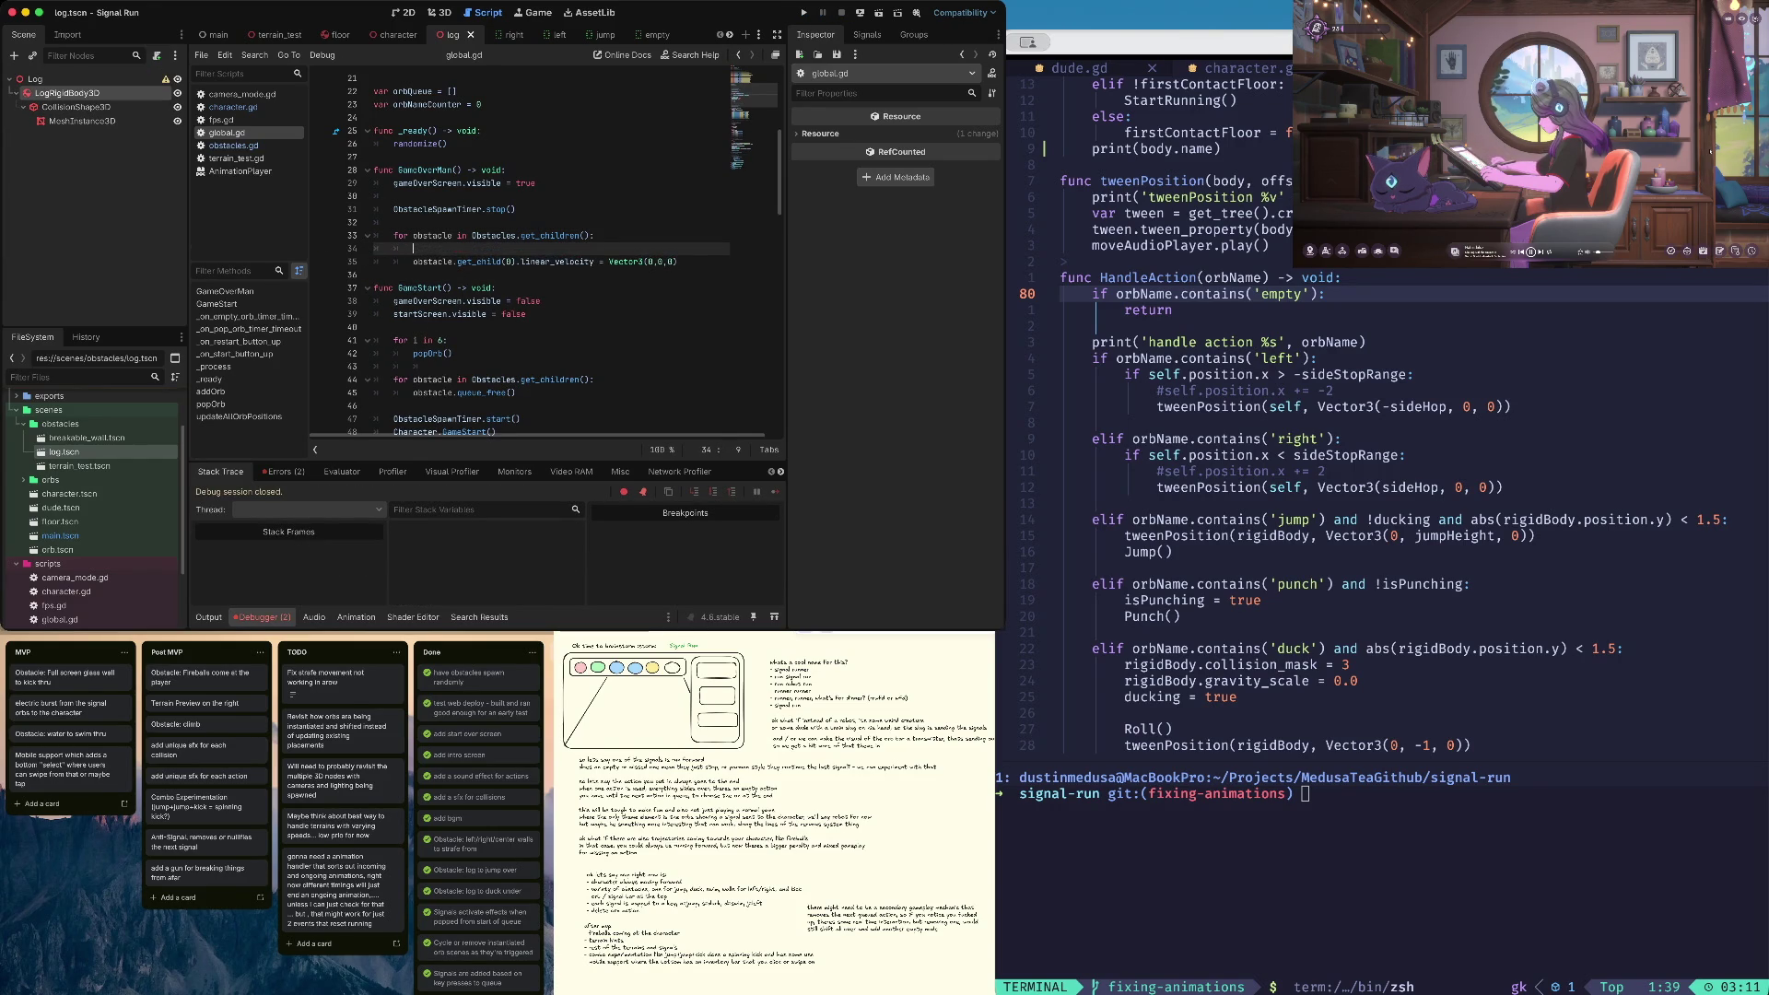
# Add an 'if obstacle' check and indent the linear_velocity reset beneath it
pyautogui.write('ifobstacle:')
pyautogui.press('Down')
pyautogui.press('Home')
pyautogui.press('Tab')
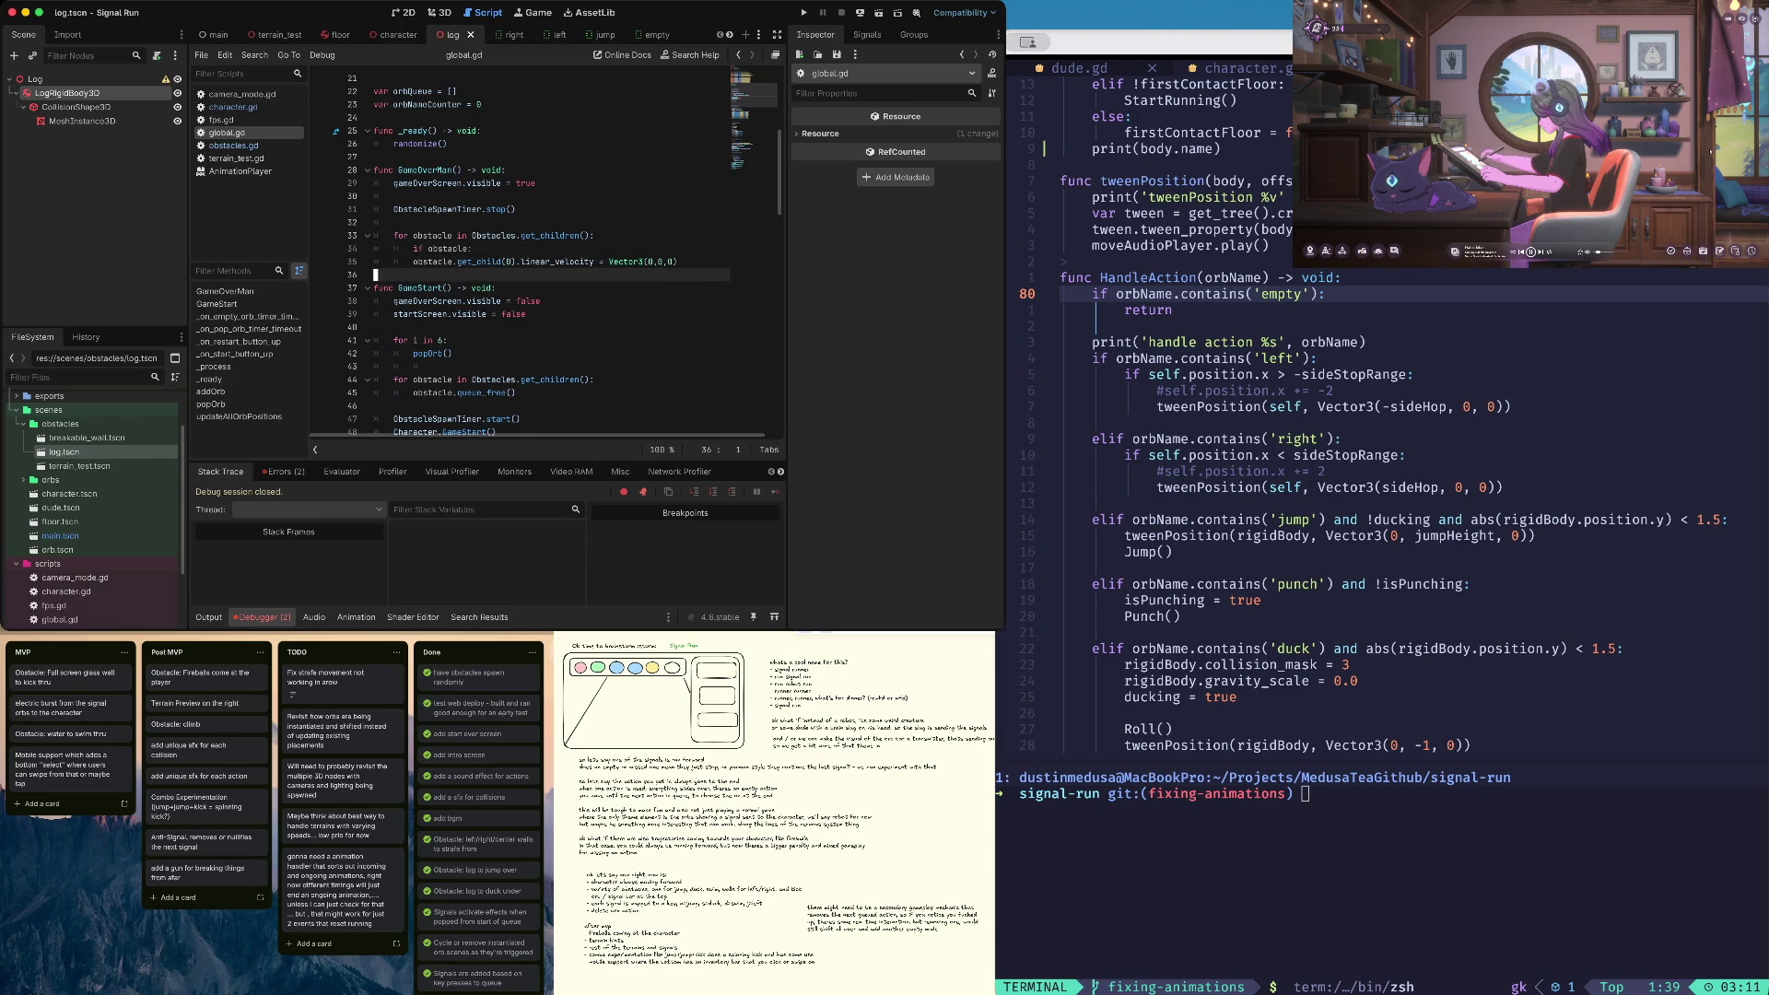
pyautogui.press('Up')
pyautogui.press('End')
pyautogui.press('Left')
# Finish the check with ': # why this is happen', save global.gd, and run the game
pyautogui.write(': #')
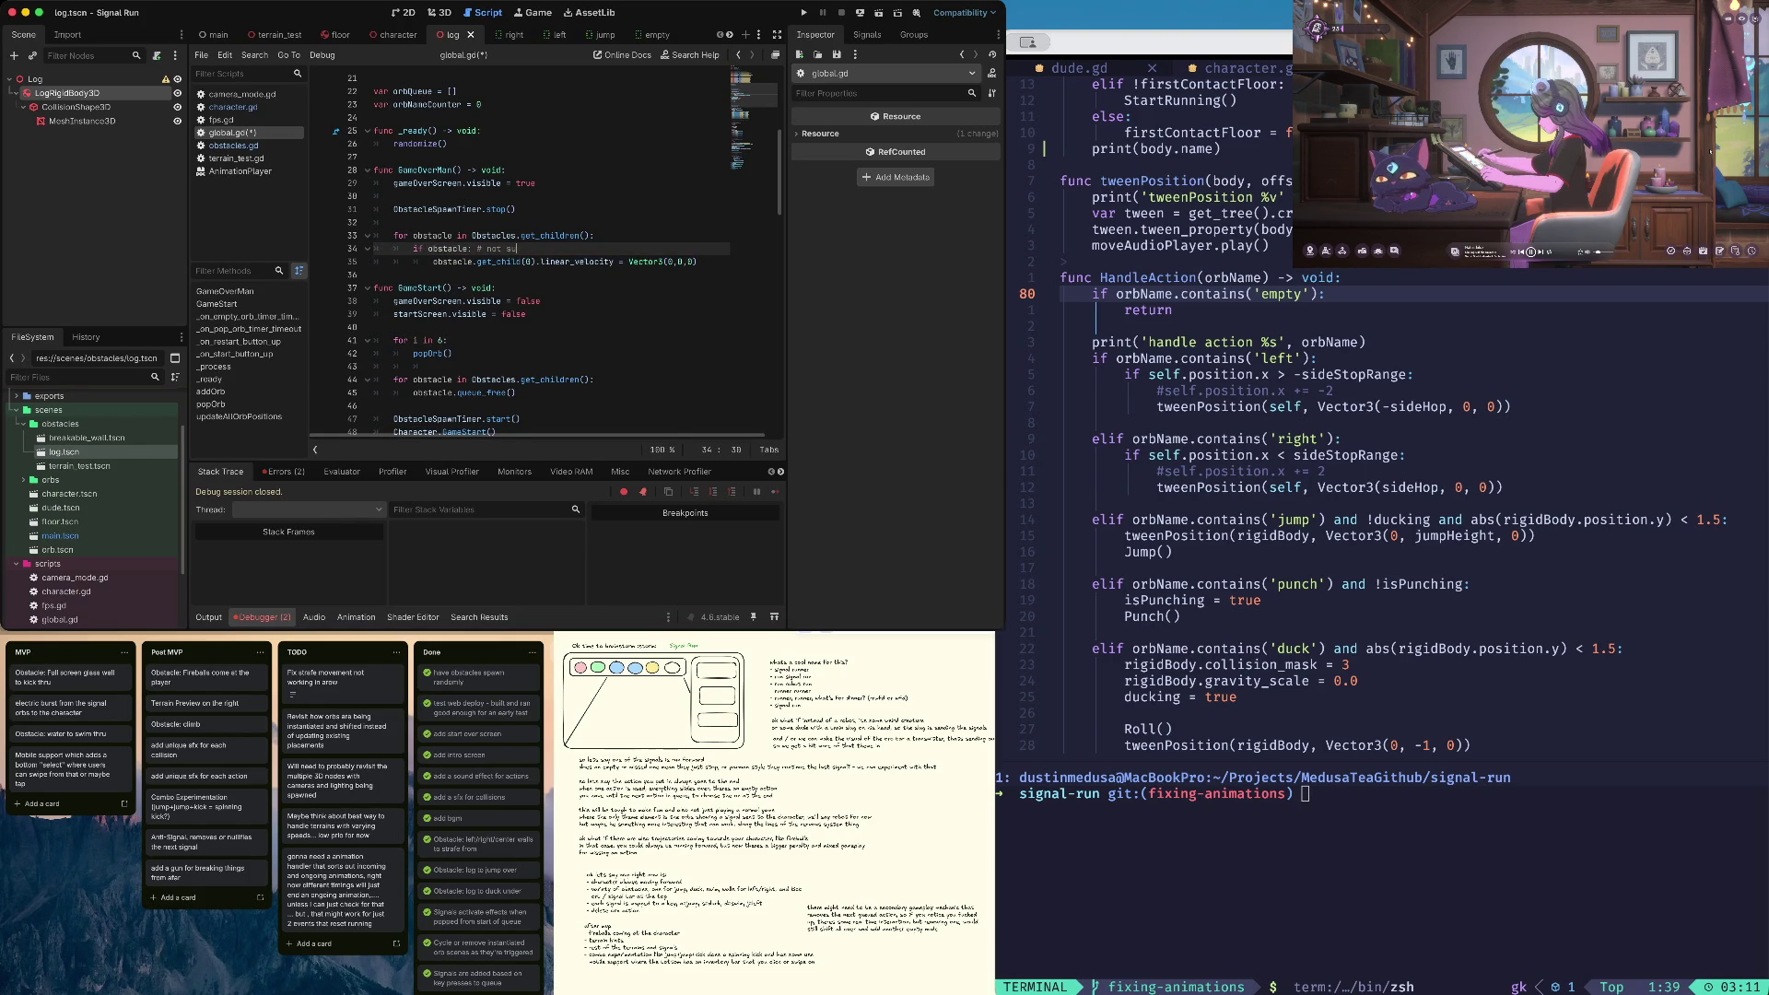
pyautogui.press('BackSpace')
pyautogui.press('BackSpace')
pyautogui.press('BackSpace')
pyautogui.write('why ')
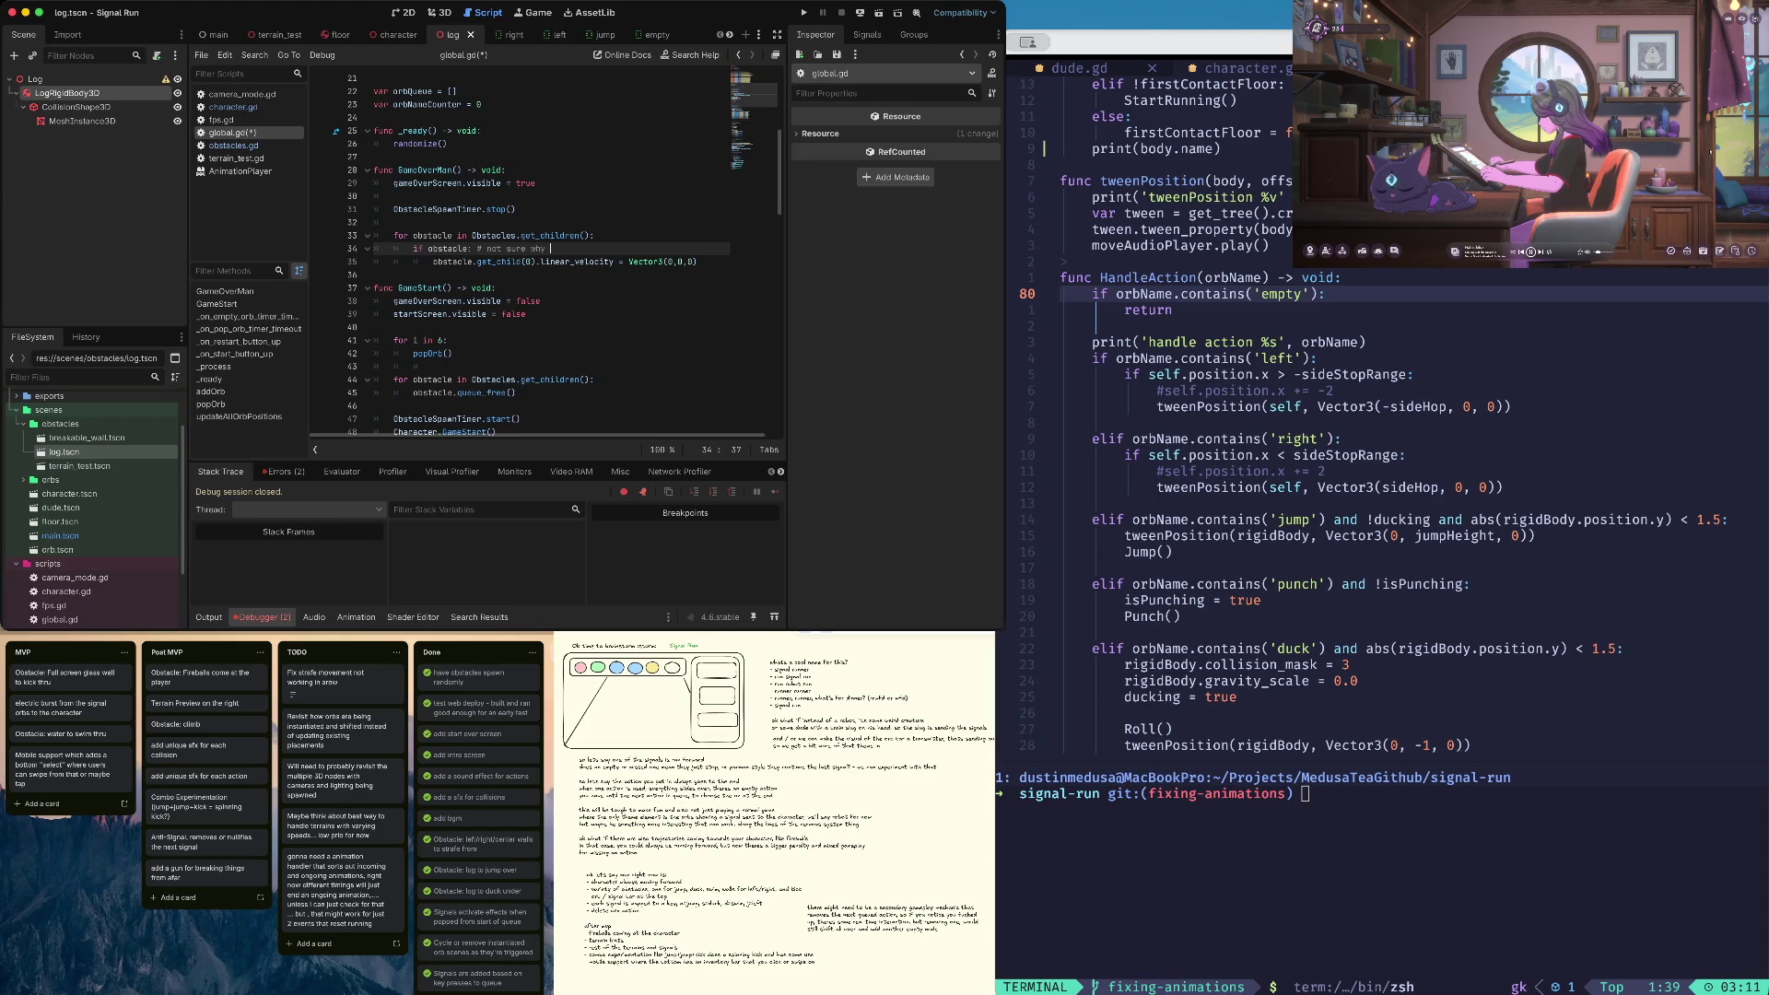
pyautogui.write('this is happening but no')
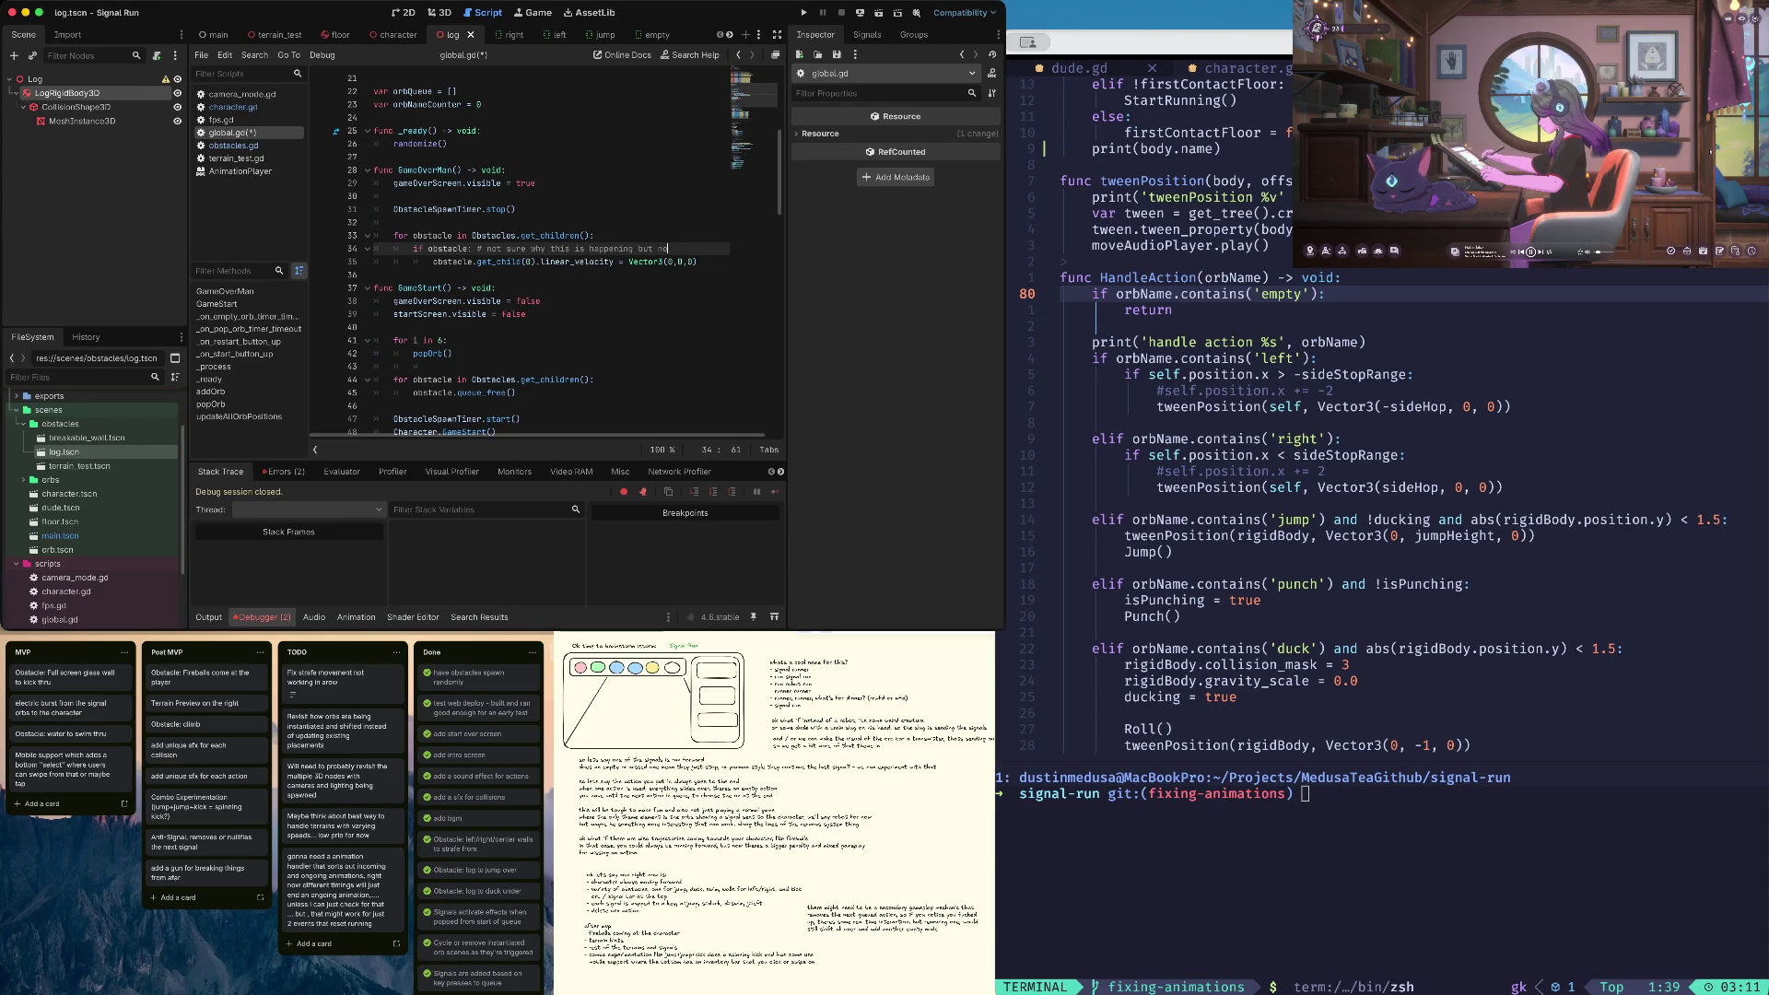
pyautogui.hotkey('ctrl', 's')
pyautogui.press('super+b')
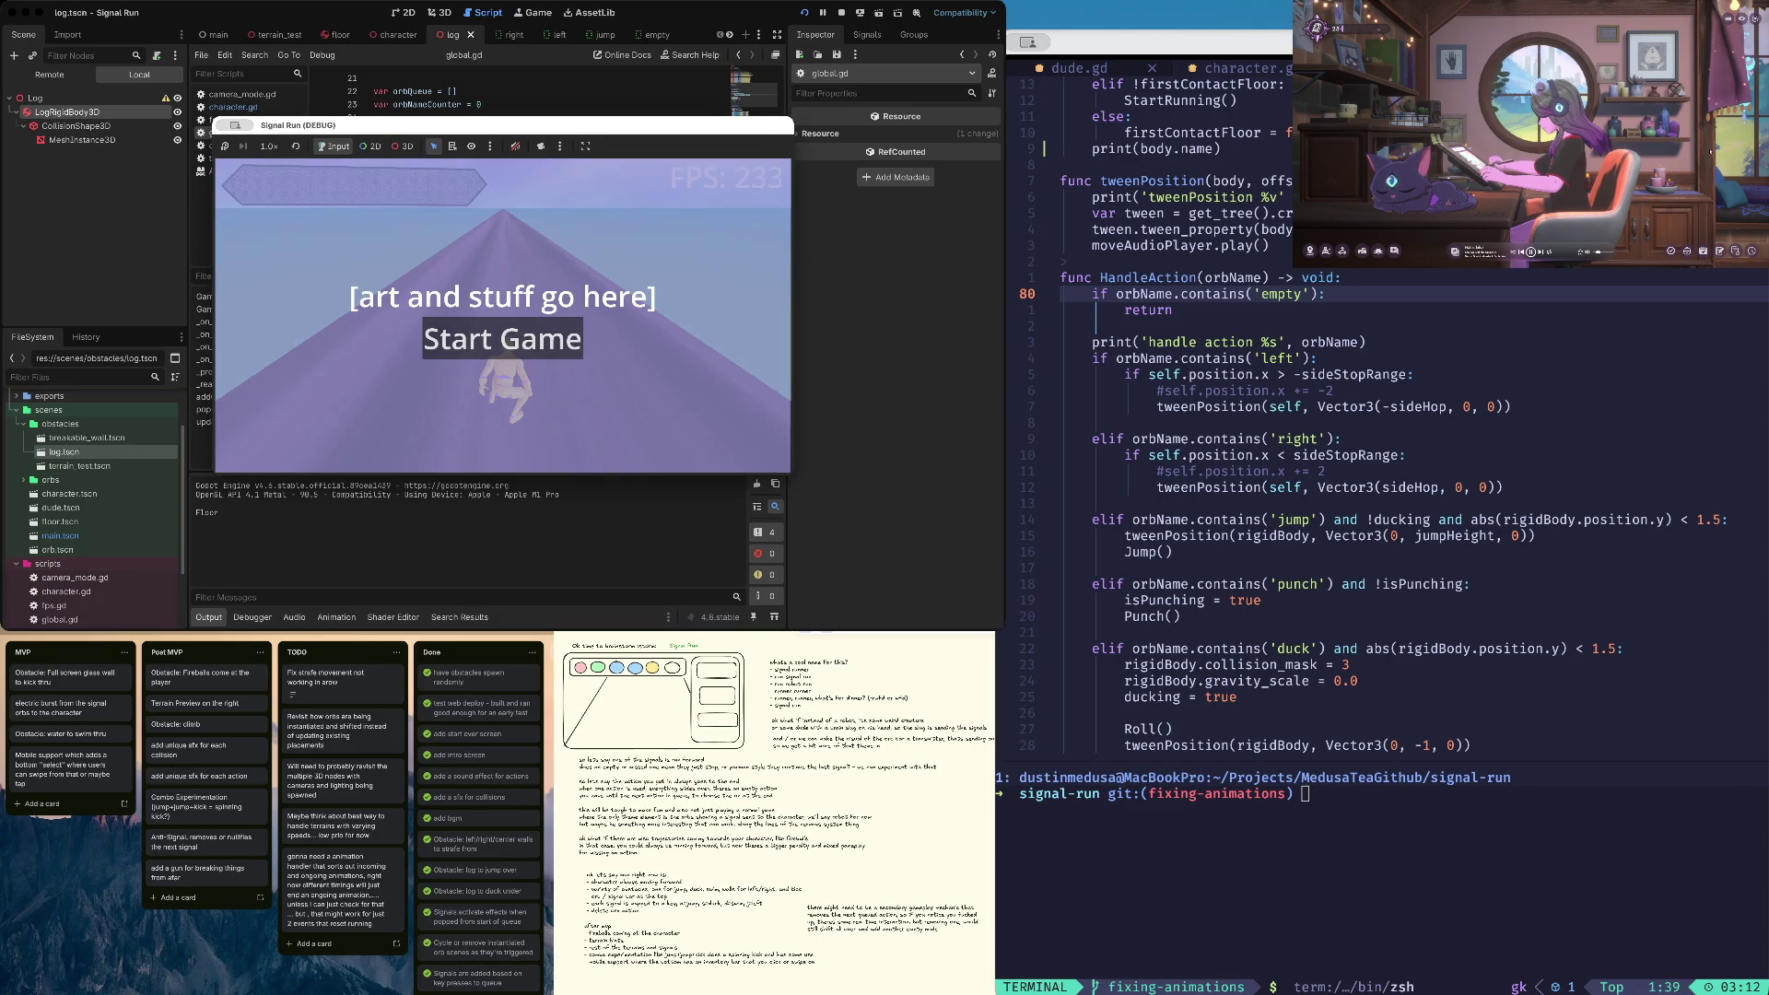
# Stop the game and open breakable_wall.tscn and character.tscn from FileSystem
pyautogui.press('super+period')
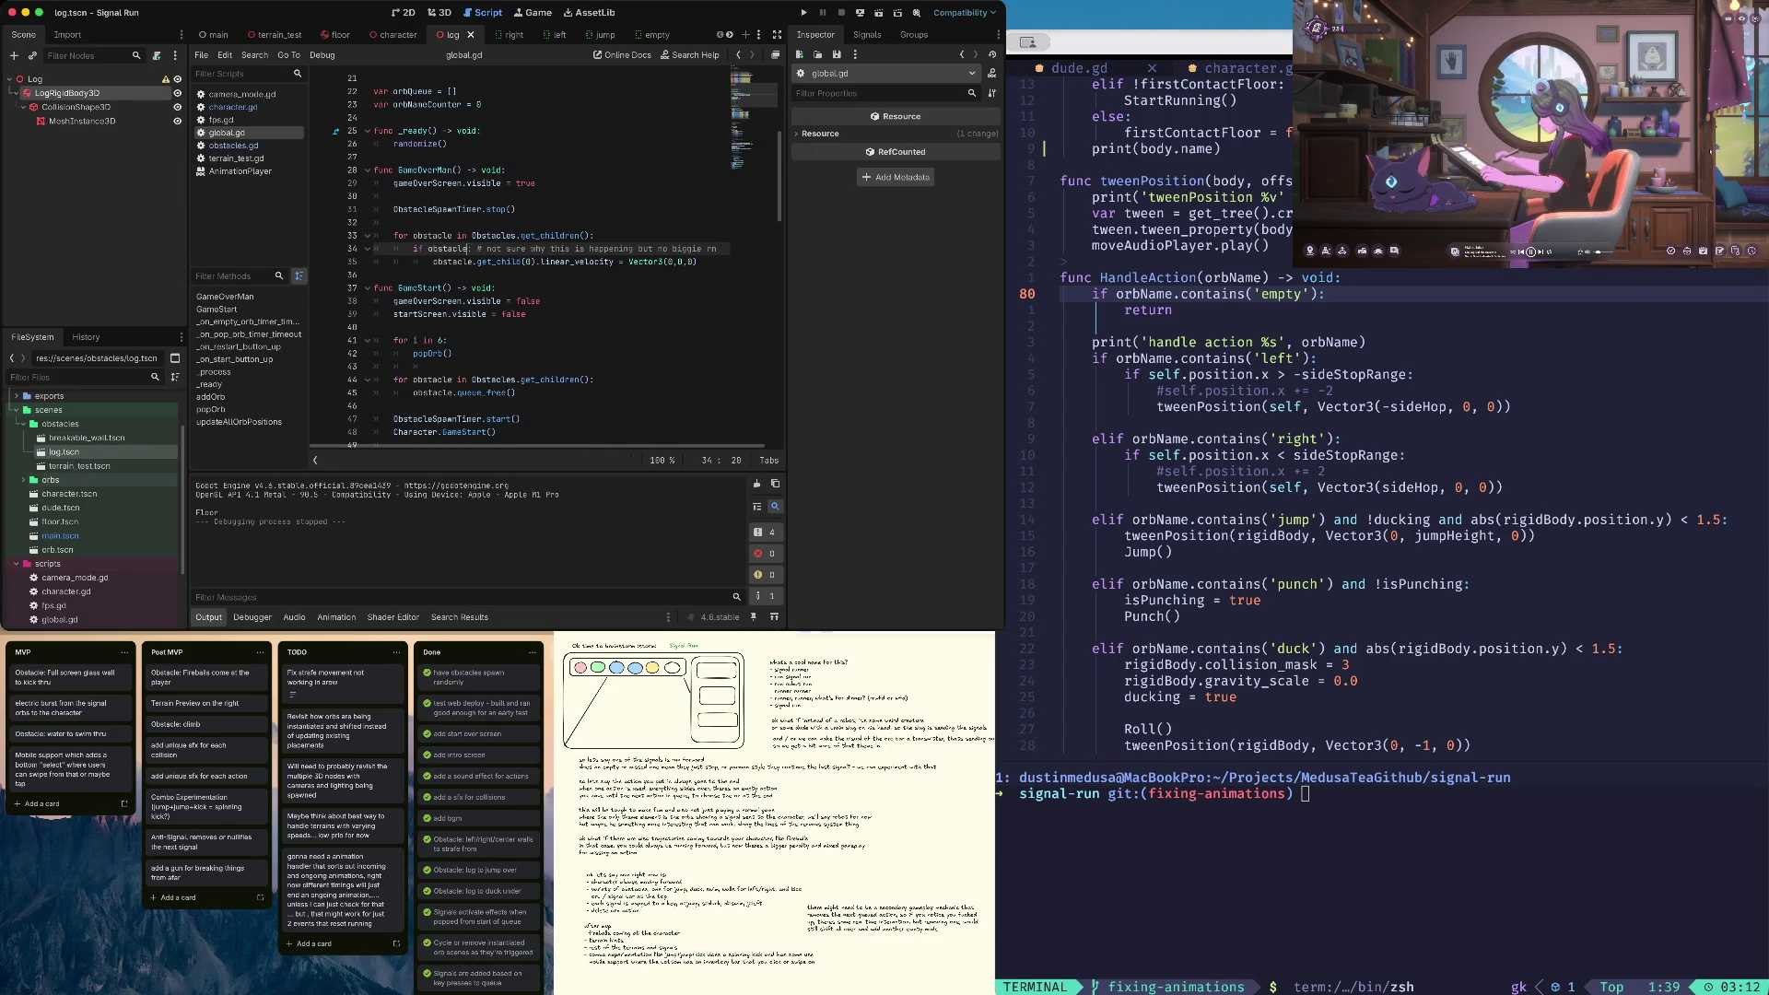
pyautogui.doubleClick(83, 438)
pyautogui.scroll(4, 968, 154)
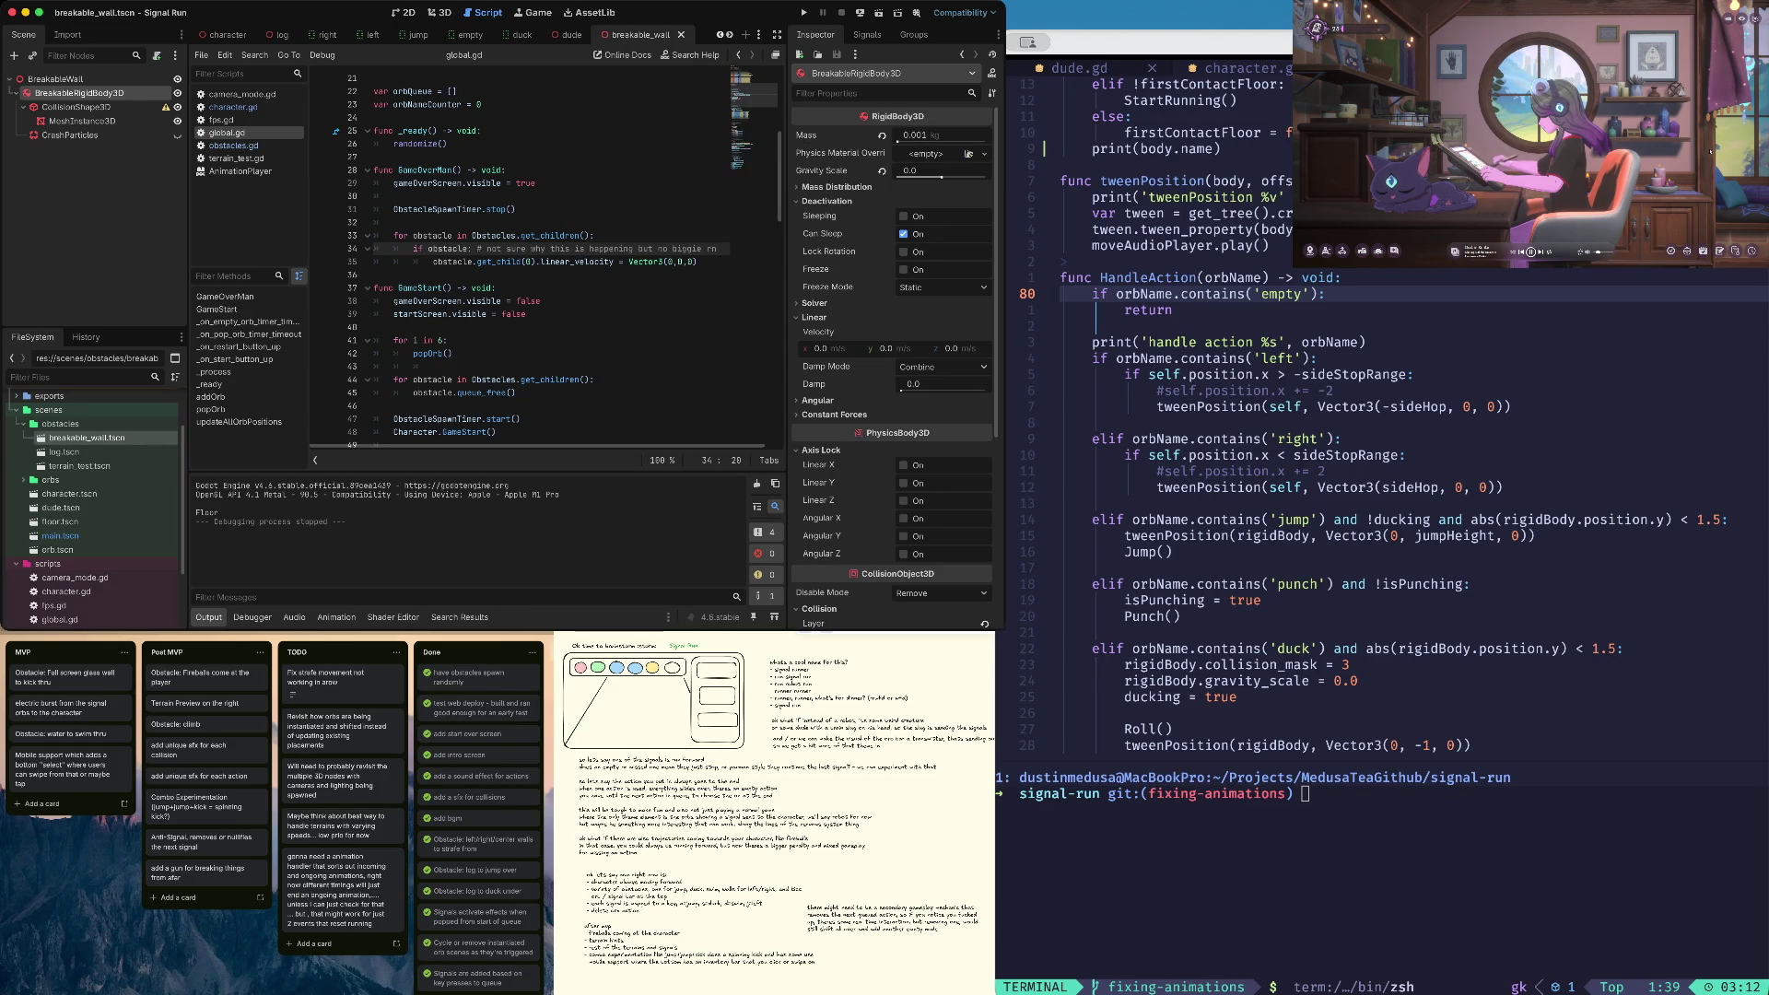
pyautogui.scroll(-2, 92, 503)
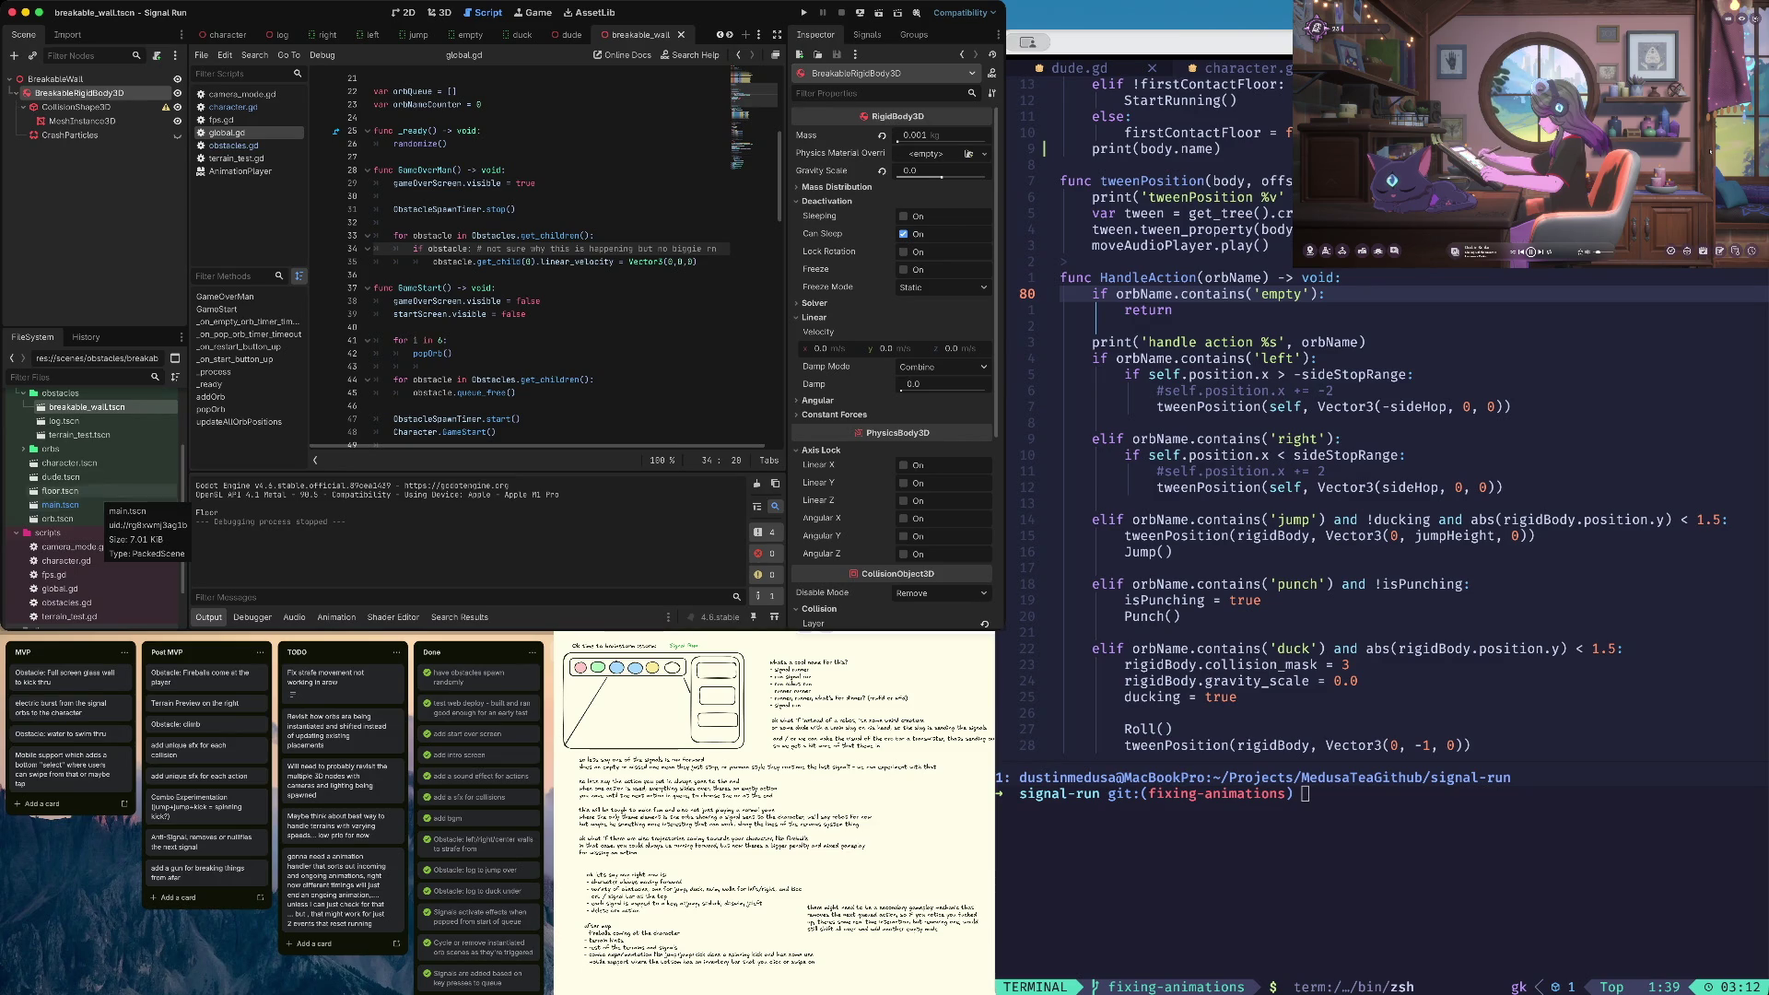
pyautogui.doubleClick(69, 462)
pyautogui.scroll(-20, 553, 258)
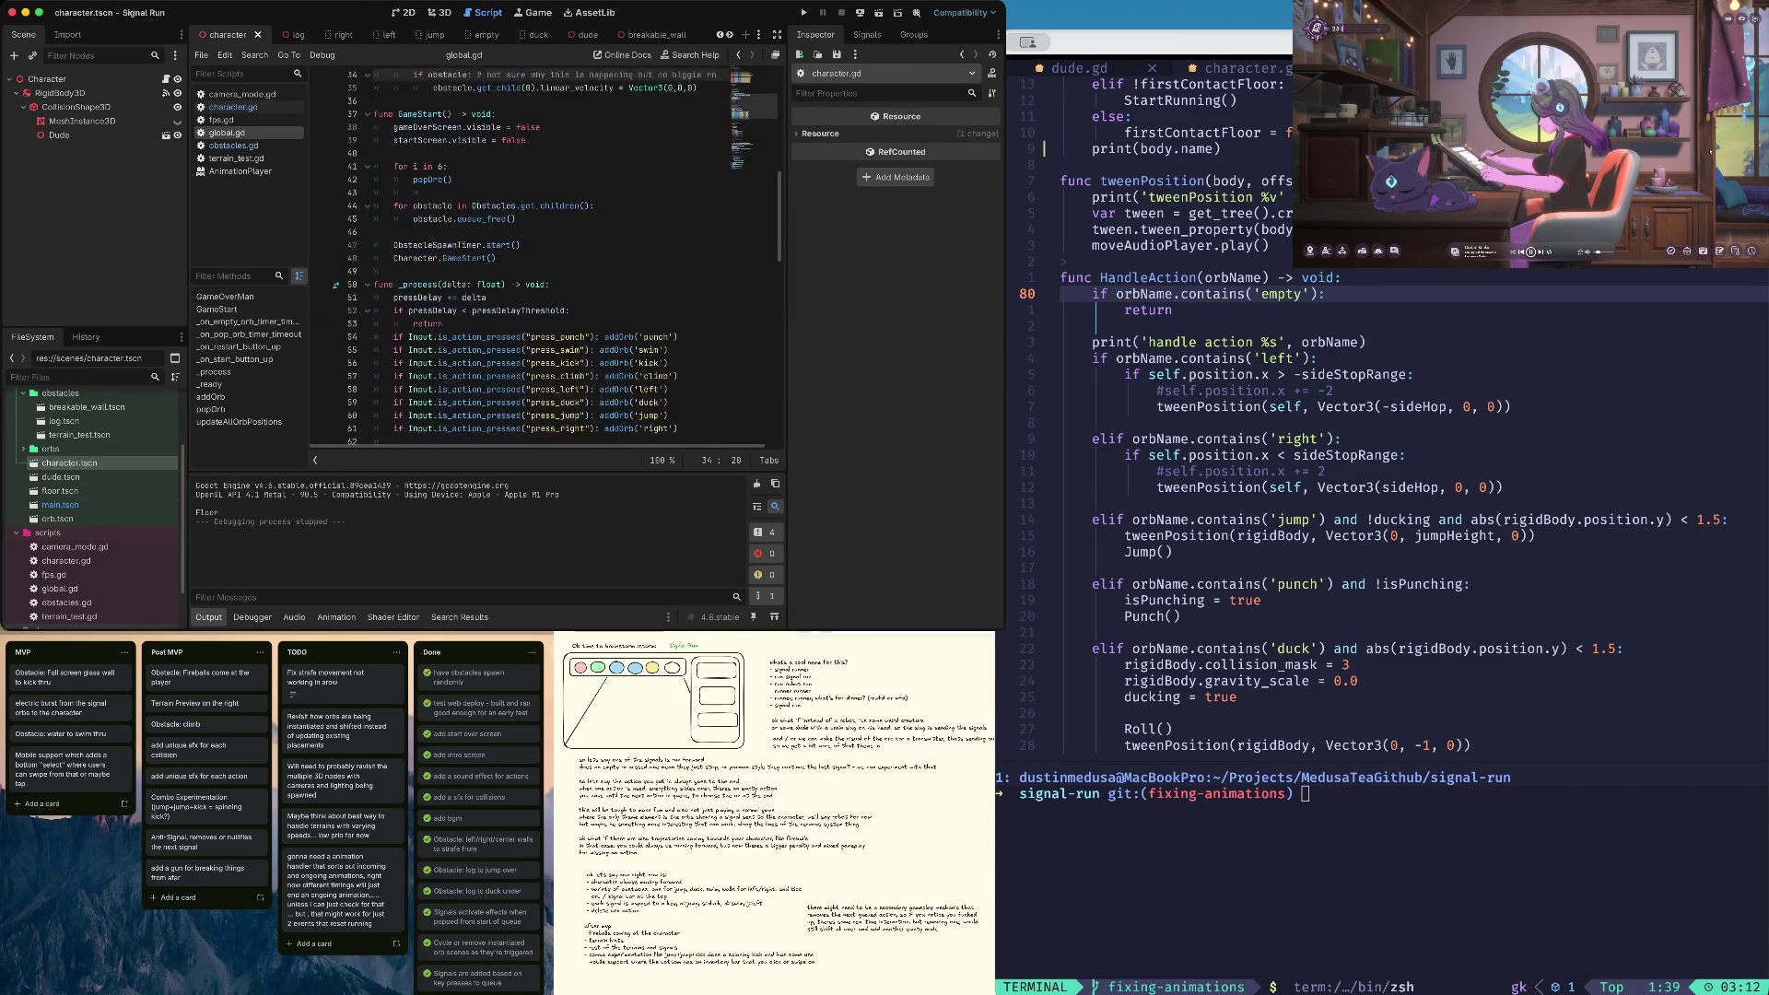
# Open character.gd in the script editor
pyautogui.scroll(-5, 553, 258)
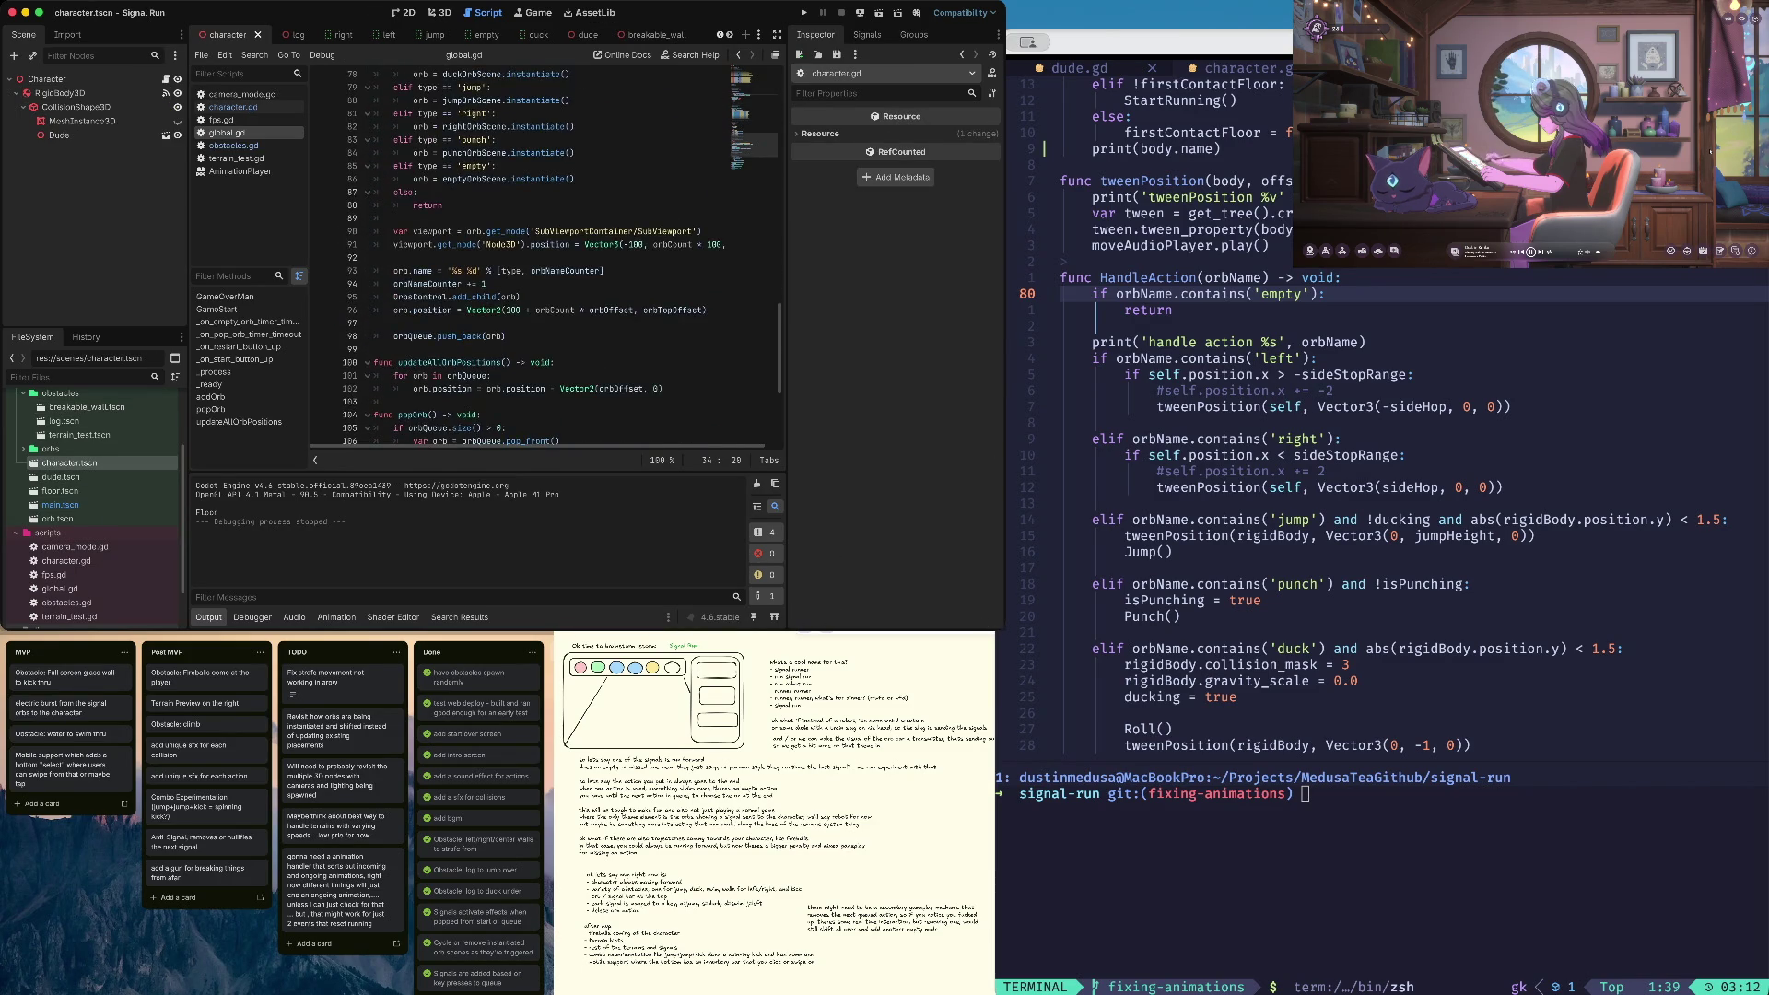
pyautogui.scroll(20, 553, 258)
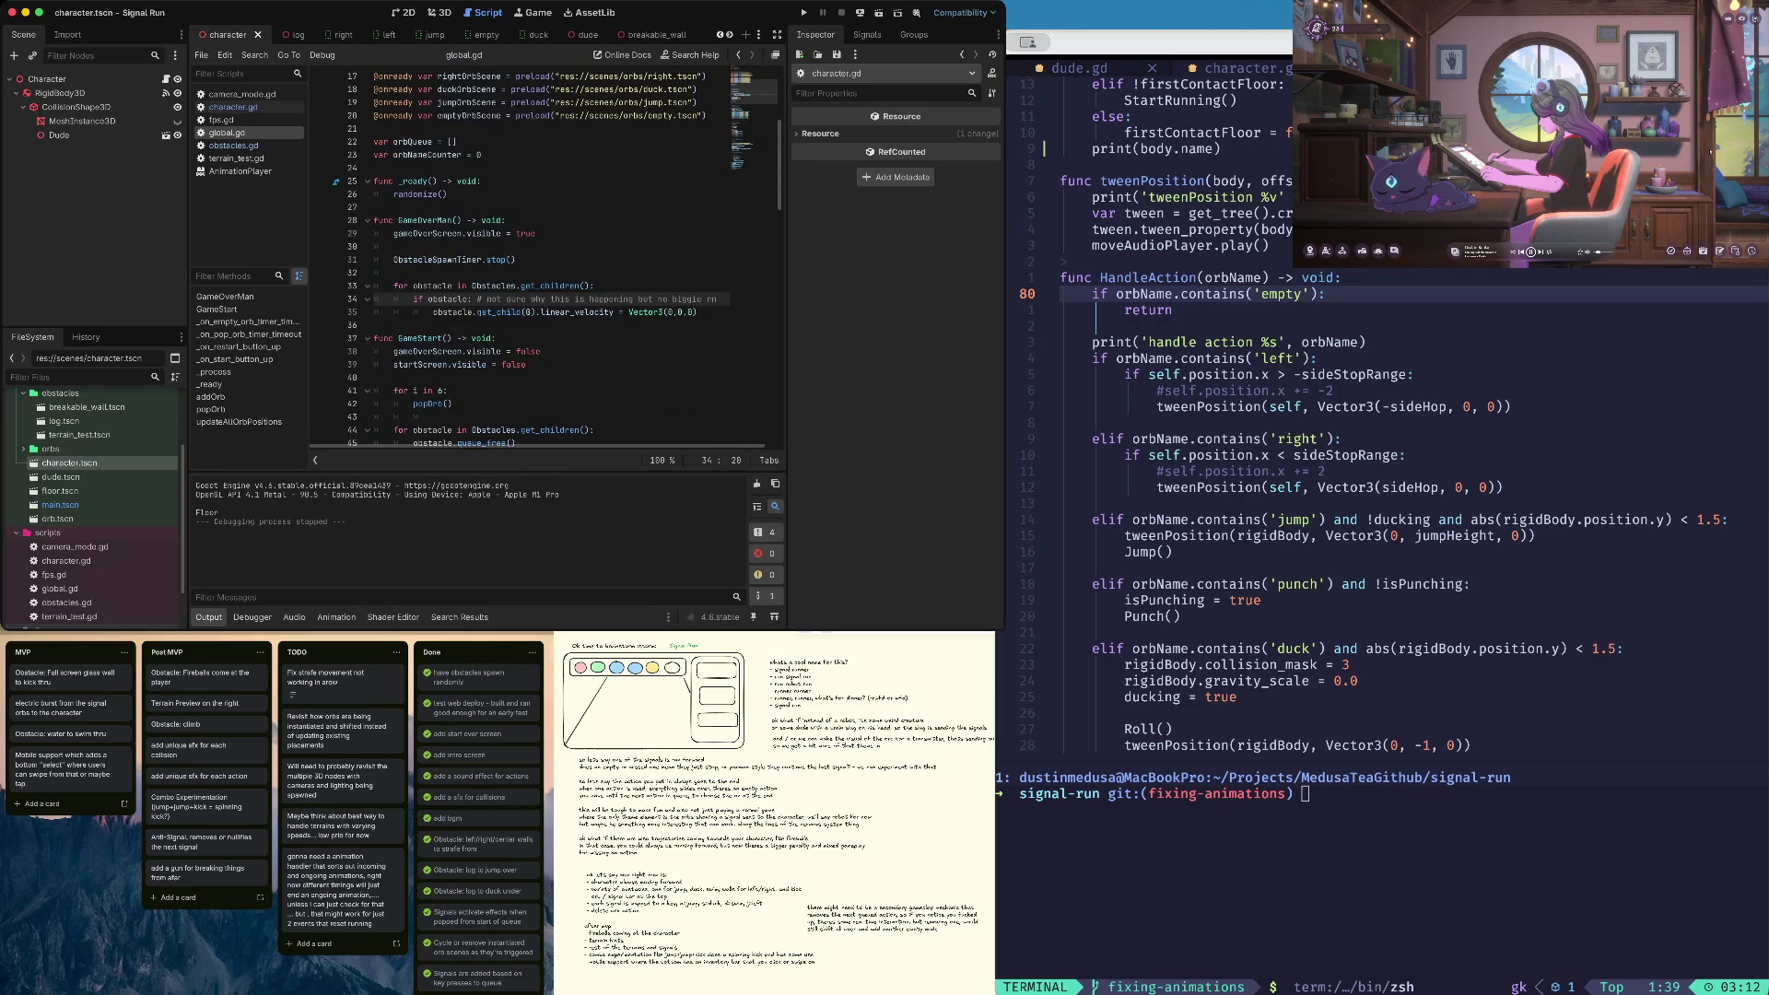
pyautogui.click(230, 107)
pyautogui.scroll(1, 498, 263)
pyautogui.moveTo(498, 261)
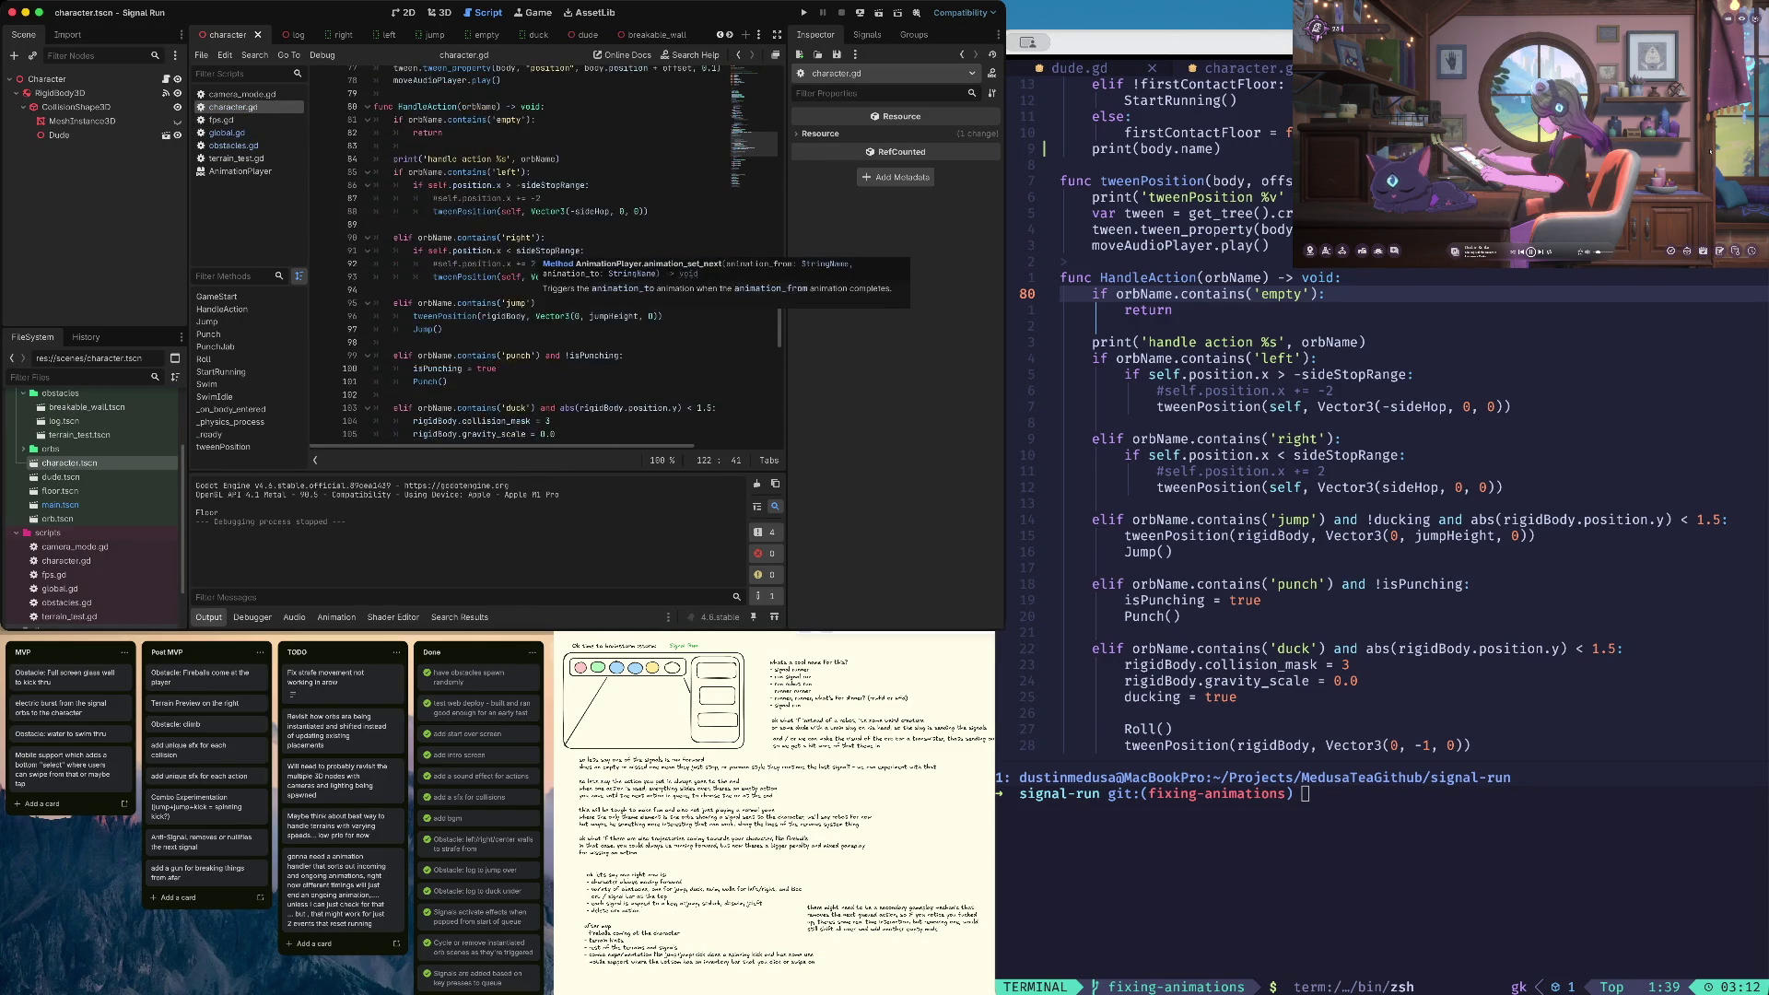
pyautogui.scroll(-2, 534, 263)
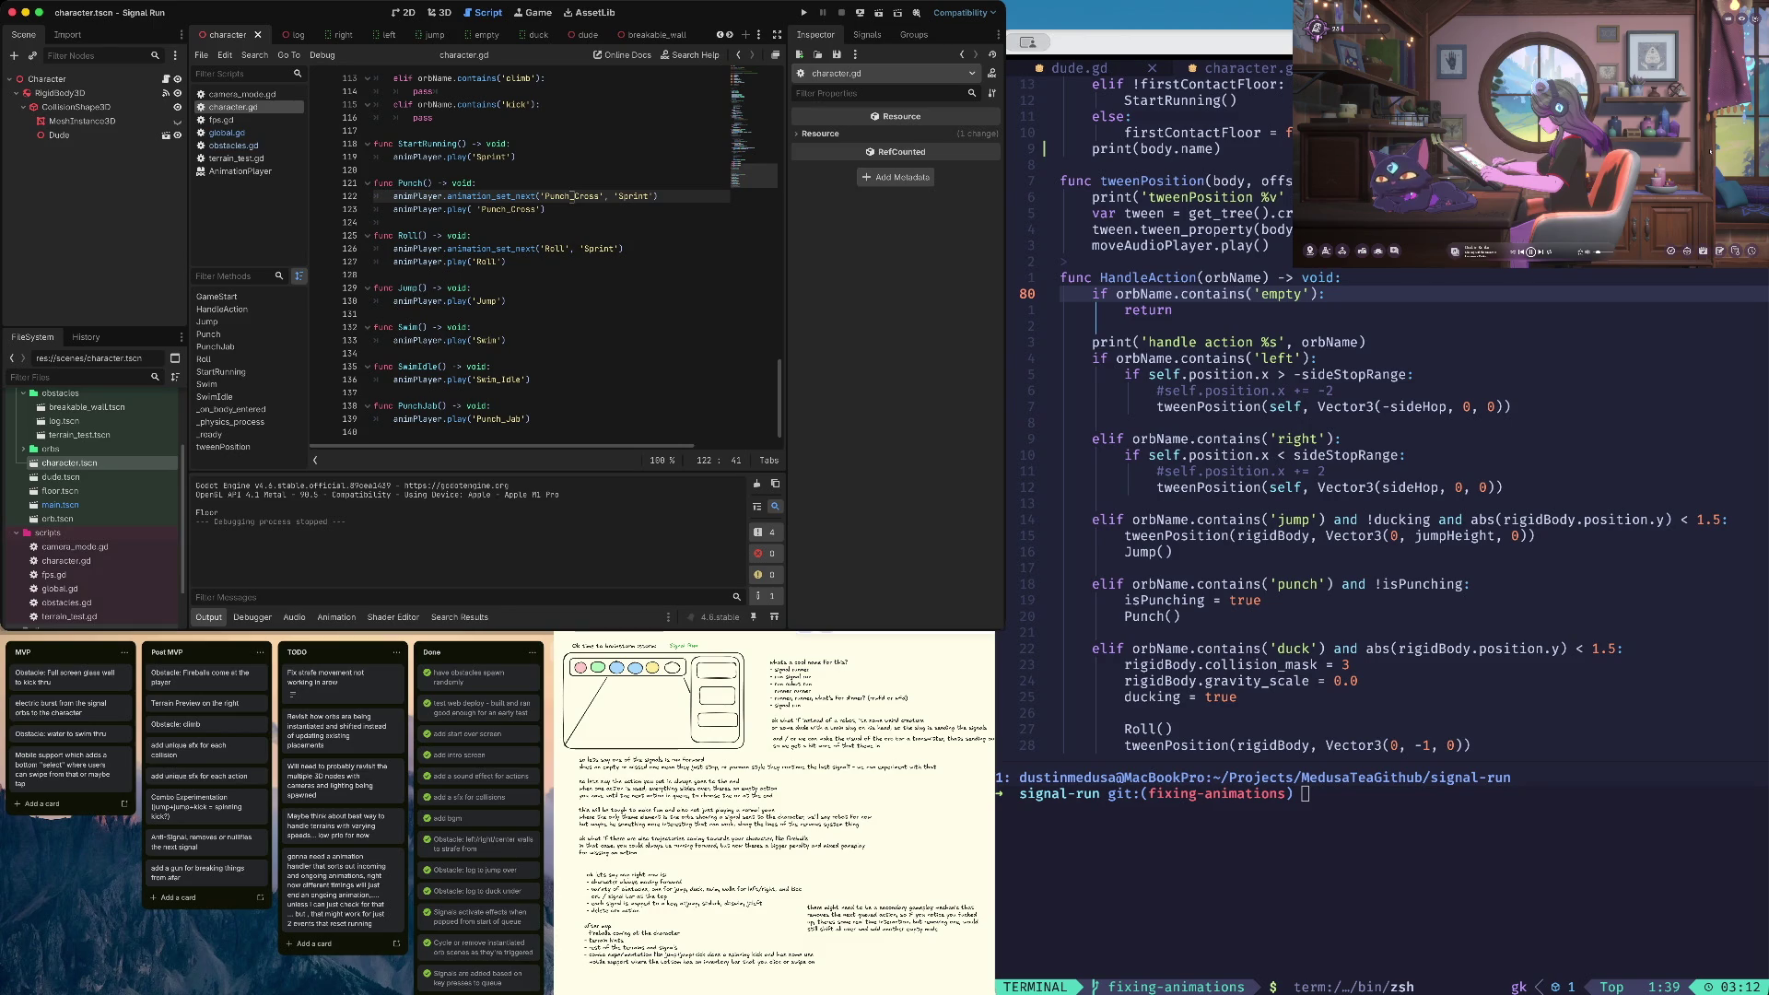
pyautogui.press('Down')
pyautogui.press('Down')
pyautogui.press('Down')
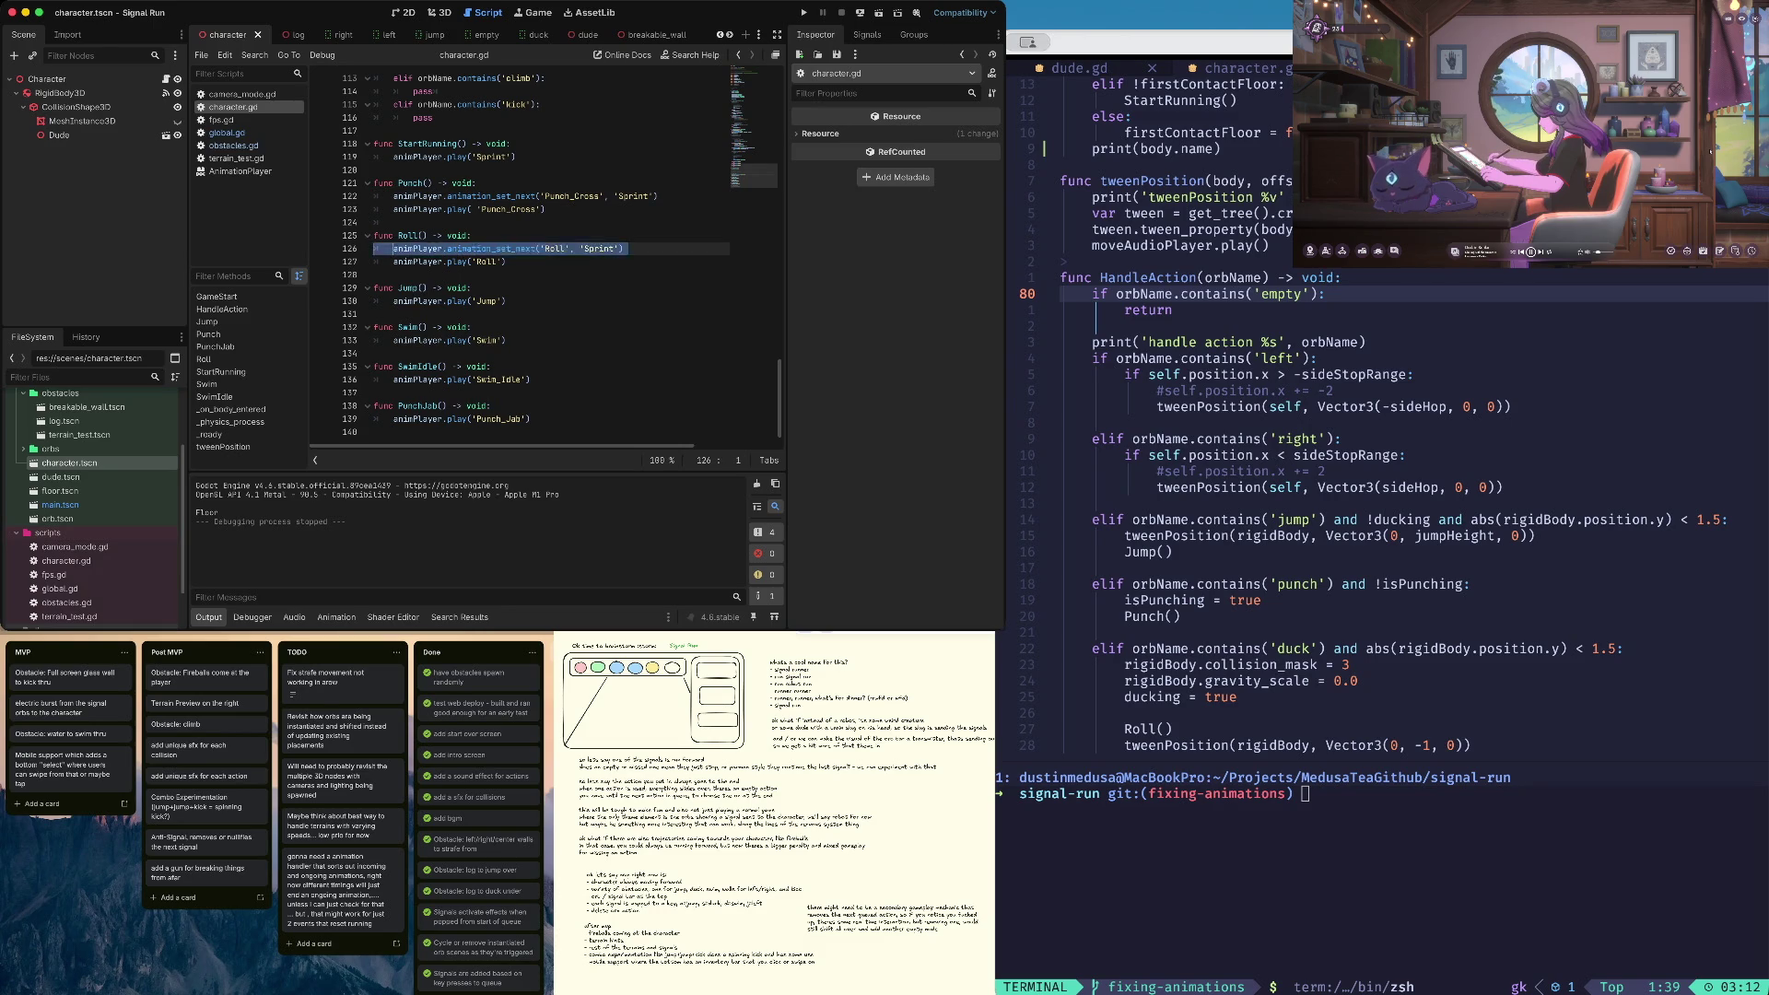
# Find the floor-contact branch, change StartRunning() on line 70 to 'pass #StartRunning()', and save
pyautogui.hotkey('ctrl', 'f')
pyautogui.write('fl')
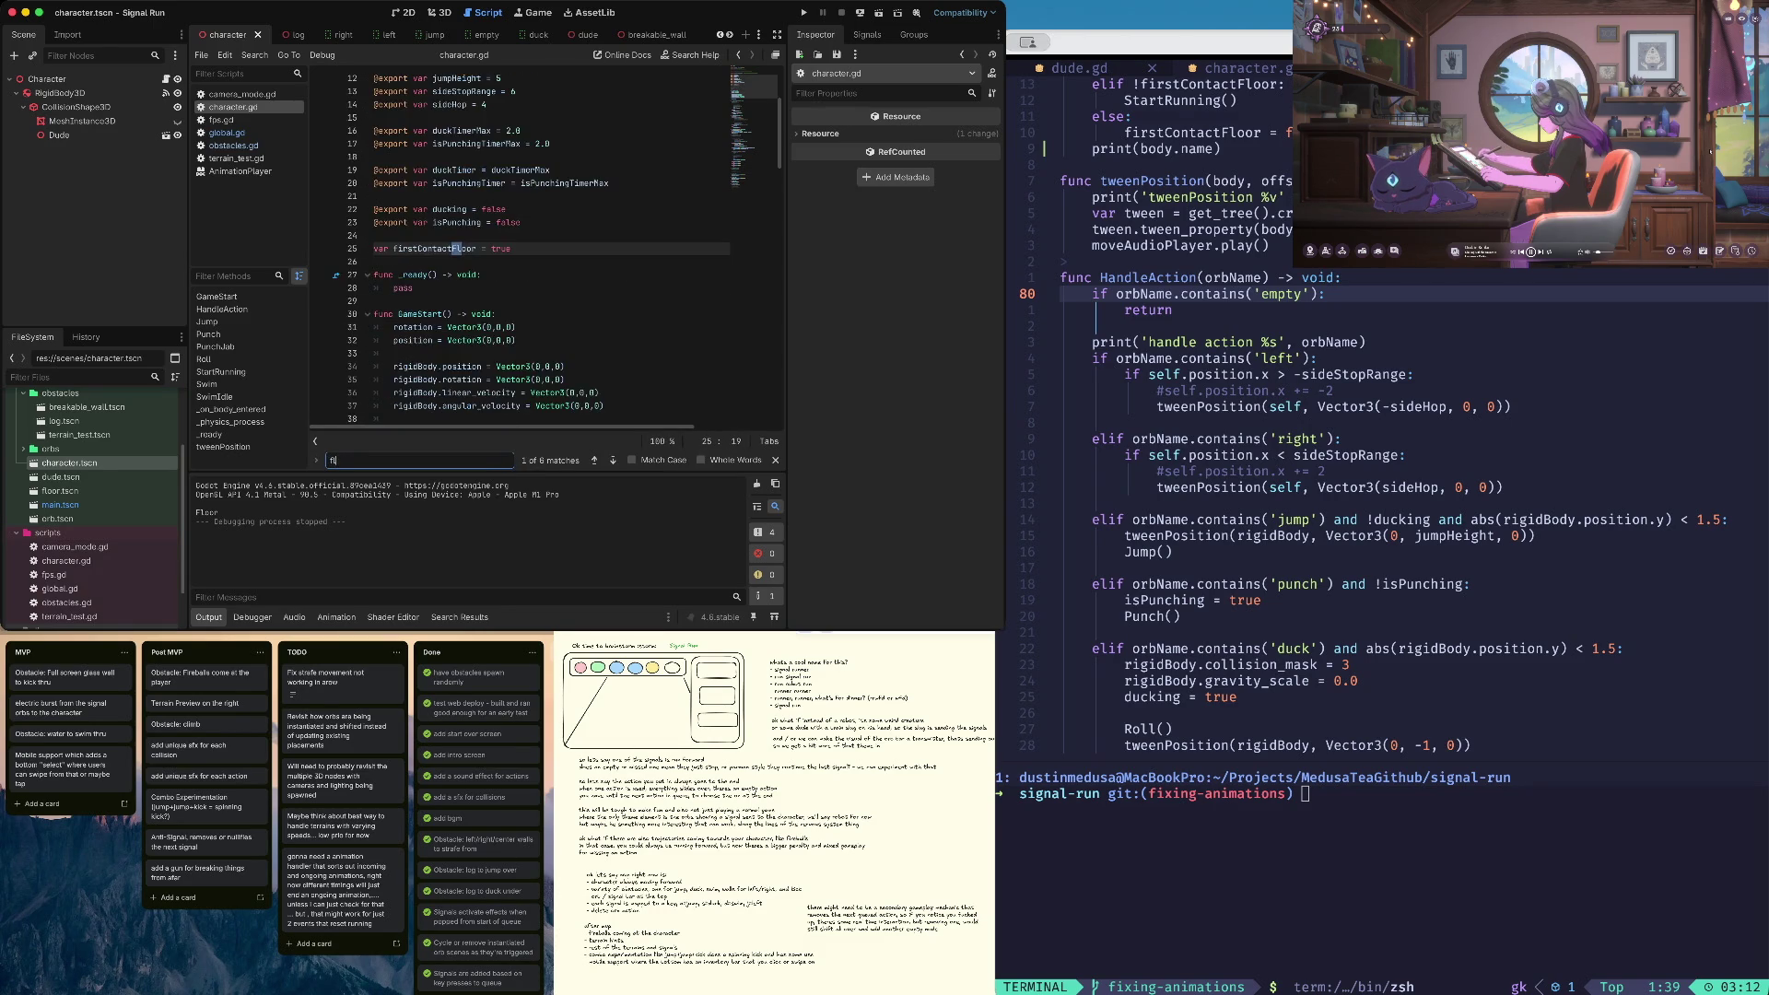
pyautogui.press('Return')
pyautogui.press('Escape')
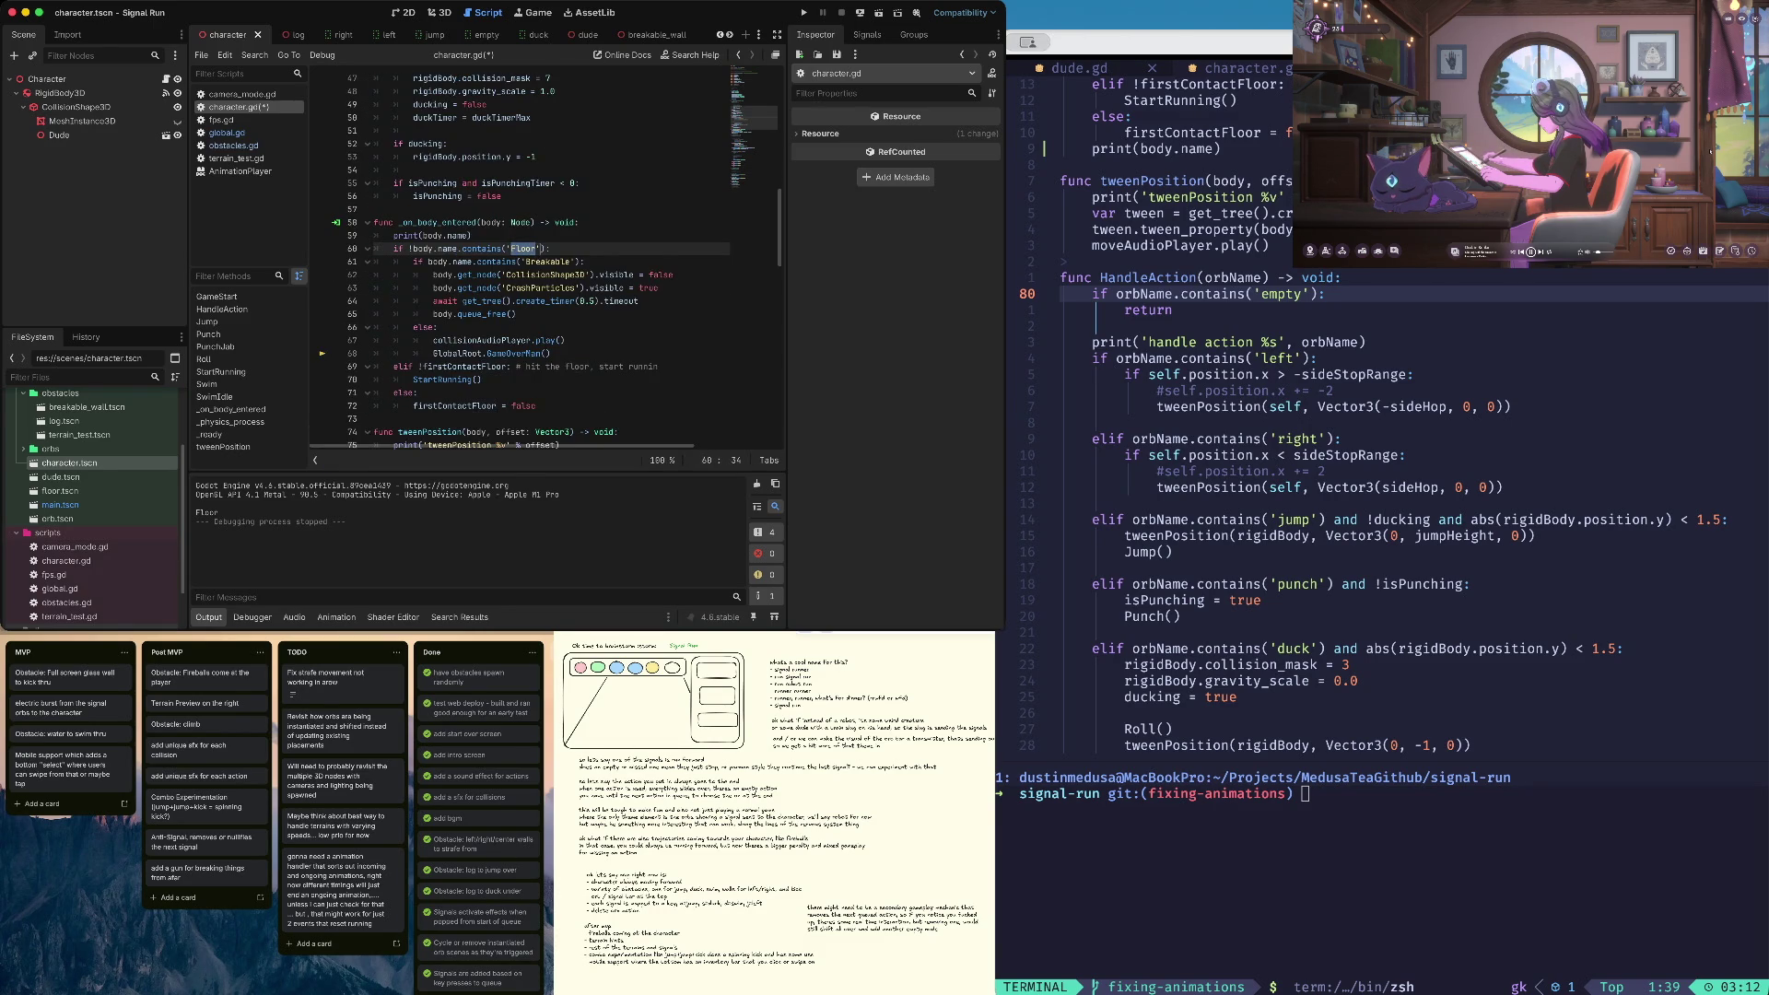
pyautogui.press('Down')
pyautogui.press('Down')
pyautogui.press('Down')
pyautogui.click(419, 379)
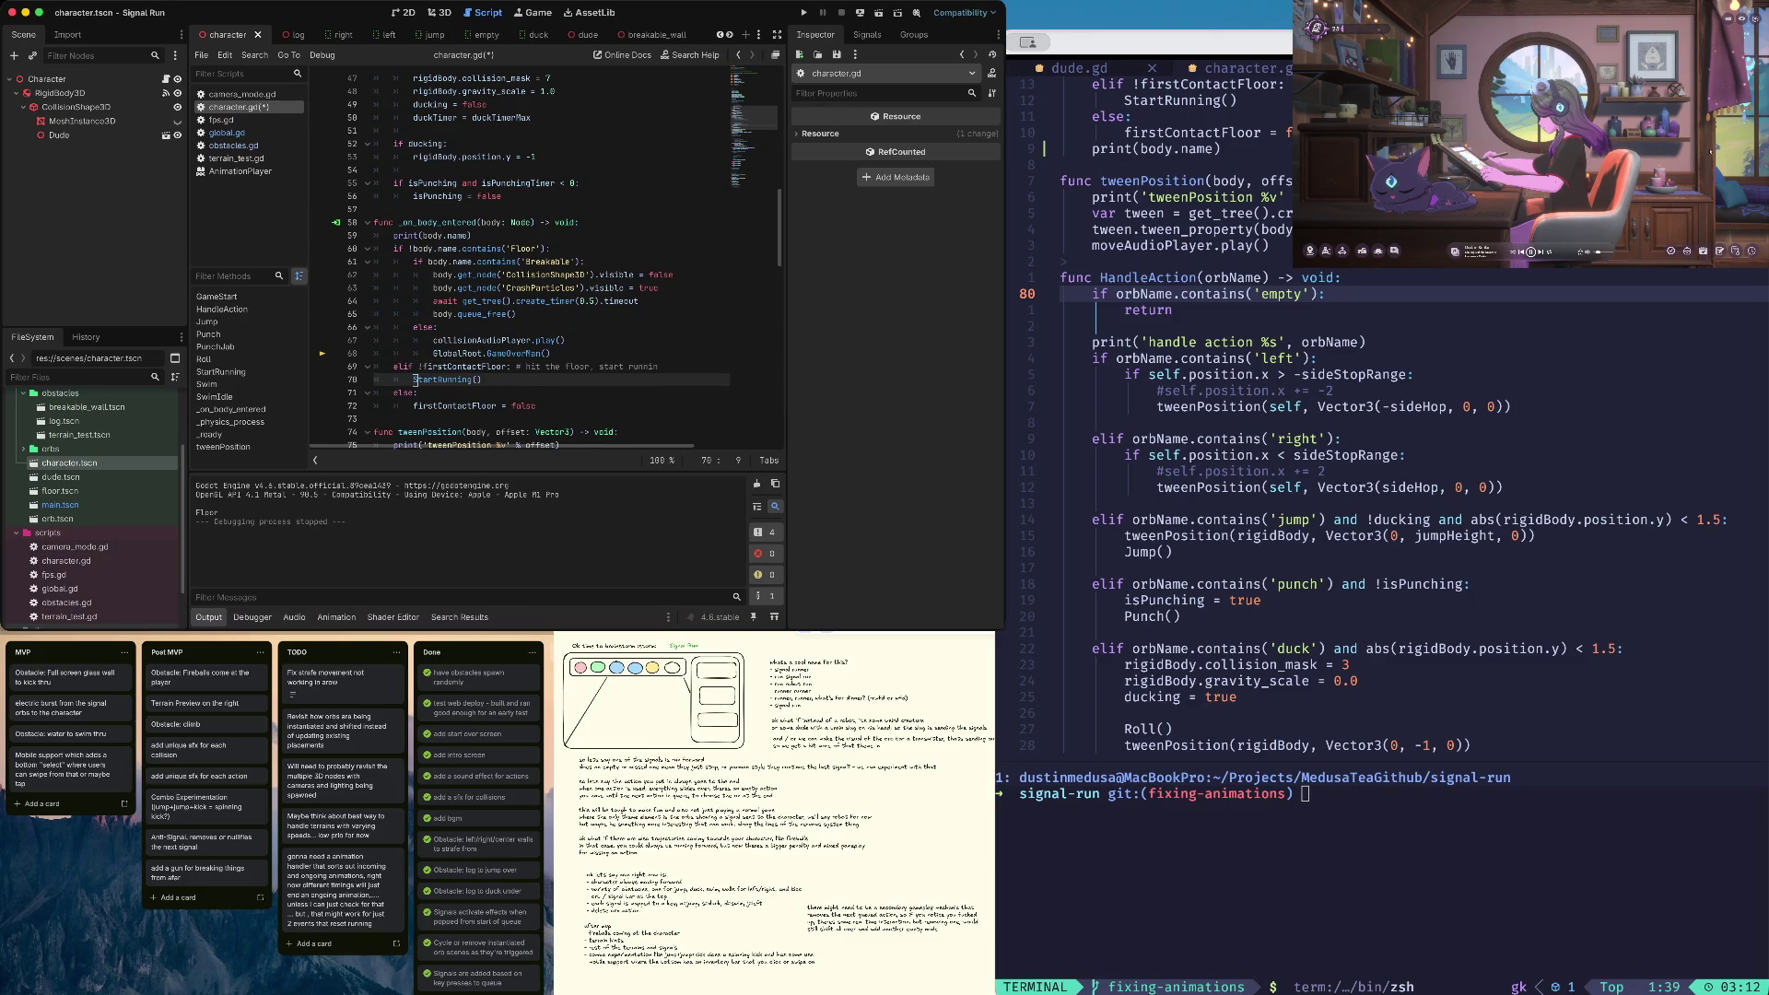
pyautogui.write('pass #')
pyautogui.press('cmd+s')
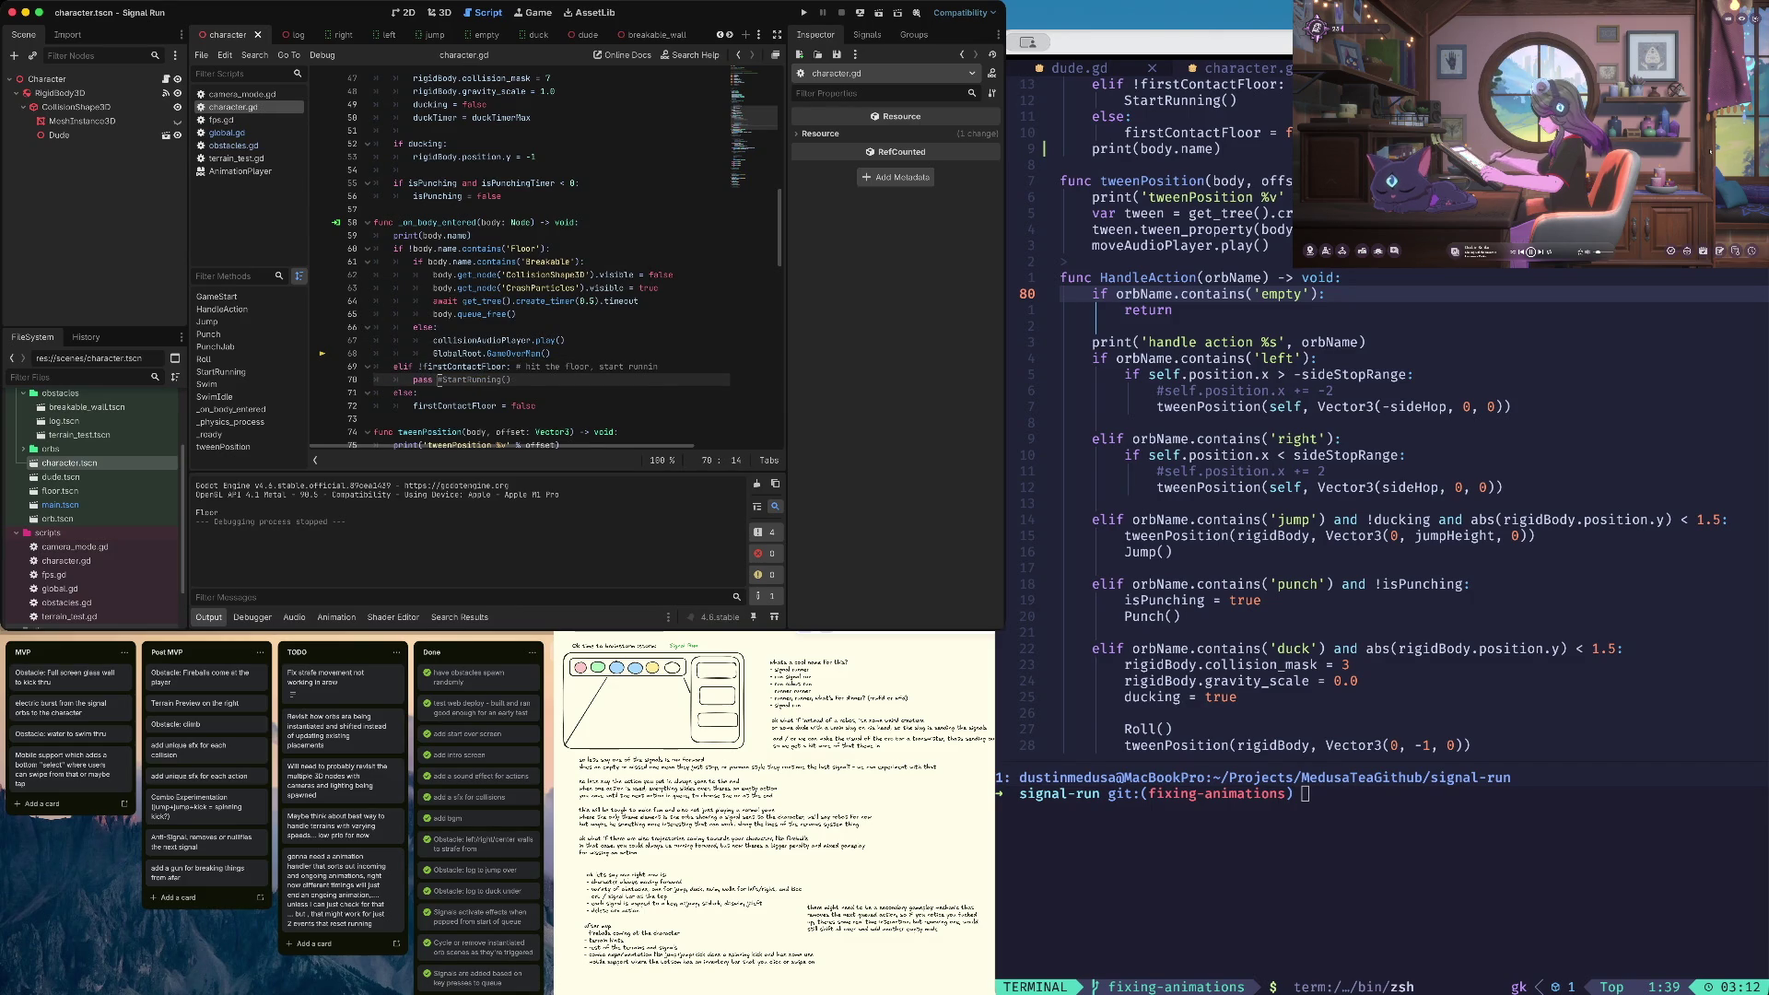
# Search character.gd for 'floor' again and move to the Jump() play line
pyautogui.scroll(-10, 553, 277)
pyautogui.click(565, 209)
pyautogui.click(415, 379)
pyautogui.press('super+f')
pyautogui.write('floorn')
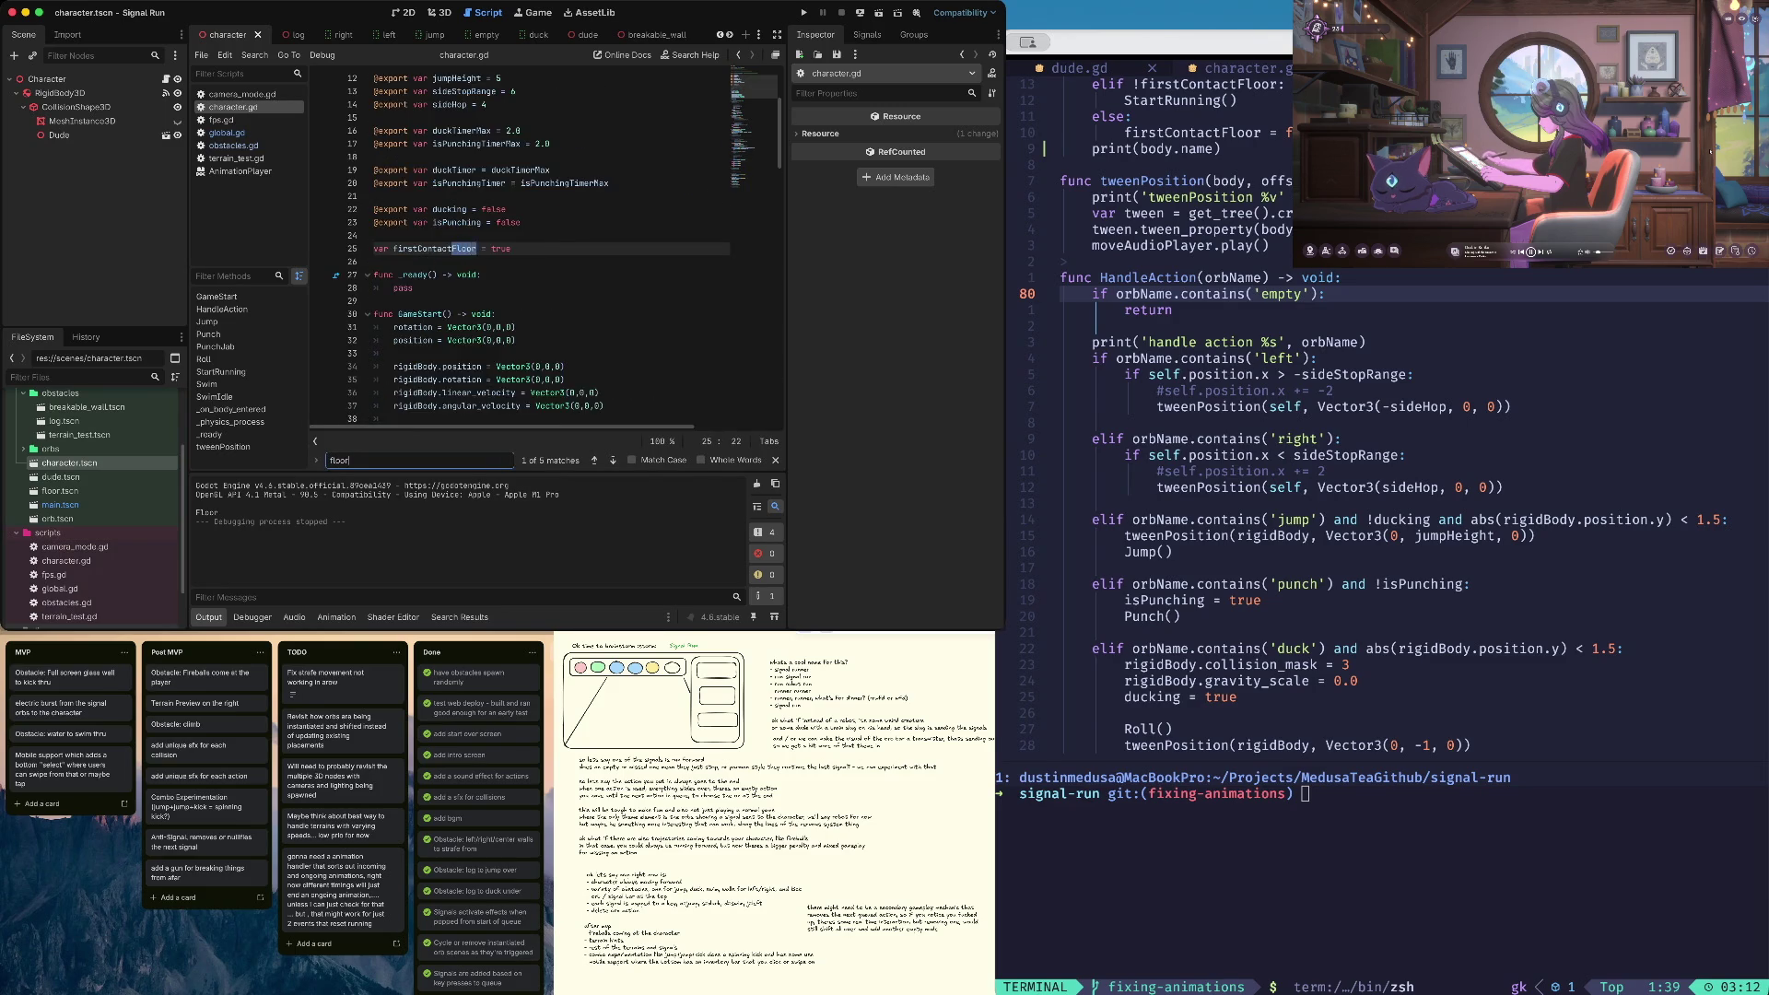
pyautogui.press('BackSpace')
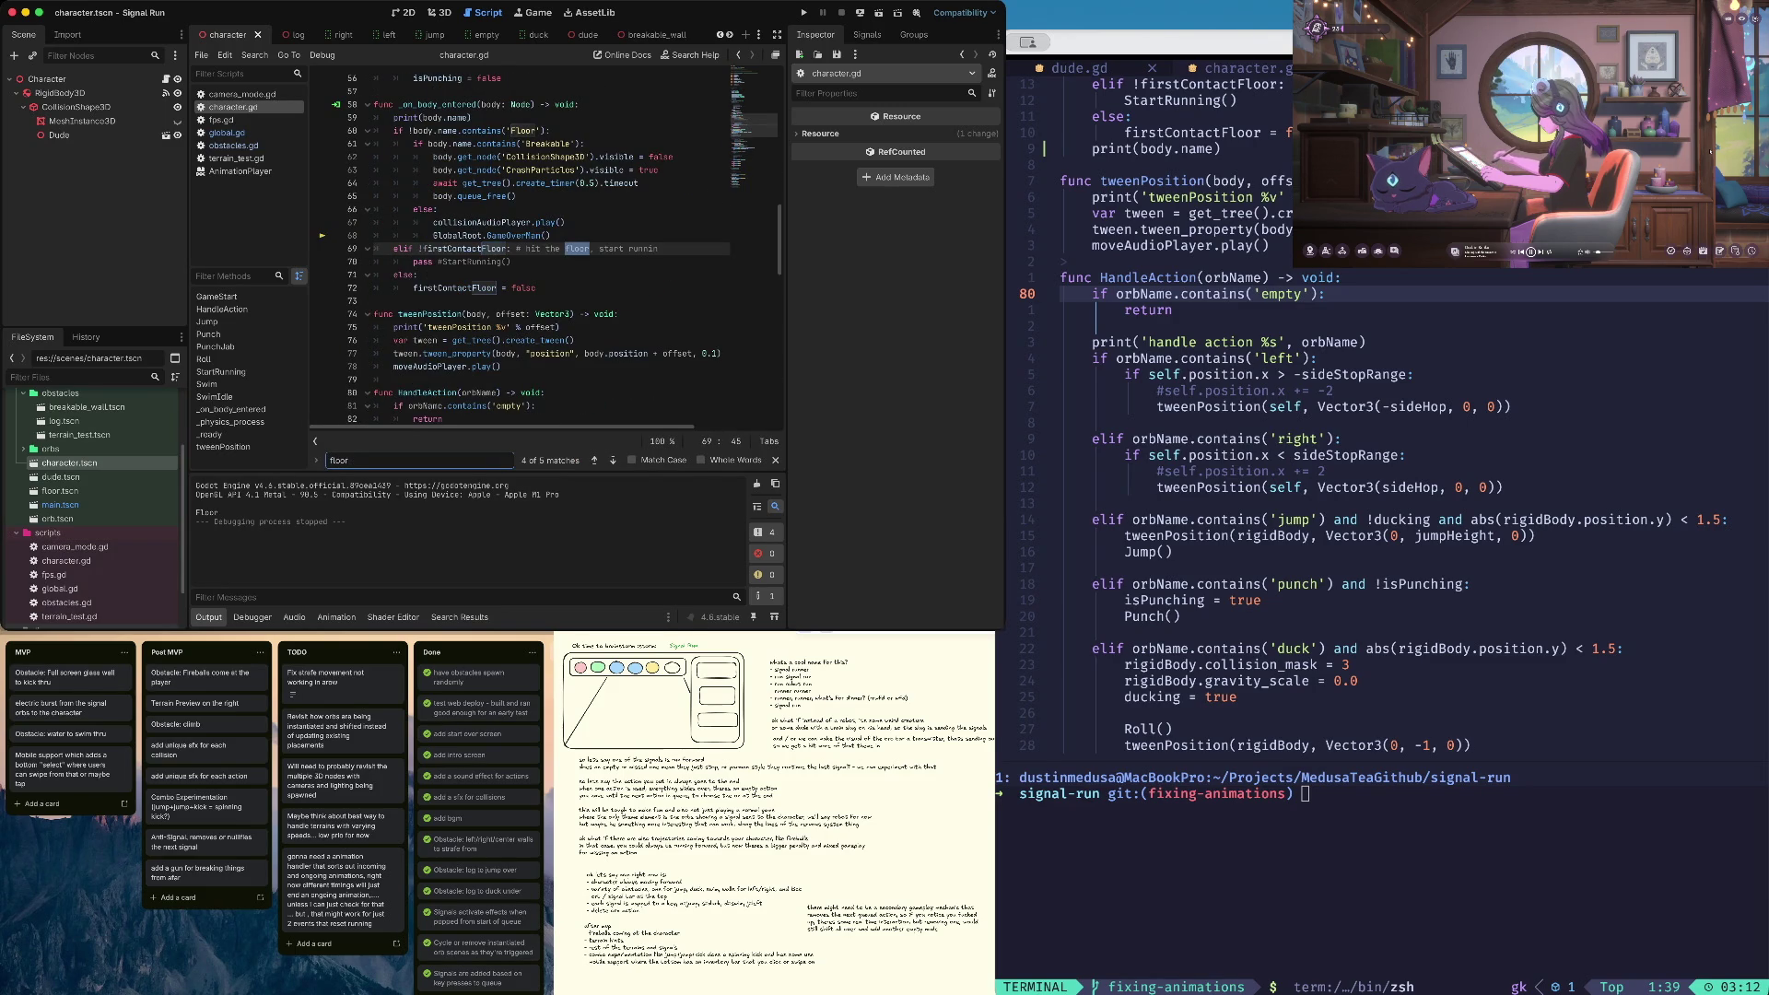
pyautogui.press('Escape')
pyautogui.press('super+a')
pyautogui.press('Up')
pyautogui.press('Up')
pyautogui.press('Up')
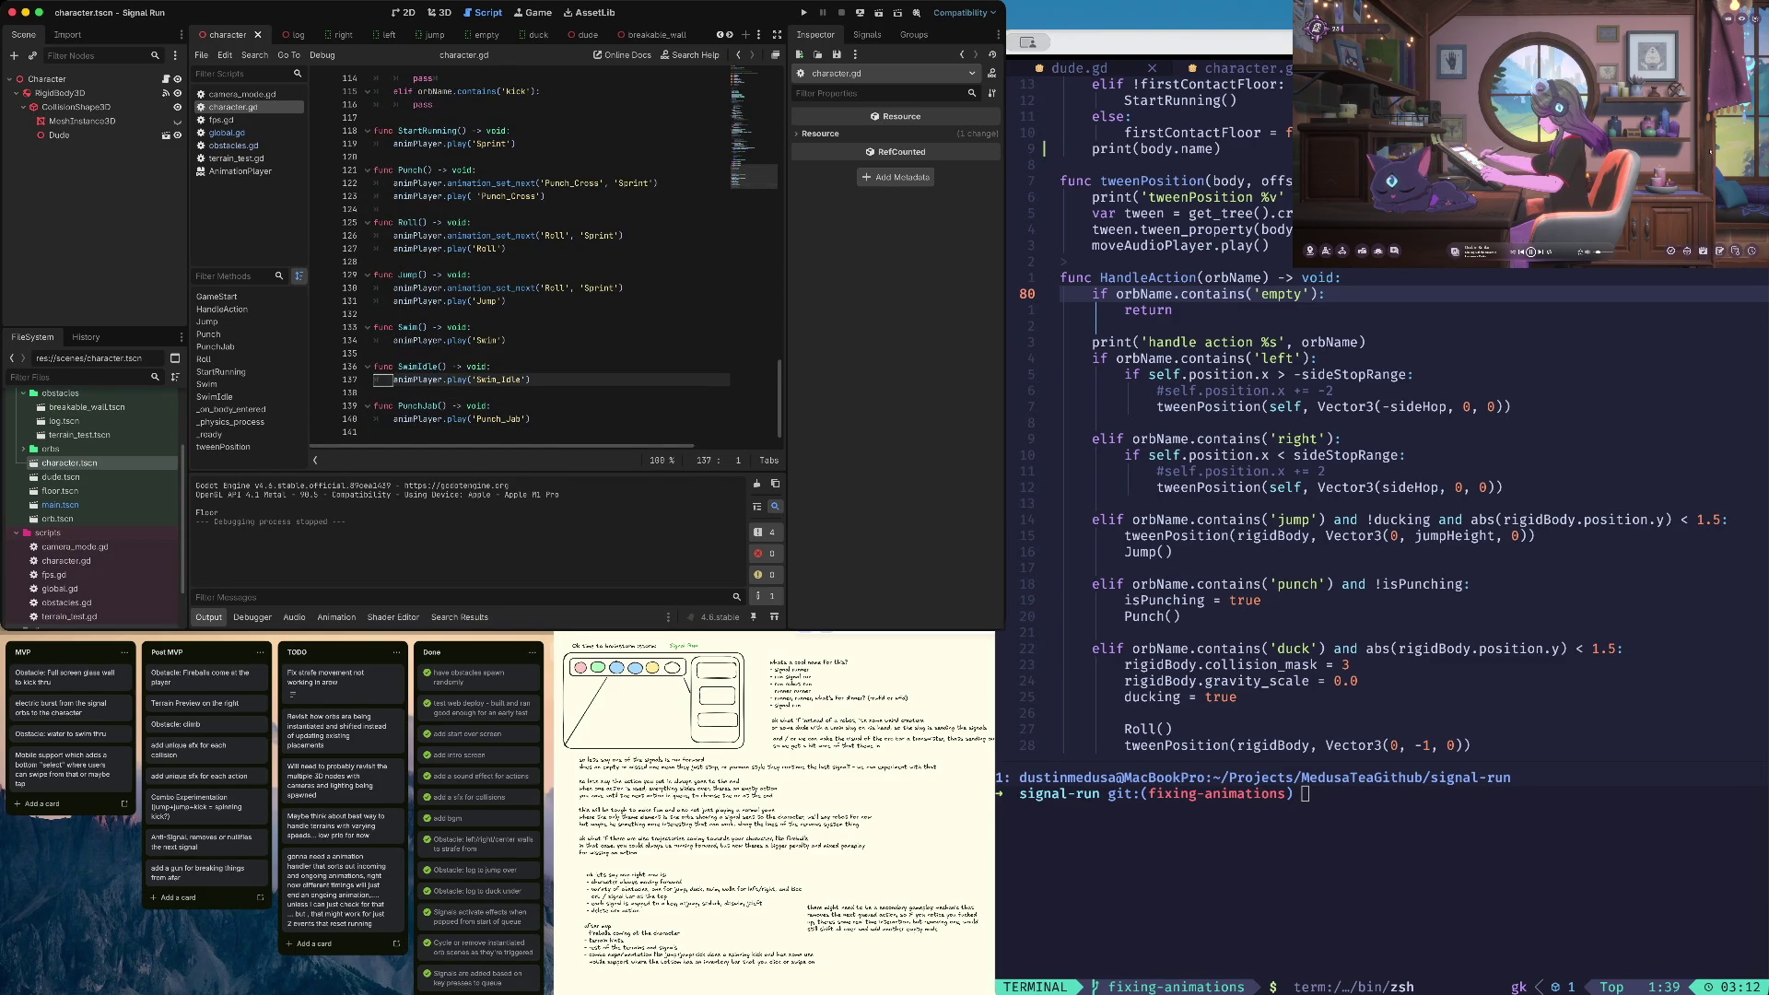
# Change animation_set_next('Roll', 'Sprint') on line 130 to use 'Jump', then run the game
pyautogui.click(545, 288)
pyautogui.press('Delete')
pyautogui.press('Delete')
pyautogui.press('Delete')
pyautogui.write('Jump')
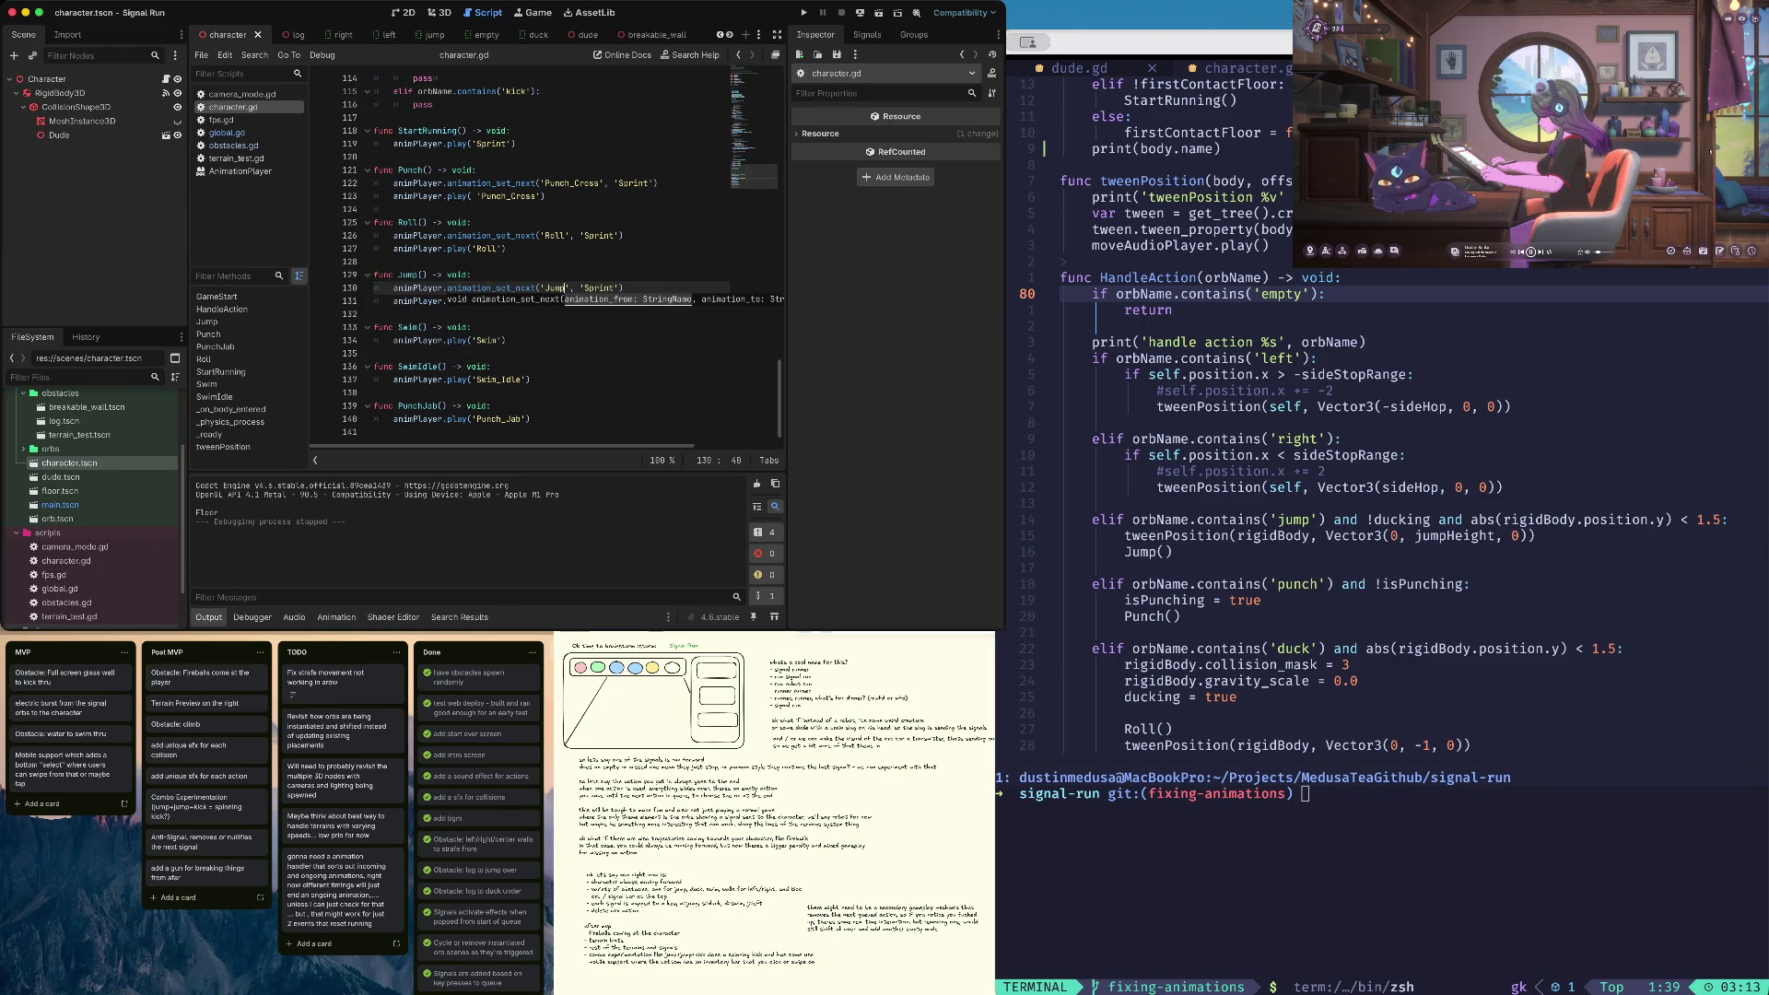
pyautogui.press('super+b')
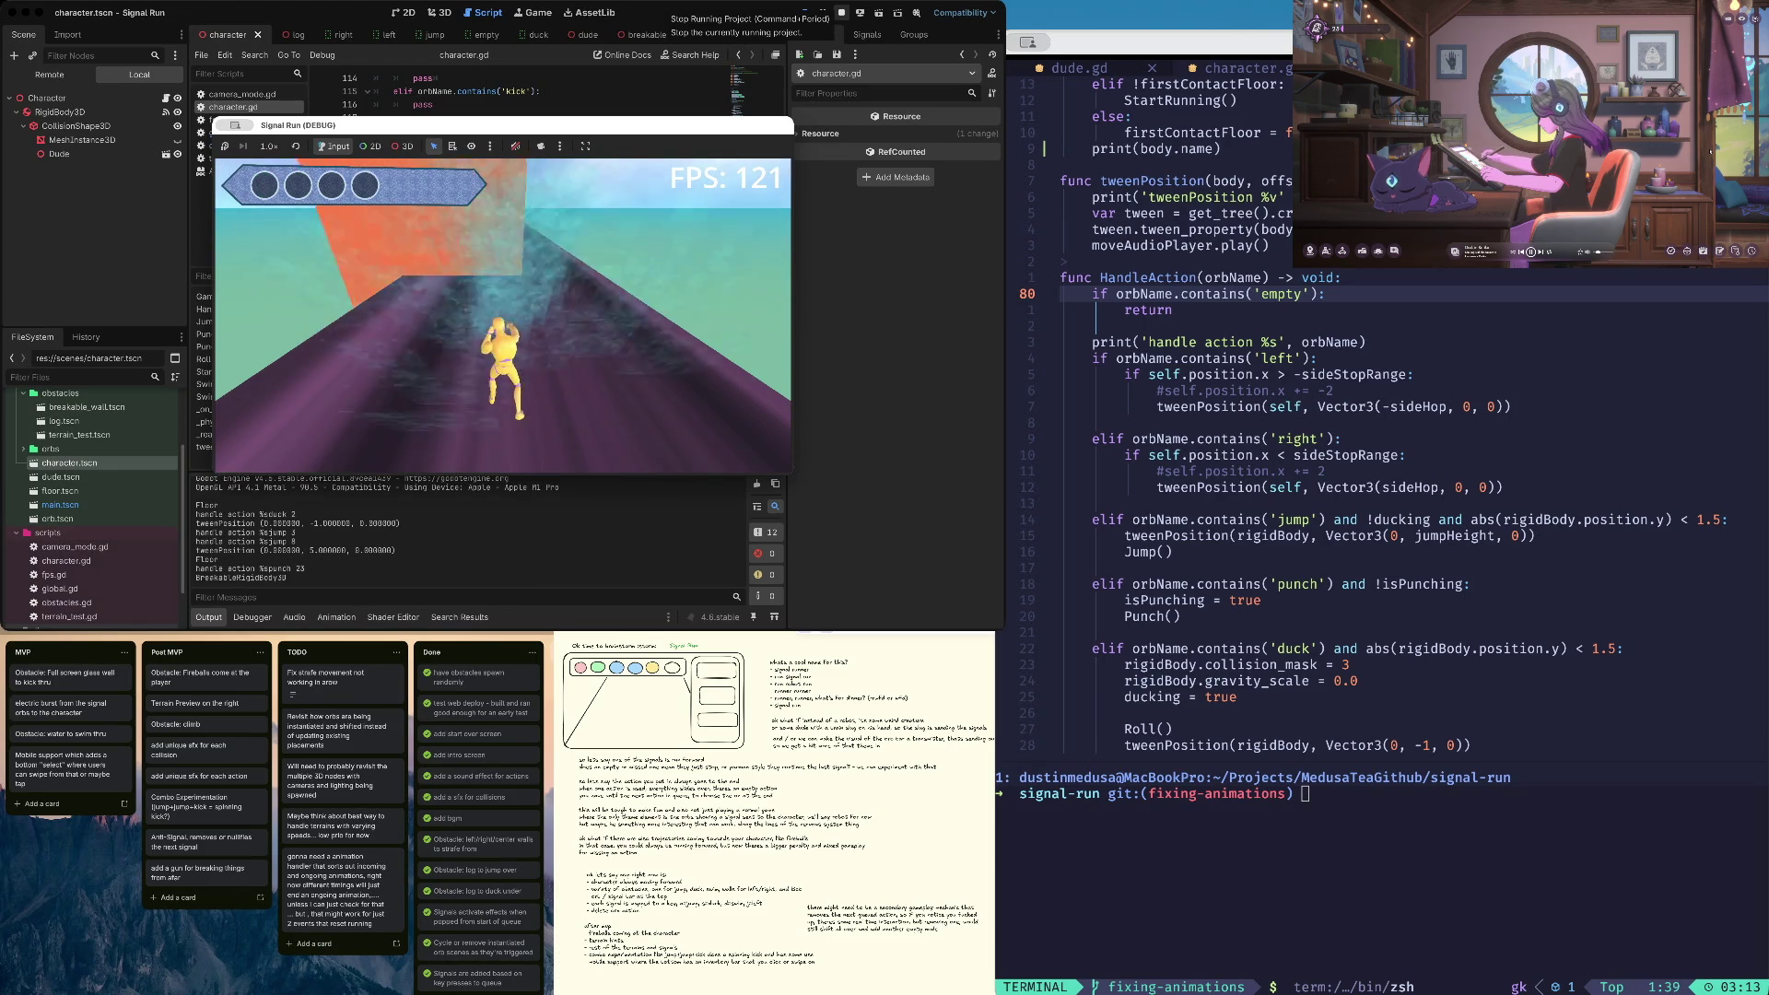
# Stop the game and return from global.gd to character.gd
pyautogui.click(841, 13)
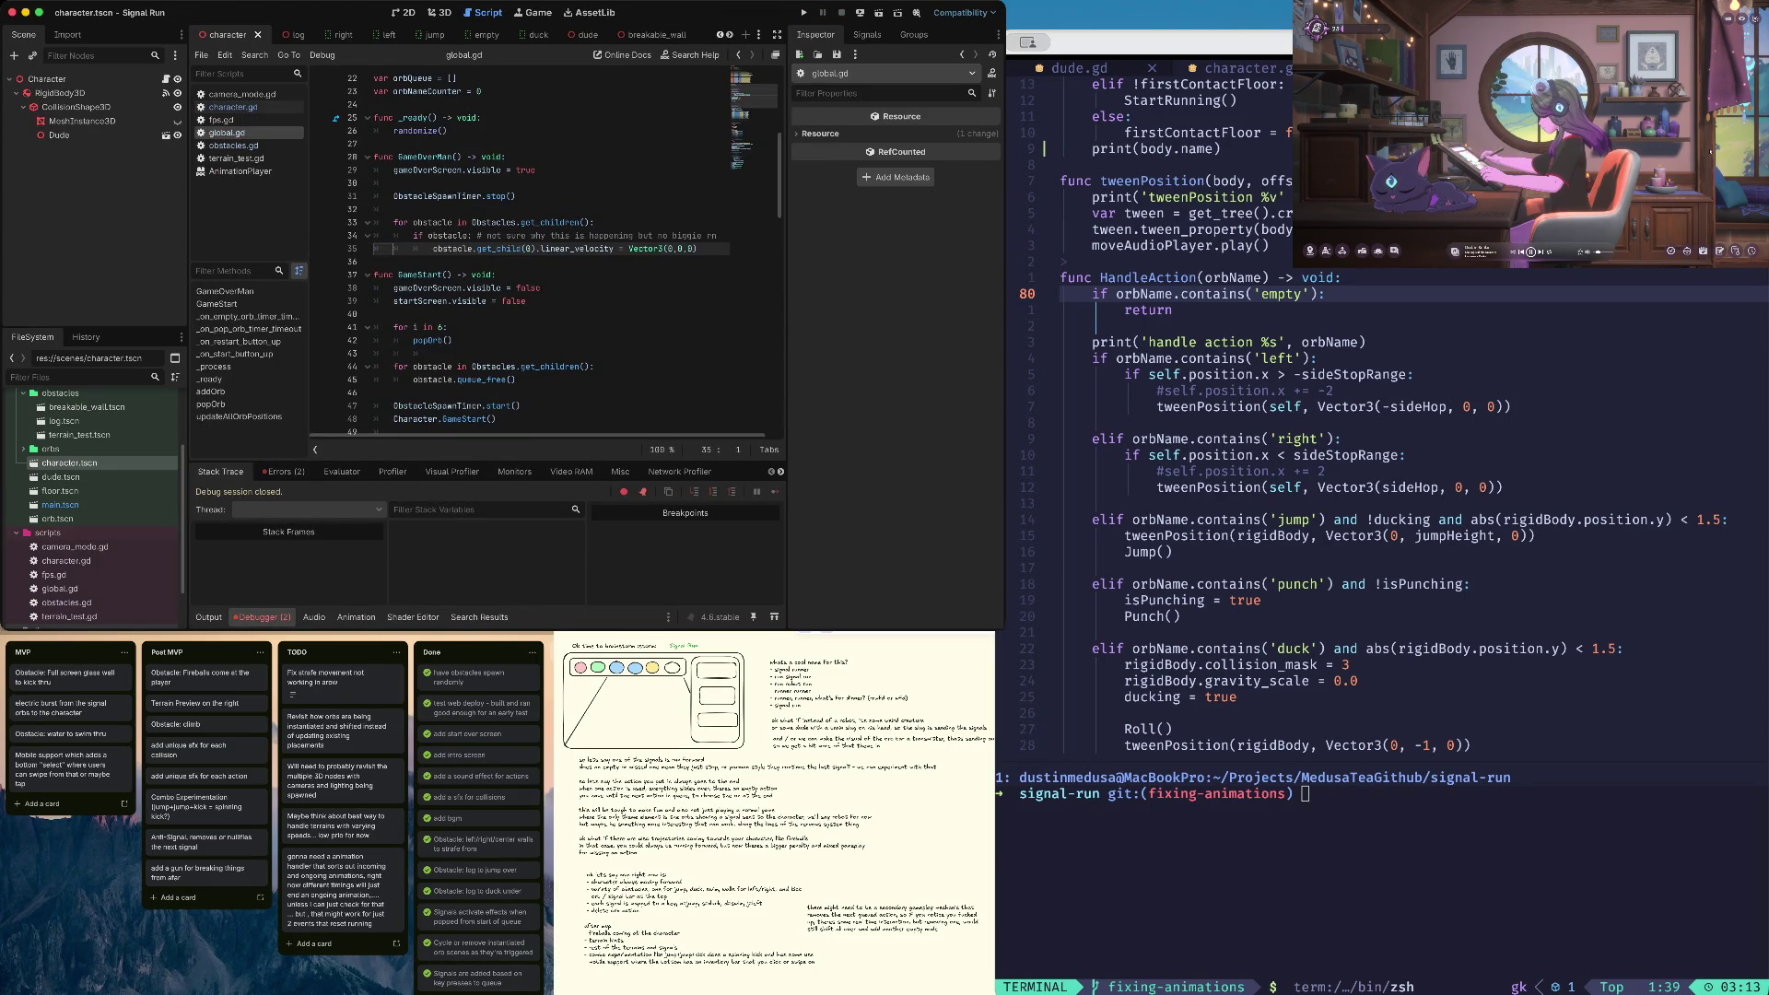
pyautogui.click(717, 236)
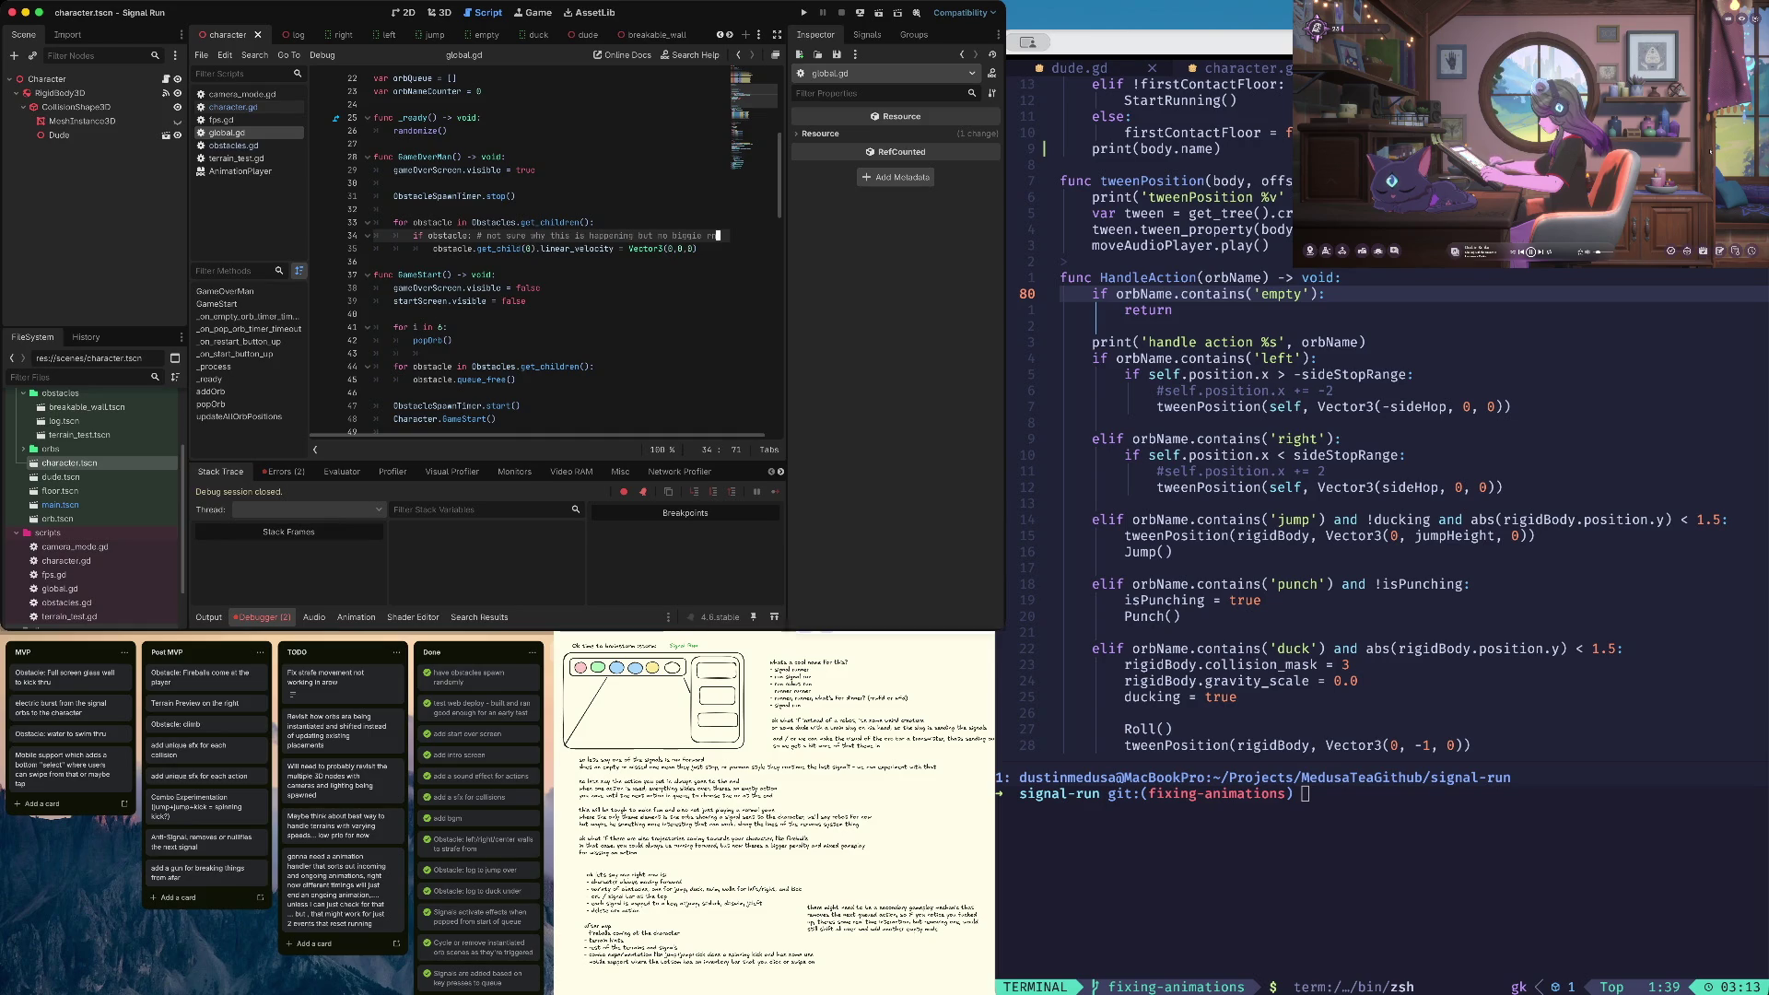
pyautogui.click(230, 107)
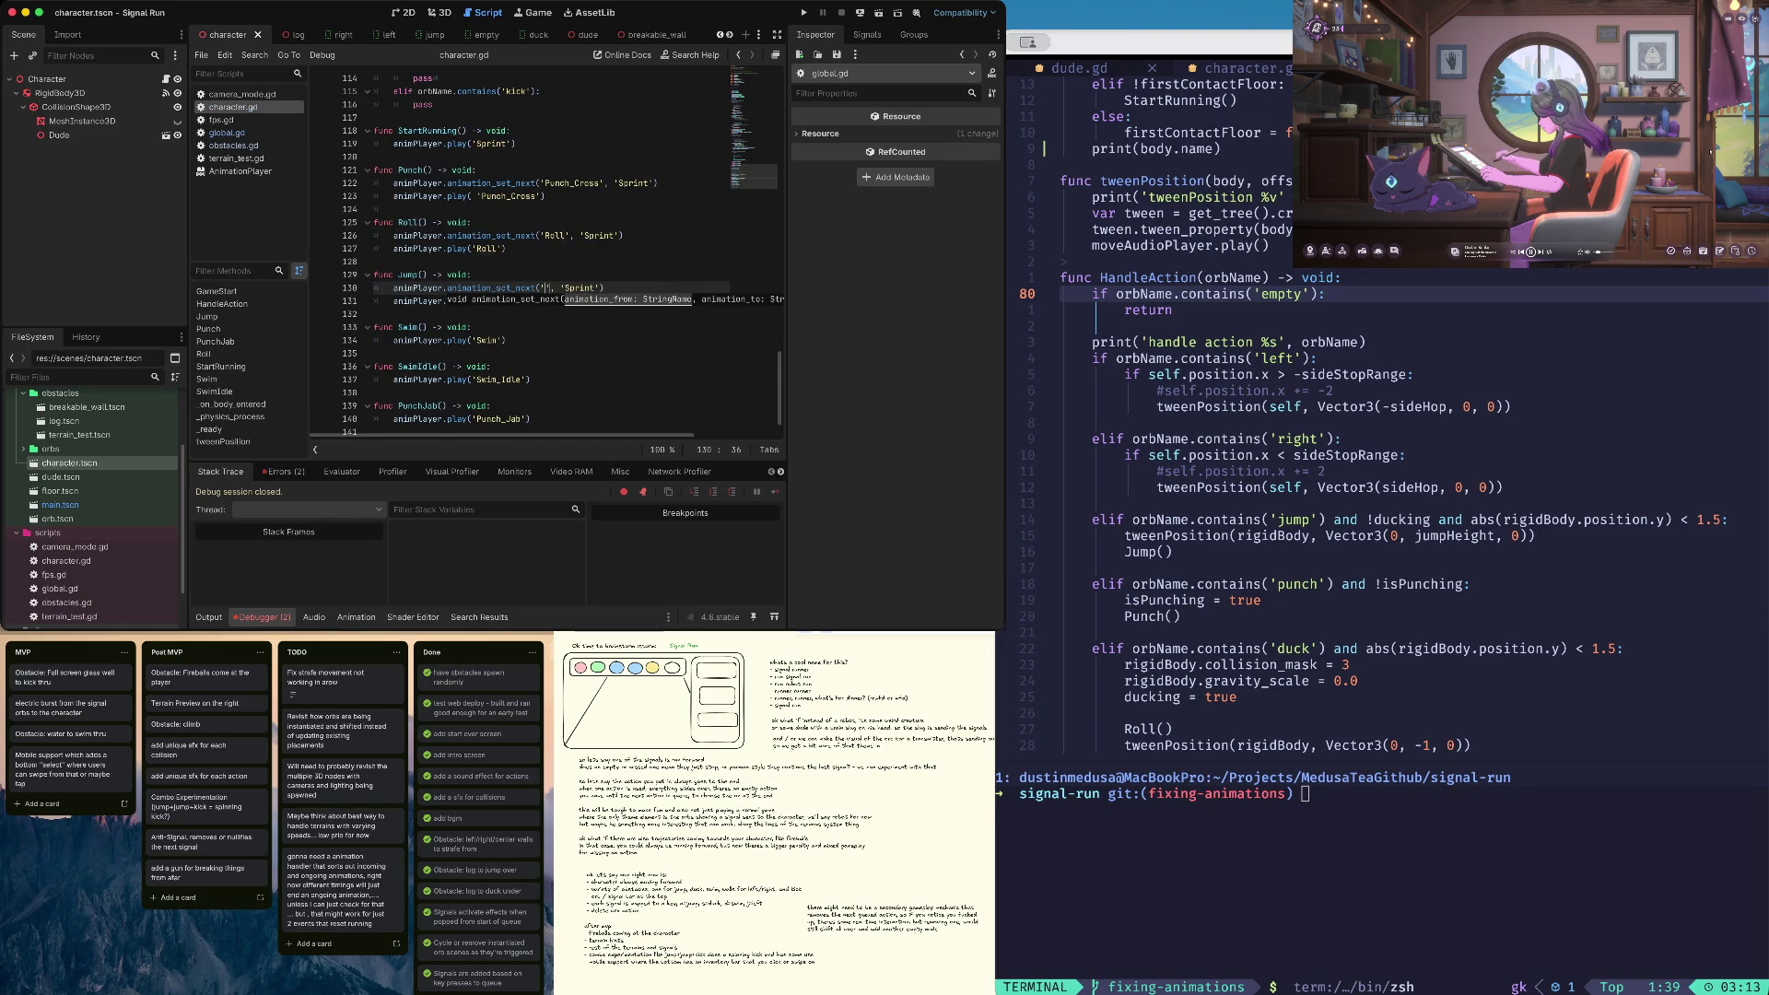
# Type the ', 'Sprint')' chaining, then revert Jump() to only play 'Jump'
pyautogui.scroll(4, 553, 258)
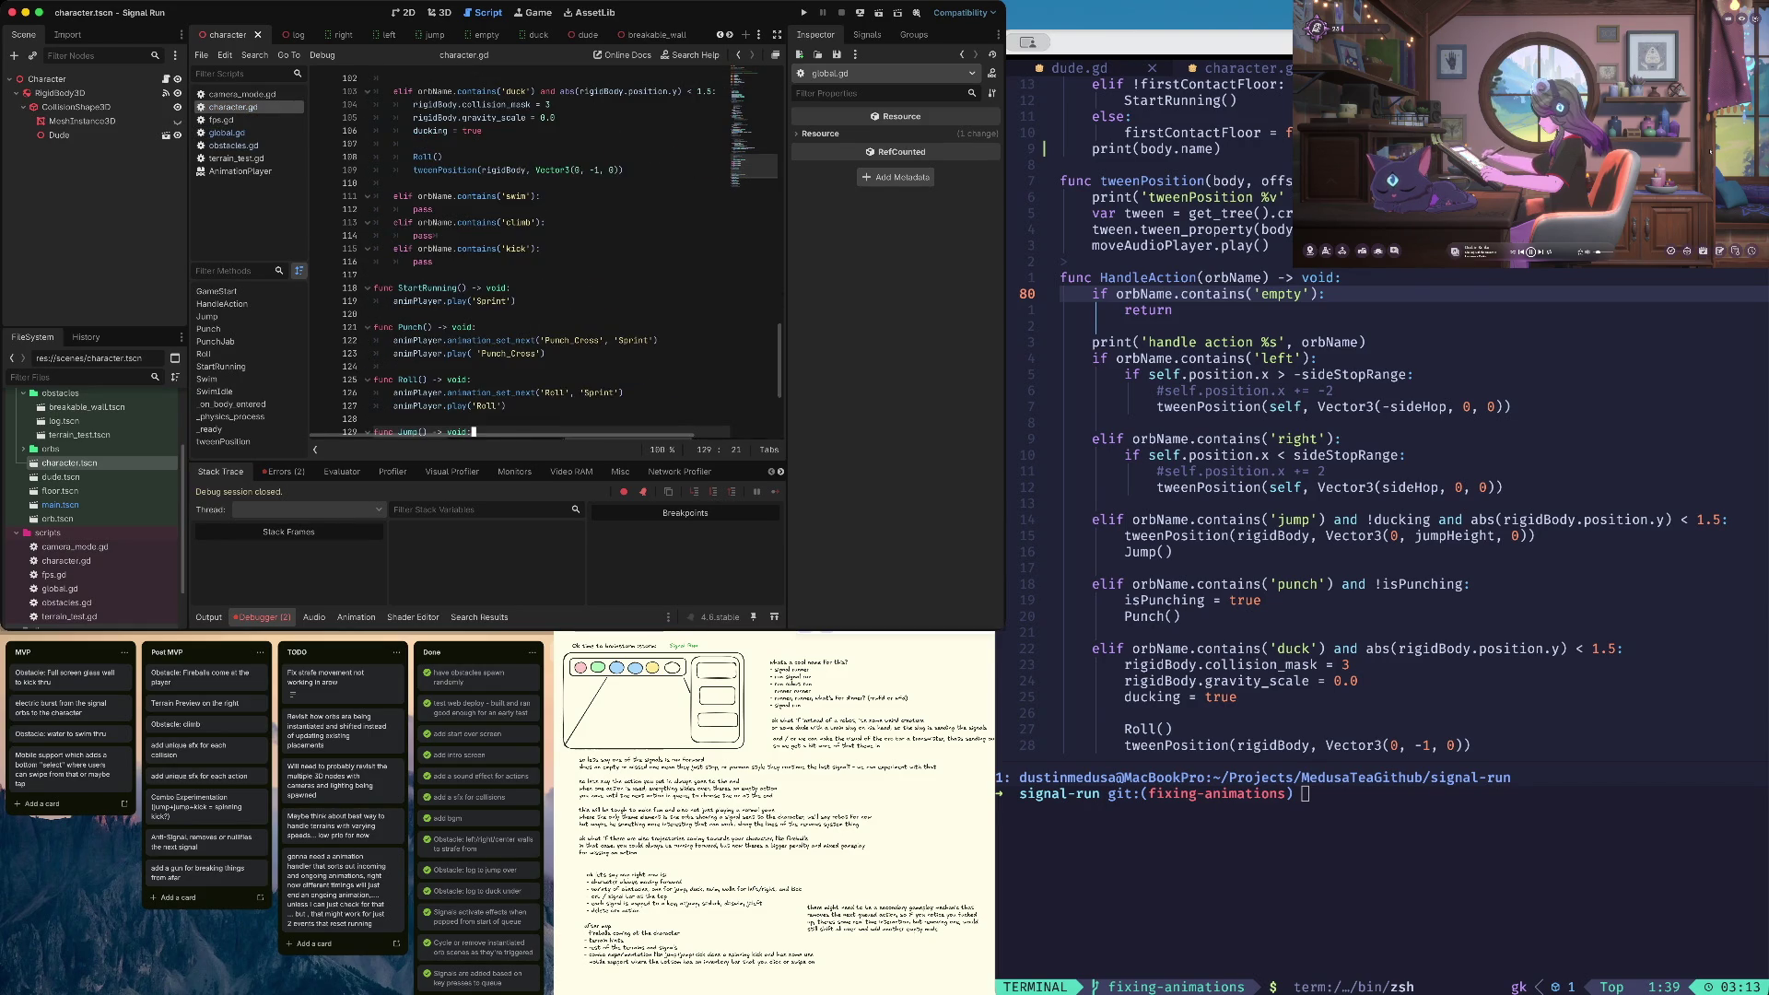
pyautogui.click(375, 78)
pyautogui.write("', 'Sprint')")
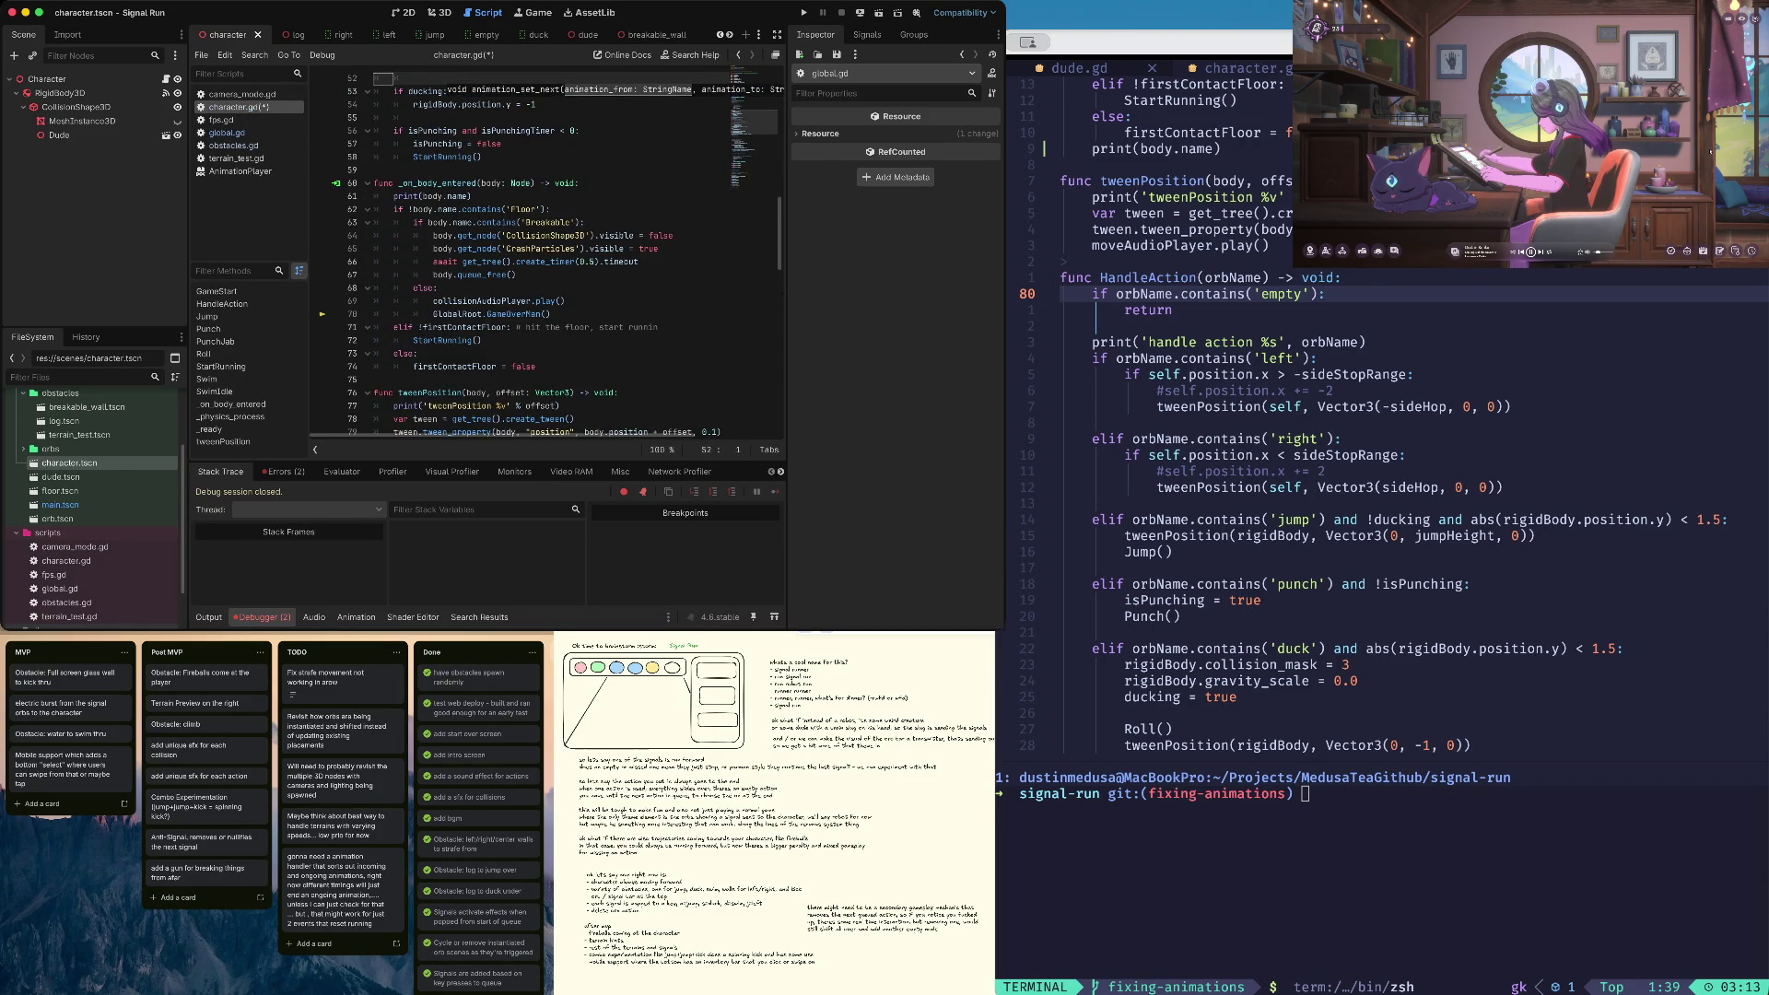
pyautogui.click(473, 418)
pyautogui.press('super+z')
pyautogui.press('super+z')
pyautogui.press('super+z')
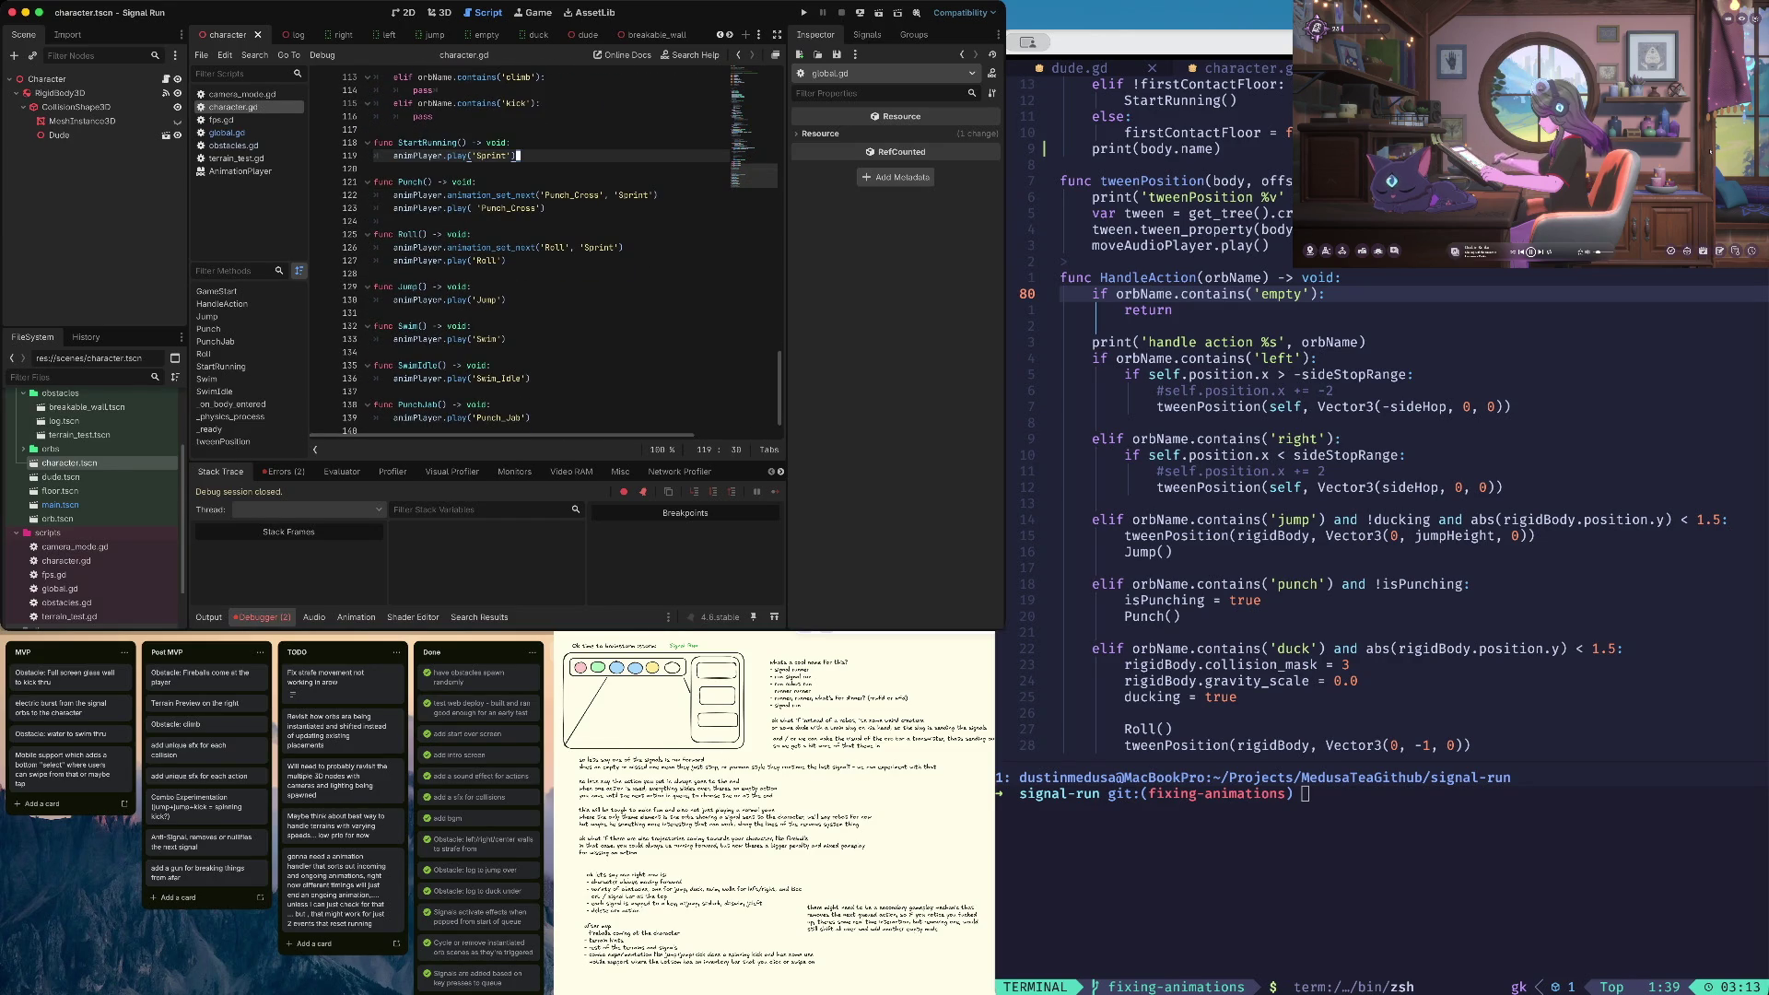
# Delete the PunchJab function, save character.gd, and go to Roll's animation_set_next line
pyautogui.scroll(-1, 552, 258)
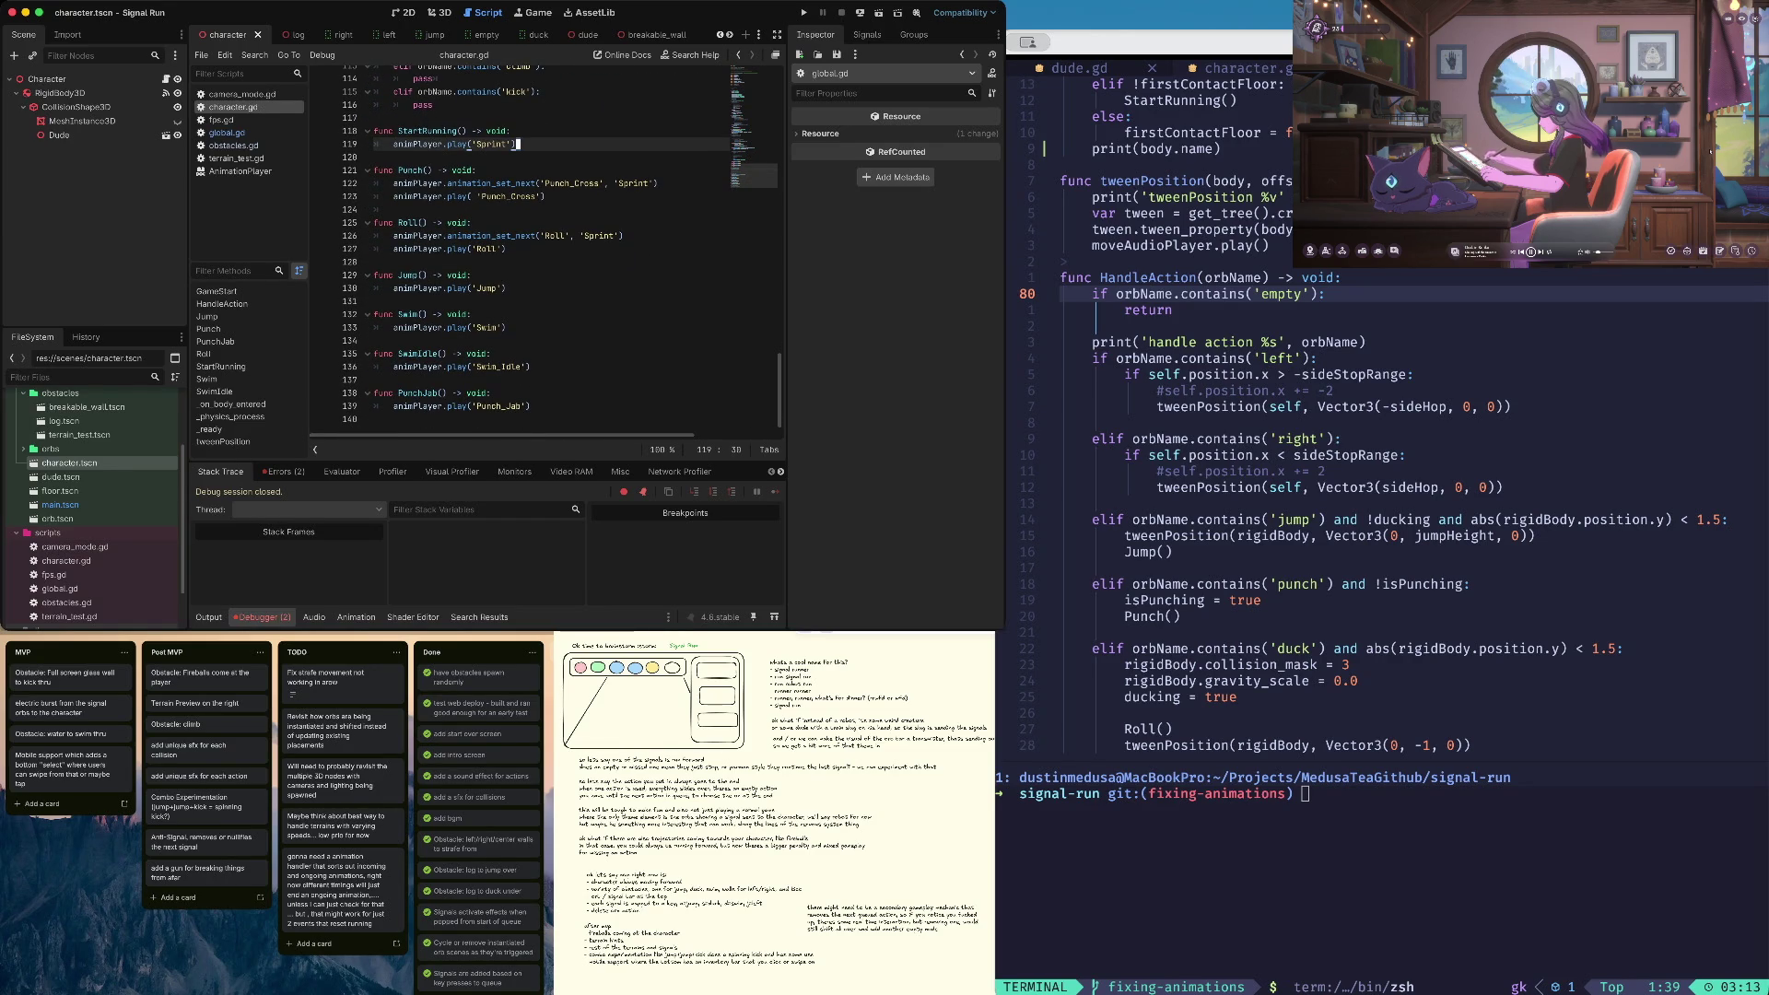
pyautogui.moveTo(374, 392); pyautogui.dragTo(376, 422)
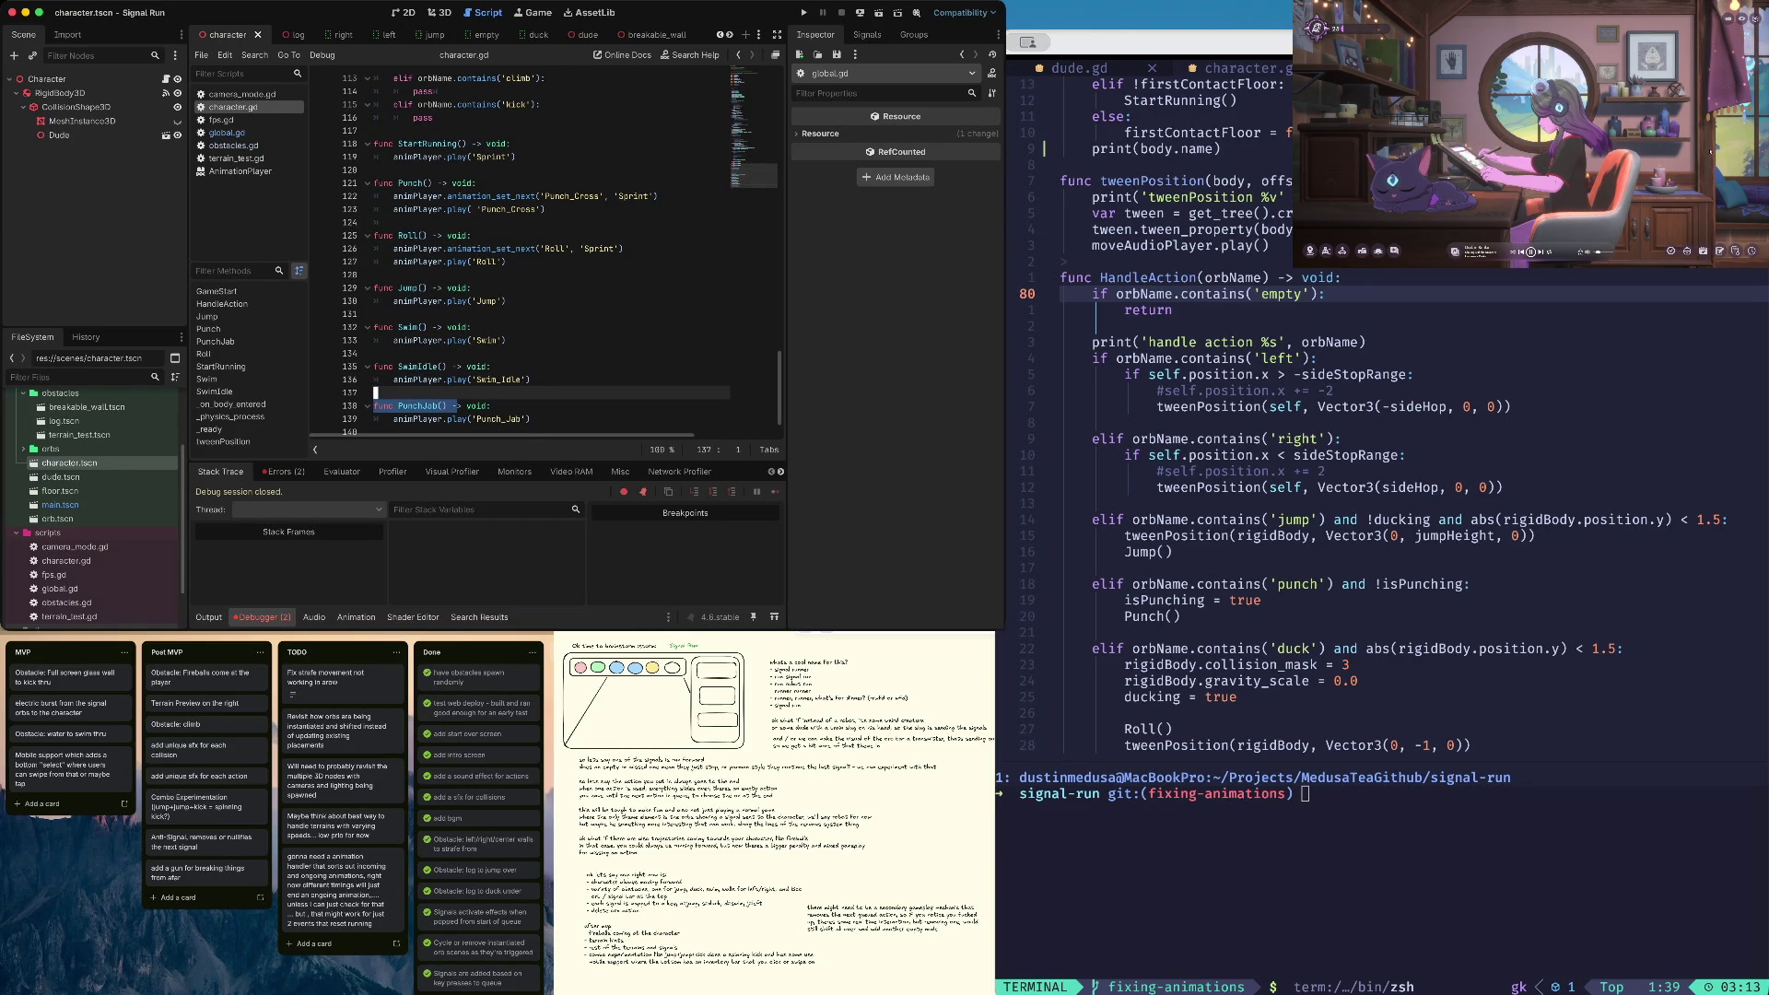
pyautogui.press('BackSpace')
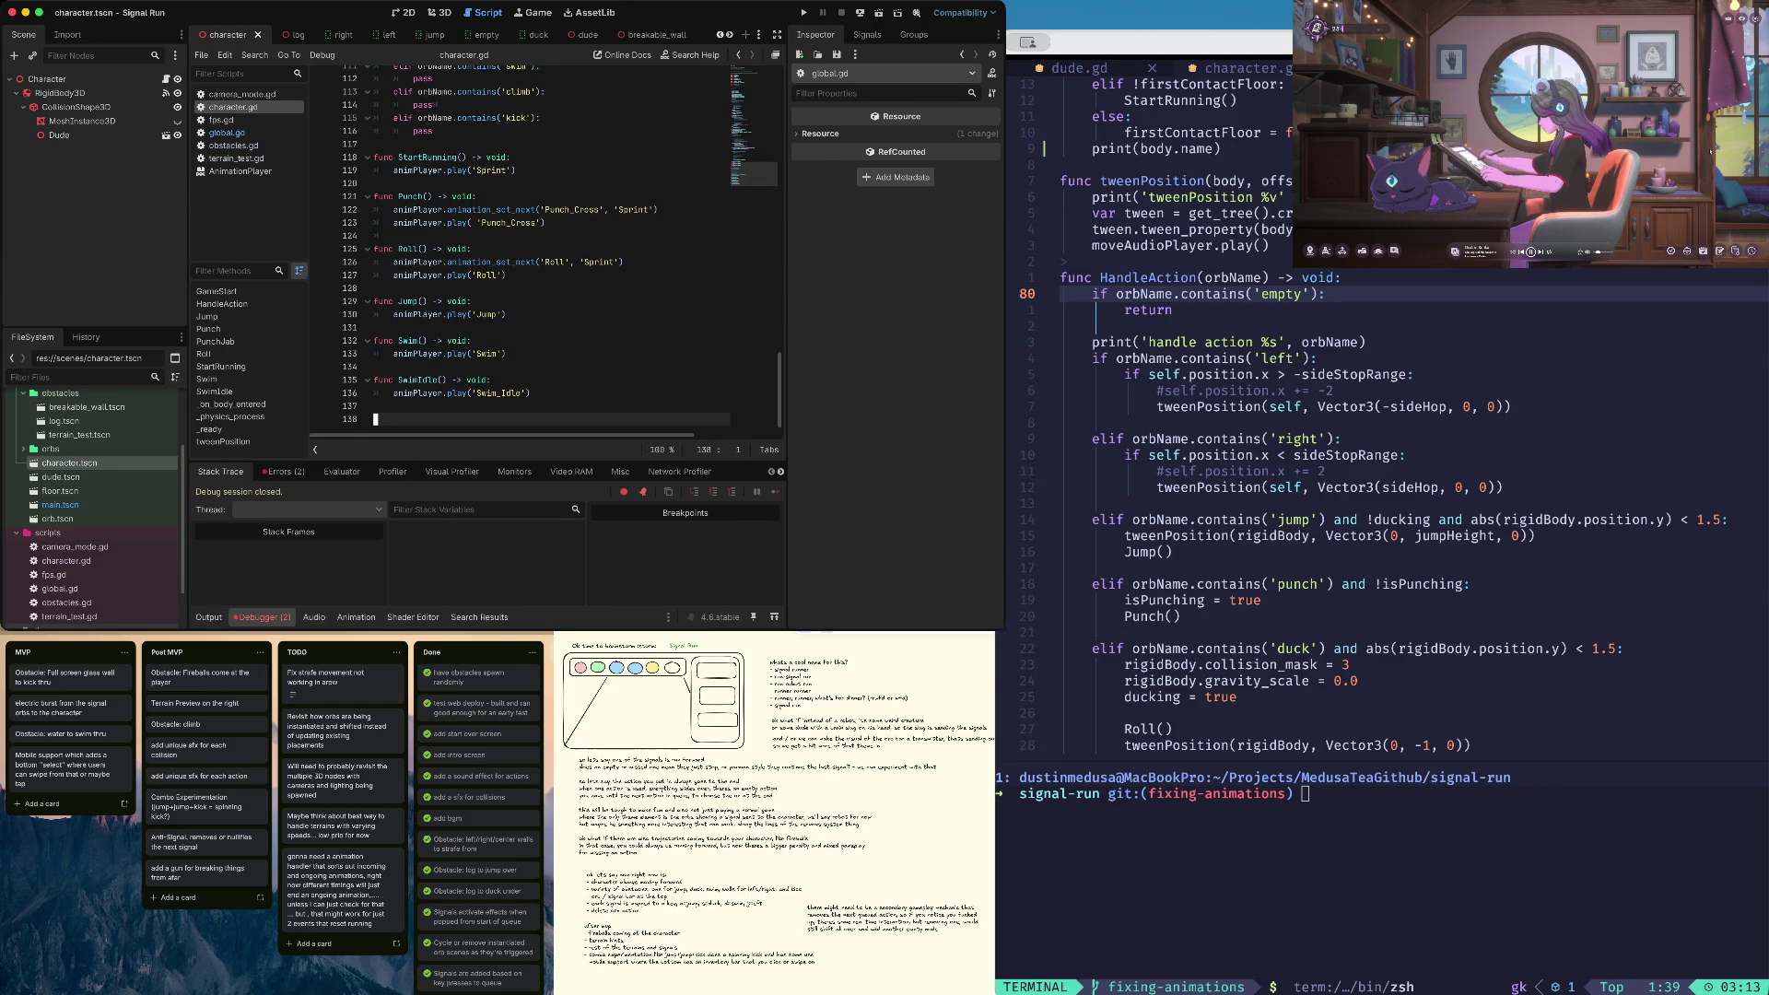
pyautogui.press('BackSpace')
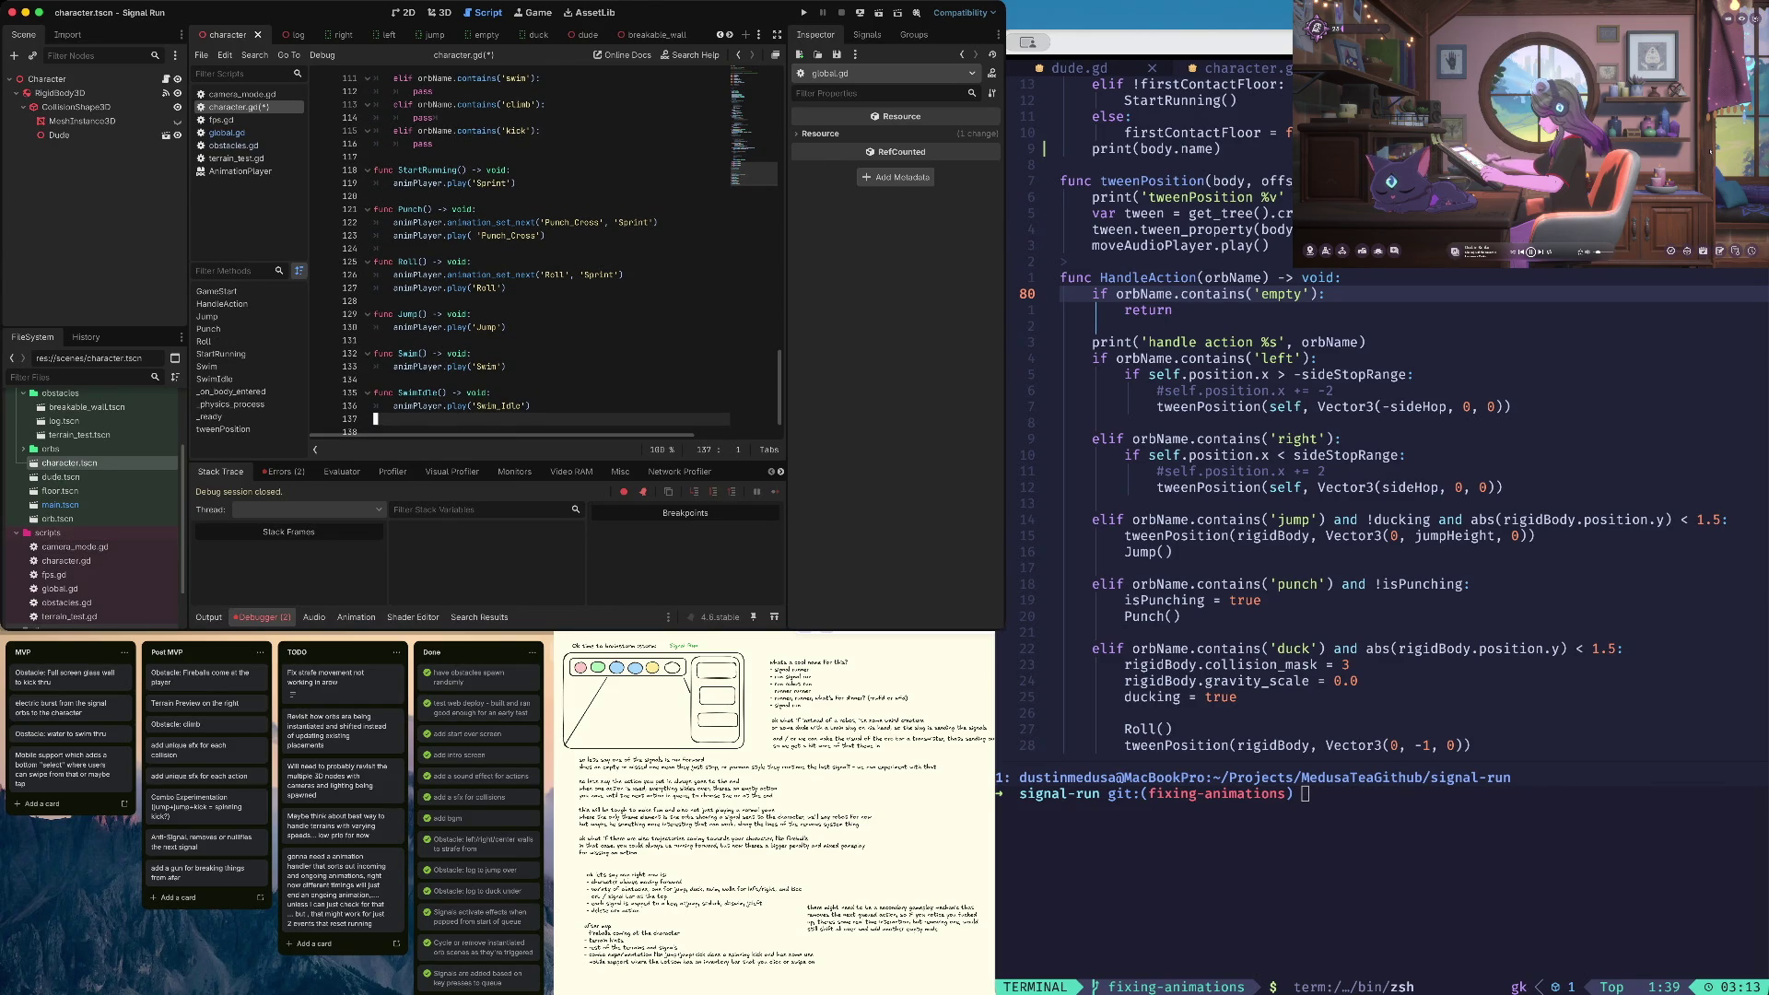
pyautogui.hotkey('ctrl', 's')
pyautogui.press('Up')
pyautogui.press('Up')
pyautogui.press('Up')
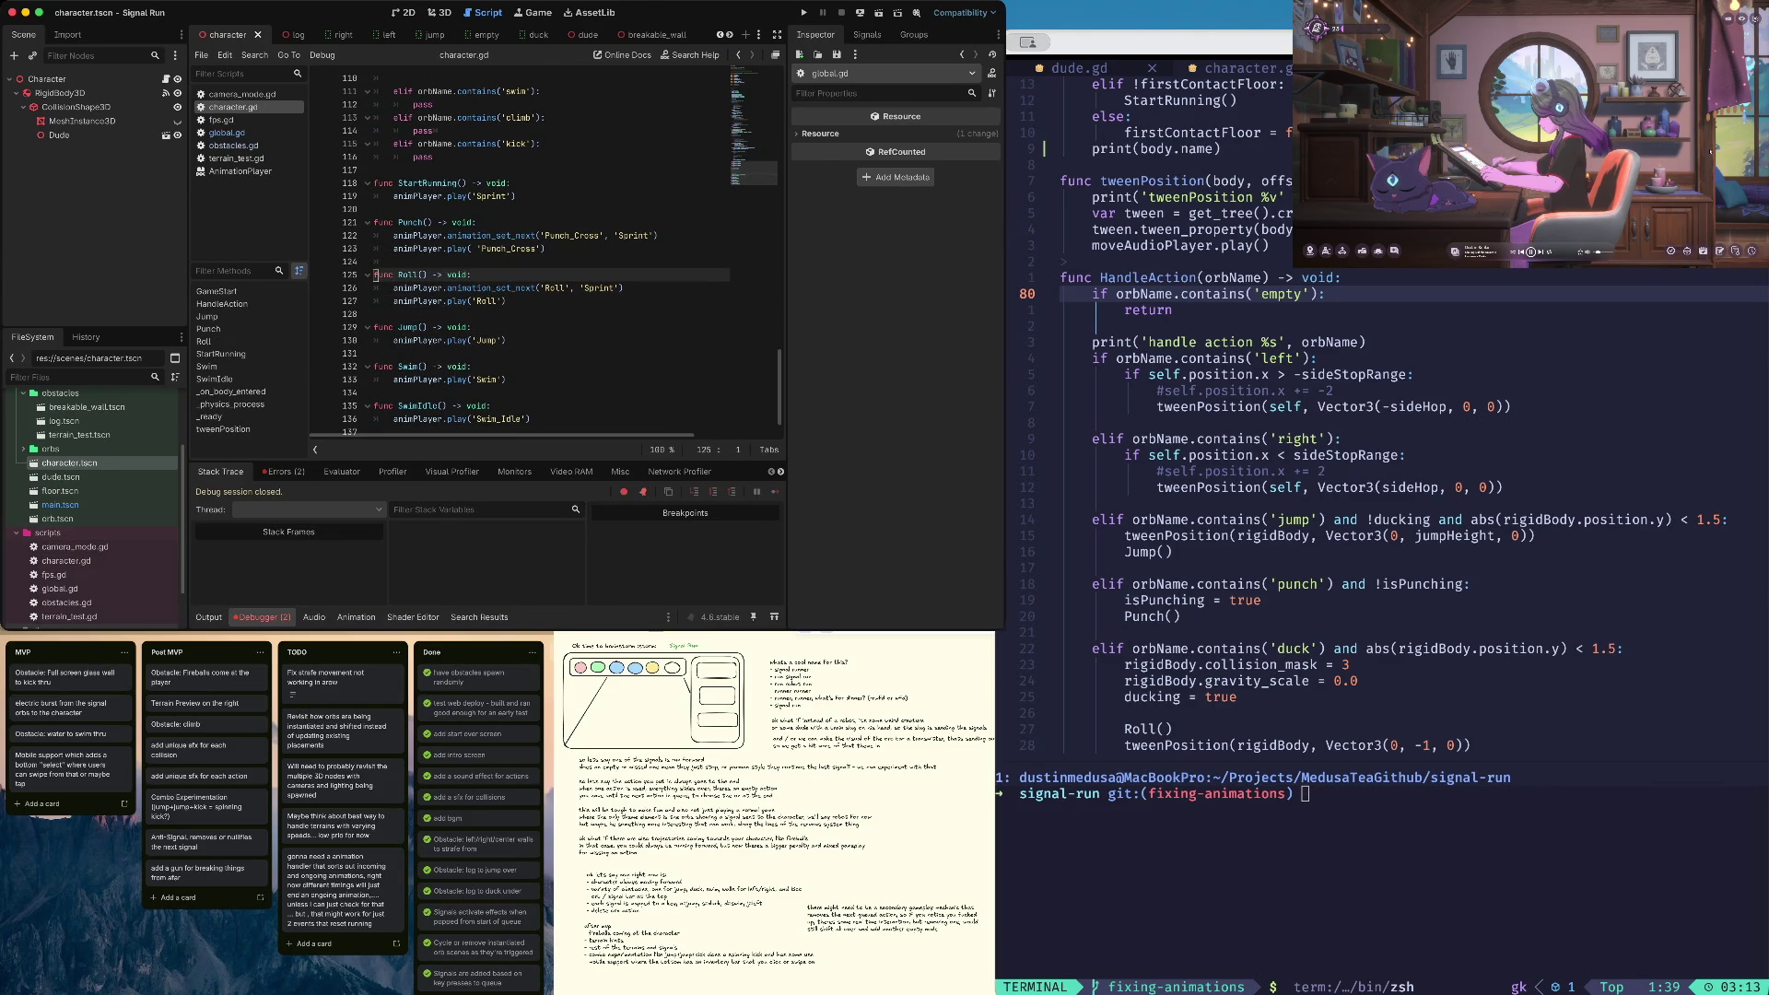
pyautogui.click(450, 287)
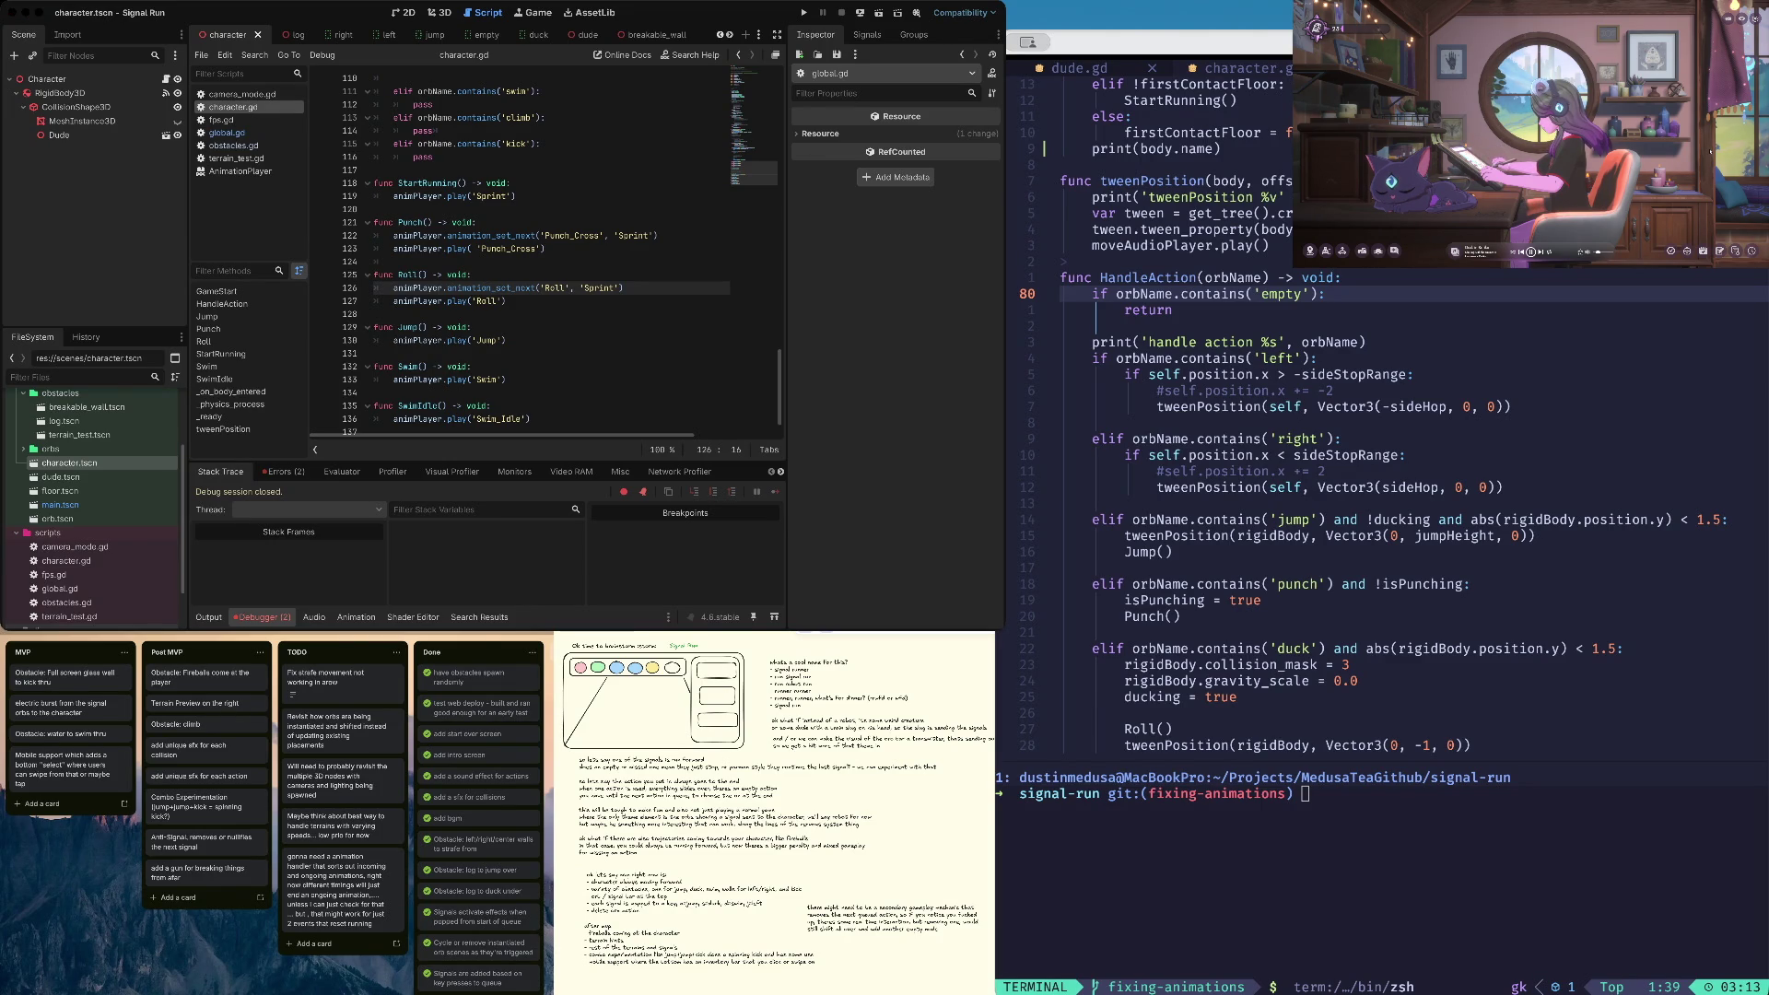
pyautogui.scroll(5, 553, 258)
# Review the punch branch of HandleAction and the tweenPosition function's left-move code
pyautogui.click(466, 157)
pyautogui.scroll(8, 465, 157)
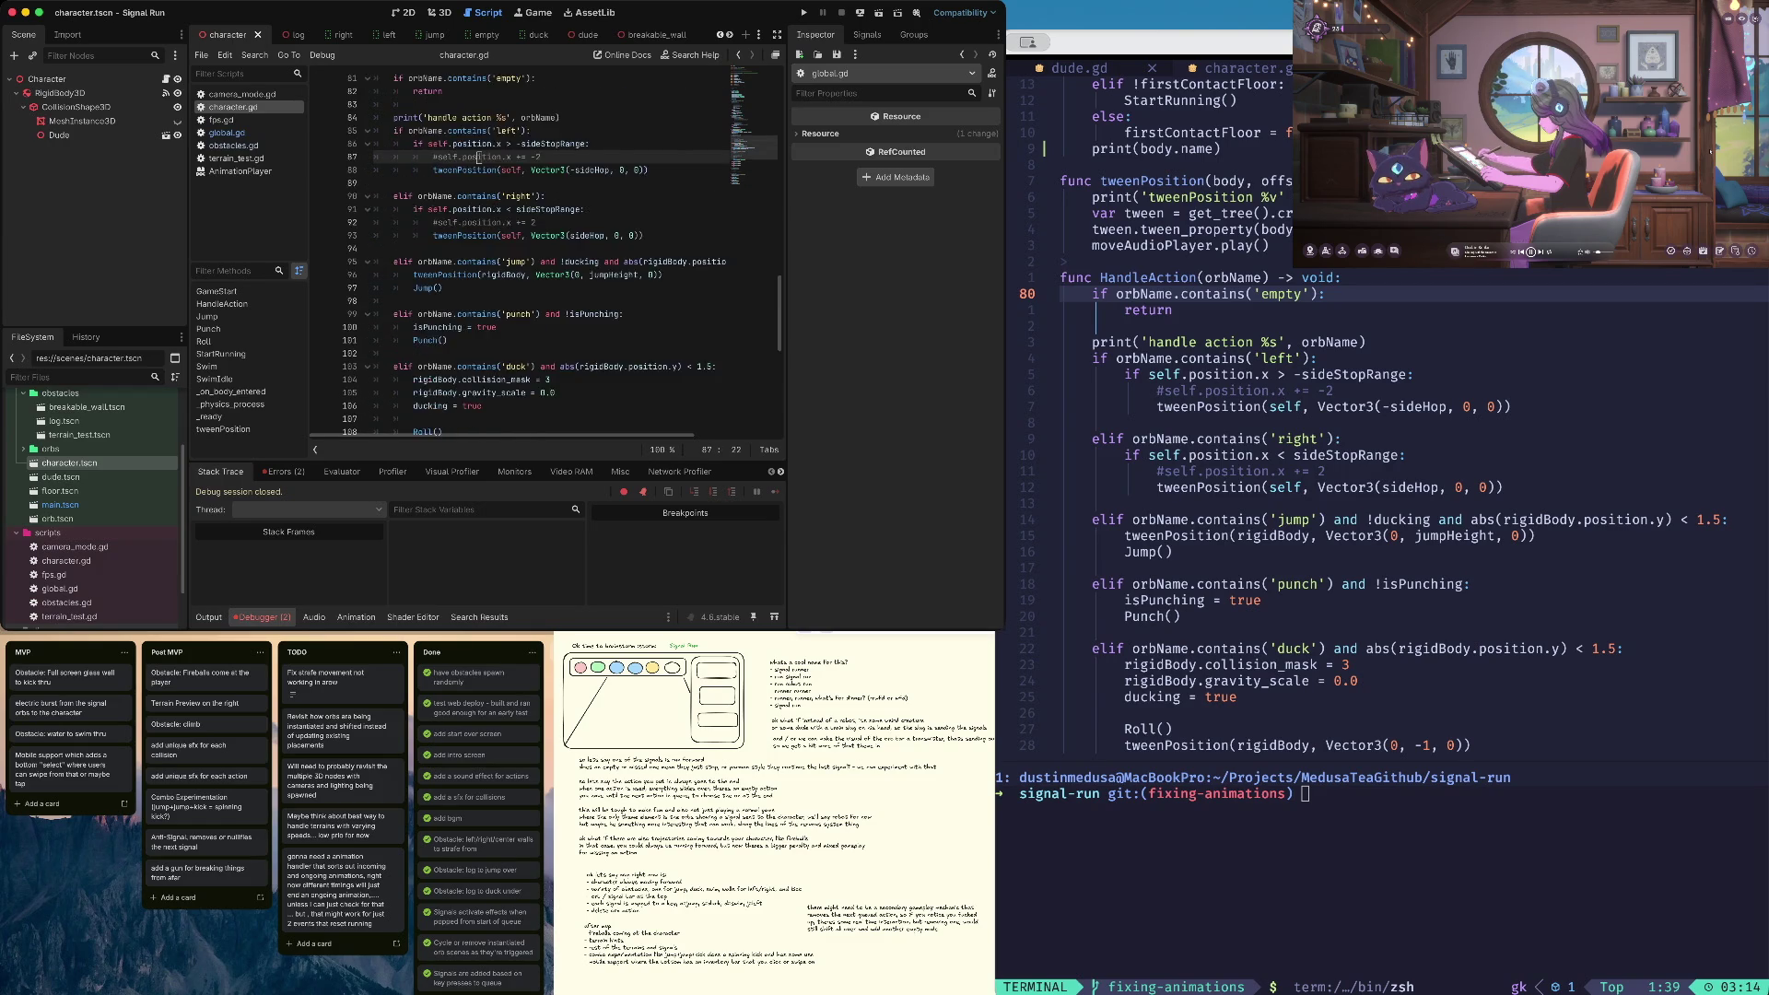
pyautogui.click(433, 157)
pyautogui.click(479, 327)
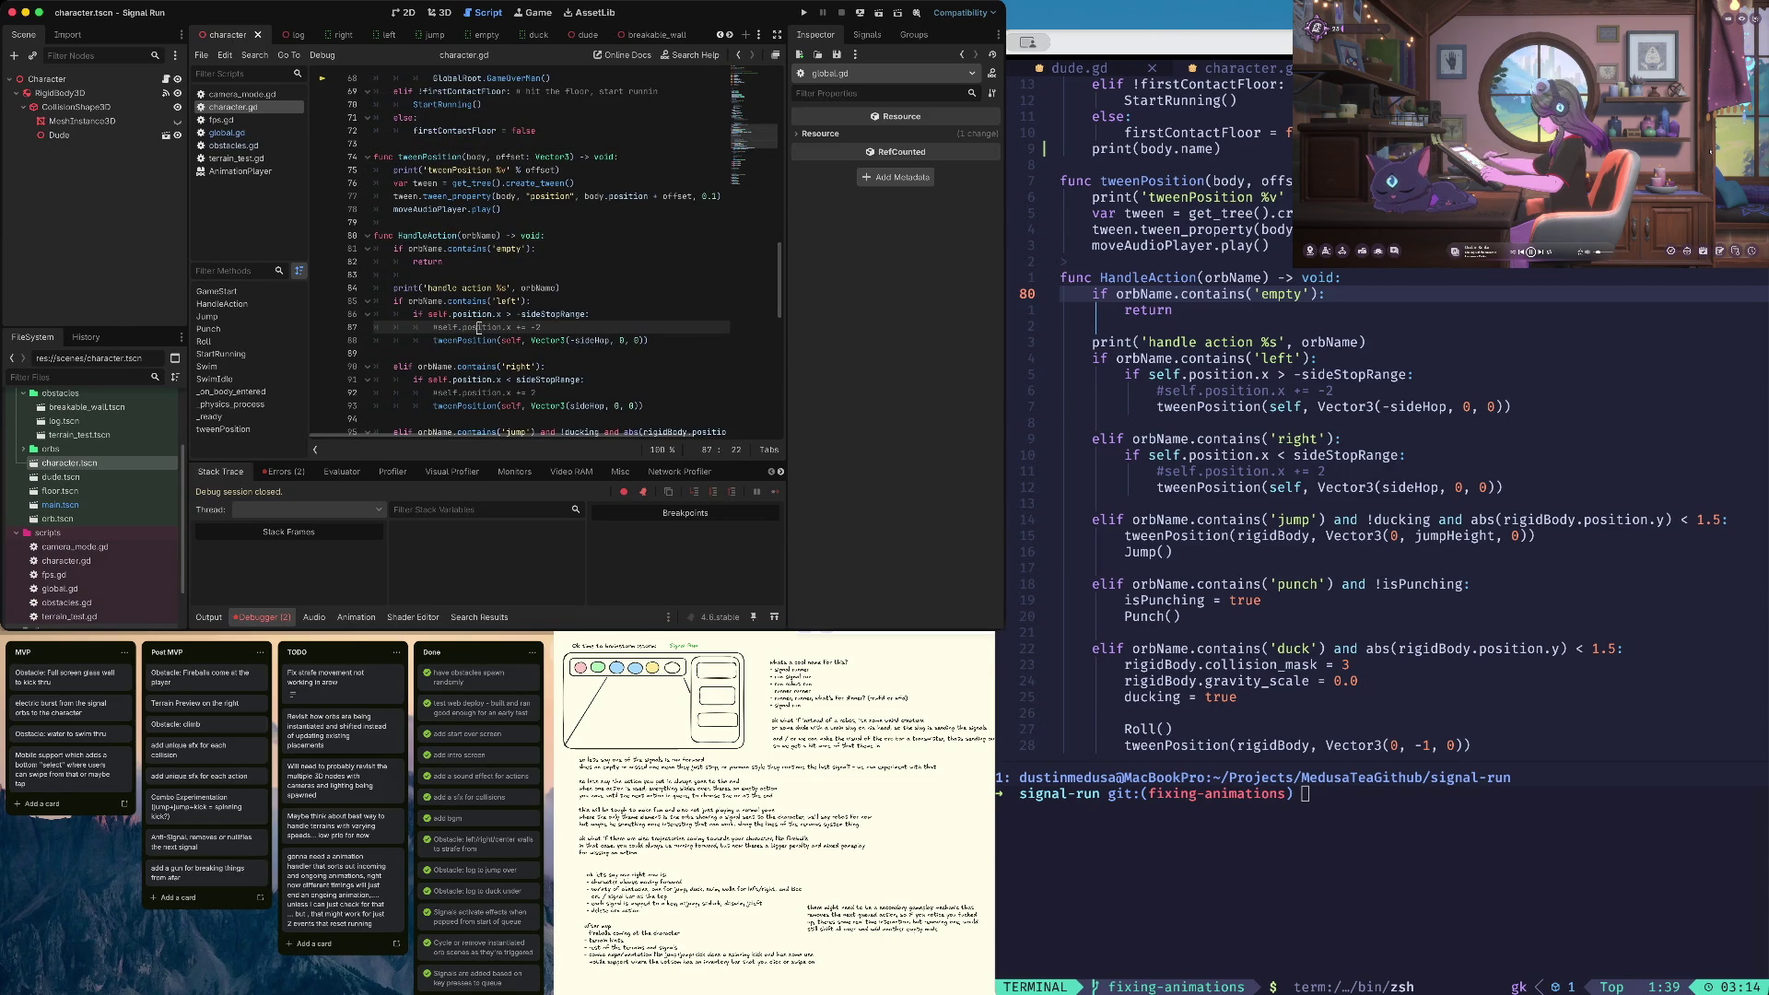
pyautogui.click(478, 340)
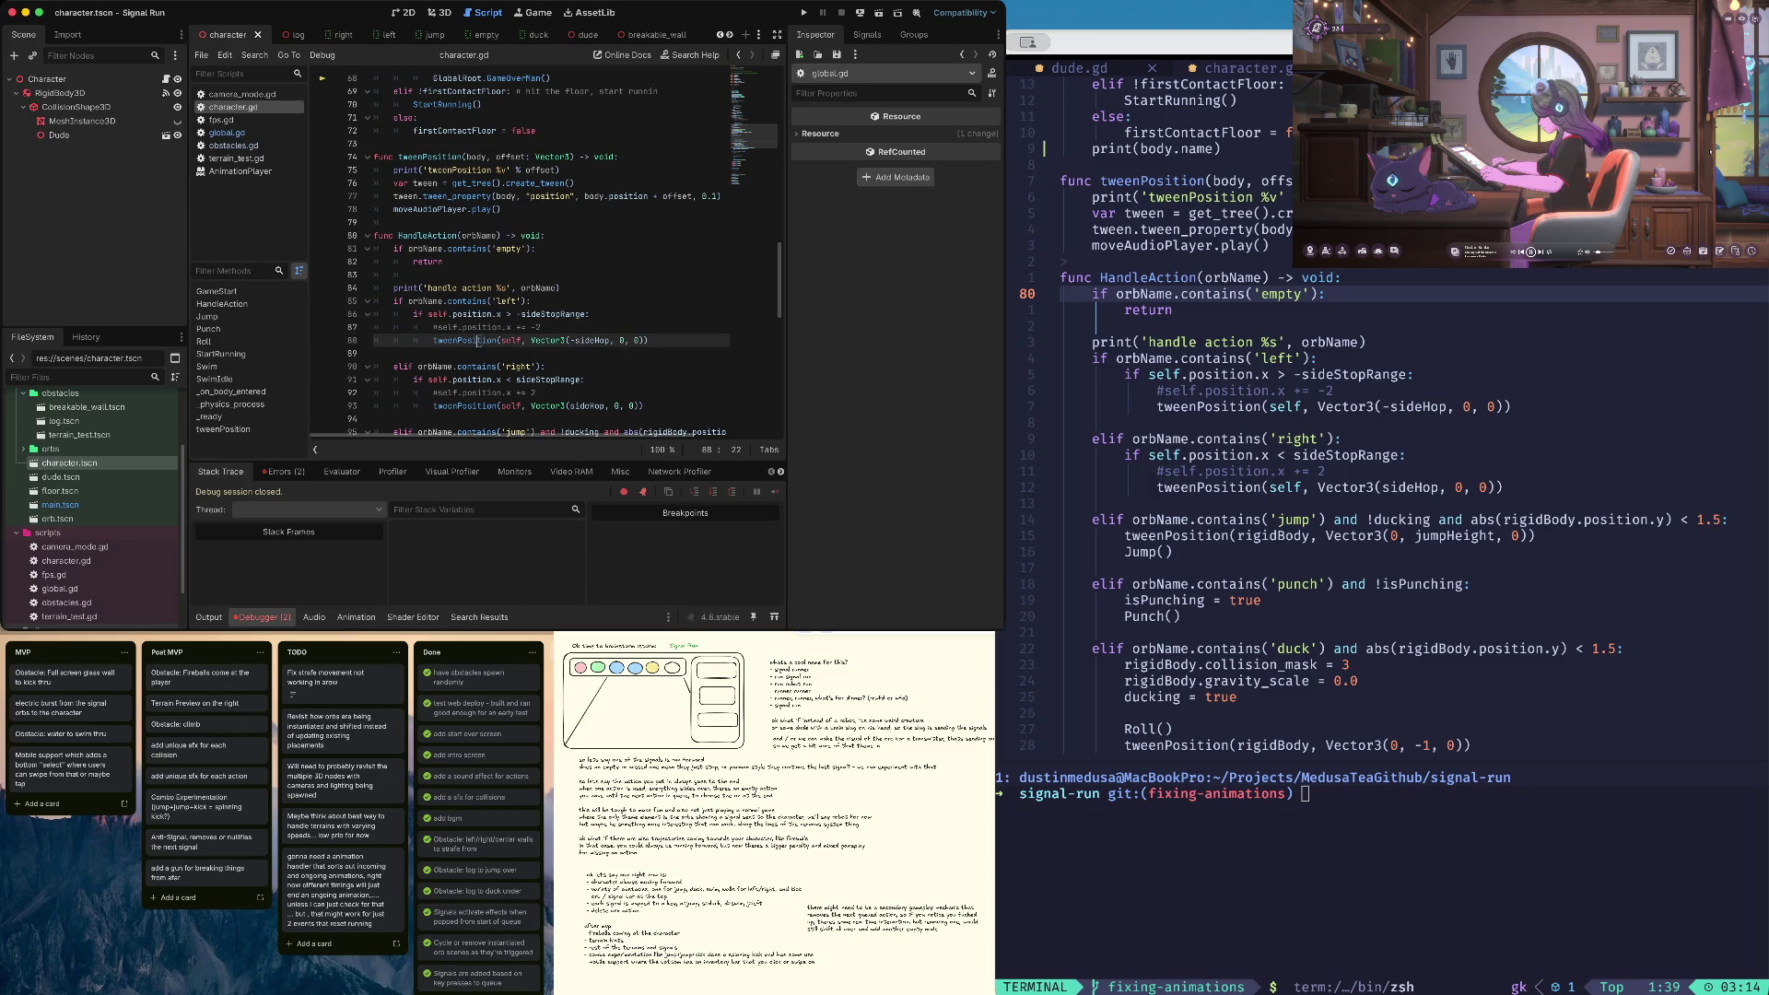
pyautogui.click(451, 170)
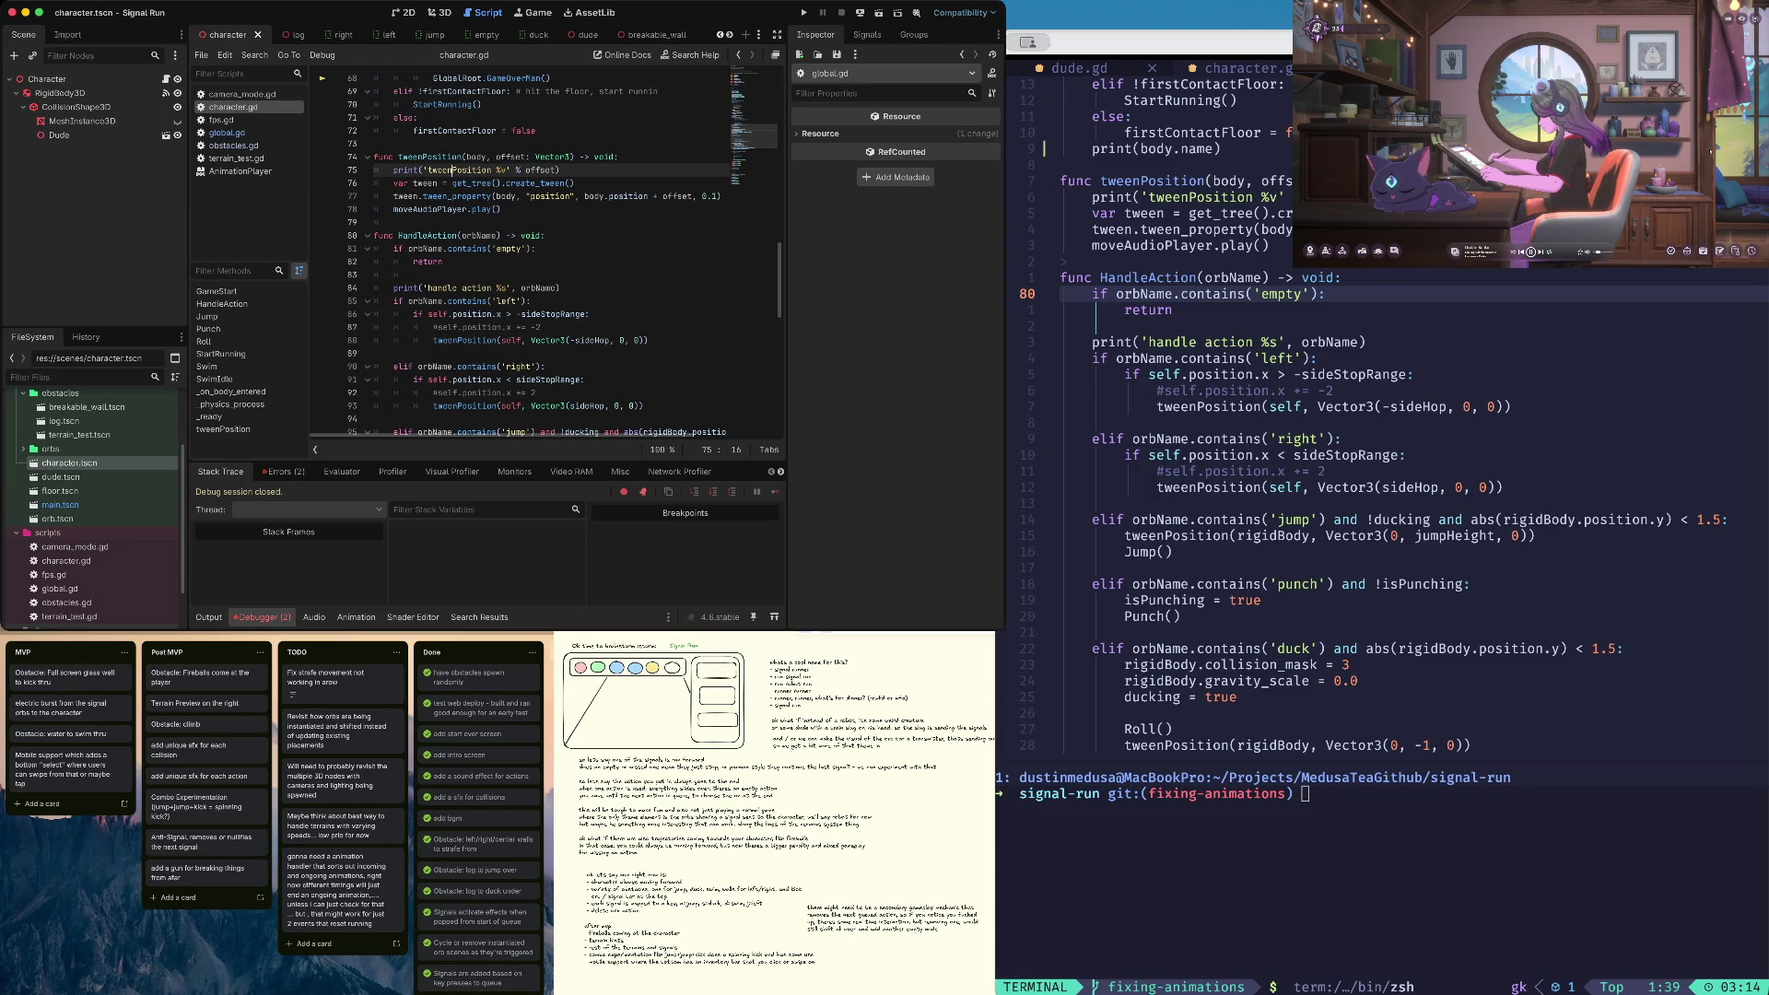
# Search the script for 'coll' to reach the _on_body_entered collision handler
pyautogui.press('super+f')
pyautogui.write('coll')
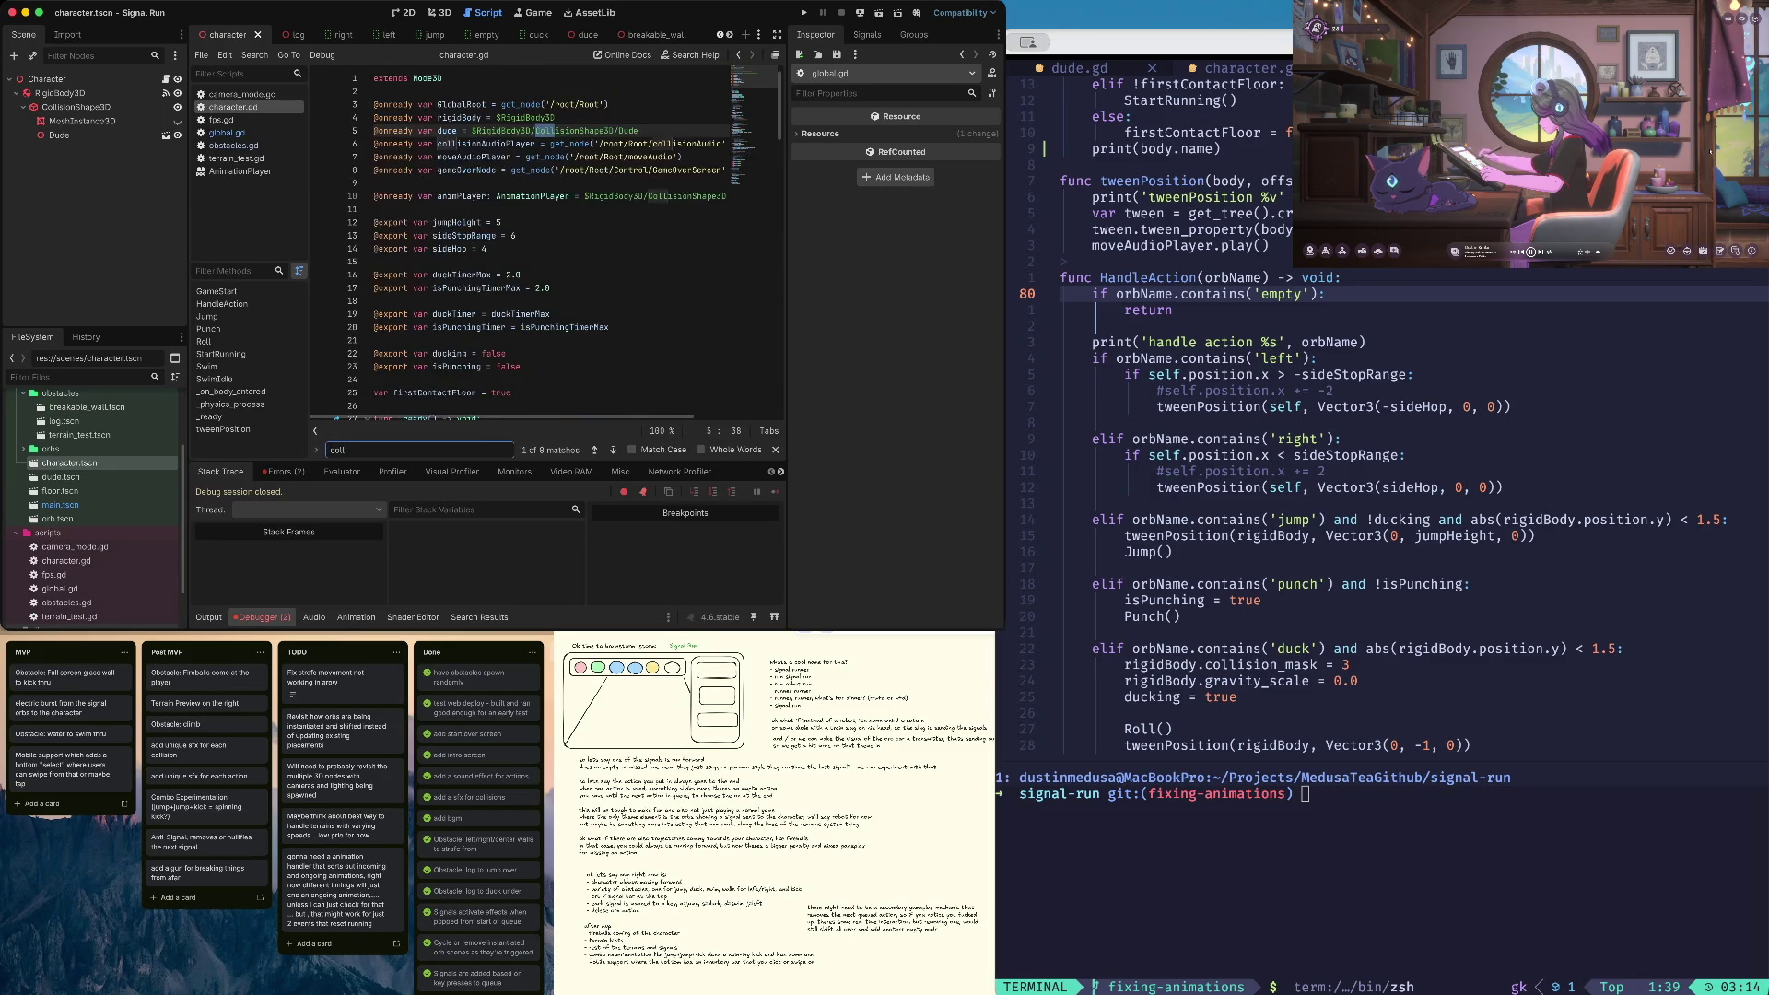
pyautogui.press('Escape')
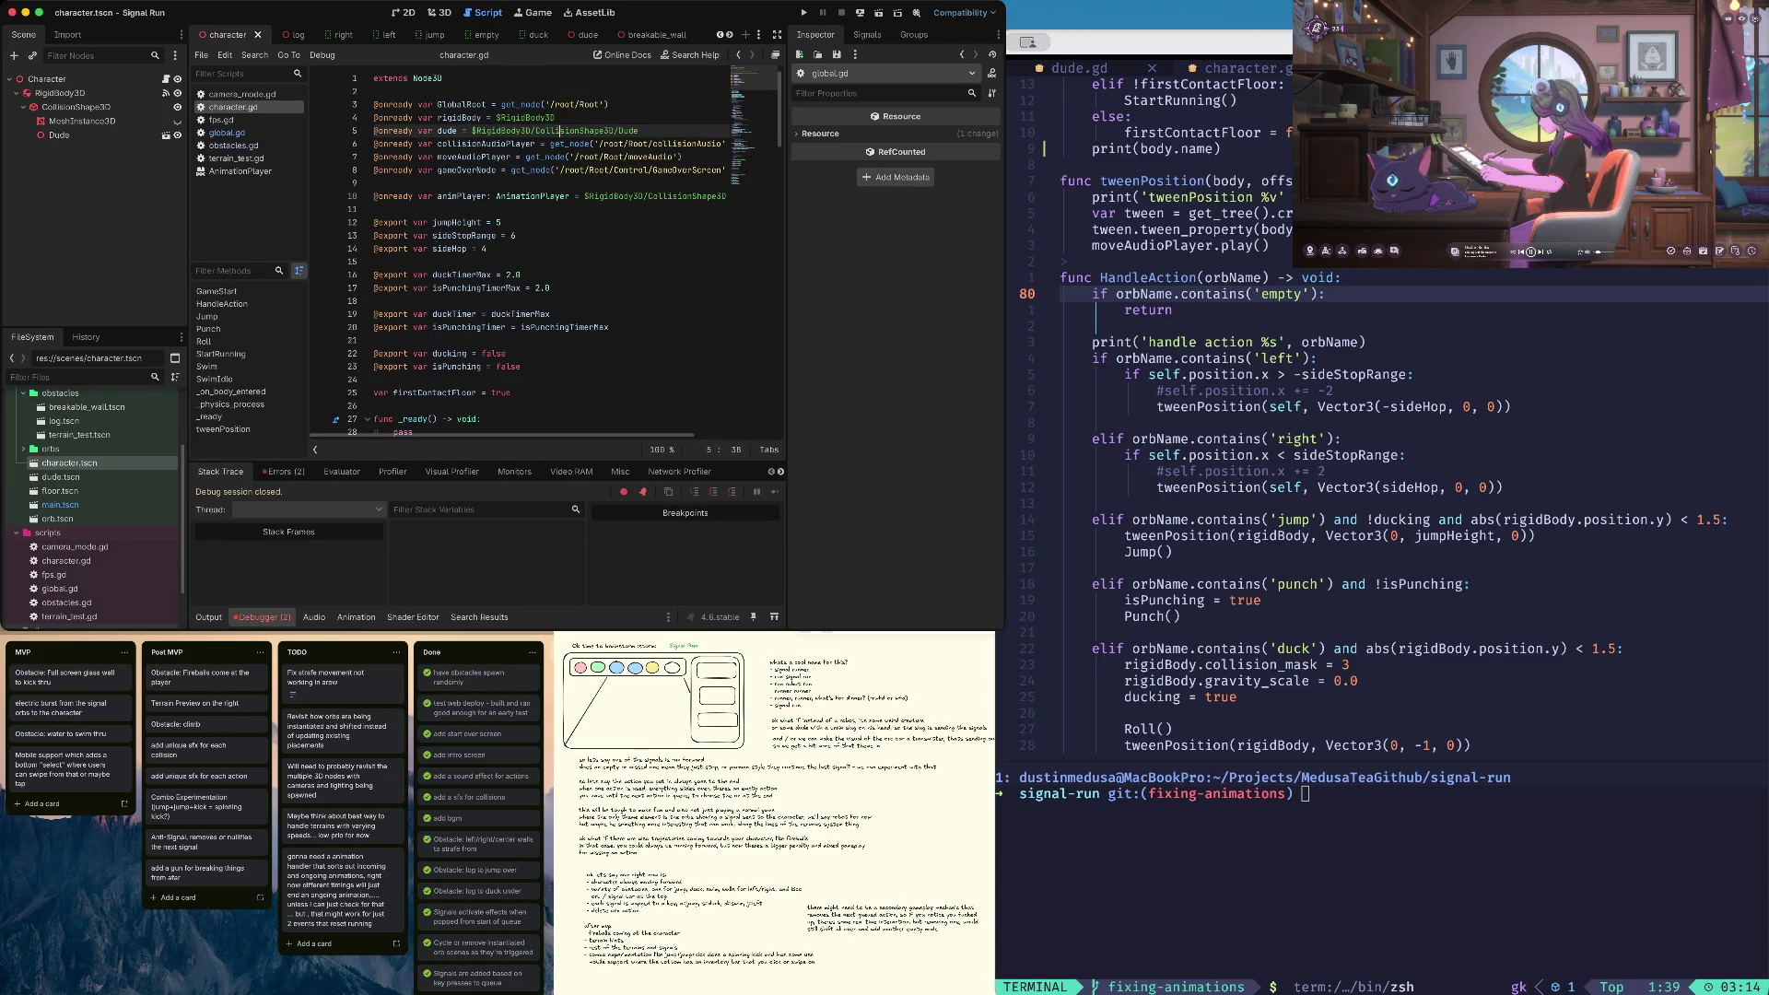
pyautogui.press('super+g')
pyautogui.press('super+g')
pyautogui.press('super+g')
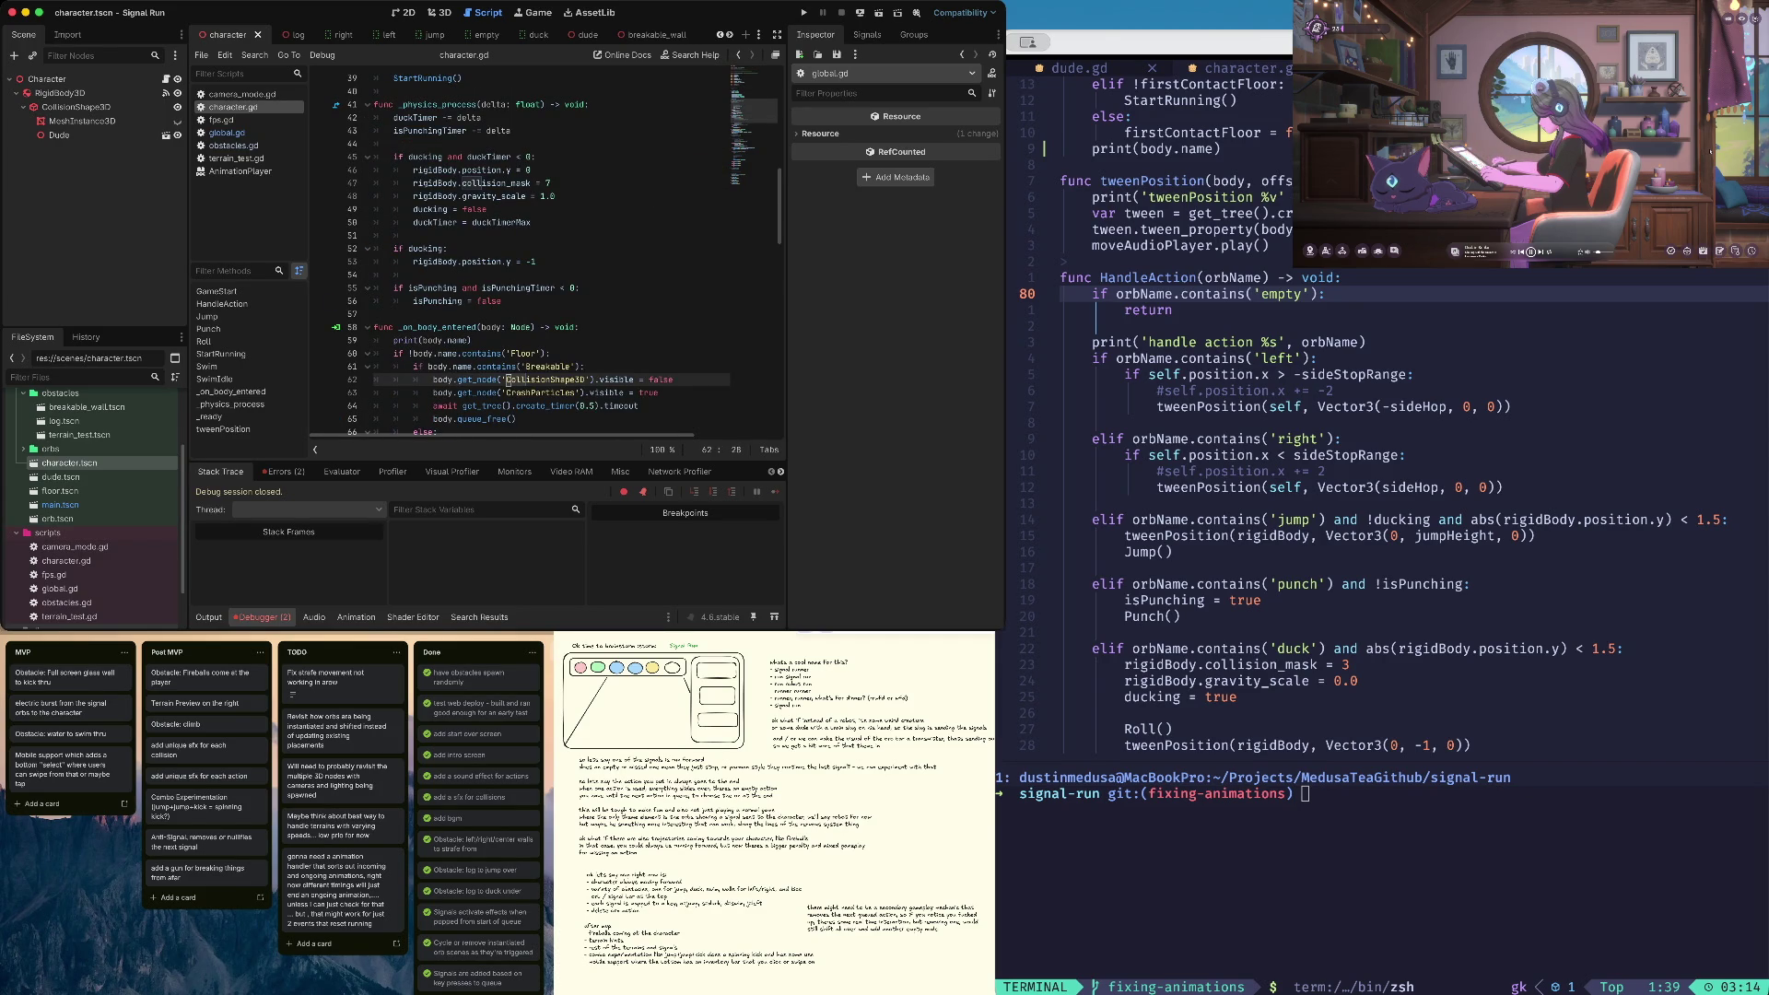
# Extend the Breakable check on line 61 with 'and isPunching' and save
pyautogui.click(497, 366)
pyautogui.click(590, 366)
pyautogui.write('and is')
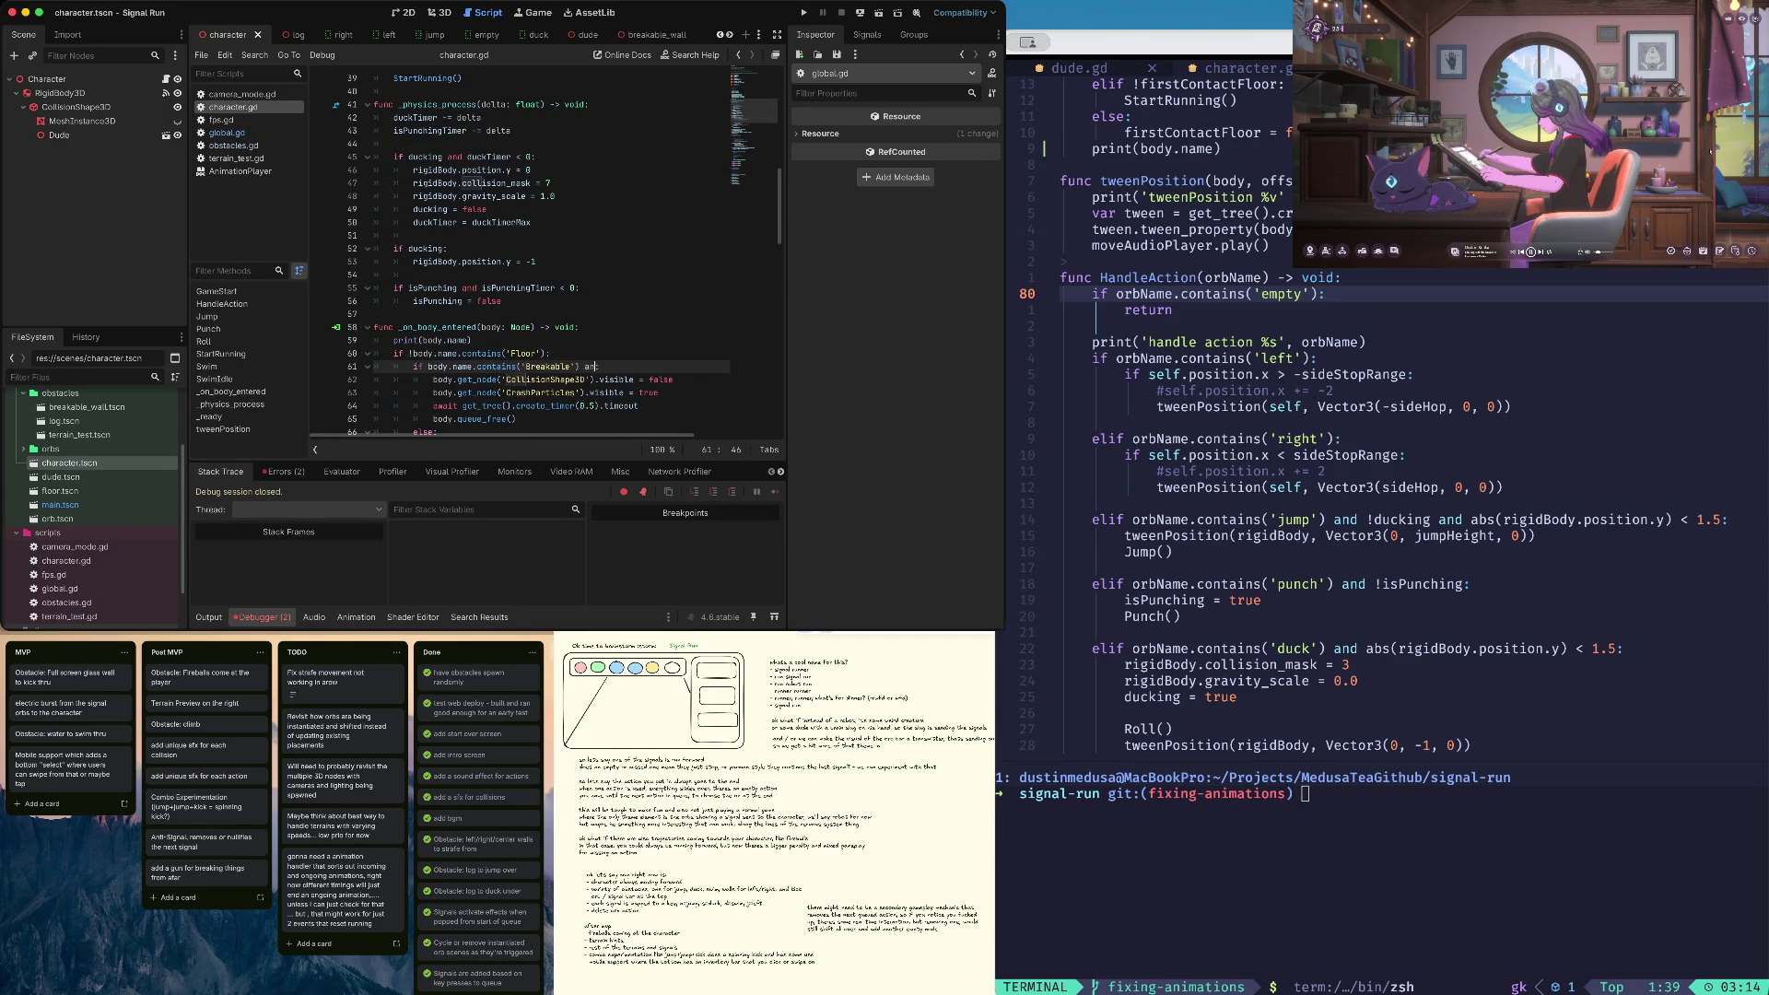
pyautogui.write('Punc')
pyautogui.press('Return')
pyautogui.hotkey('ctrl', 's')
pyautogui.click(470, 341)
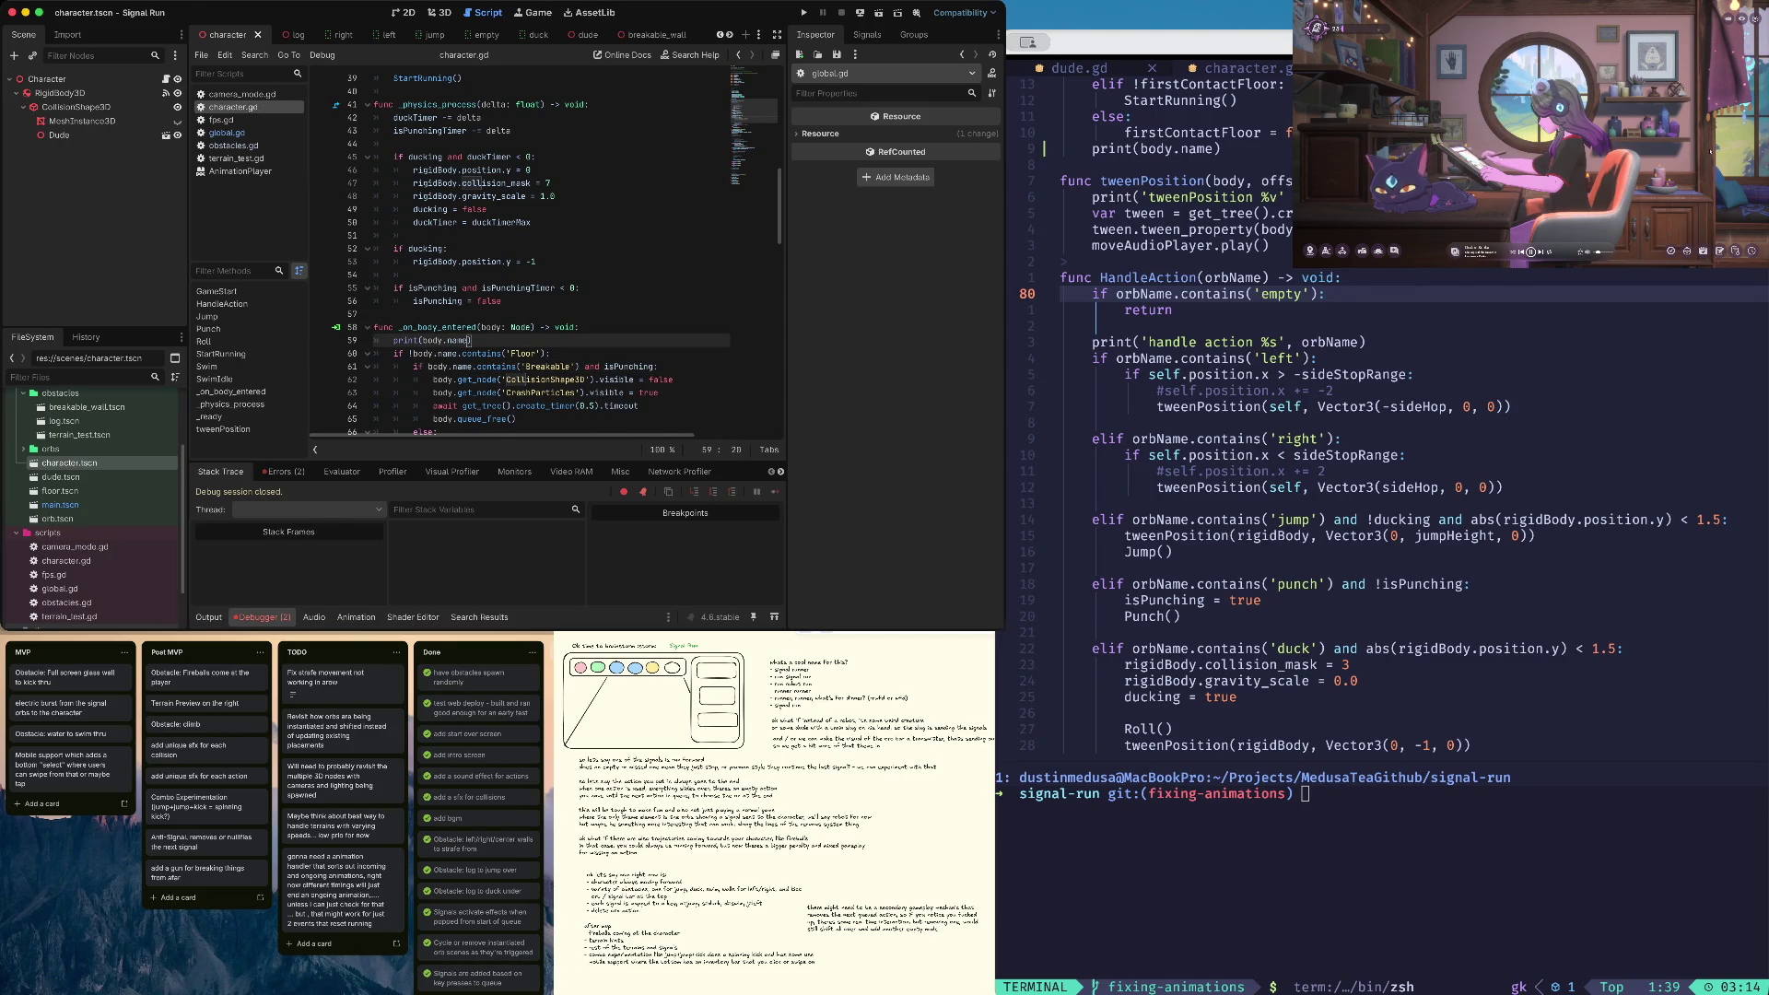
# Add print('is punching turned off') inside the isPunchingTimer expiry block
pyautogui.click(578, 327)
pyautogui.press('Up')
pyautogui.press('Up')
pyautogui.press('Up')
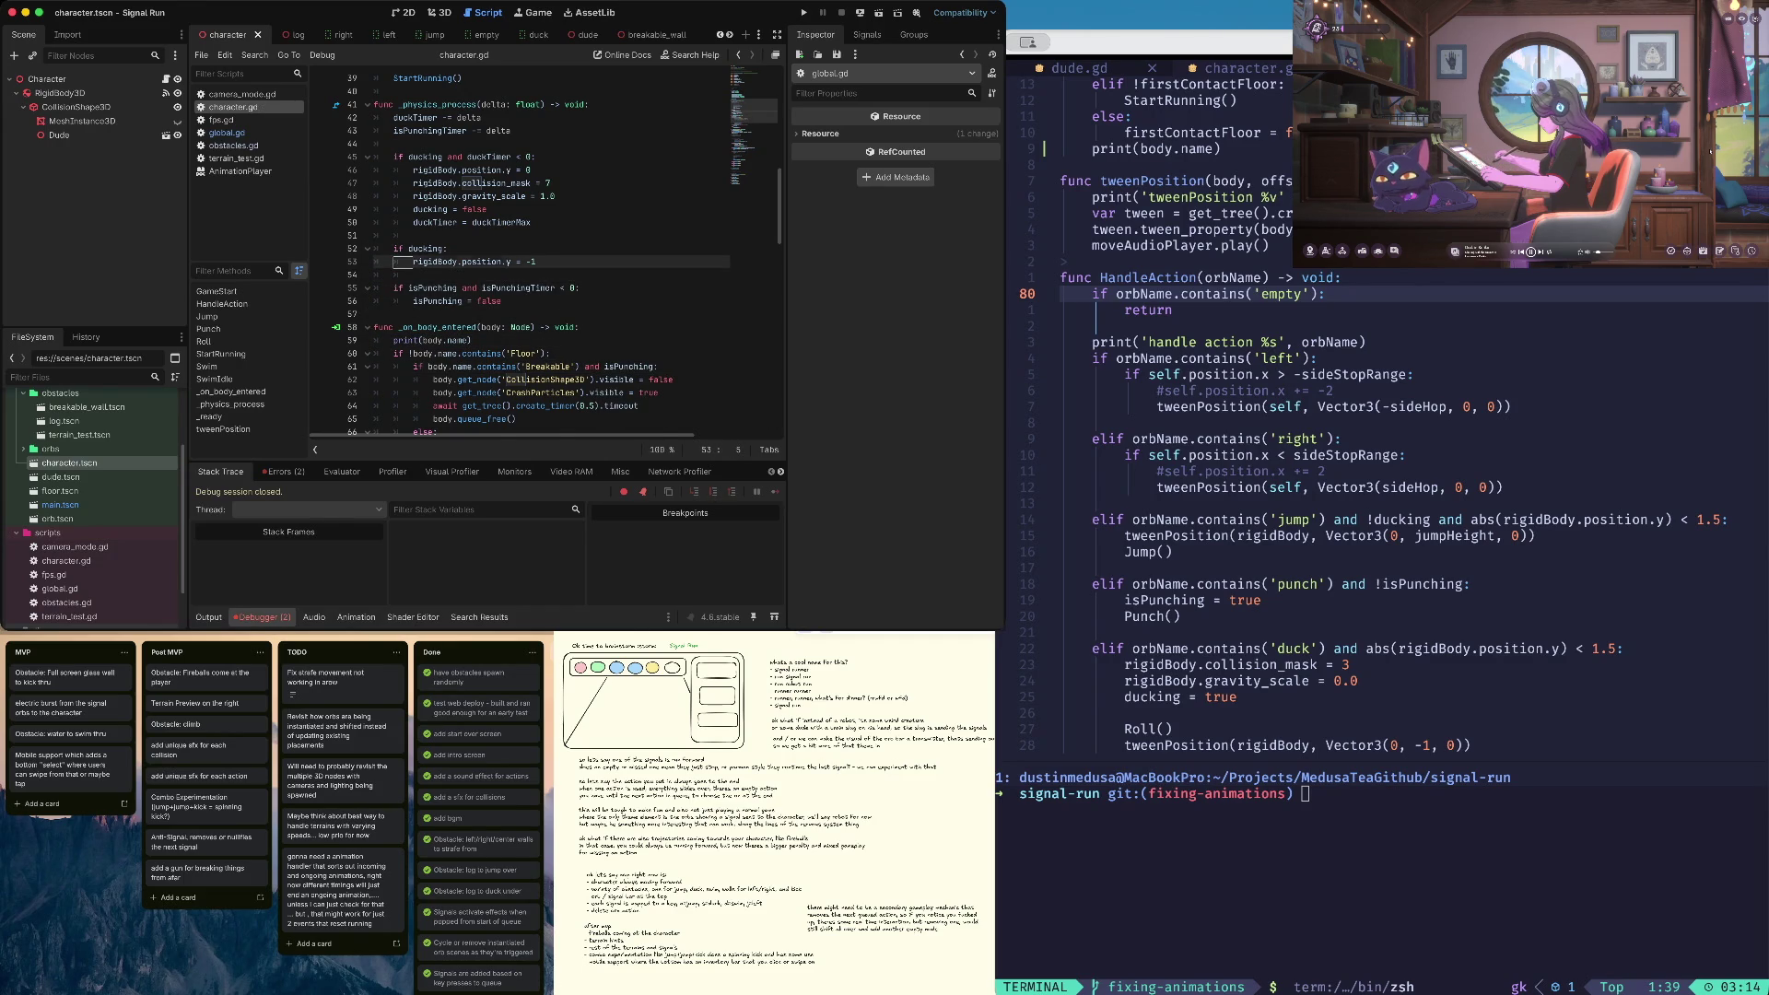
pyautogui.press('Down')
pyautogui.press('Right')
pyautogui.press('Right')
pyautogui.press('Right')
pyautogui.press('Return')
pyautogui.write('c')
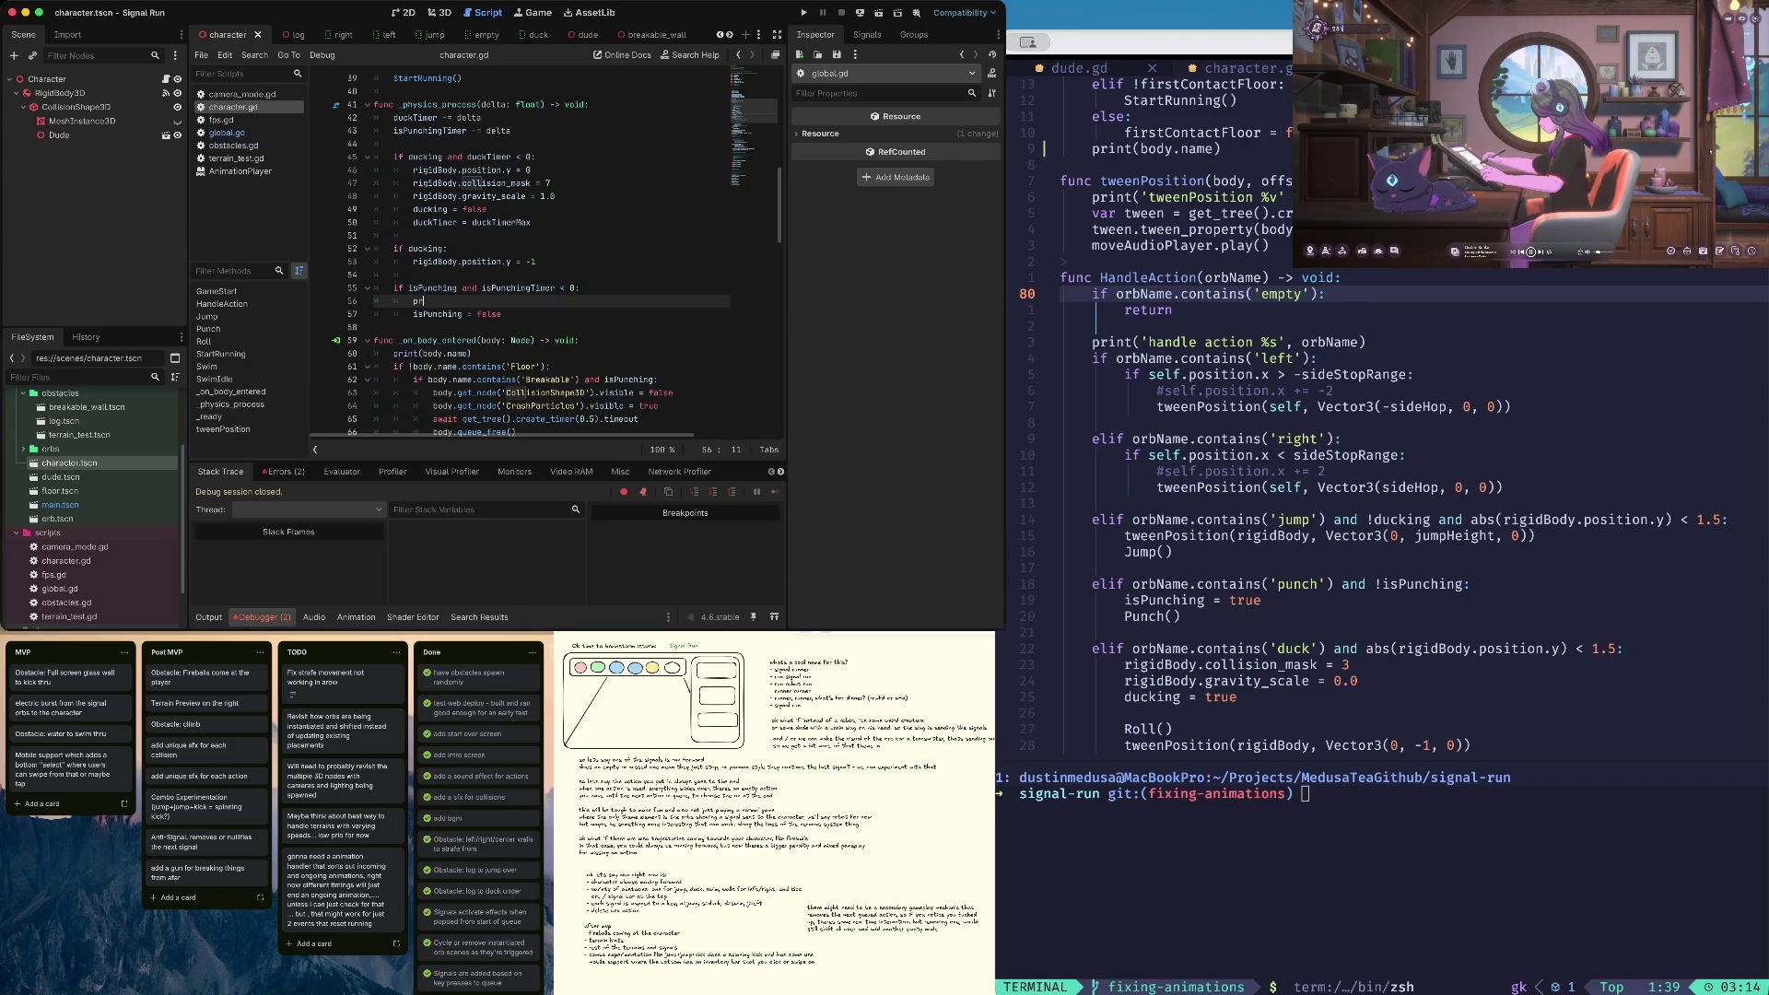
pyautogui.write("('is punching turned off'")
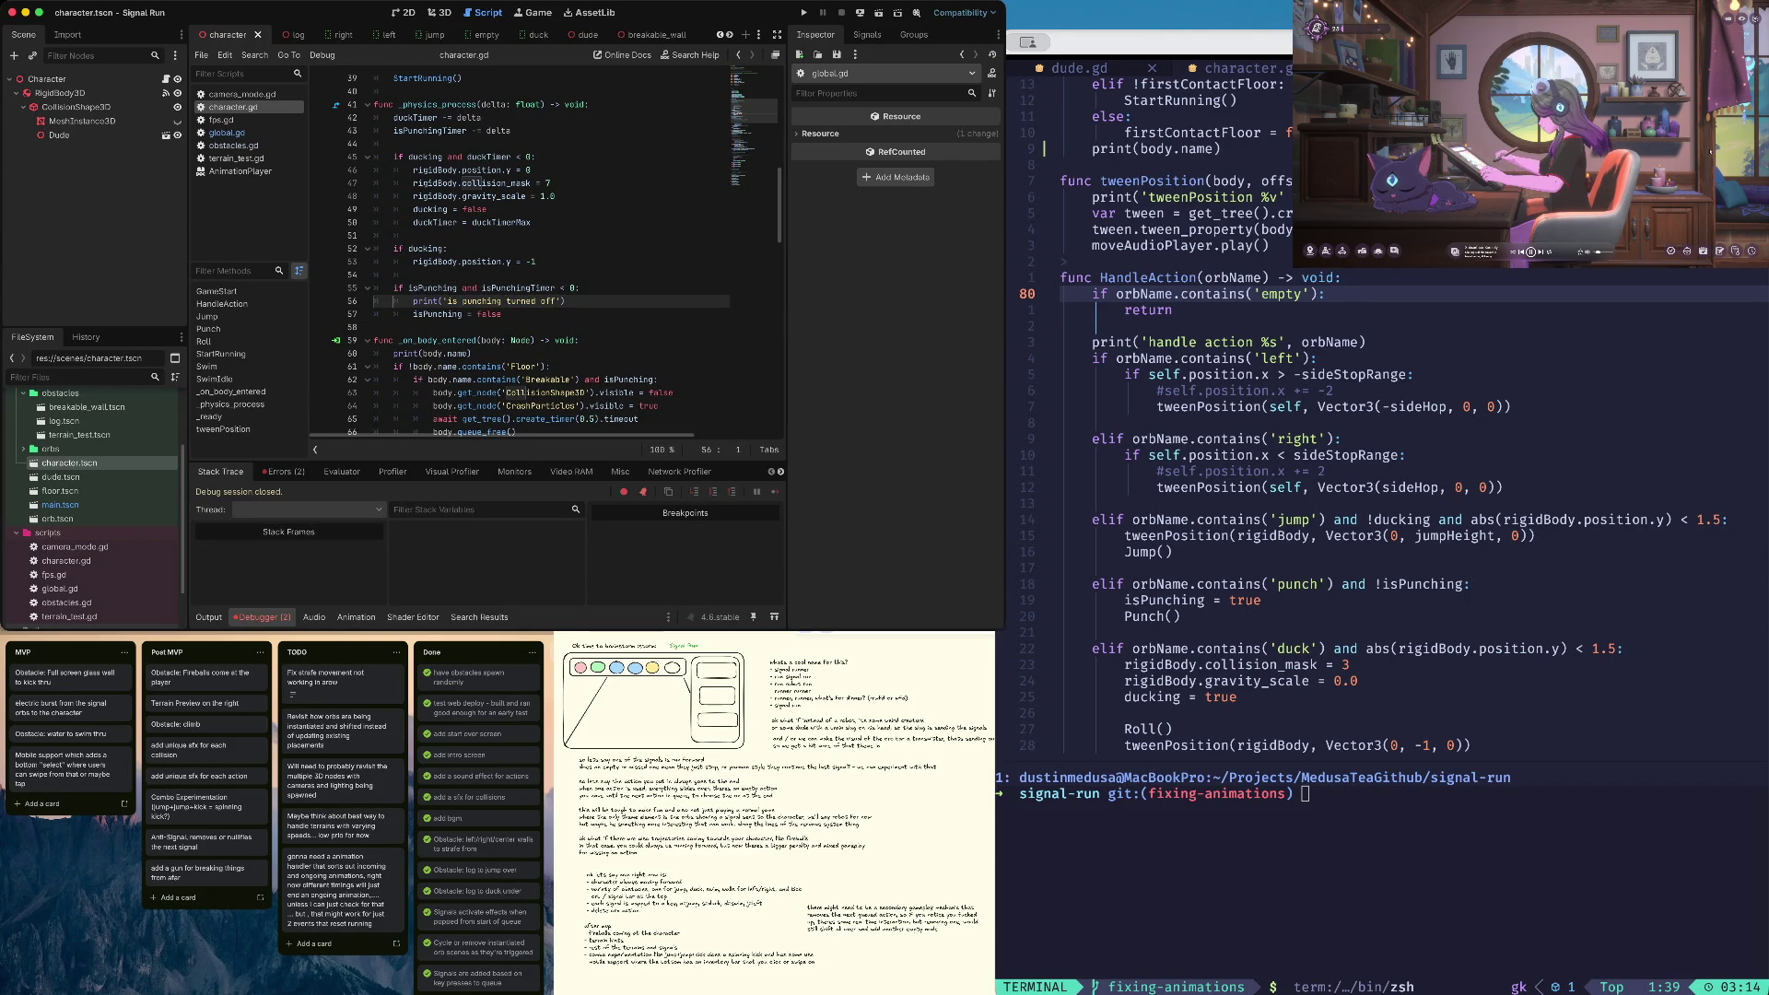
pyautogui.scroll(-10, 416, 301)
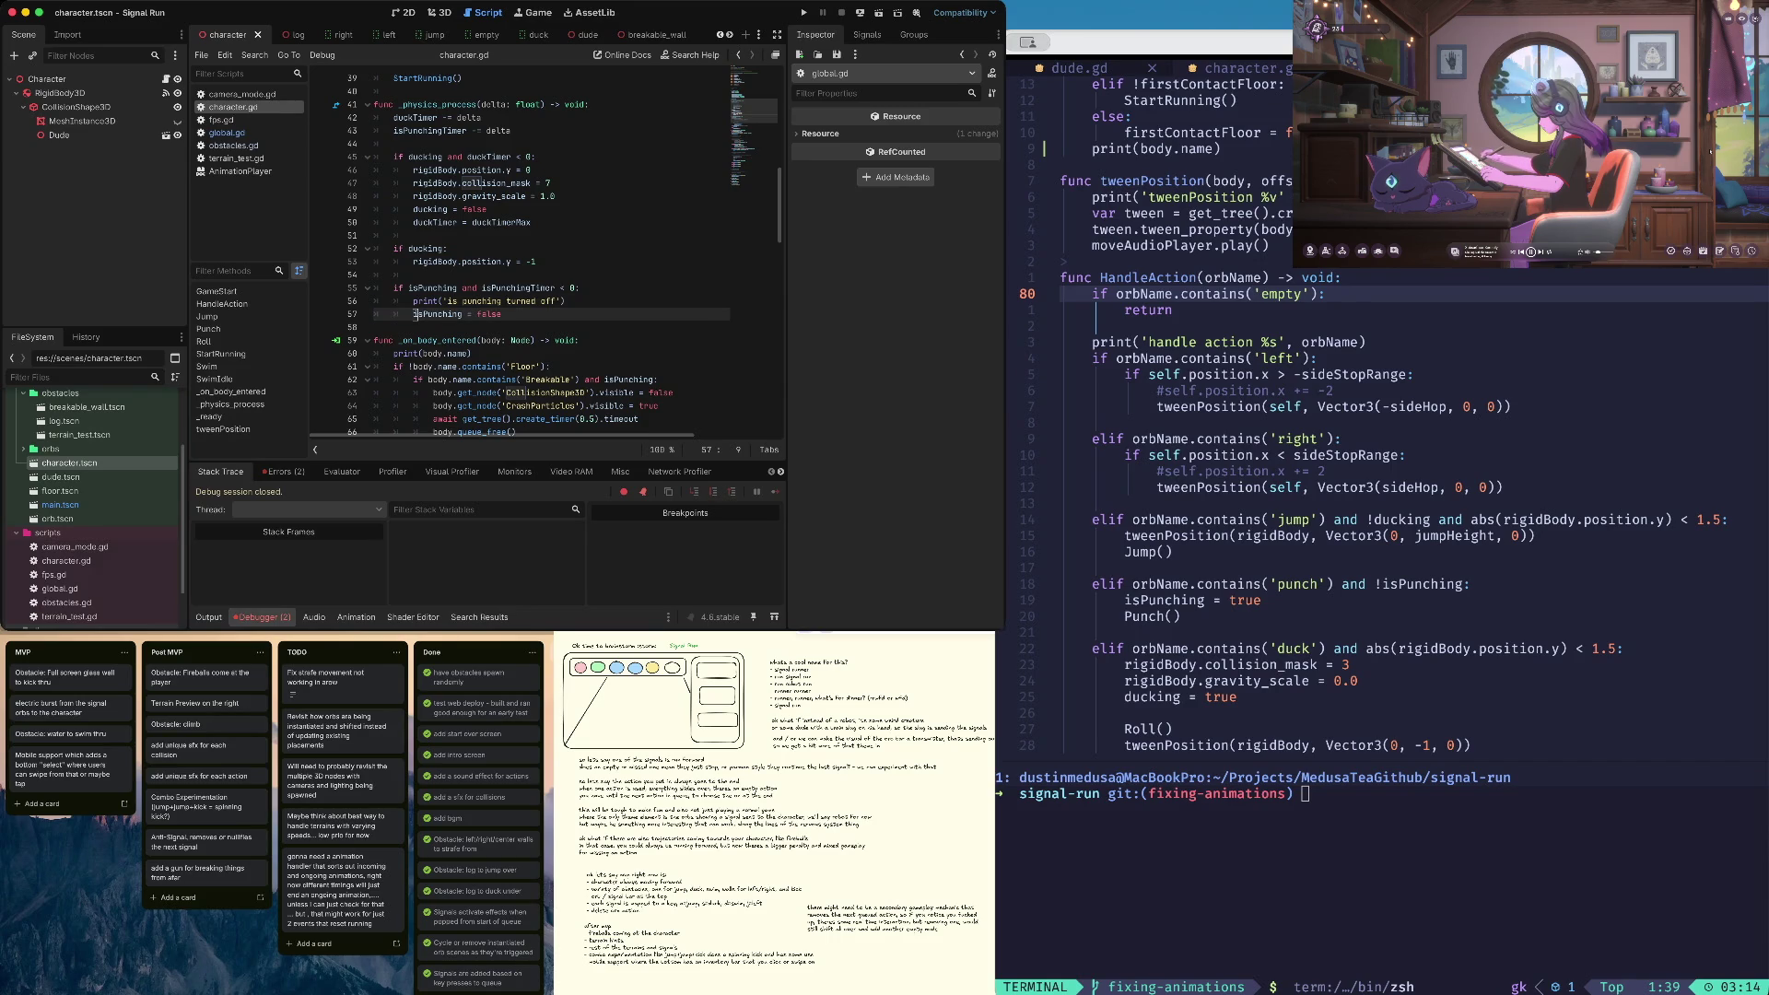
pyautogui.click(572, 379)
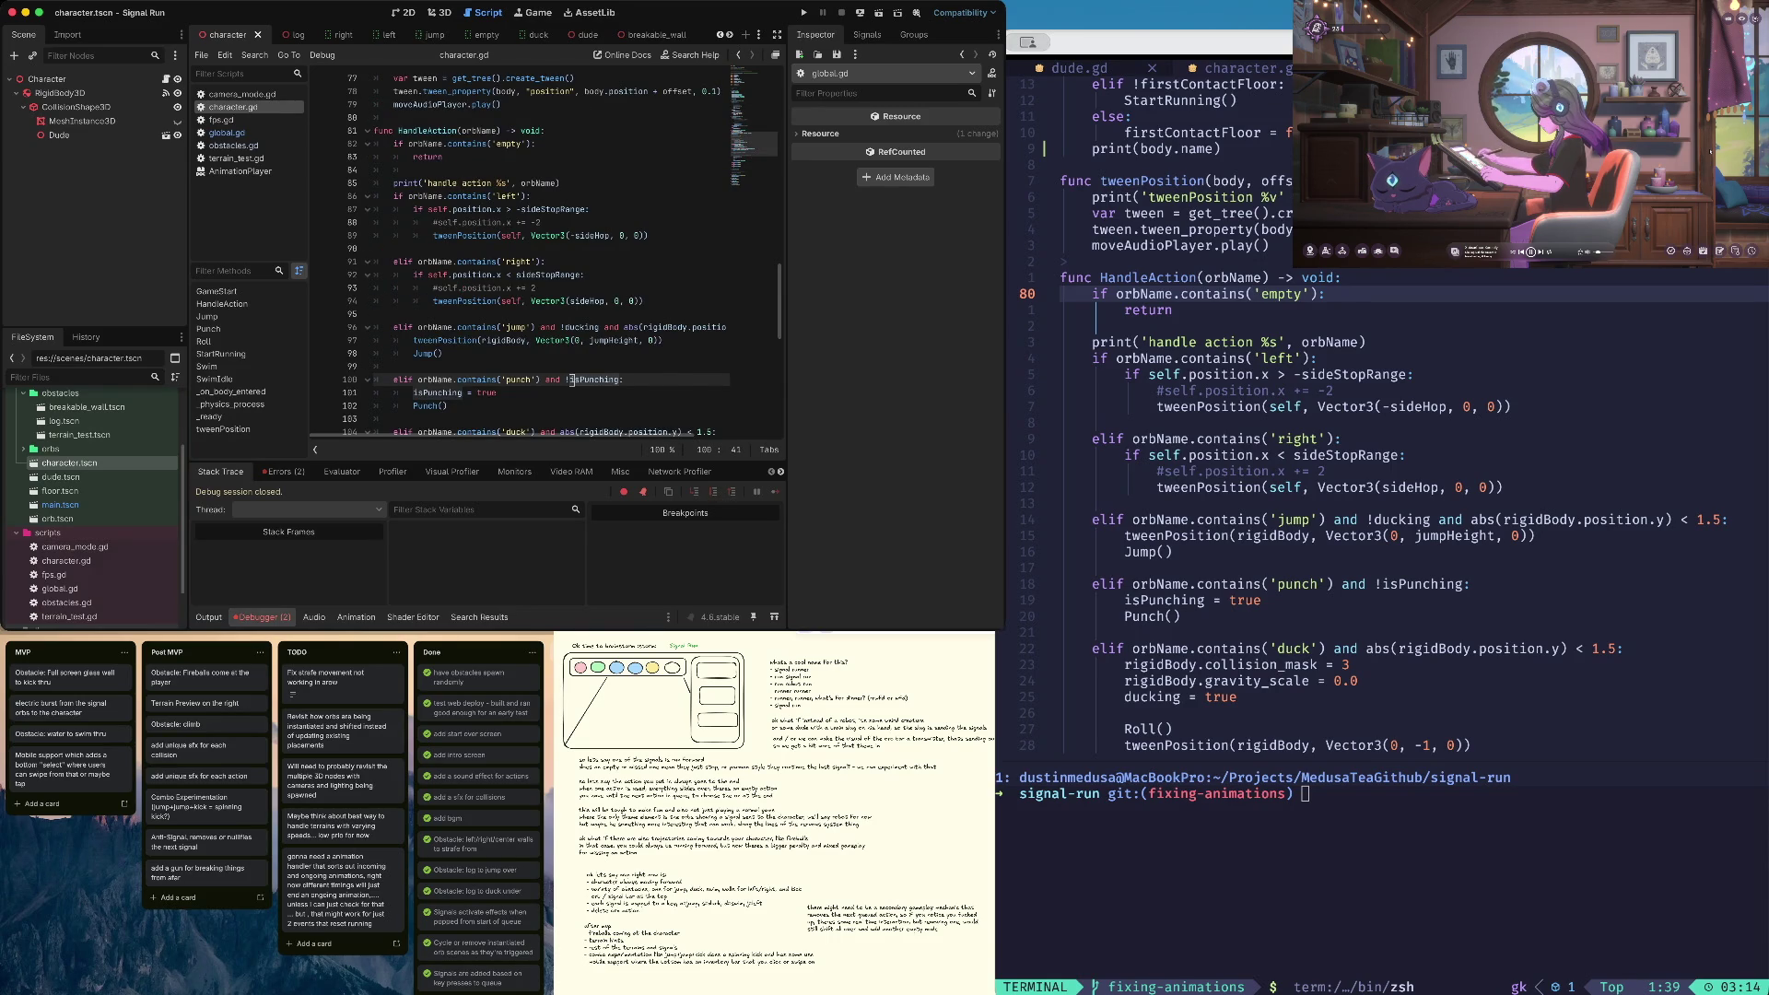
# Add print('is punching turned on') after isPunching = true and save character.gd
pyautogui.press('Down')
pyautogui.press('End')
pyautogui.press('Return')
pyautogui.press('Return')
pyautogui.write("print('is punching turned off')")
pyautogui.hotkey('ctrl', 'shift', 'k')
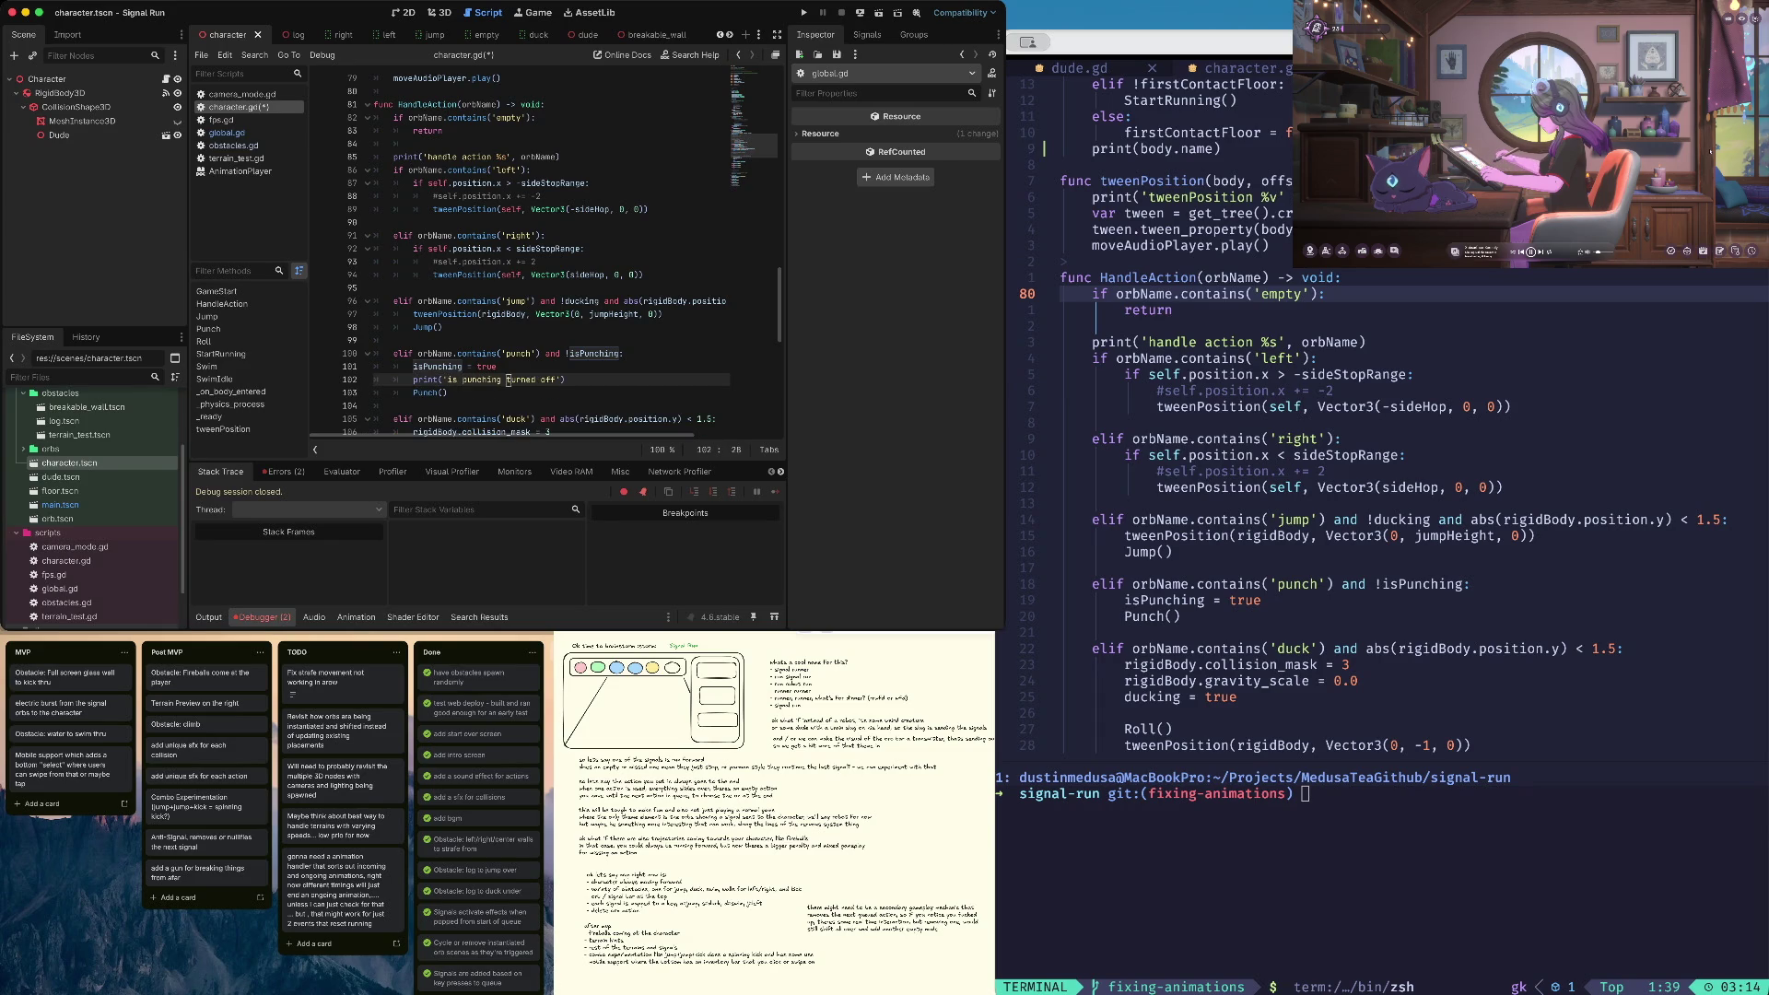
pyautogui.hotkey('ctrl', 's')
# Run Signal Run to test punching
pyautogui.press('Up')
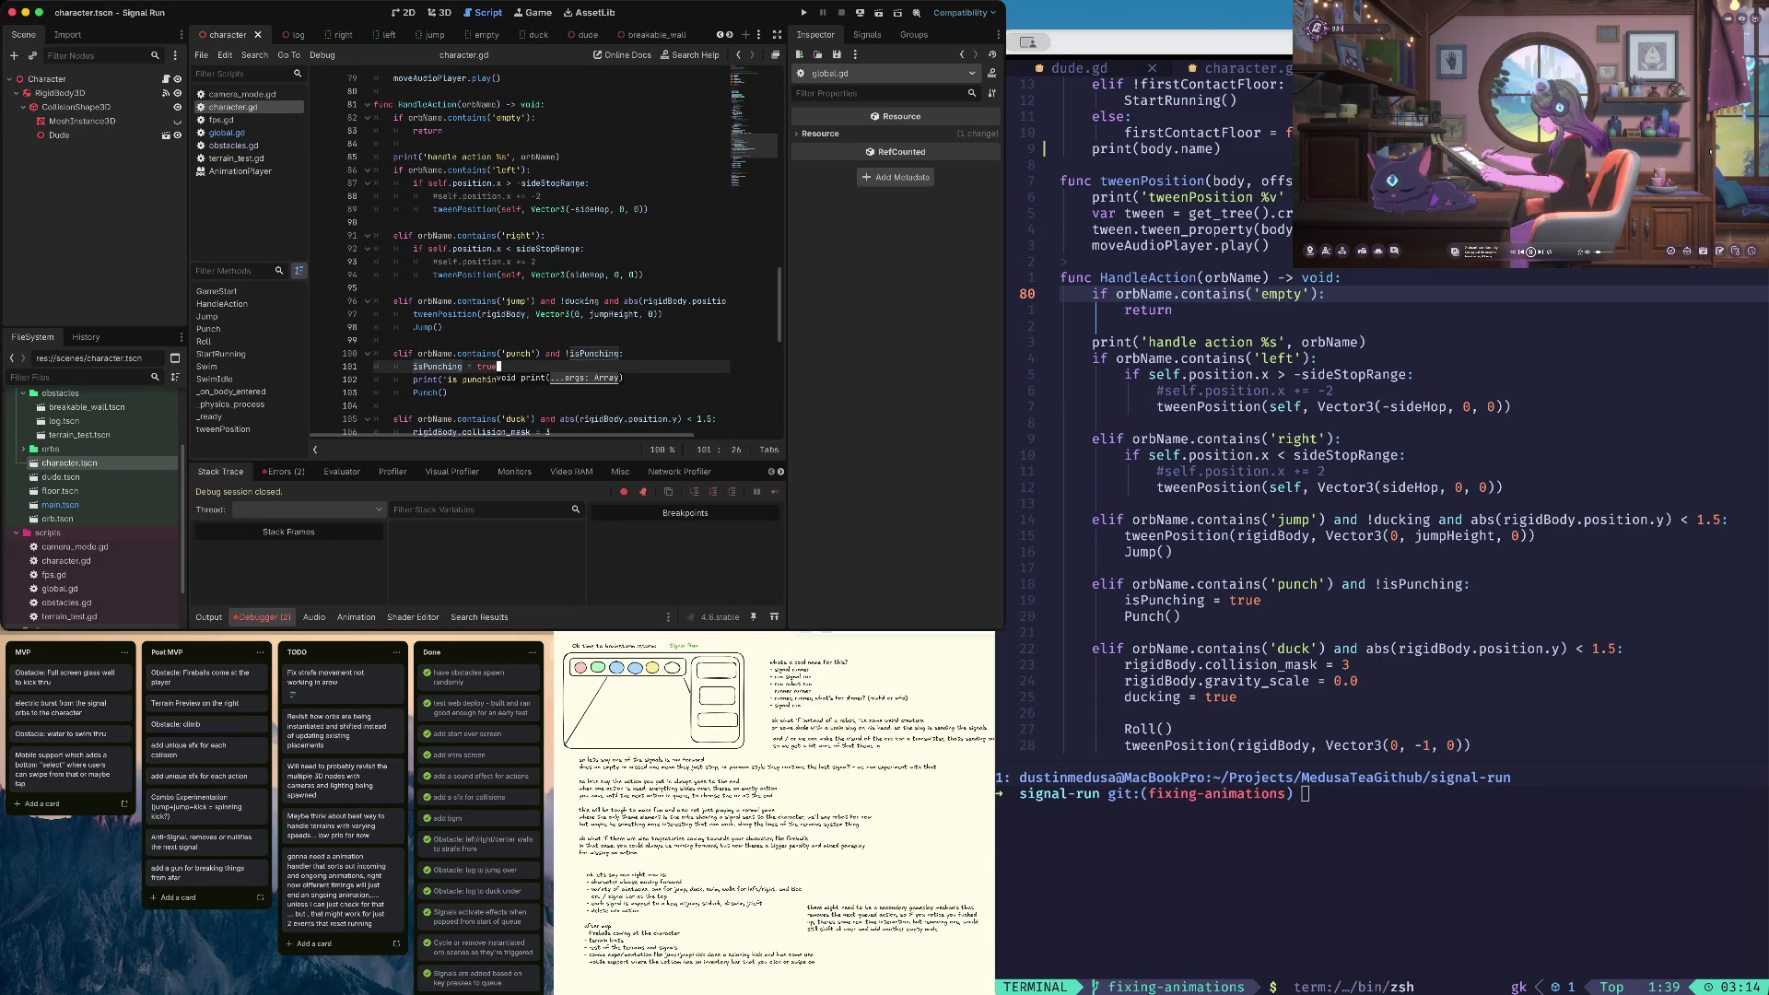
pyautogui.click(541, 353)
pyautogui.write("g turned on')")
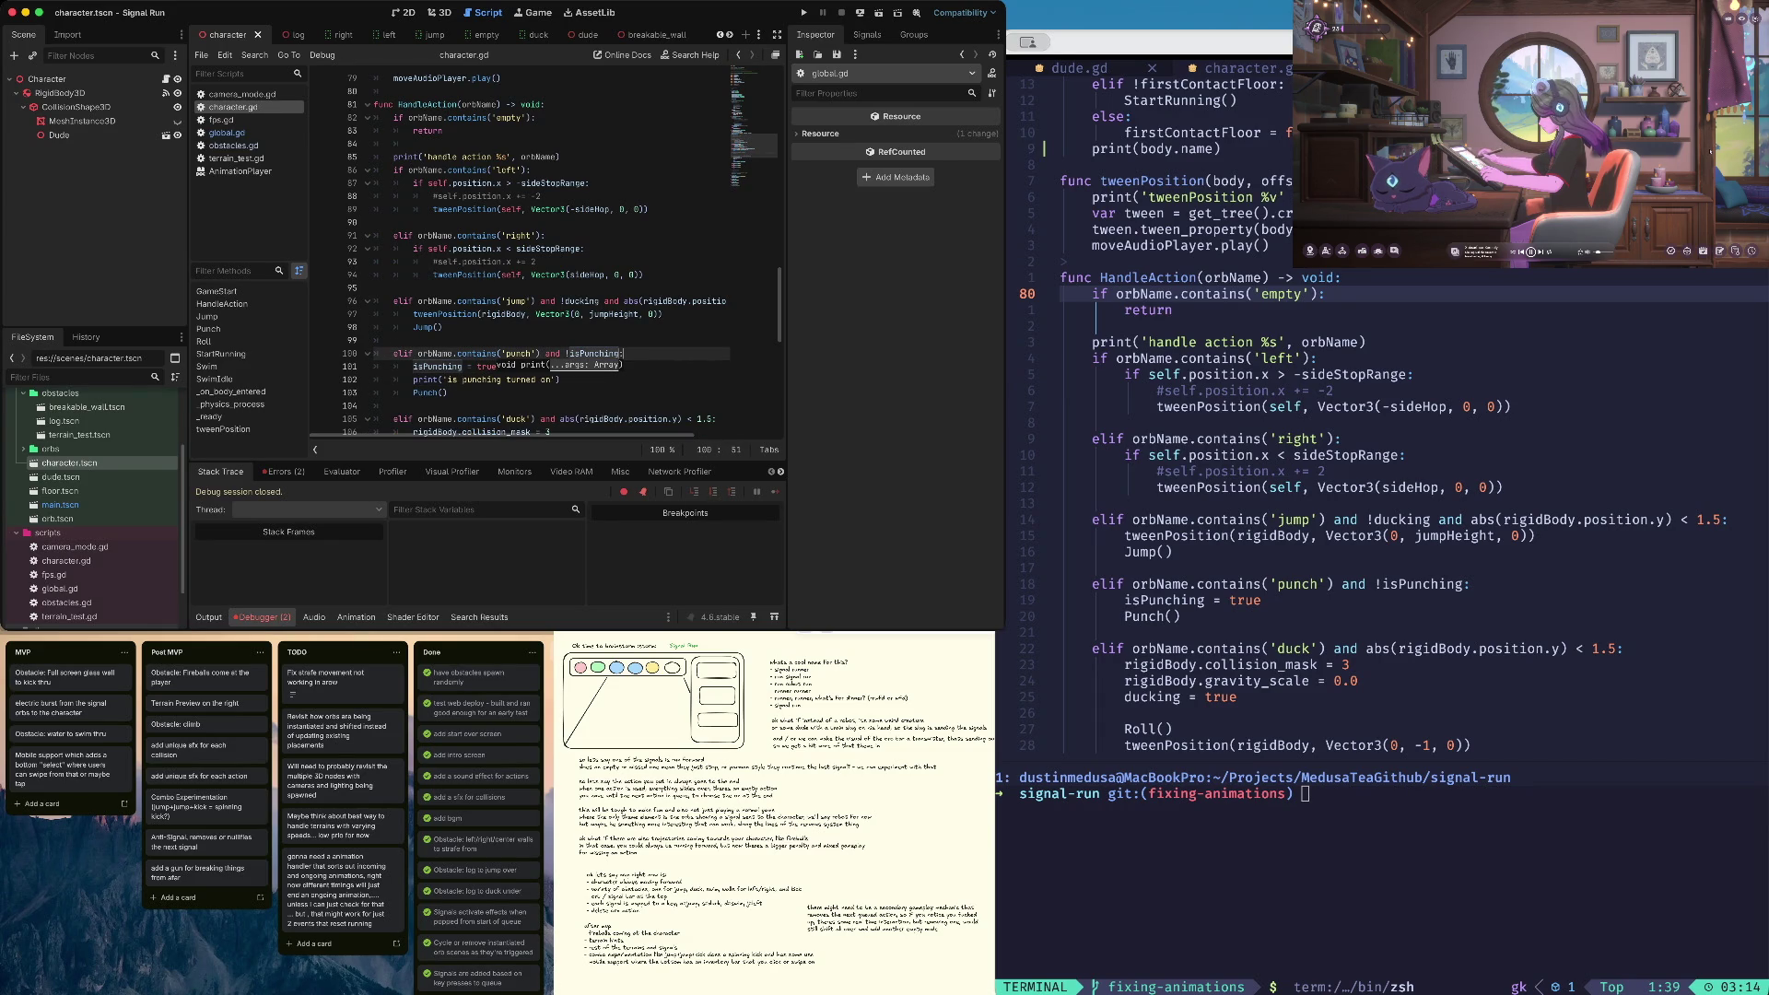
pyautogui.press('super+b')
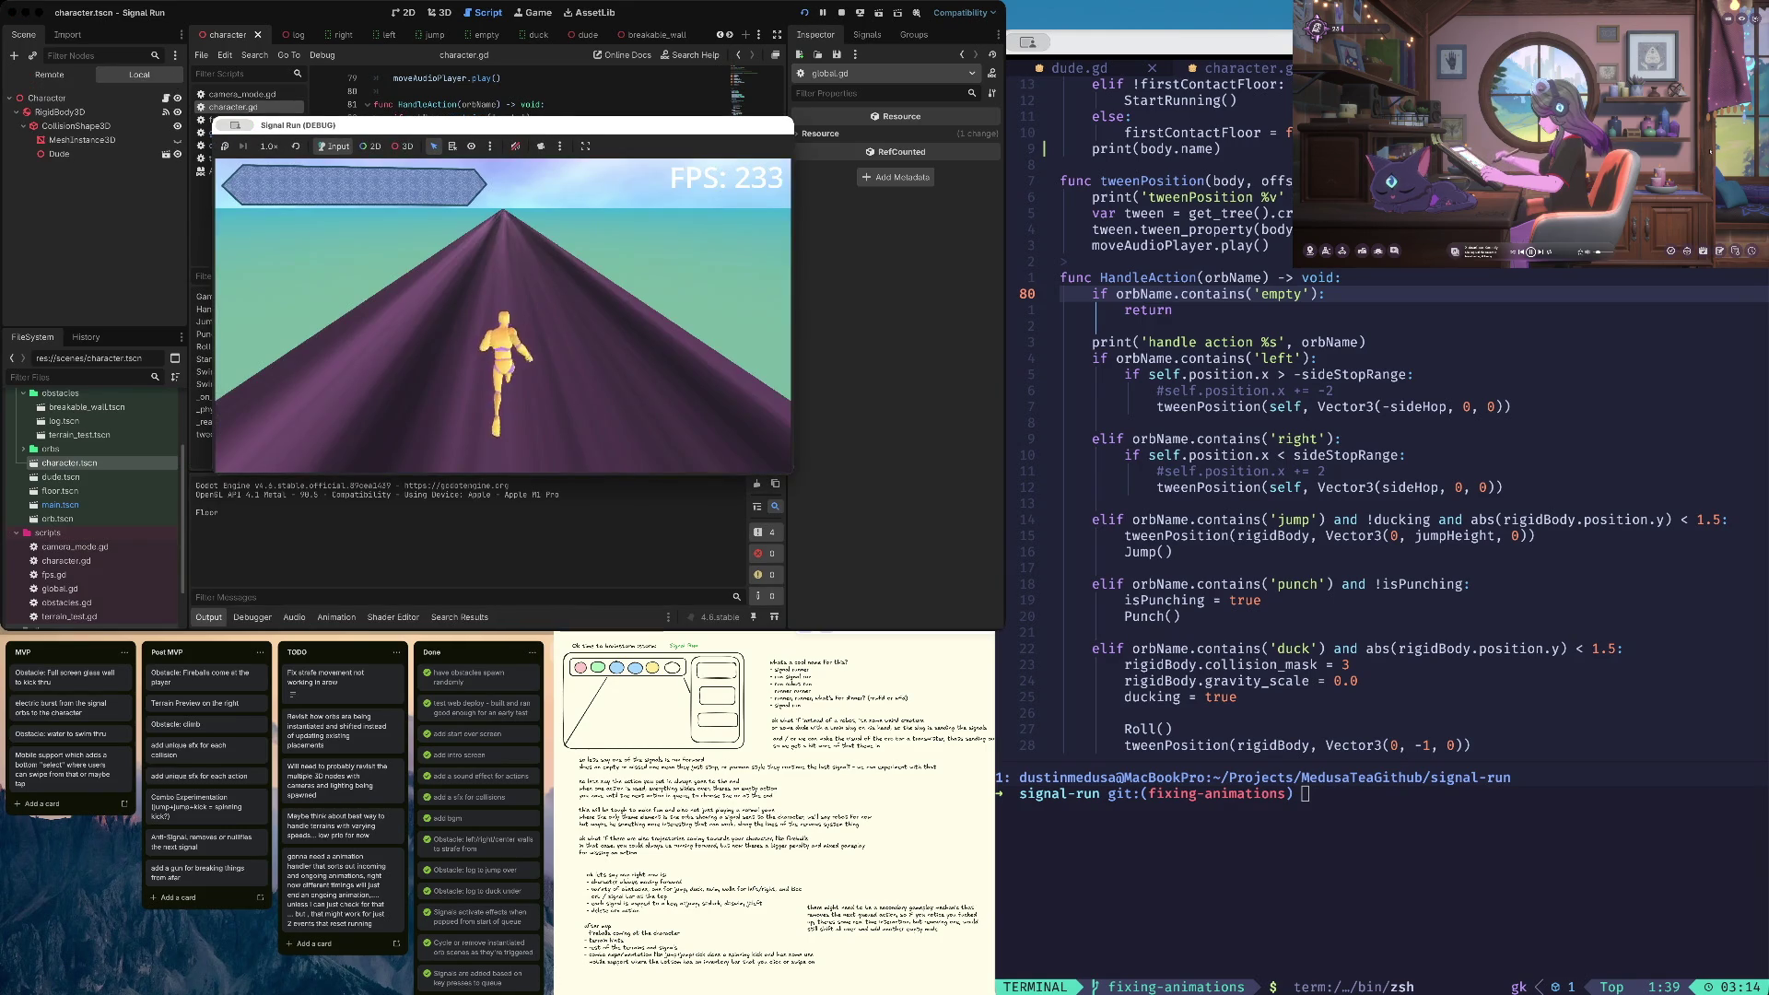
# Punch twice in the running game while watching Output, then stop the test
pyautogui.press('p')
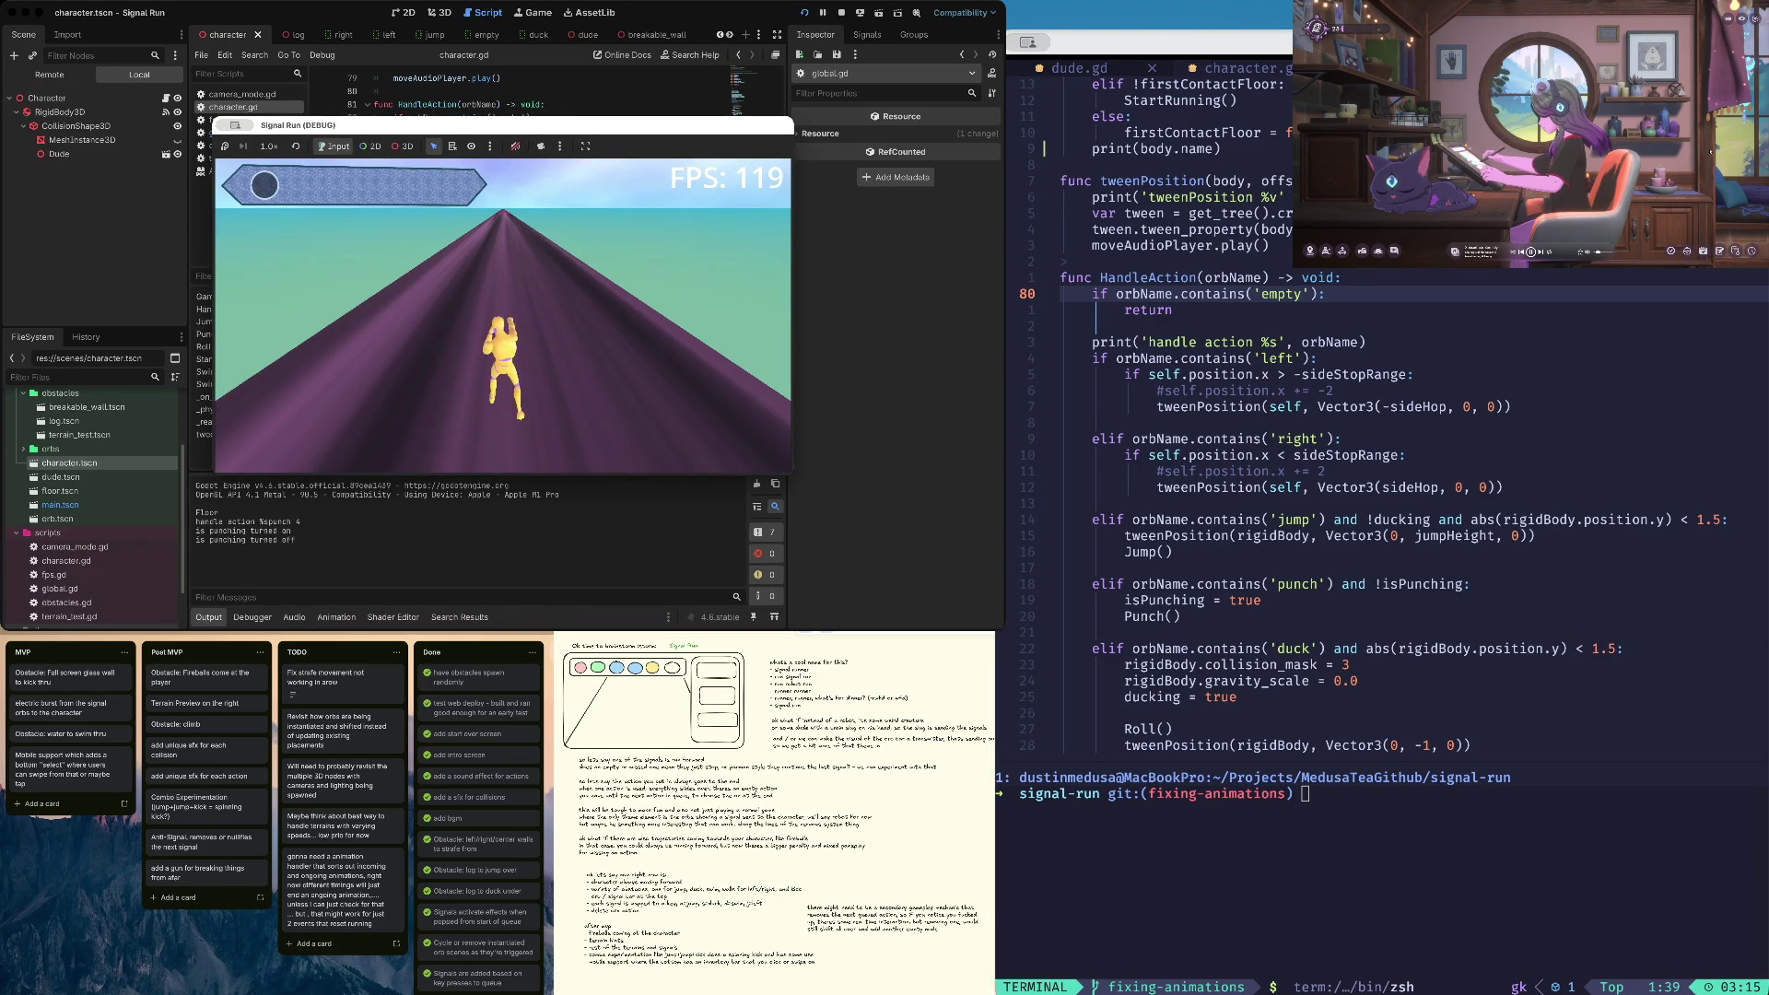
pyautogui.press('p')
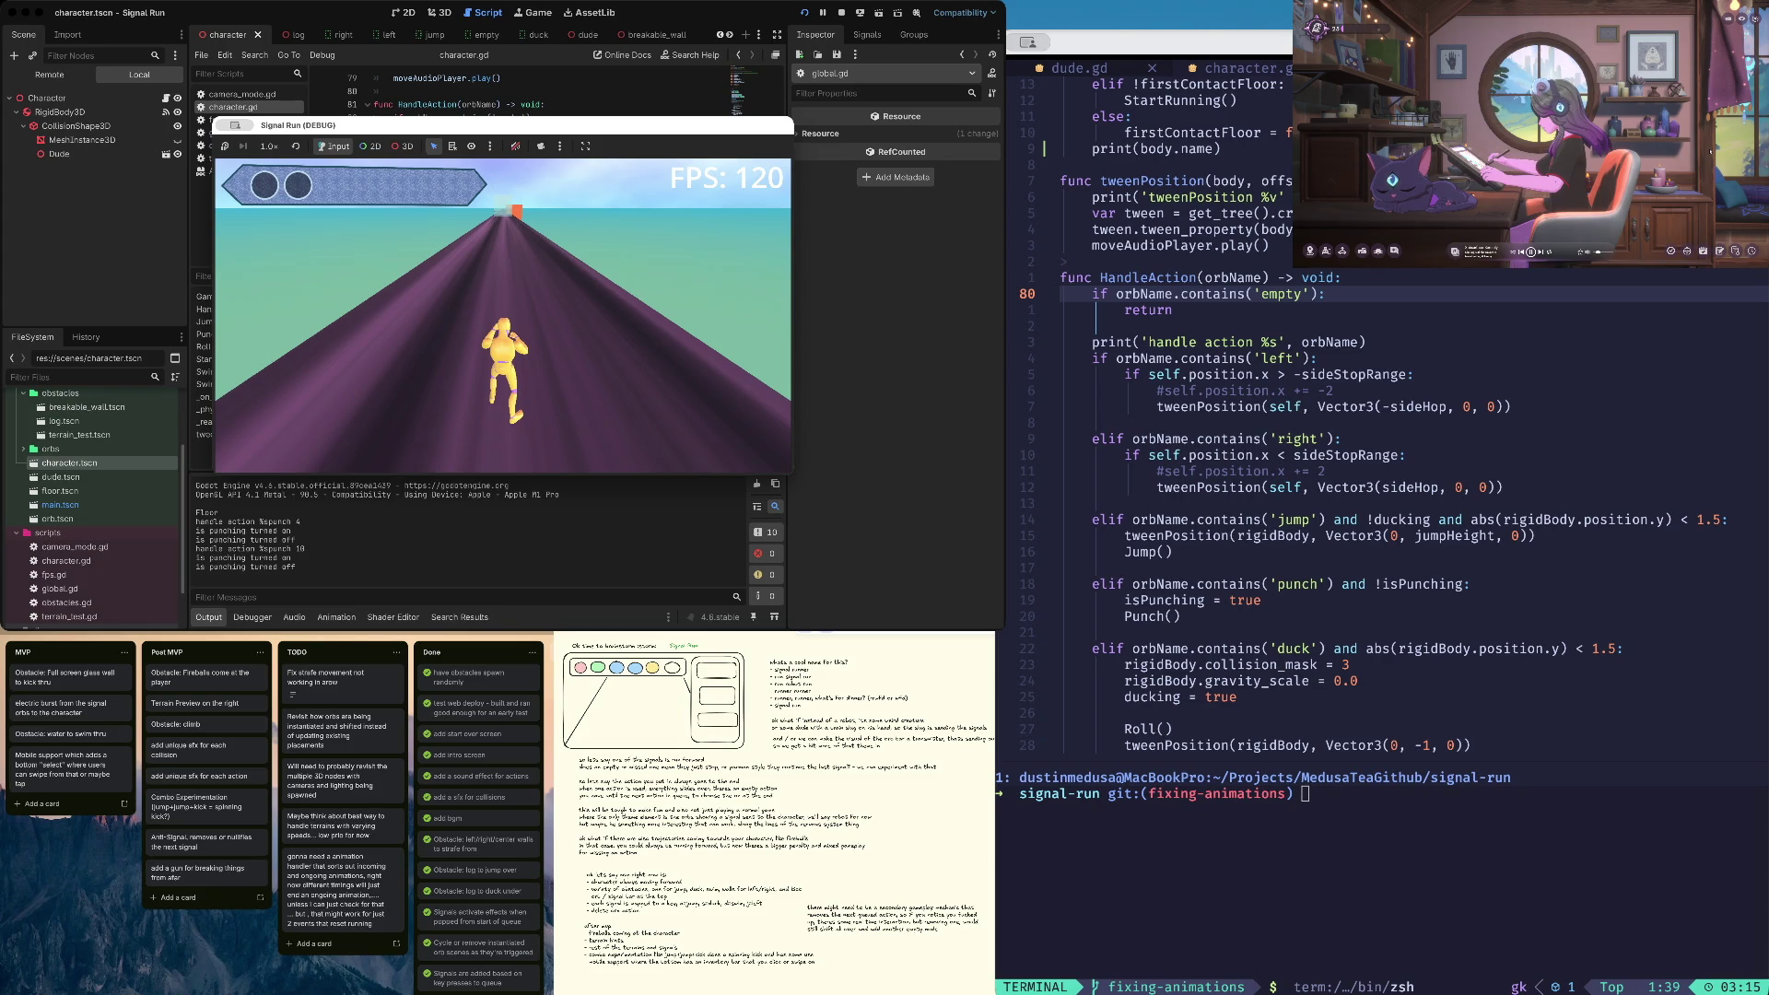
pyautogui.press('super+period')
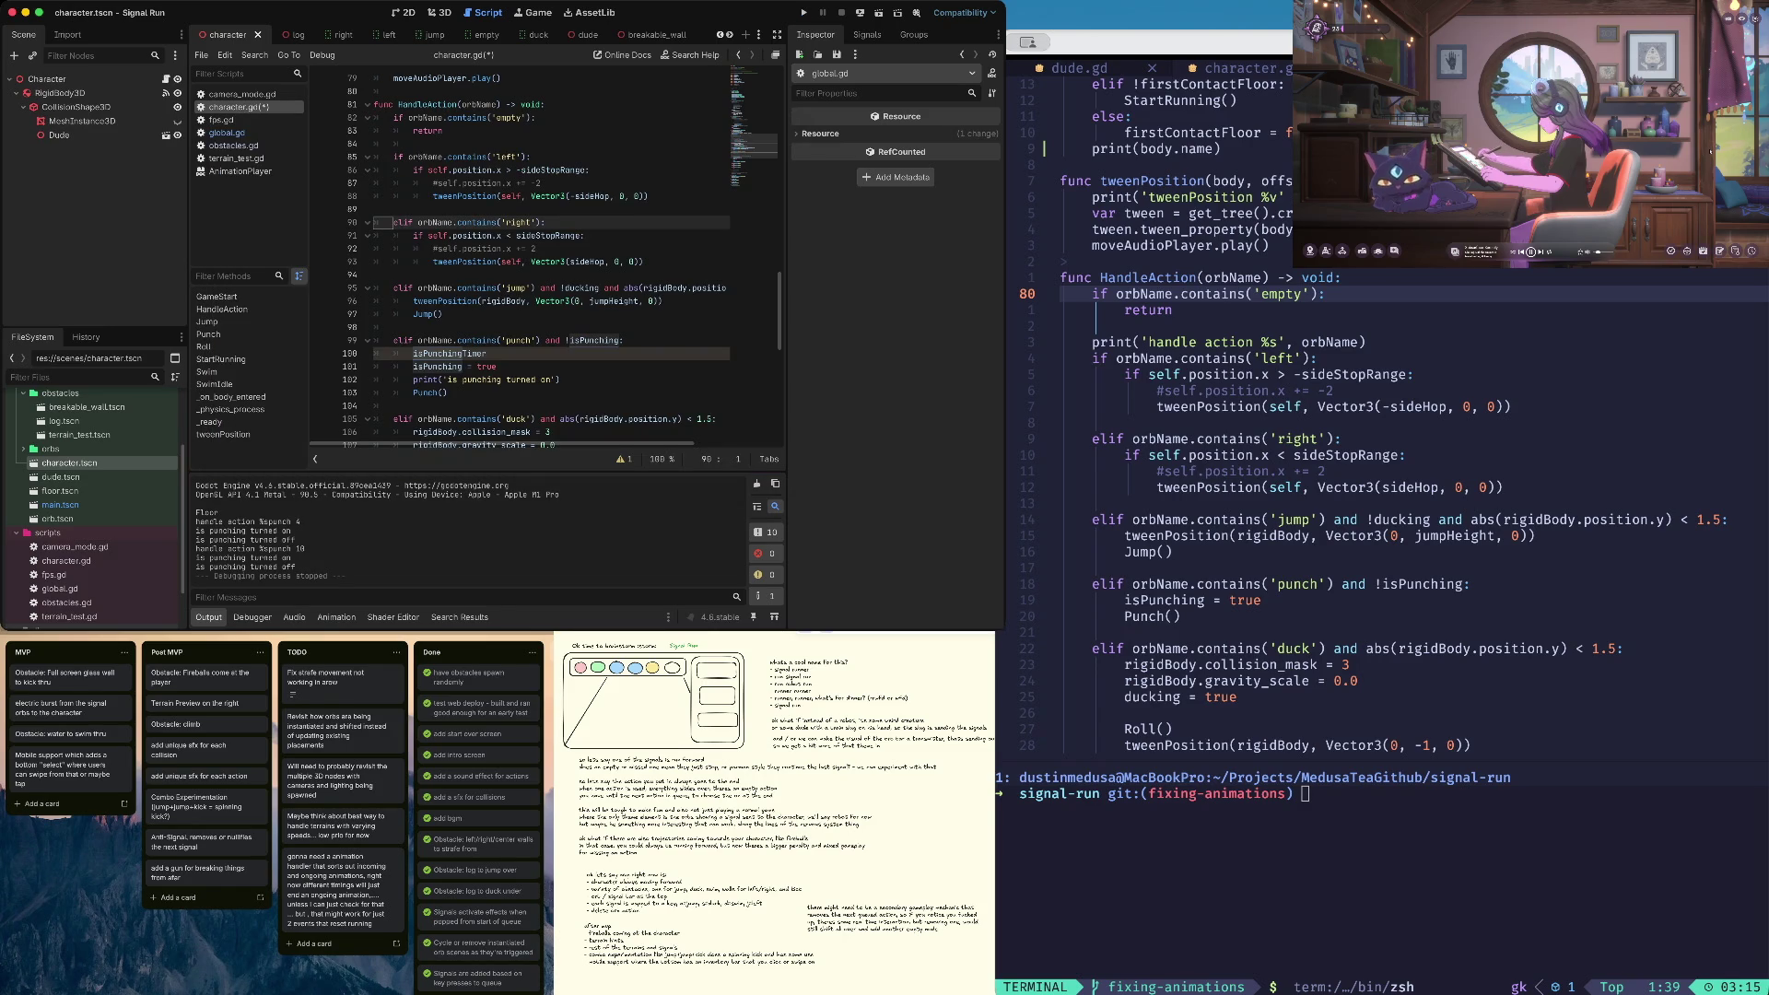
# Inspect the duck branch's gravity scale and collision mask settings
pyautogui.press('Down')
pyautogui.press('Down')
pyautogui.press('Down')
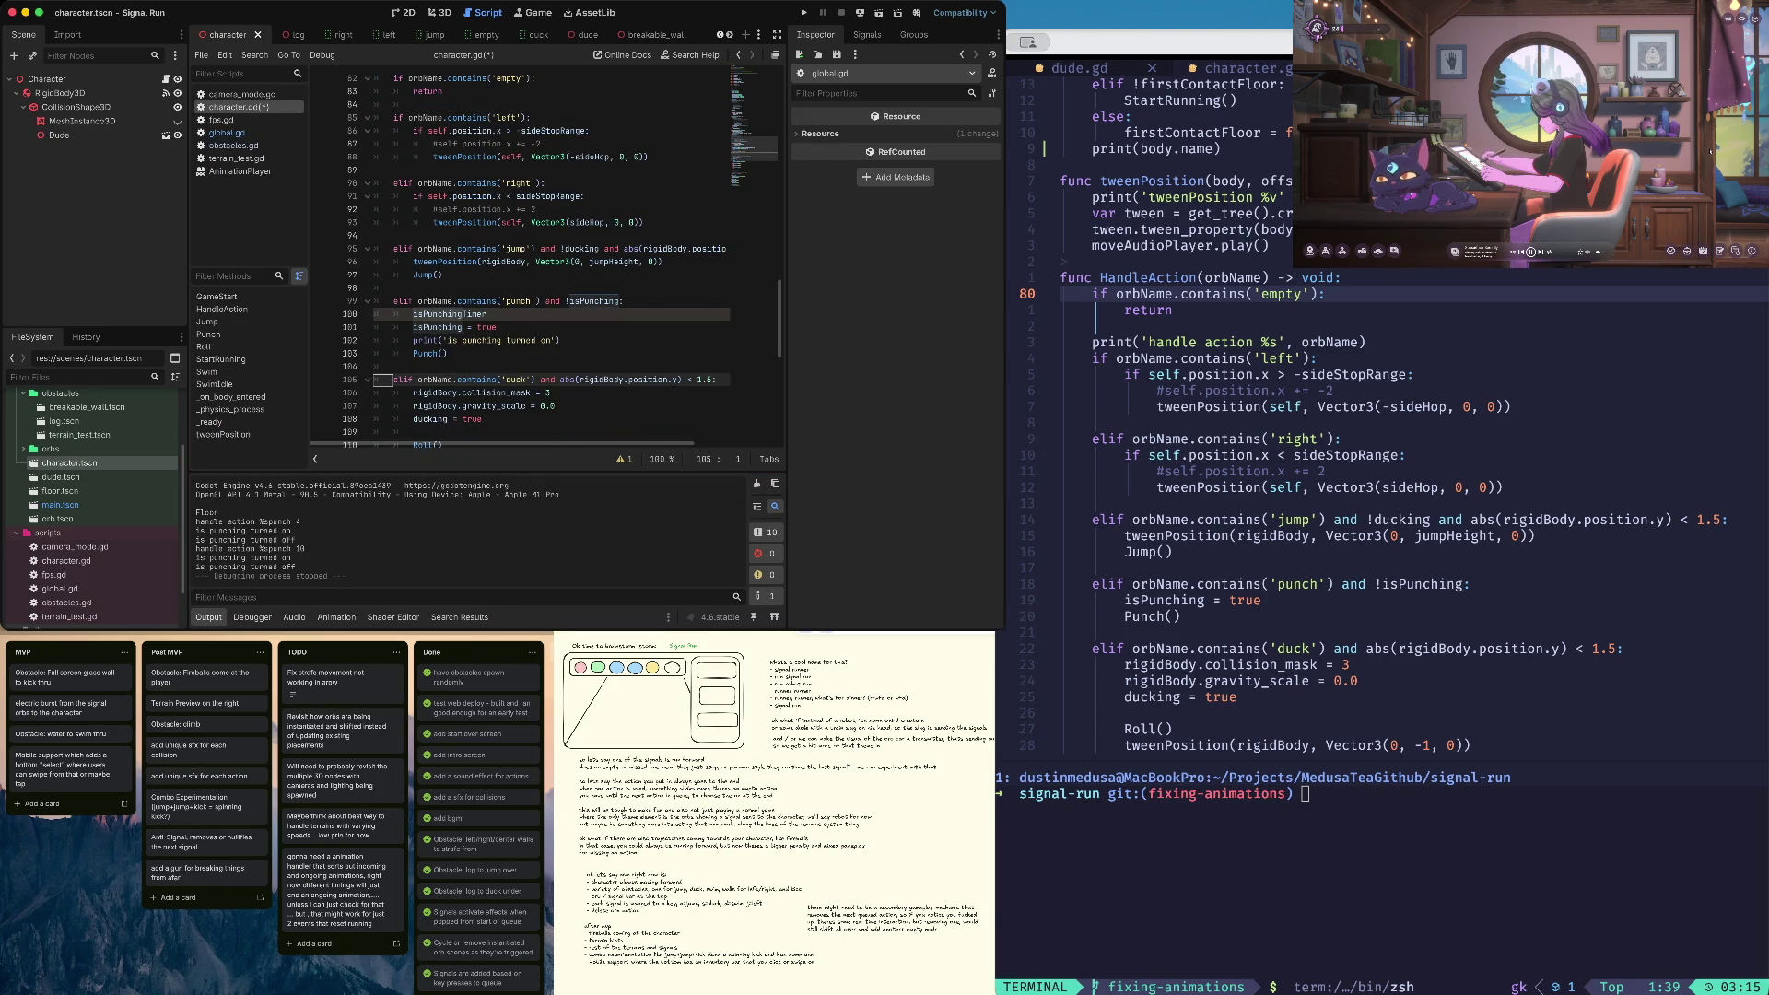
pyautogui.scroll(-1, 433, 328)
pyautogui.click(433, 327)
pyautogui.click(464, 327)
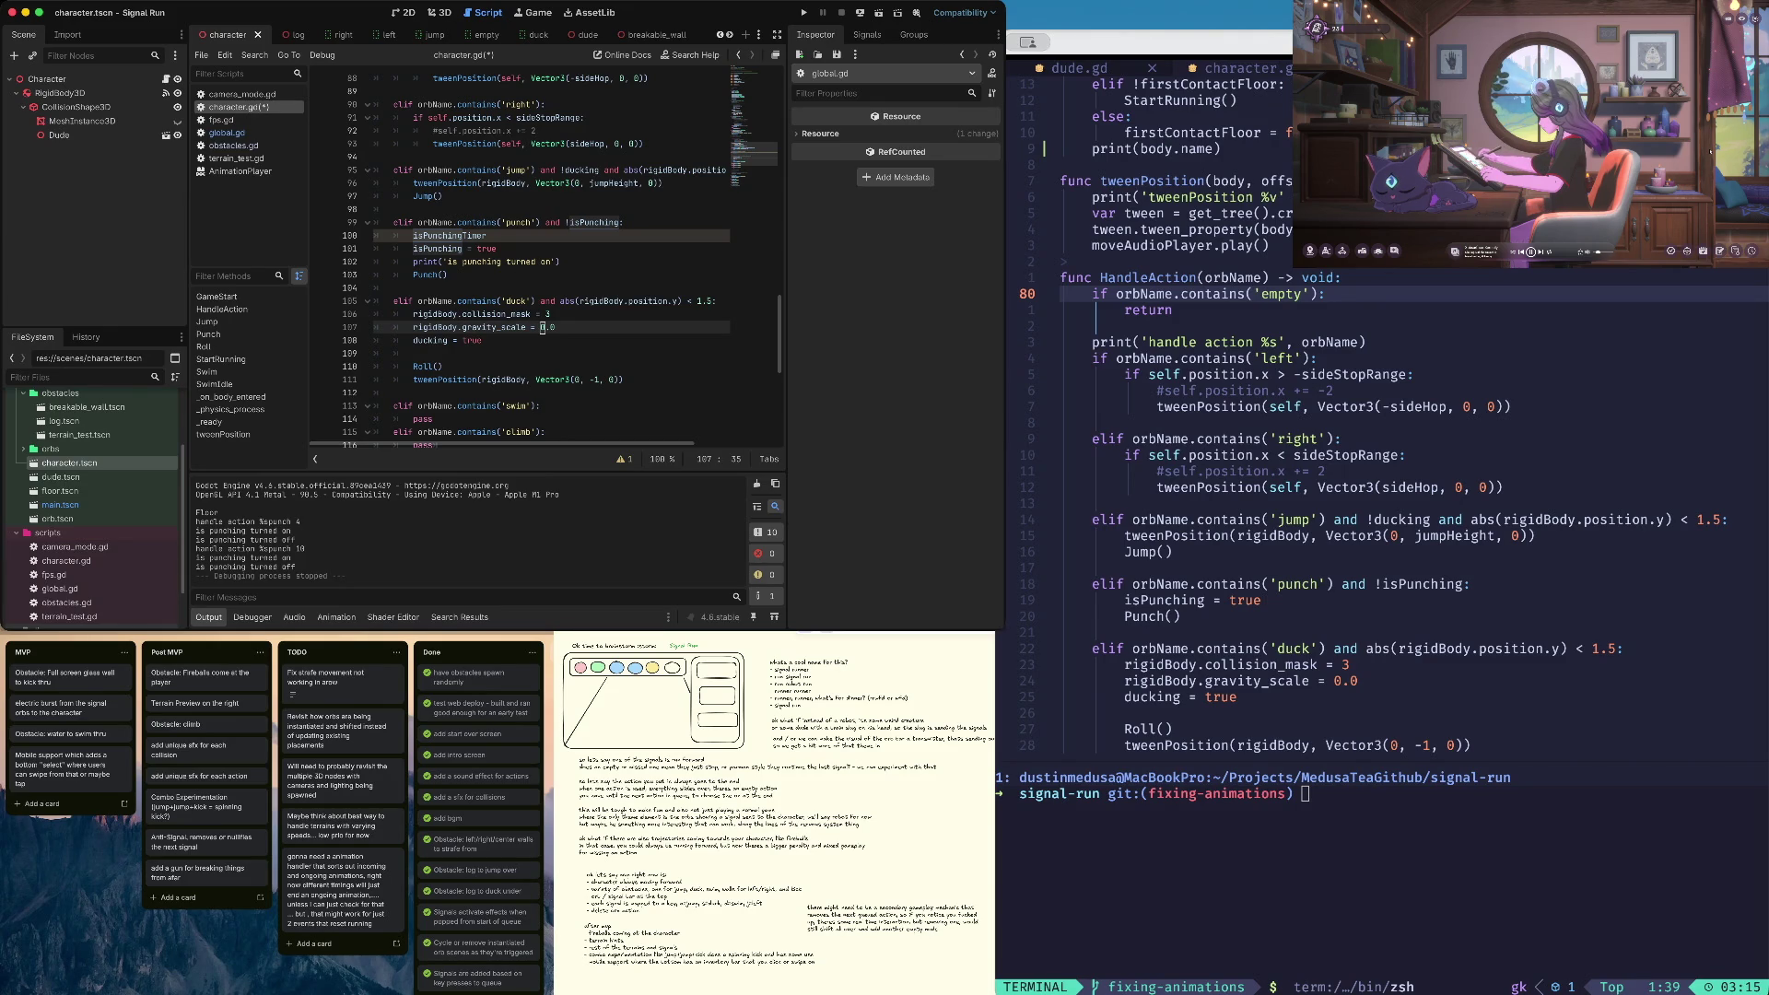
pyautogui.click(543, 315)
pyautogui.press('Up')
pyautogui.press('Up')
pyautogui.press('Up')
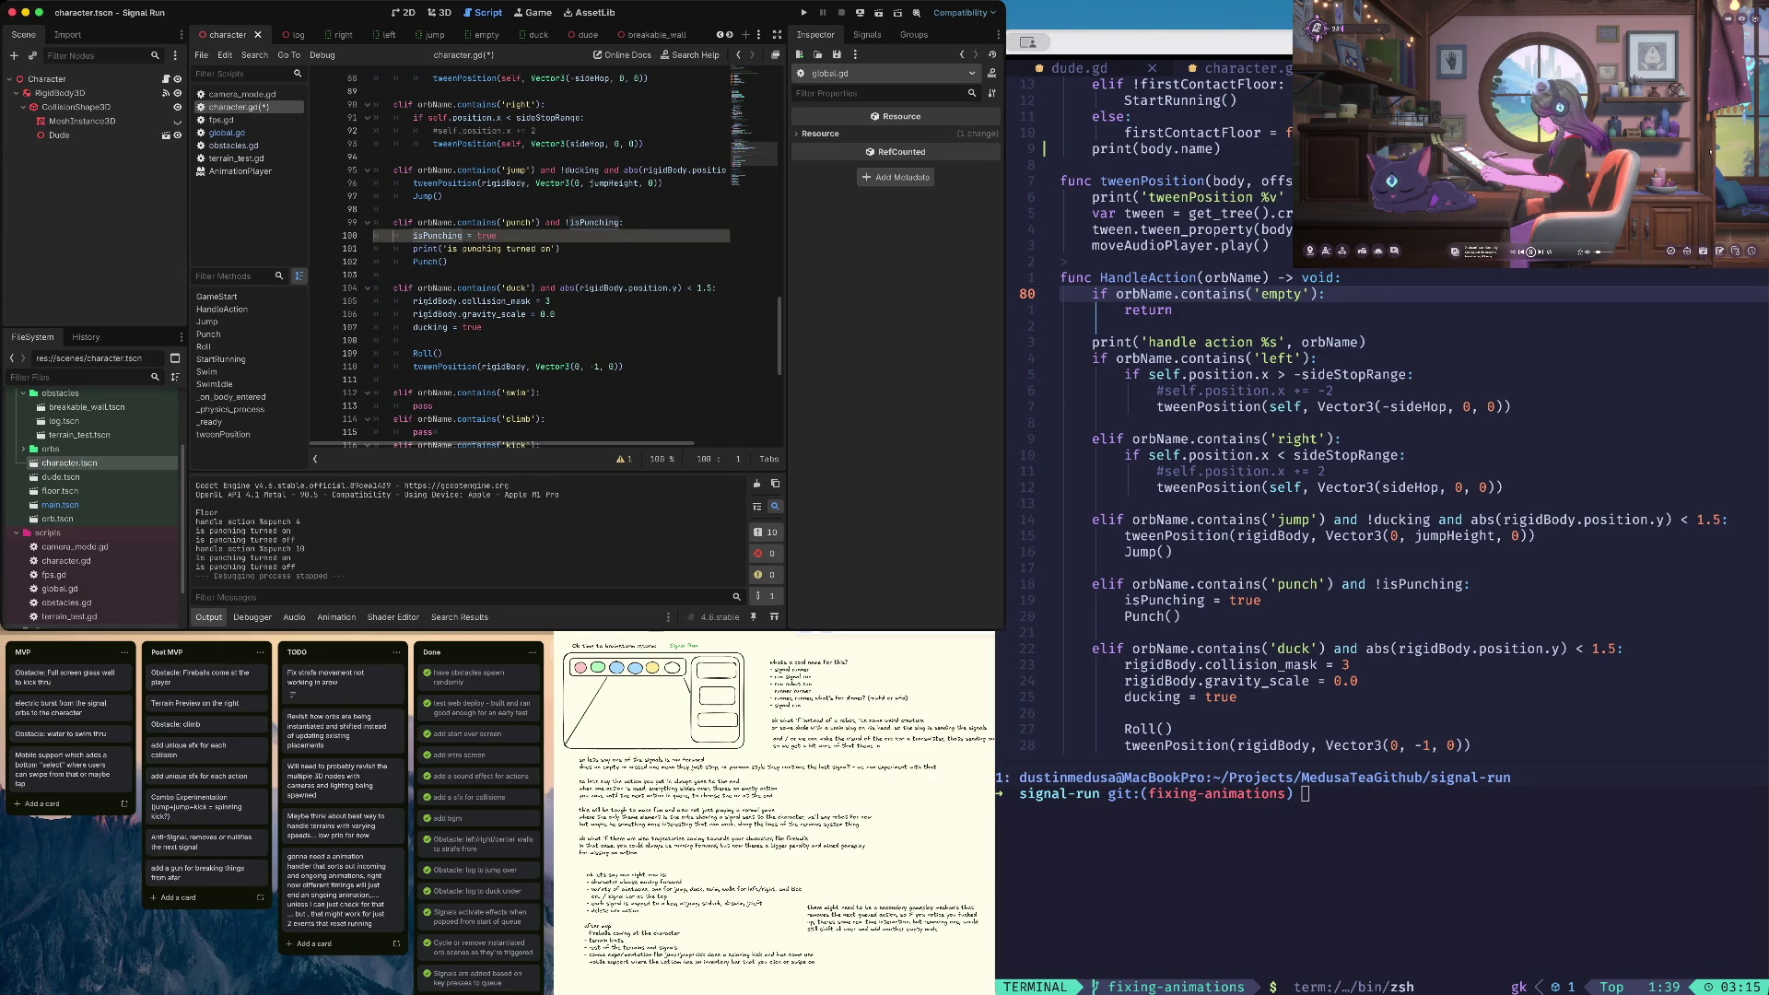
# Locate the punch timer check among the timer blocks in _physics_process
pyautogui.scroll(15, 553, 258)
pyautogui.click(376, 261)
pyautogui.scroll(-6, 376, 262)
pyautogui.click(376, 379)
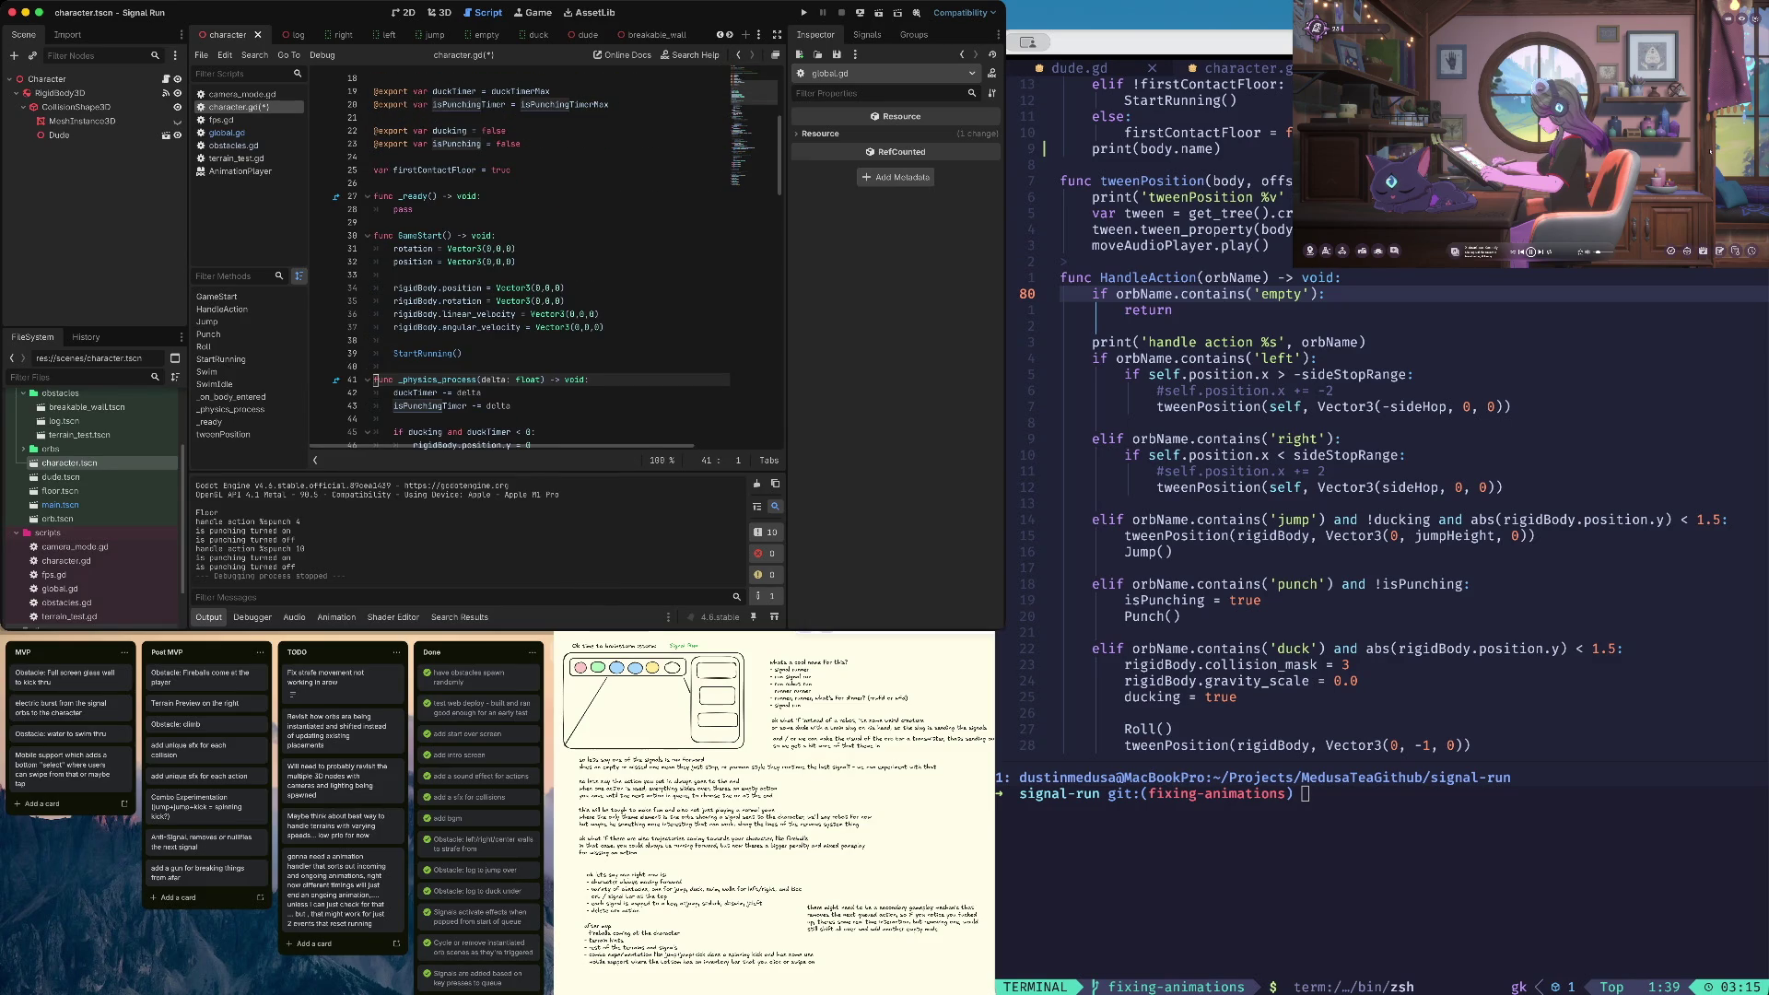
pyautogui.scroll(-4, 375, 379)
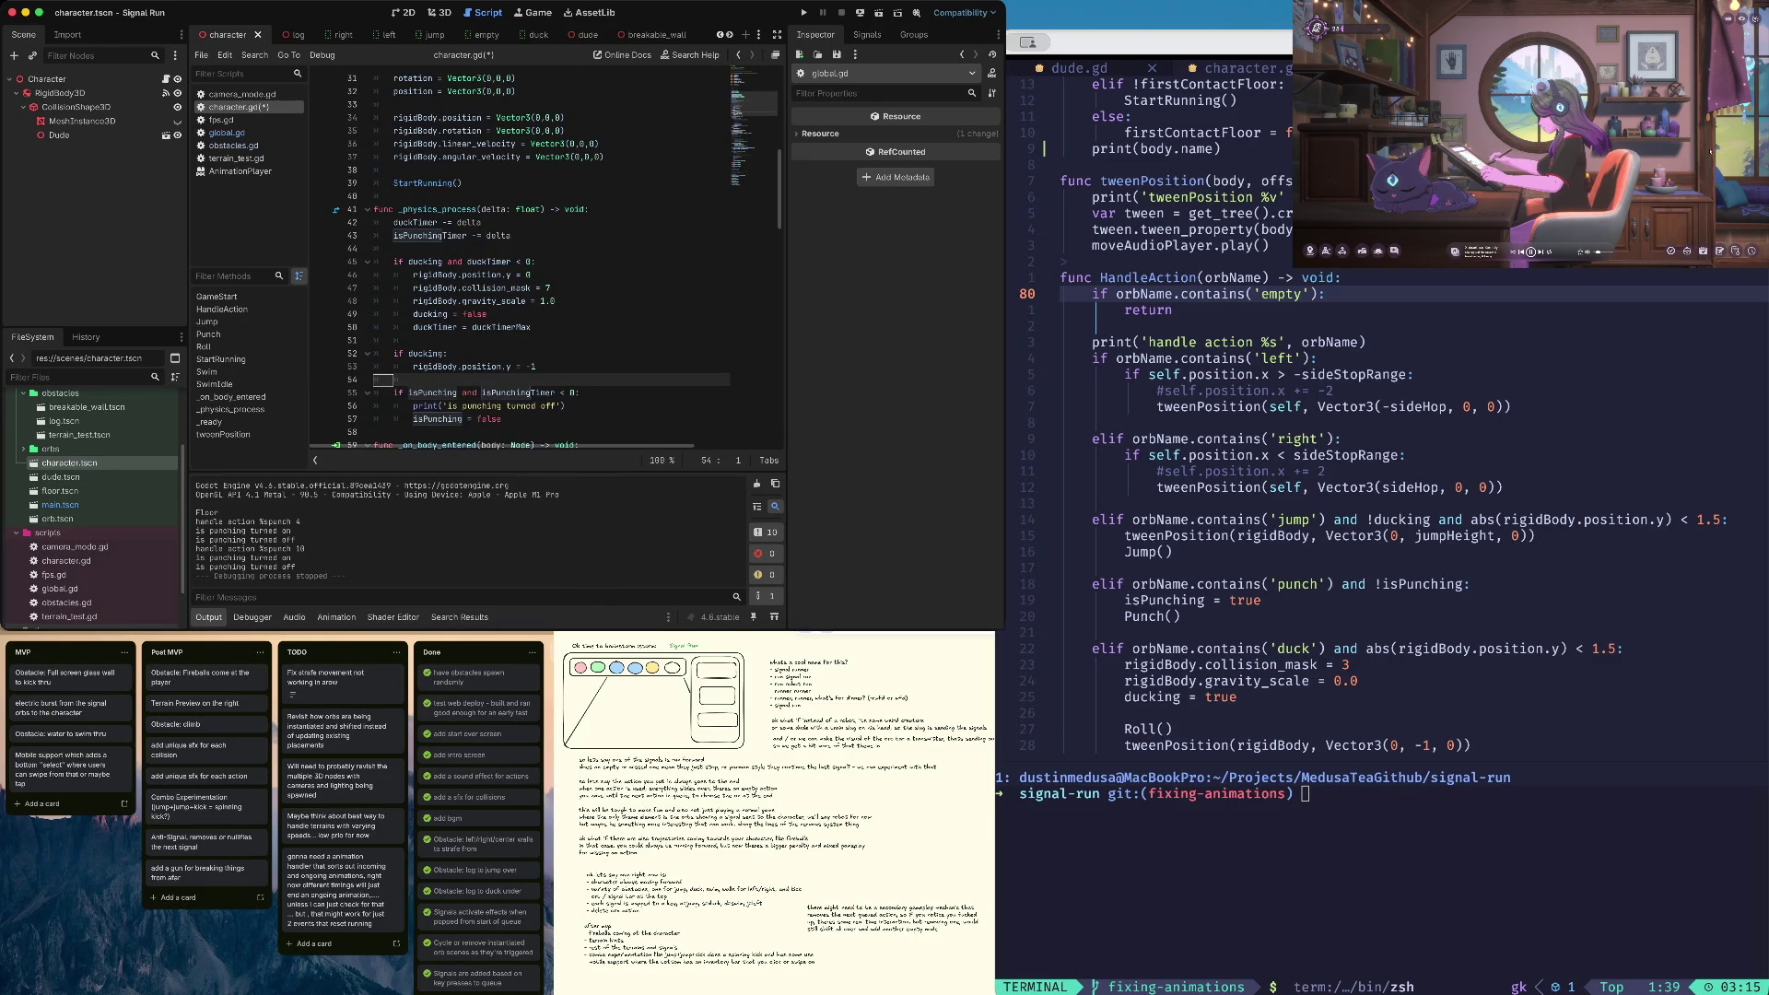
pyautogui.click(375, 340)
pyautogui.press('Up')
pyautogui.press('Up')
pyautogui.press('Up')
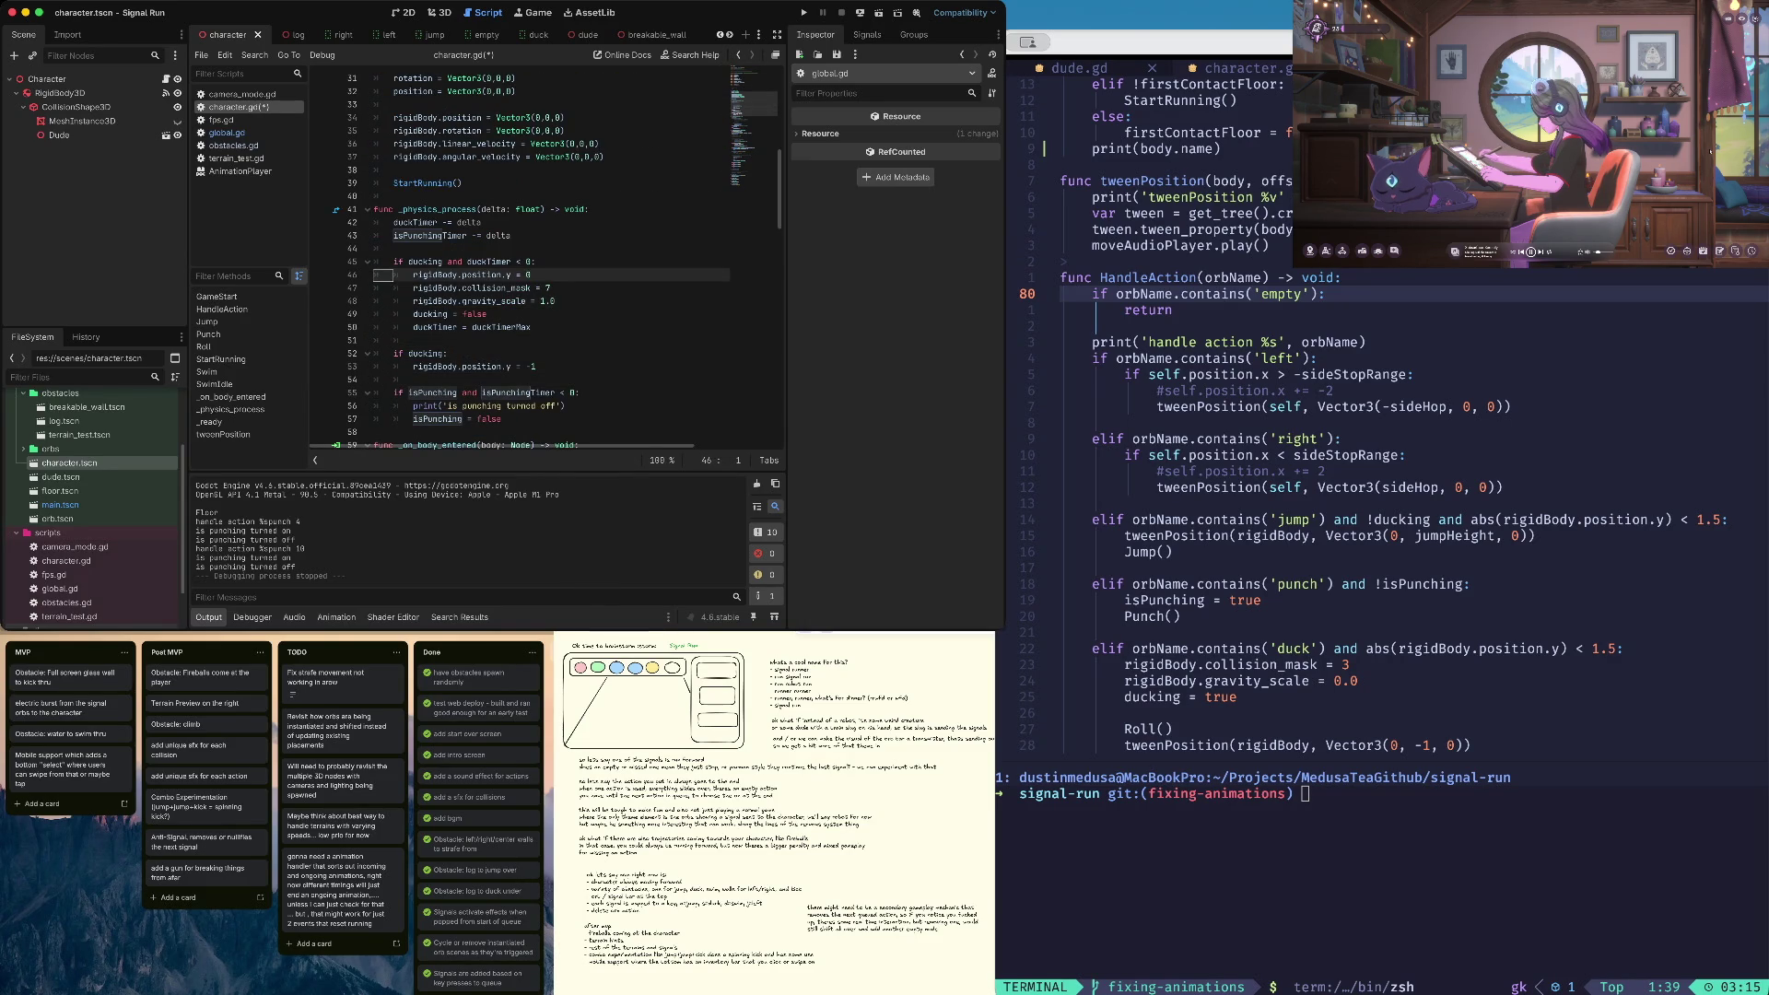
pyautogui.press('Down')
pyautogui.press('Down')
pyautogui.press('Down')
pyautogui.press('Down')
pyautogui.press('Down')
pyautogui.press('Down')
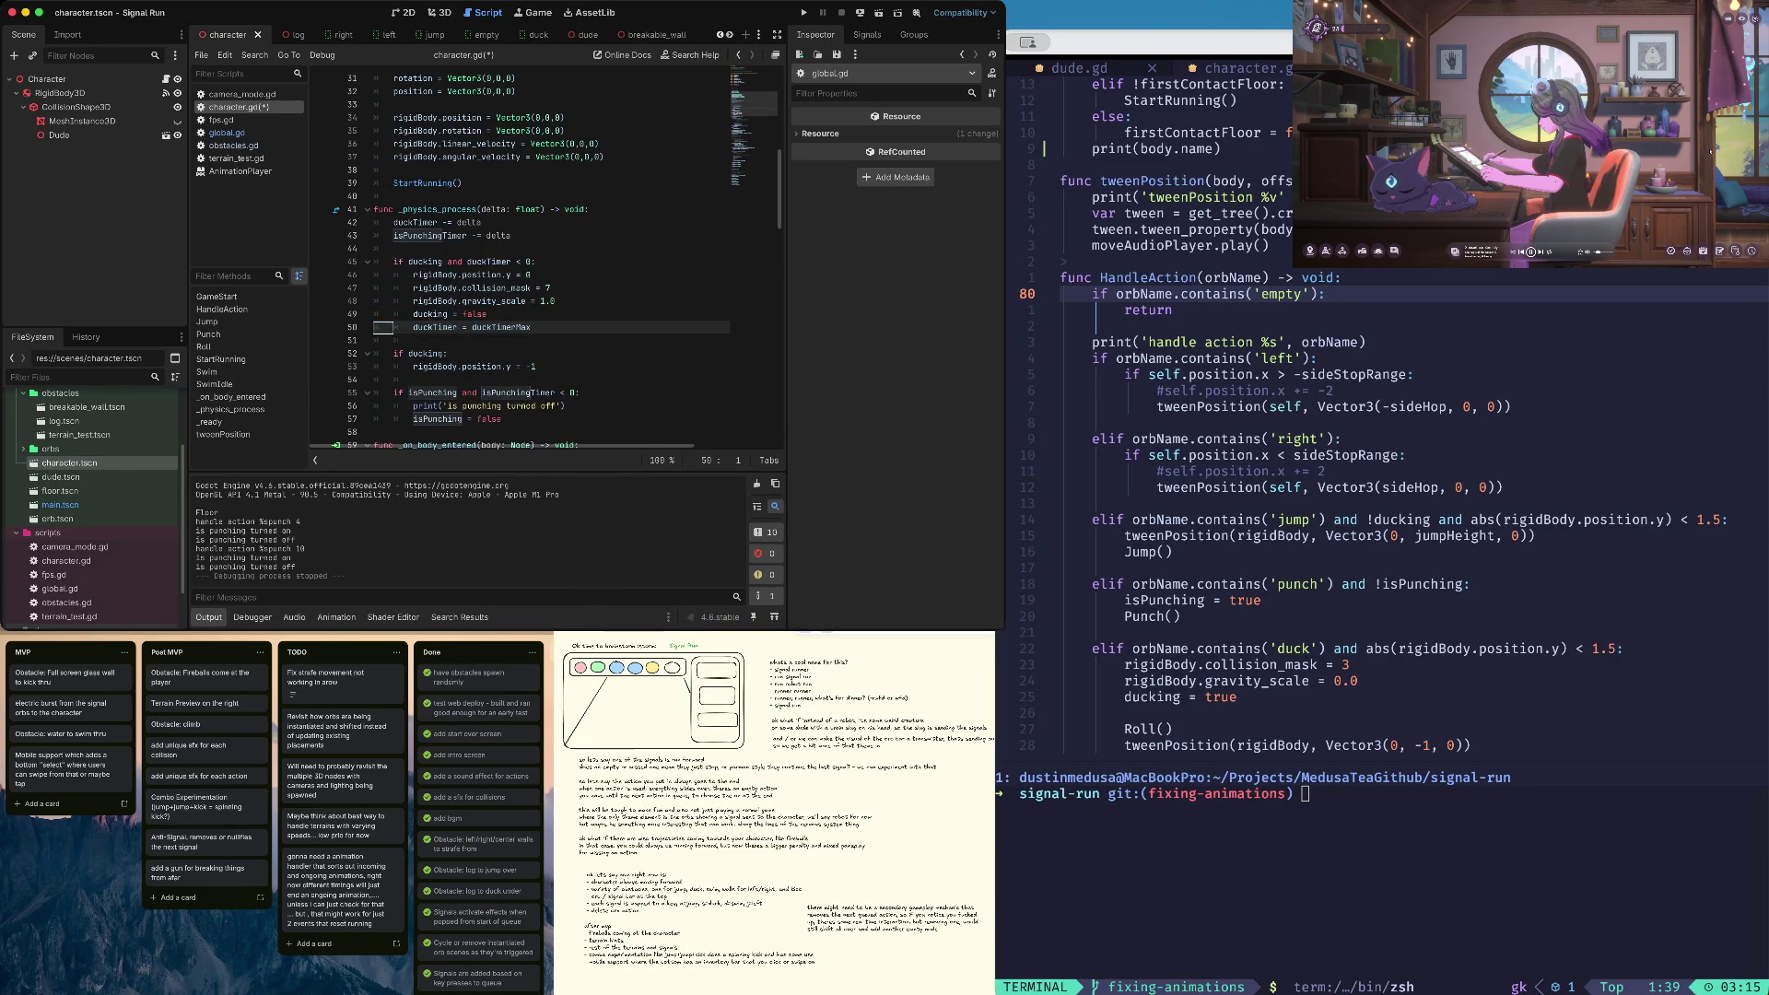
pyautogui.press('Down')
# Add a reset line after isPunching = false, starting 'isPunchingTimer ='
pyautogui.press('End')
pyautogui.press('Return')
pyautogui.write('duckTimer = duckTimerMax')
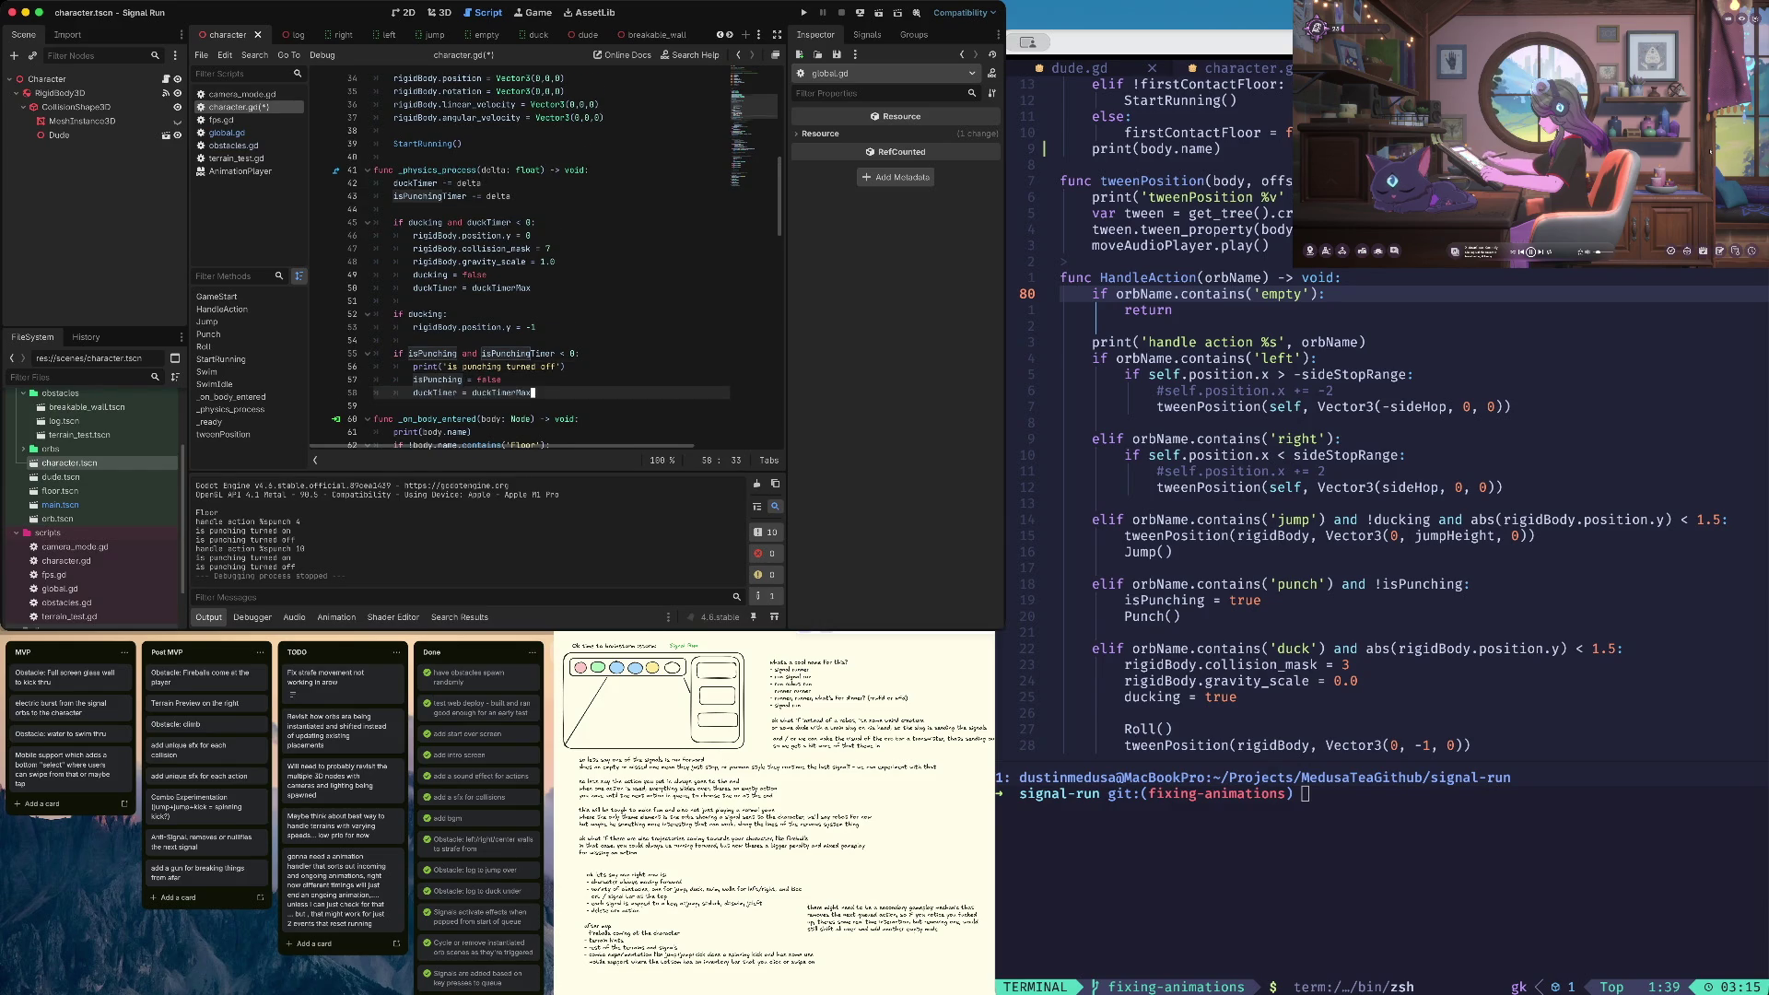
pyautogui.scroll(-1, 465, 366)
pyautogui.press('BackSpace')
pyautogui.press('BackSpace')
pyautogui.press('BackSpace')
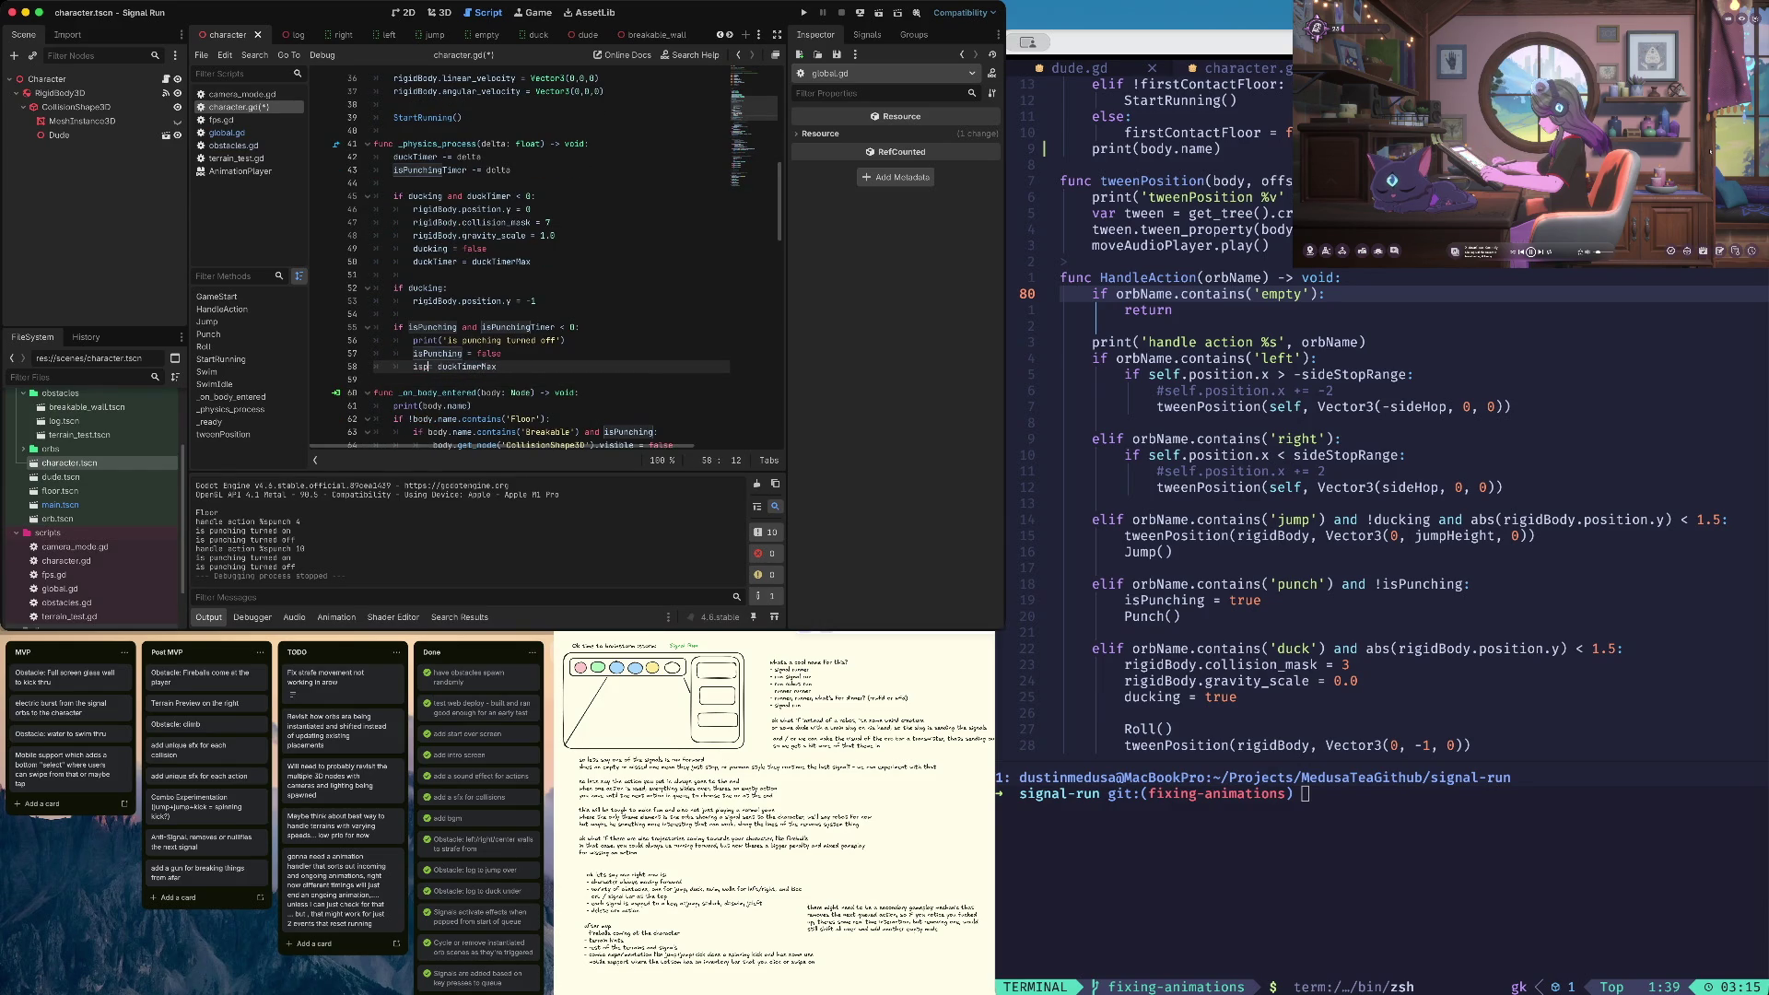
pyautogui.write('ispuc')
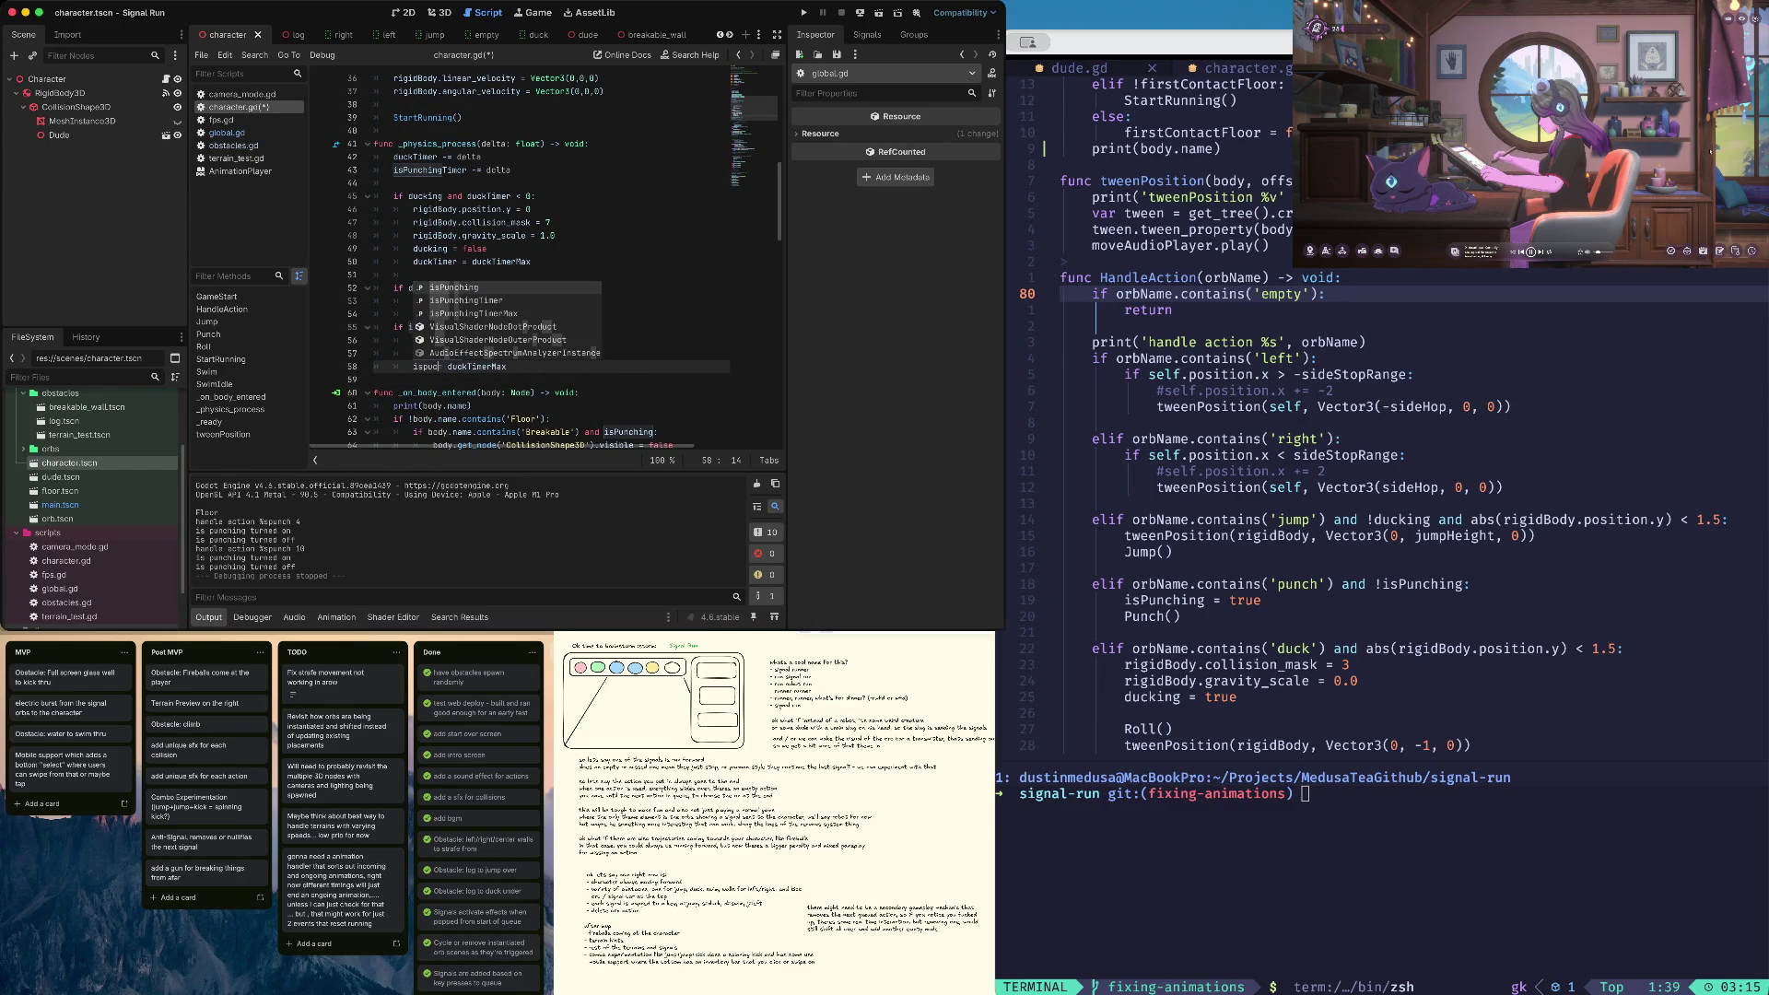
pyautogui.press('Down')
pyautogui.press('Return')
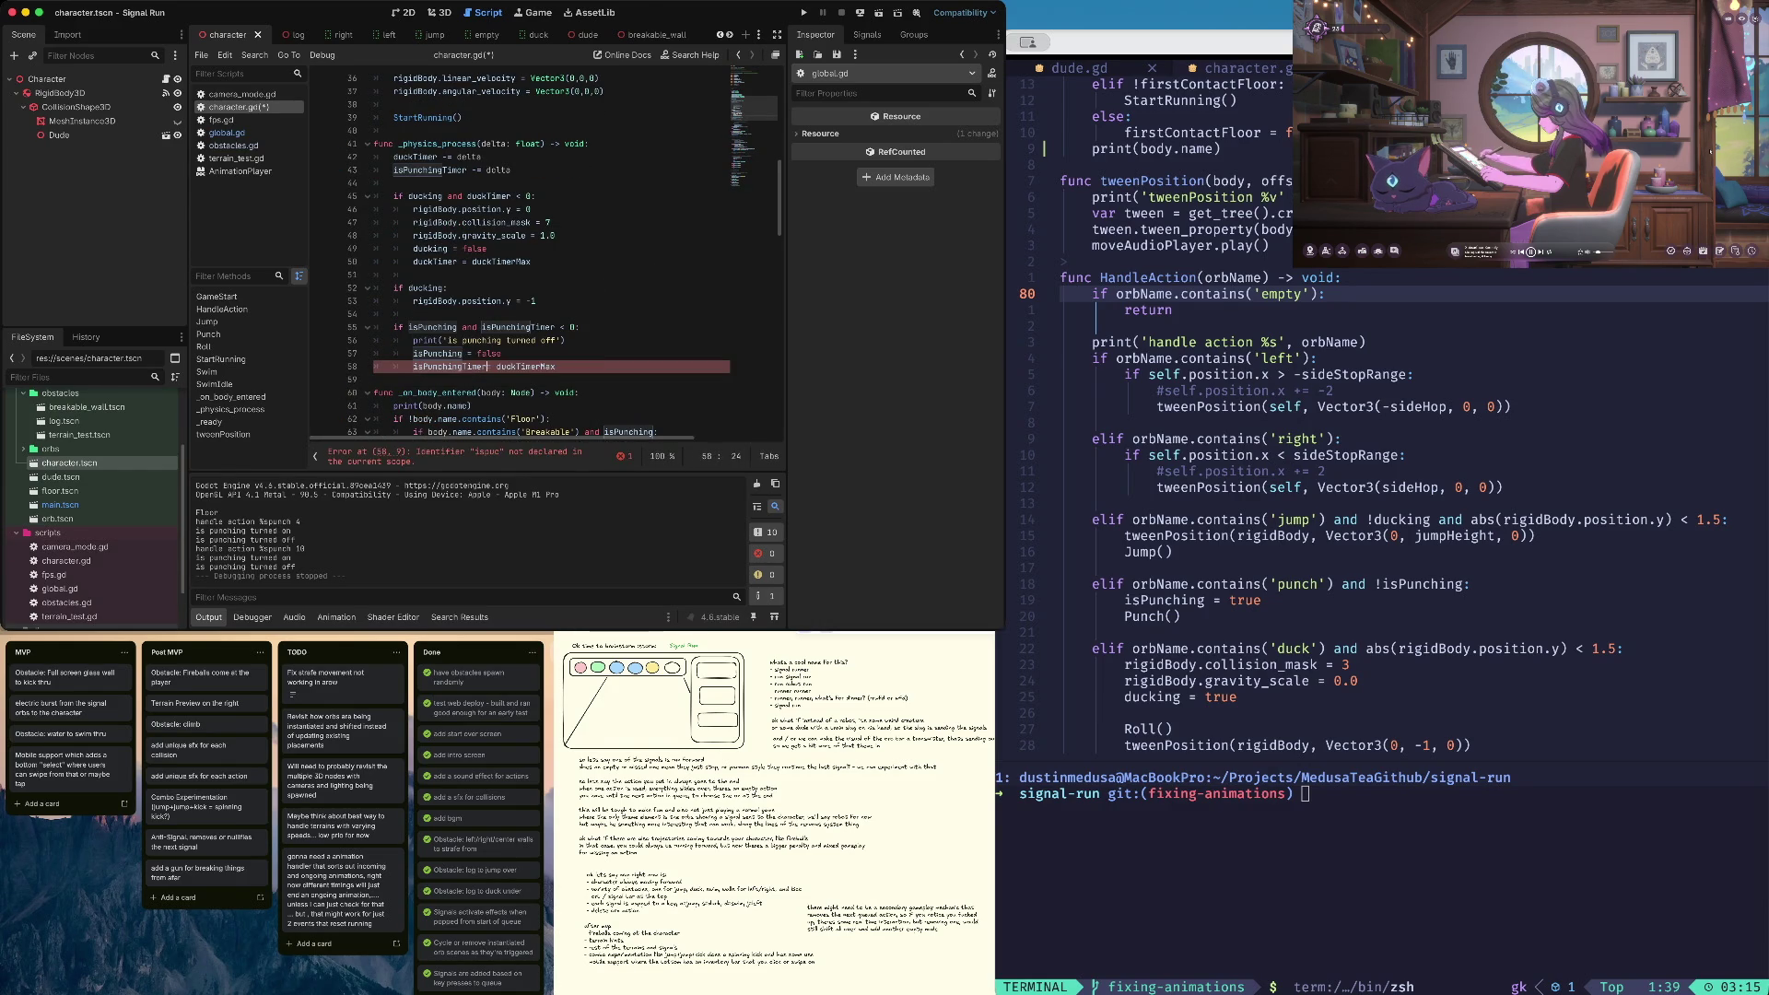
pyautogui.write('=')
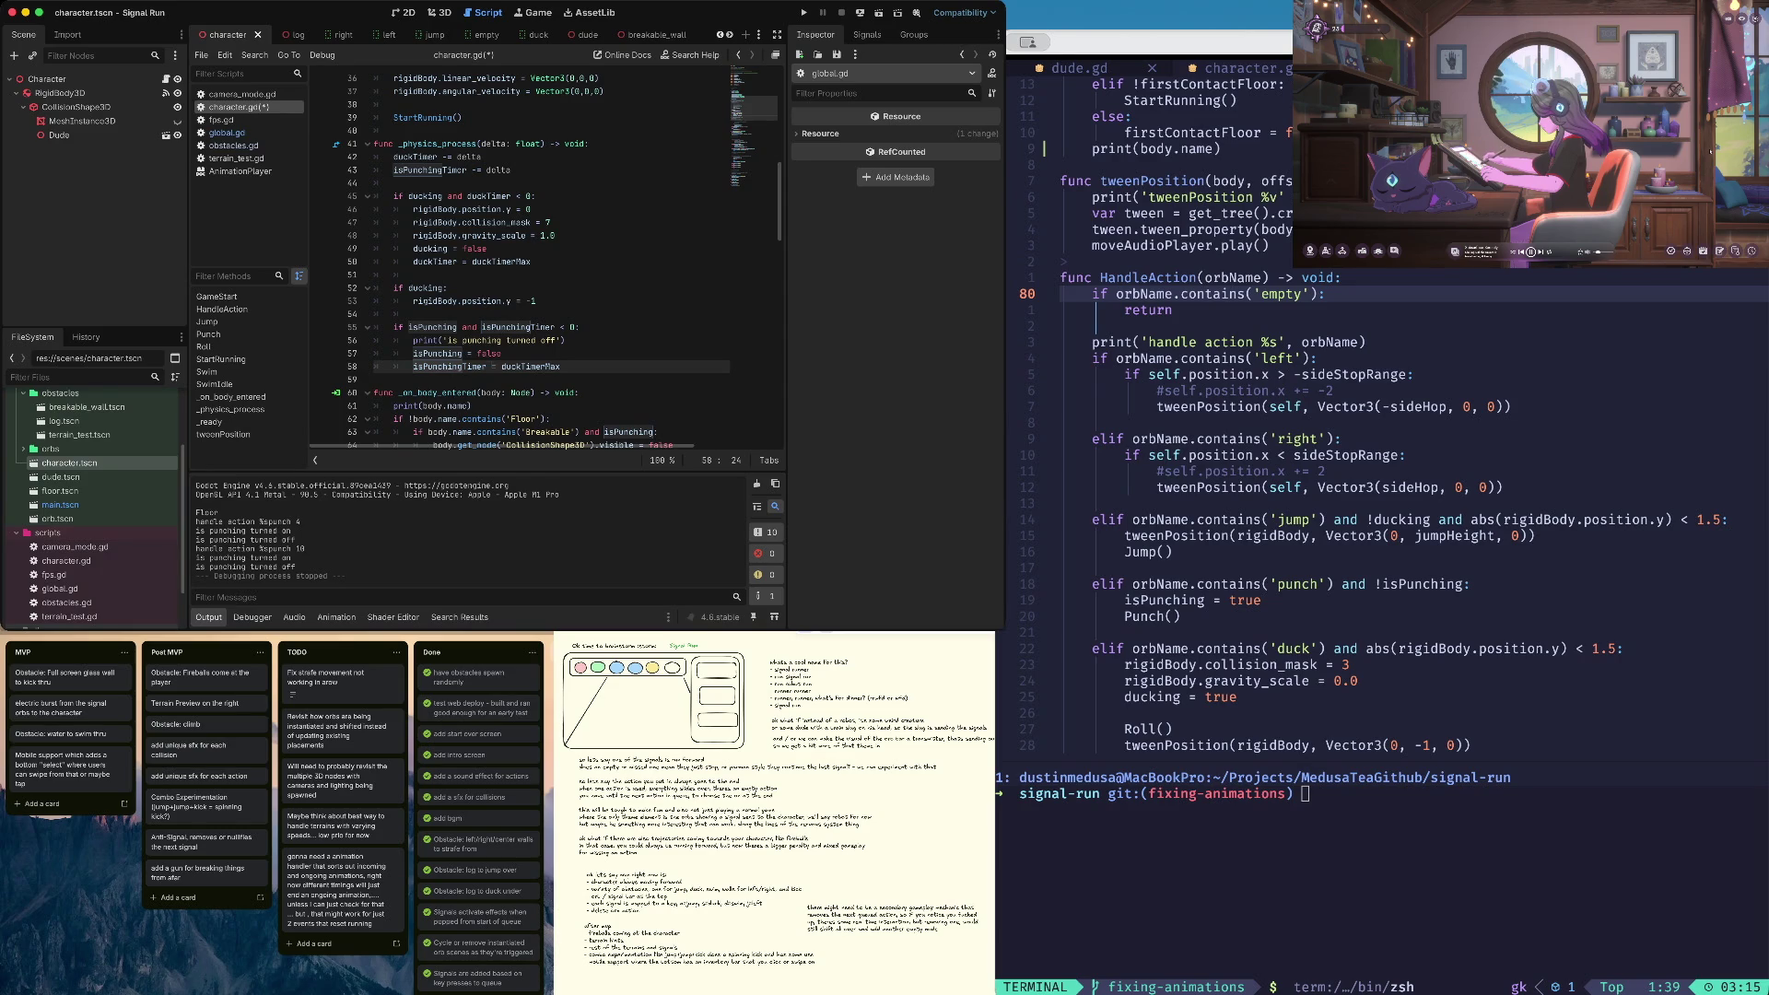
# Set the reset value to isPunchingTimerMax, correcting the misspelled identifier
pyautogui.click(414, 367)
pyautogui.hotkey('alt', 'shift', 'Left')
pyautogui.write('sPunchingTime')
pyautogui.press('BackSpace')
pyautogui.write('r')
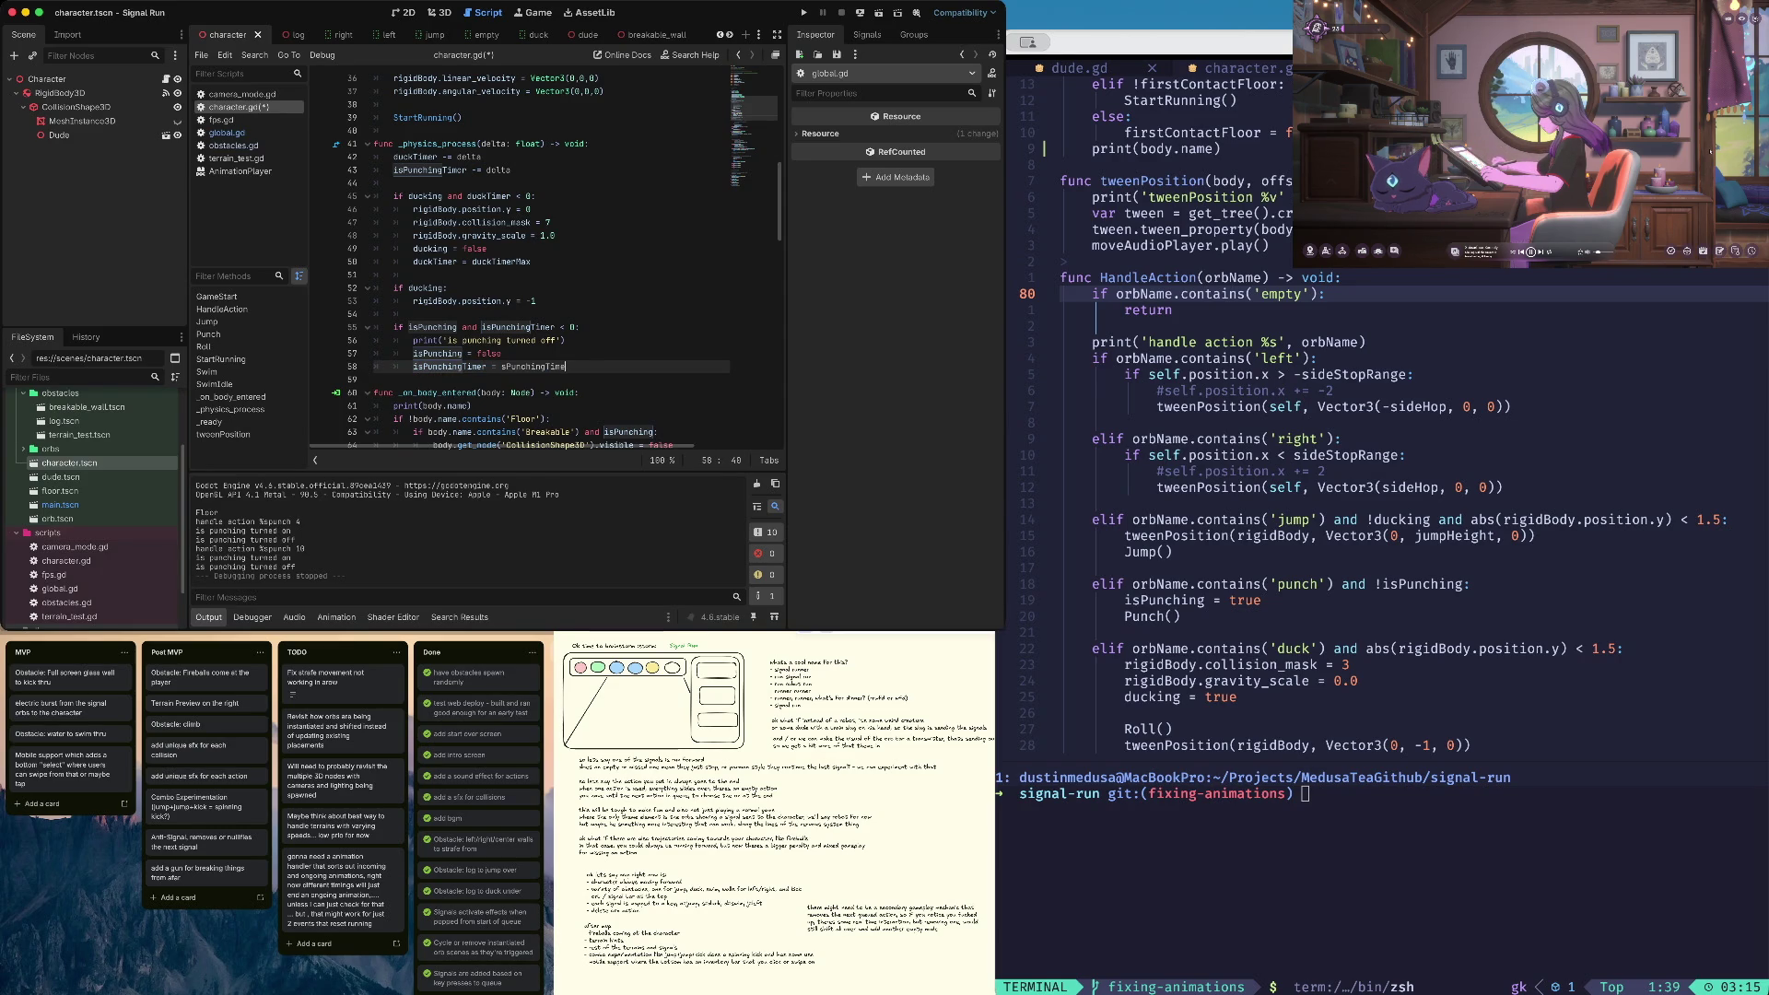
pyautogui.press('Delete')
pyautogui.press('End')
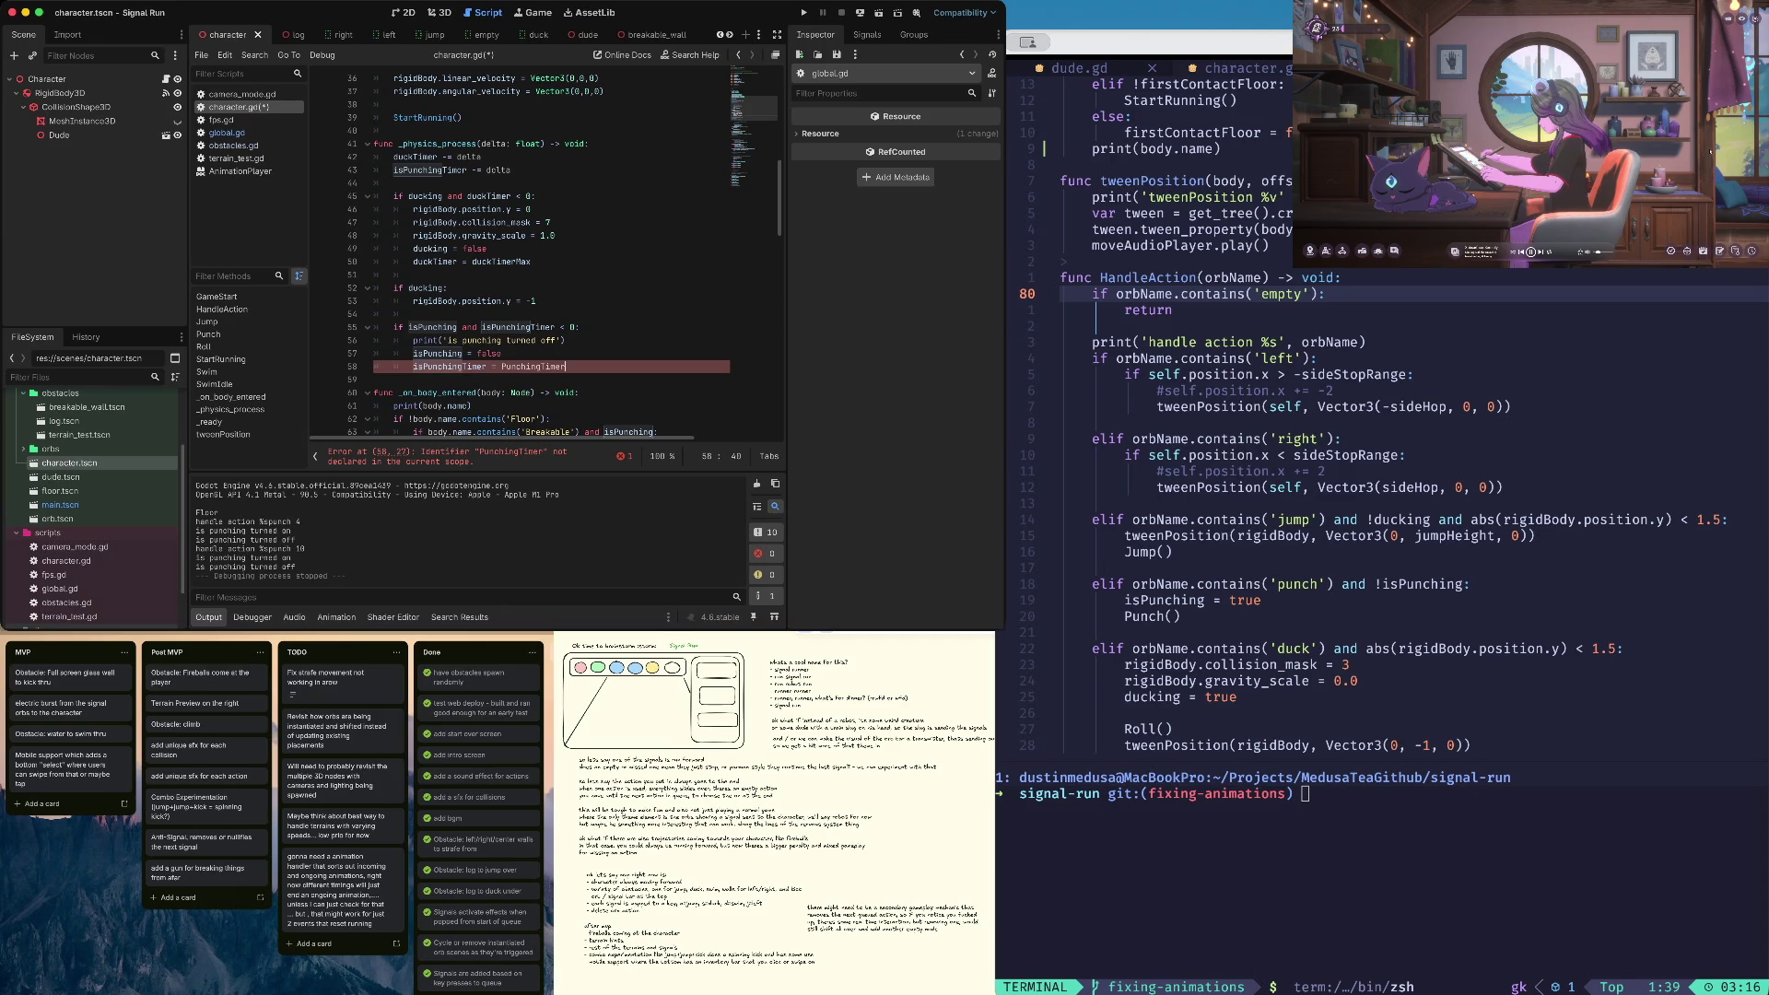
pyautogui.click(375, 367)
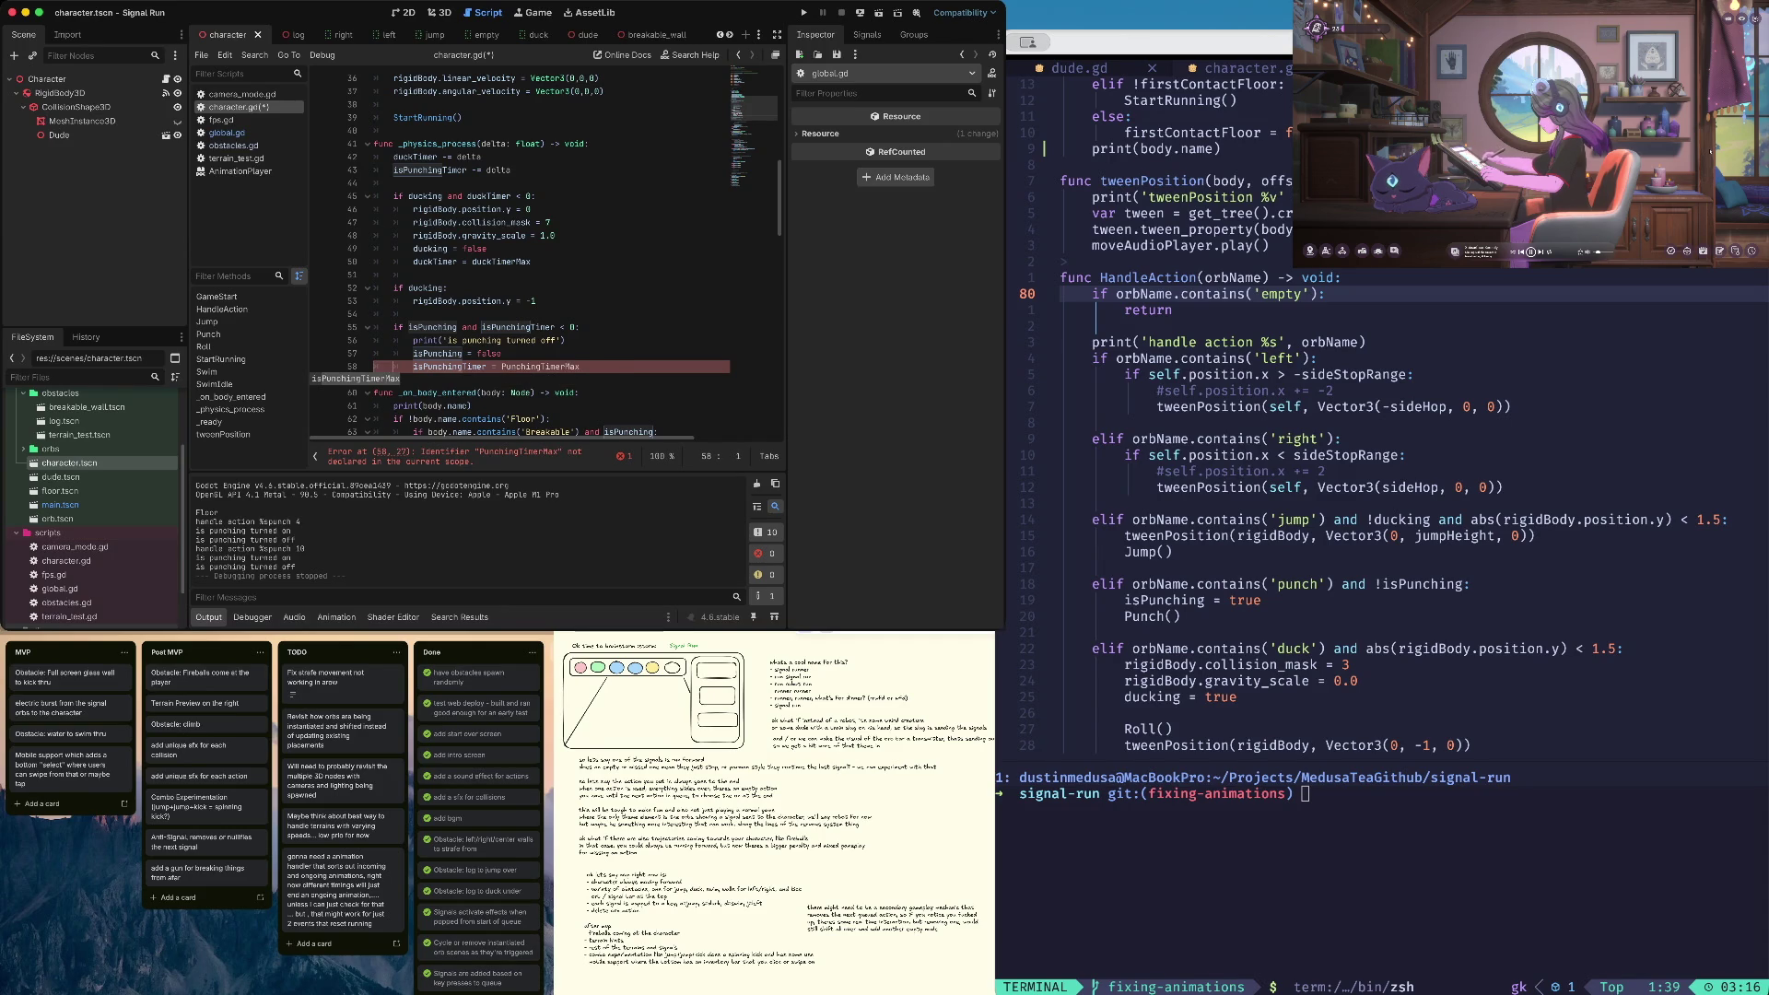
pyautogui.press('cmd+s')
pyautogui.write('is')
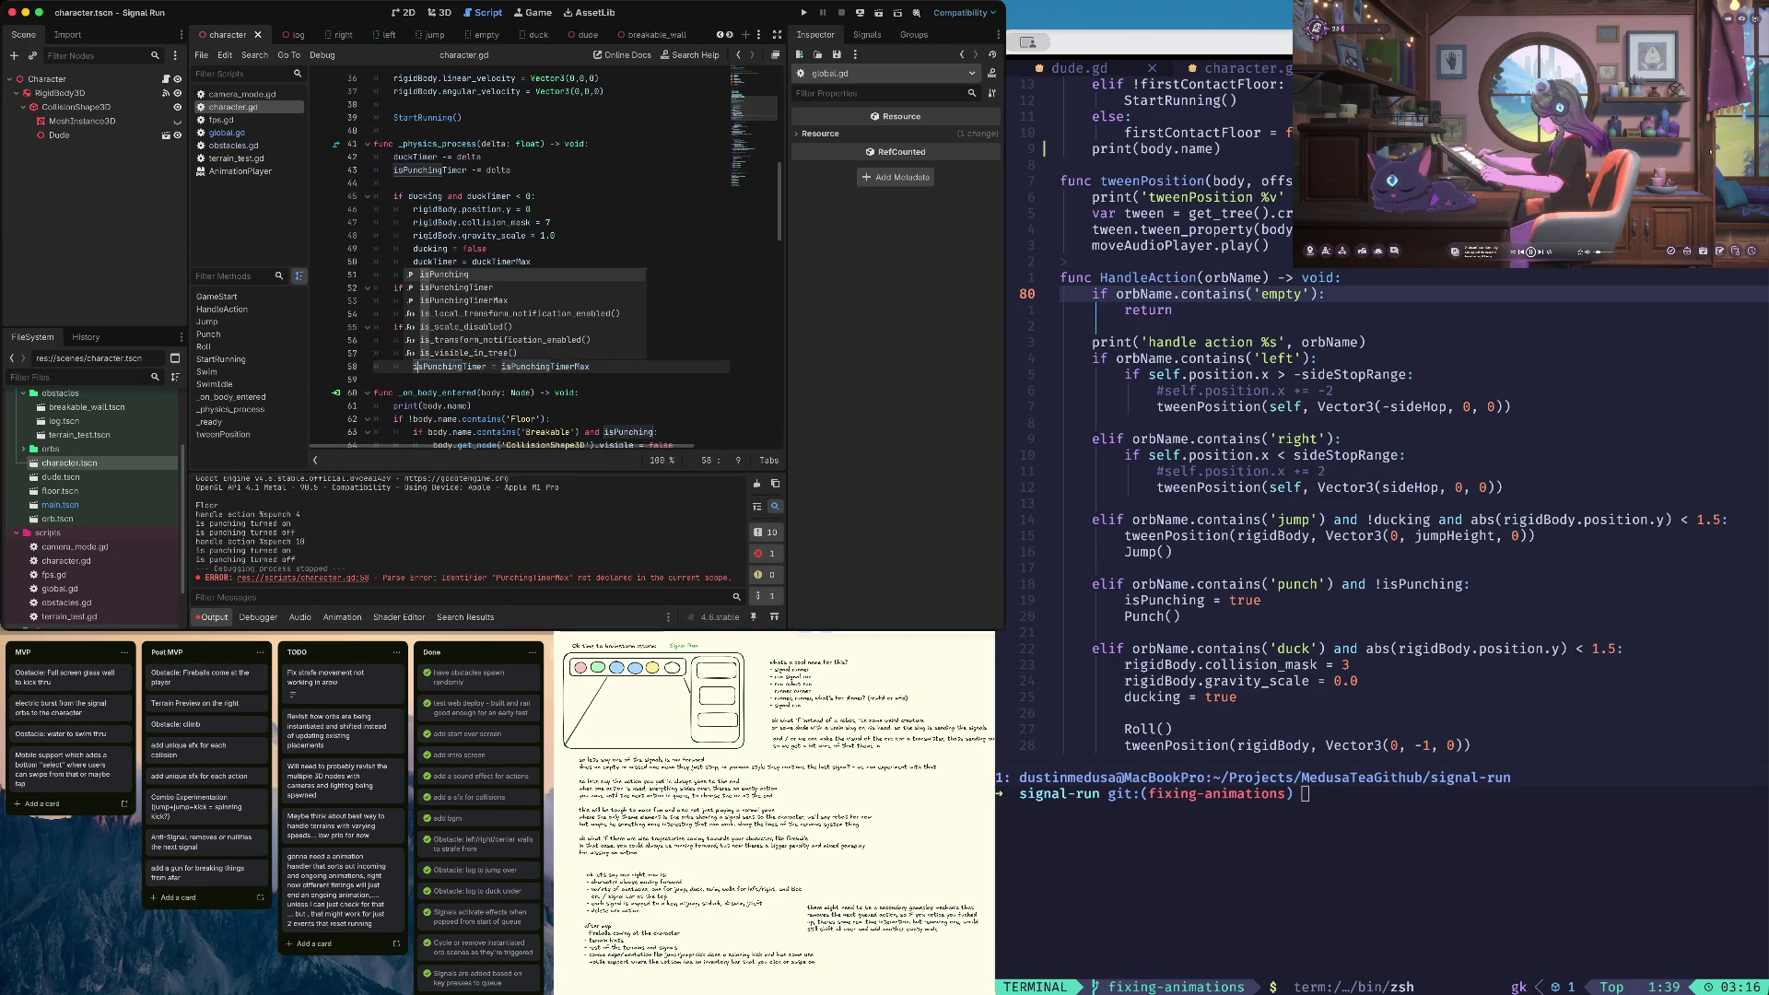
# Run a test round from the title screen, then stop the game
pyautogui.press('cmd+b')
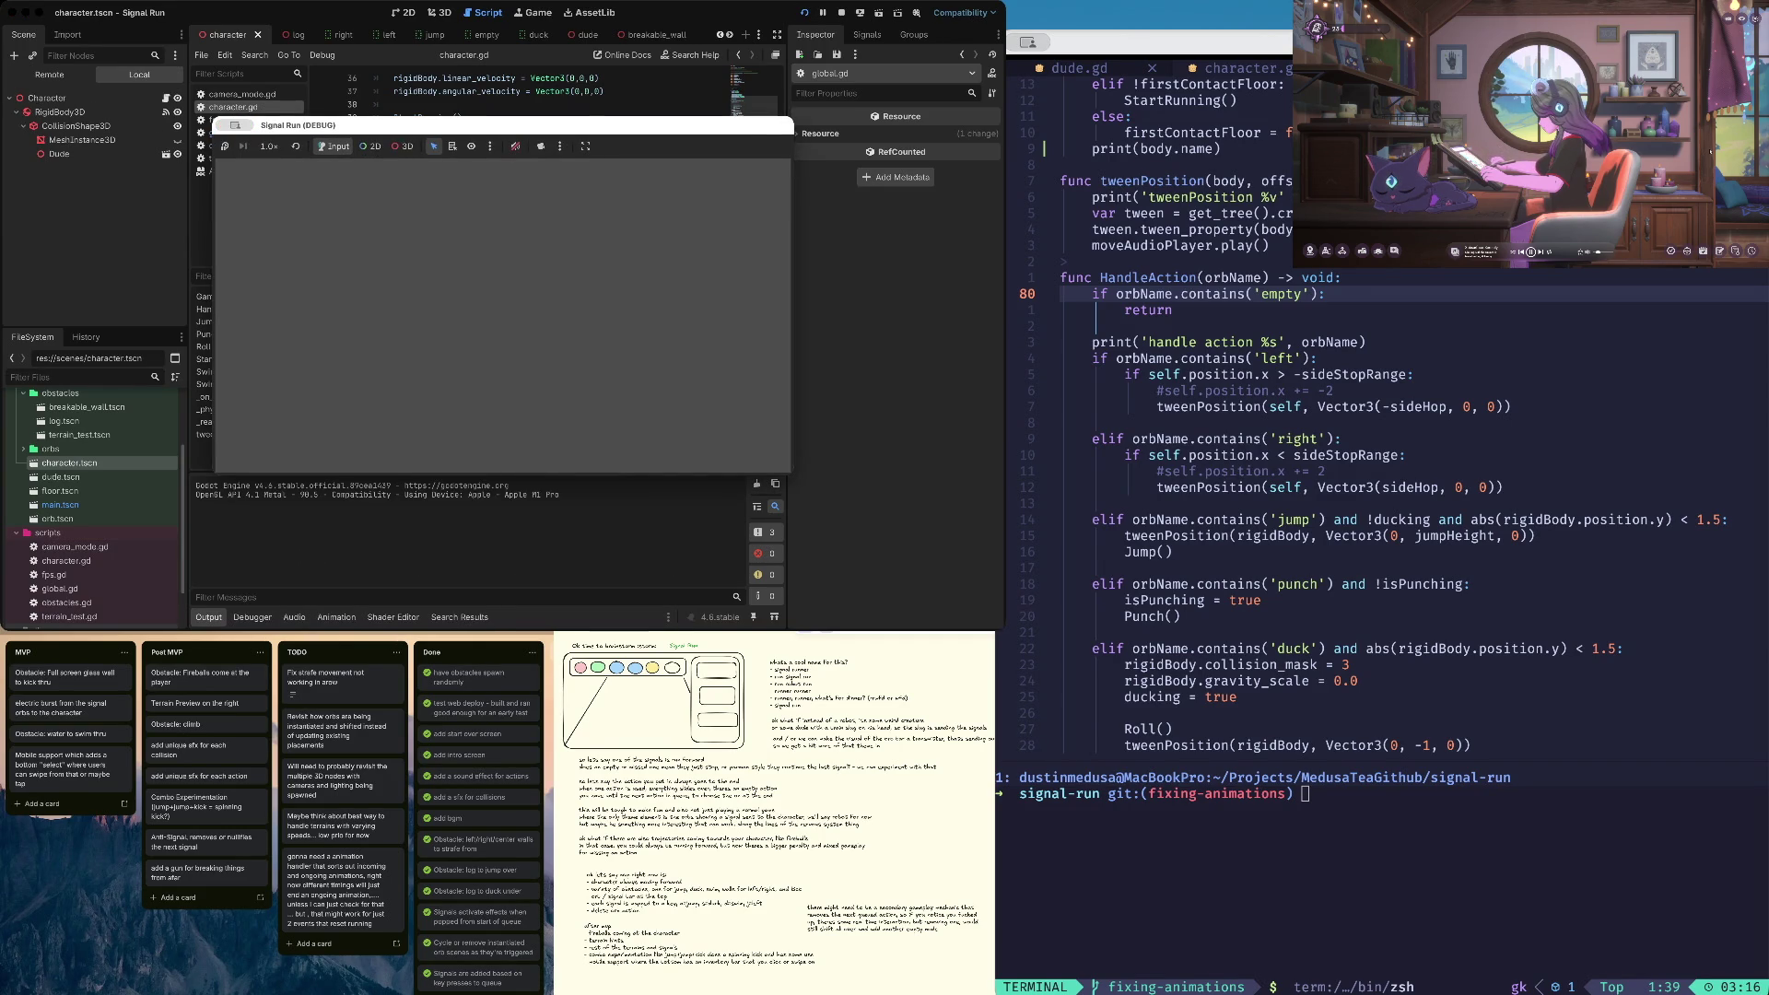
pyautogui.press('Return')
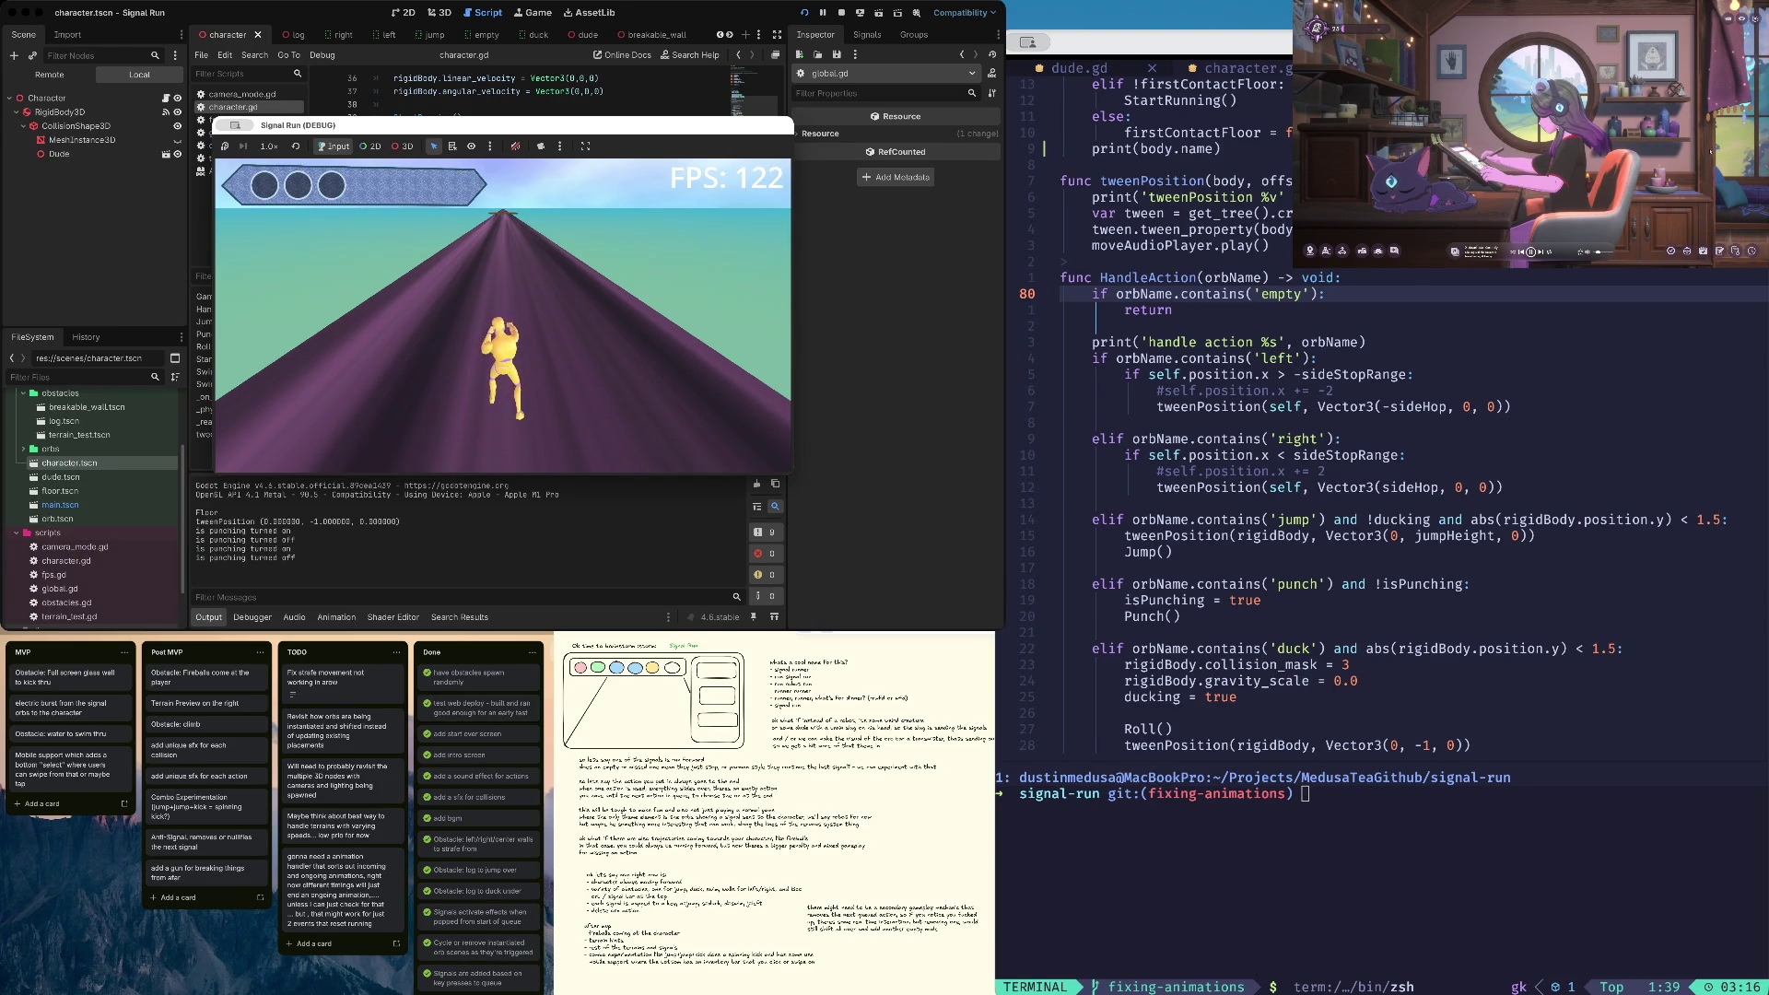
pyautogui.press('super+period')
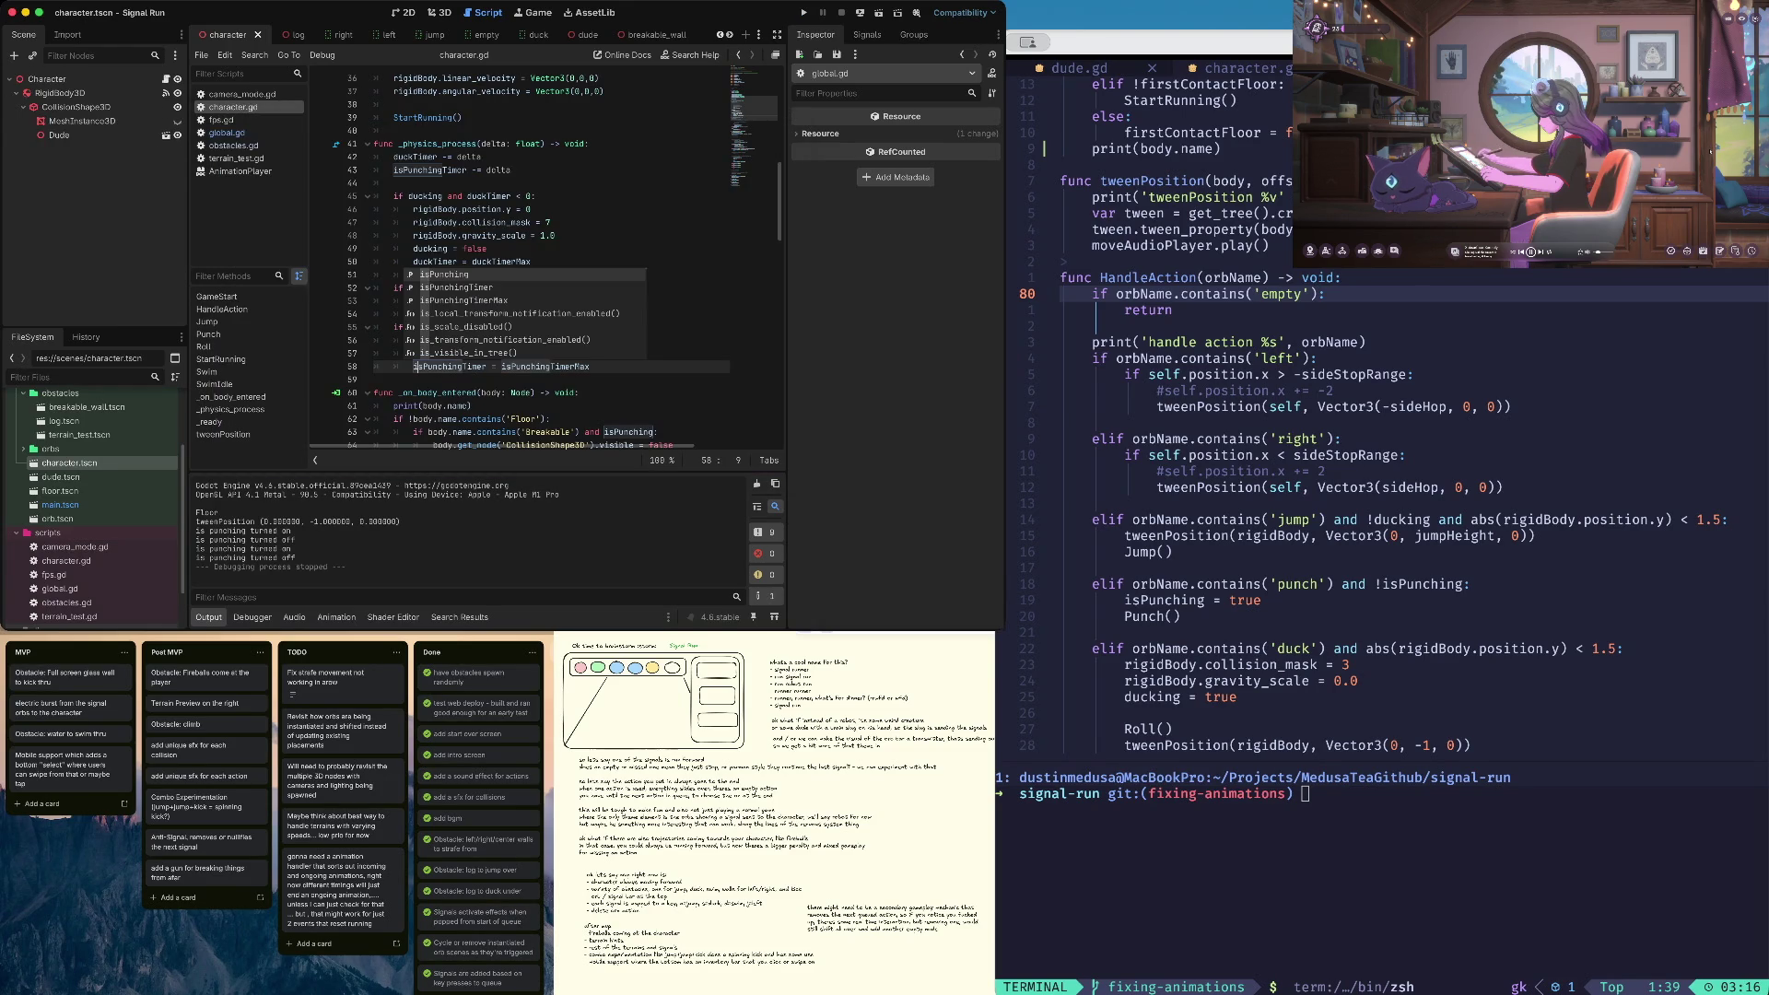
# Check the isPunchingTimerMax declaration and return to the timer reset on line 58
pyautogui.press('Escape')
pyautogui.click(591, 144)
pyautogui.press('Down')
pyautogui.press('Down')
pyautogui.press('Down')
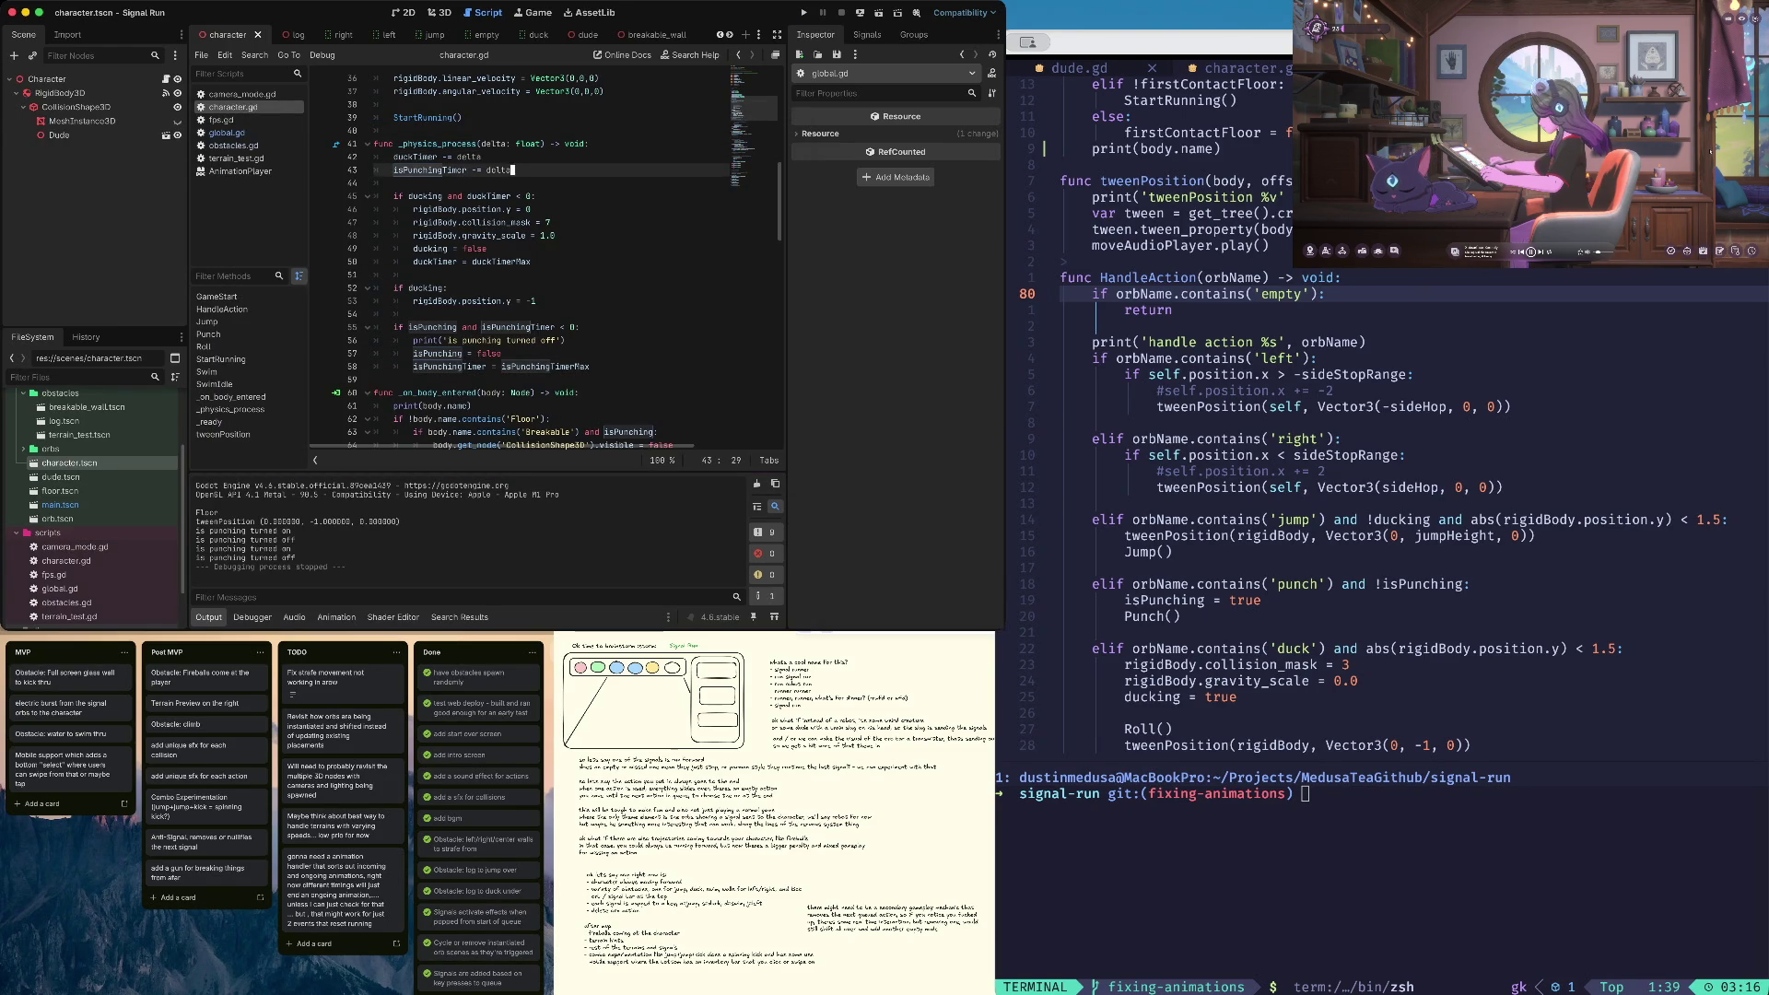
pyautogui.press('Down')
pyautogui.press('Down')
pyautogui.press('Down')
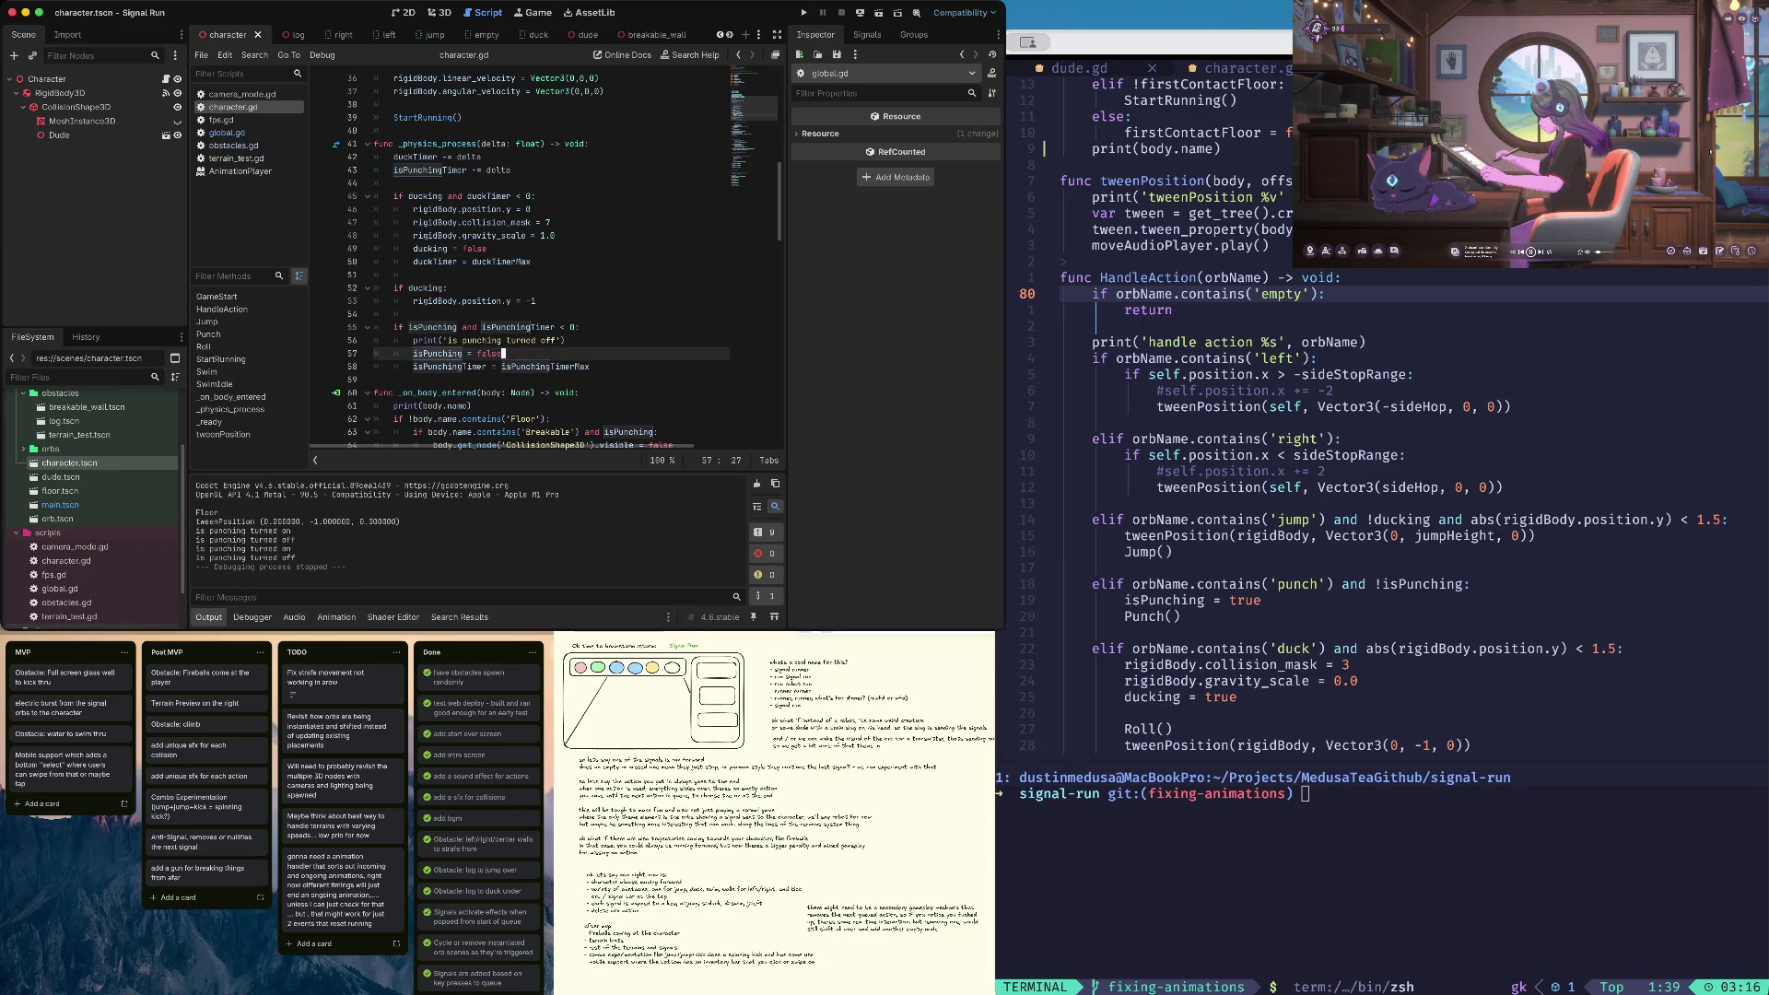
pyautogui.press('Up')
pyautogui.press('Up')
pyautogui.press('Up')
pyautogui.hotkey('alt', 'Left')
pyautogui.hotkey('alt', 'Left')
pyautogui.hotkey('alt', 'Left')
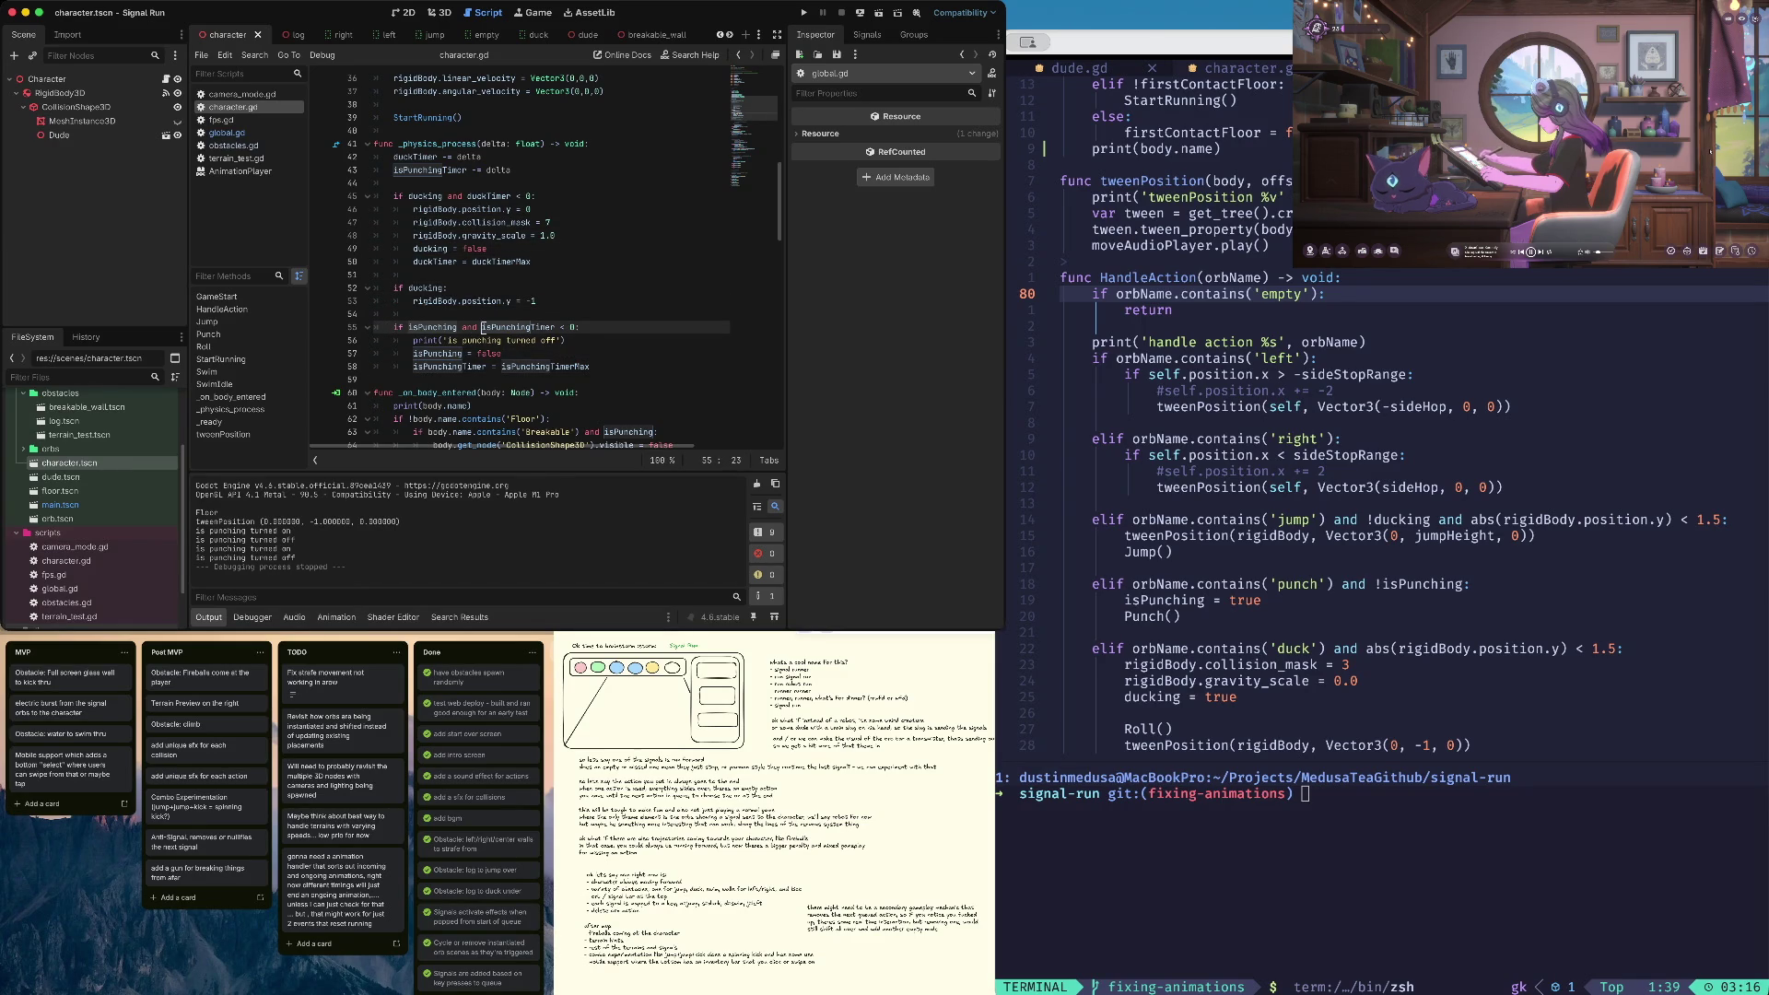
pyautogui.press('Down')
pyautogui.press('Down')
pyautogui.press('Down')
pyautogui.press('Right')
pyautogui.press('Right')
pyautogui.press('Right')
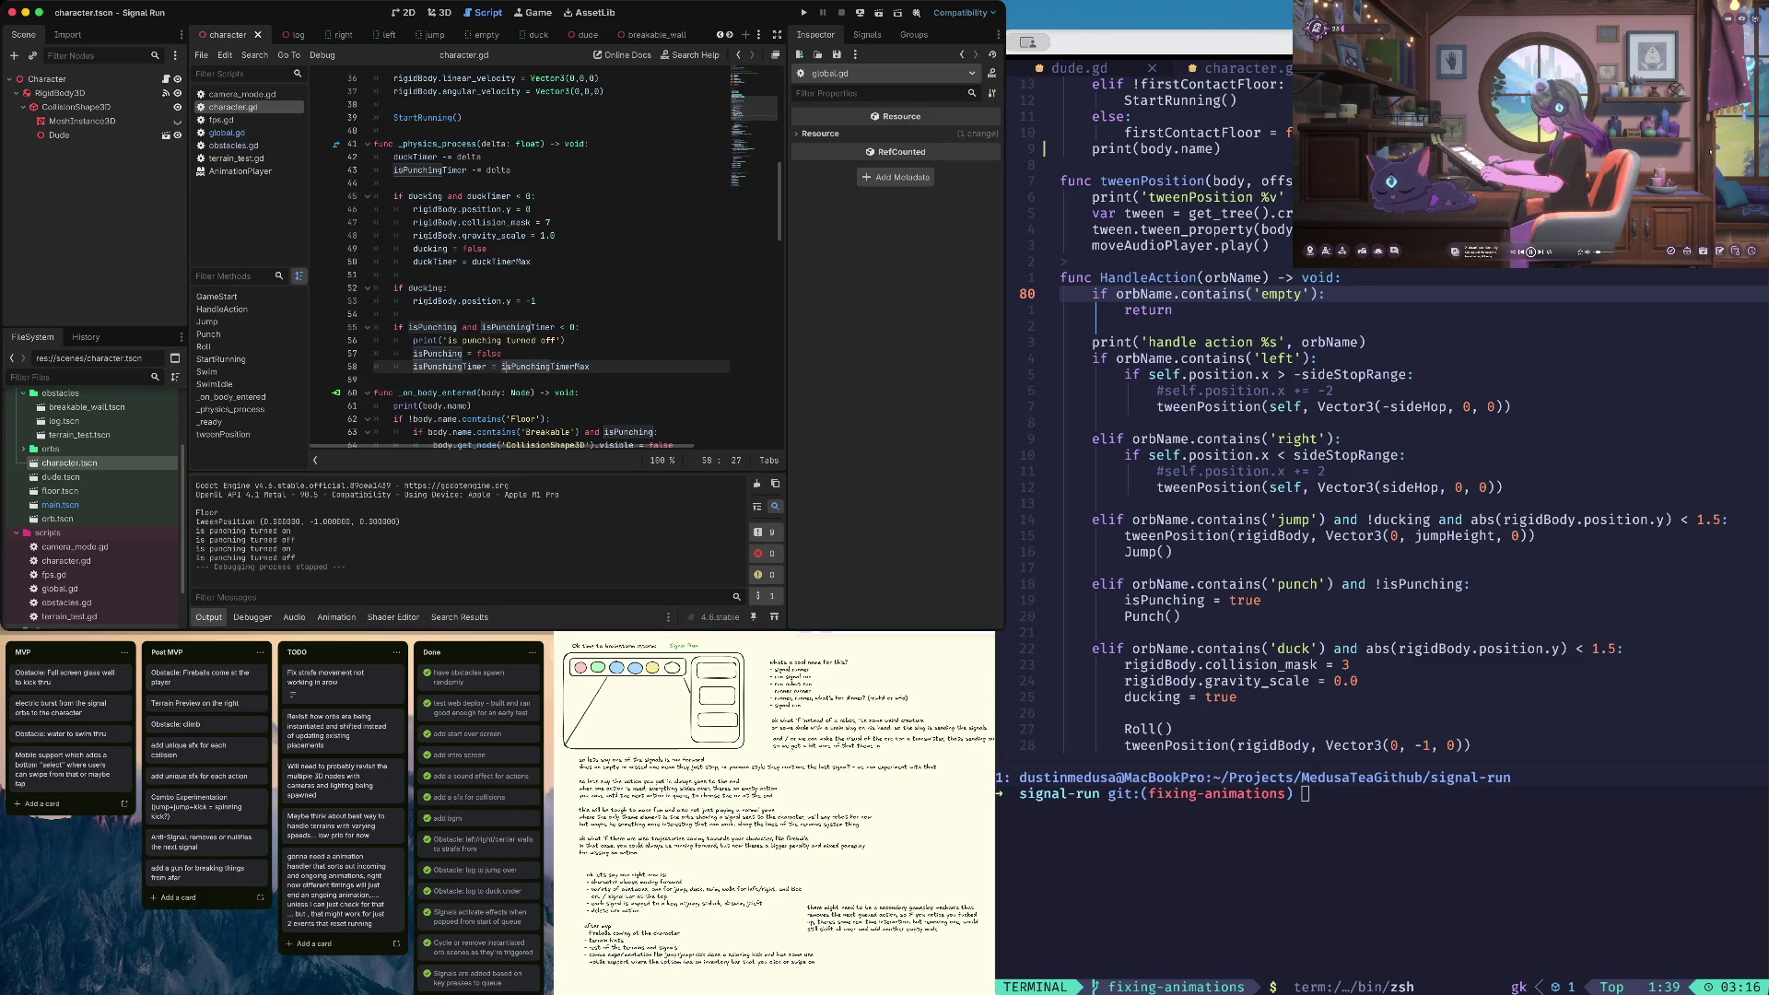
pyautogui.hotkey('alt', 'Left')
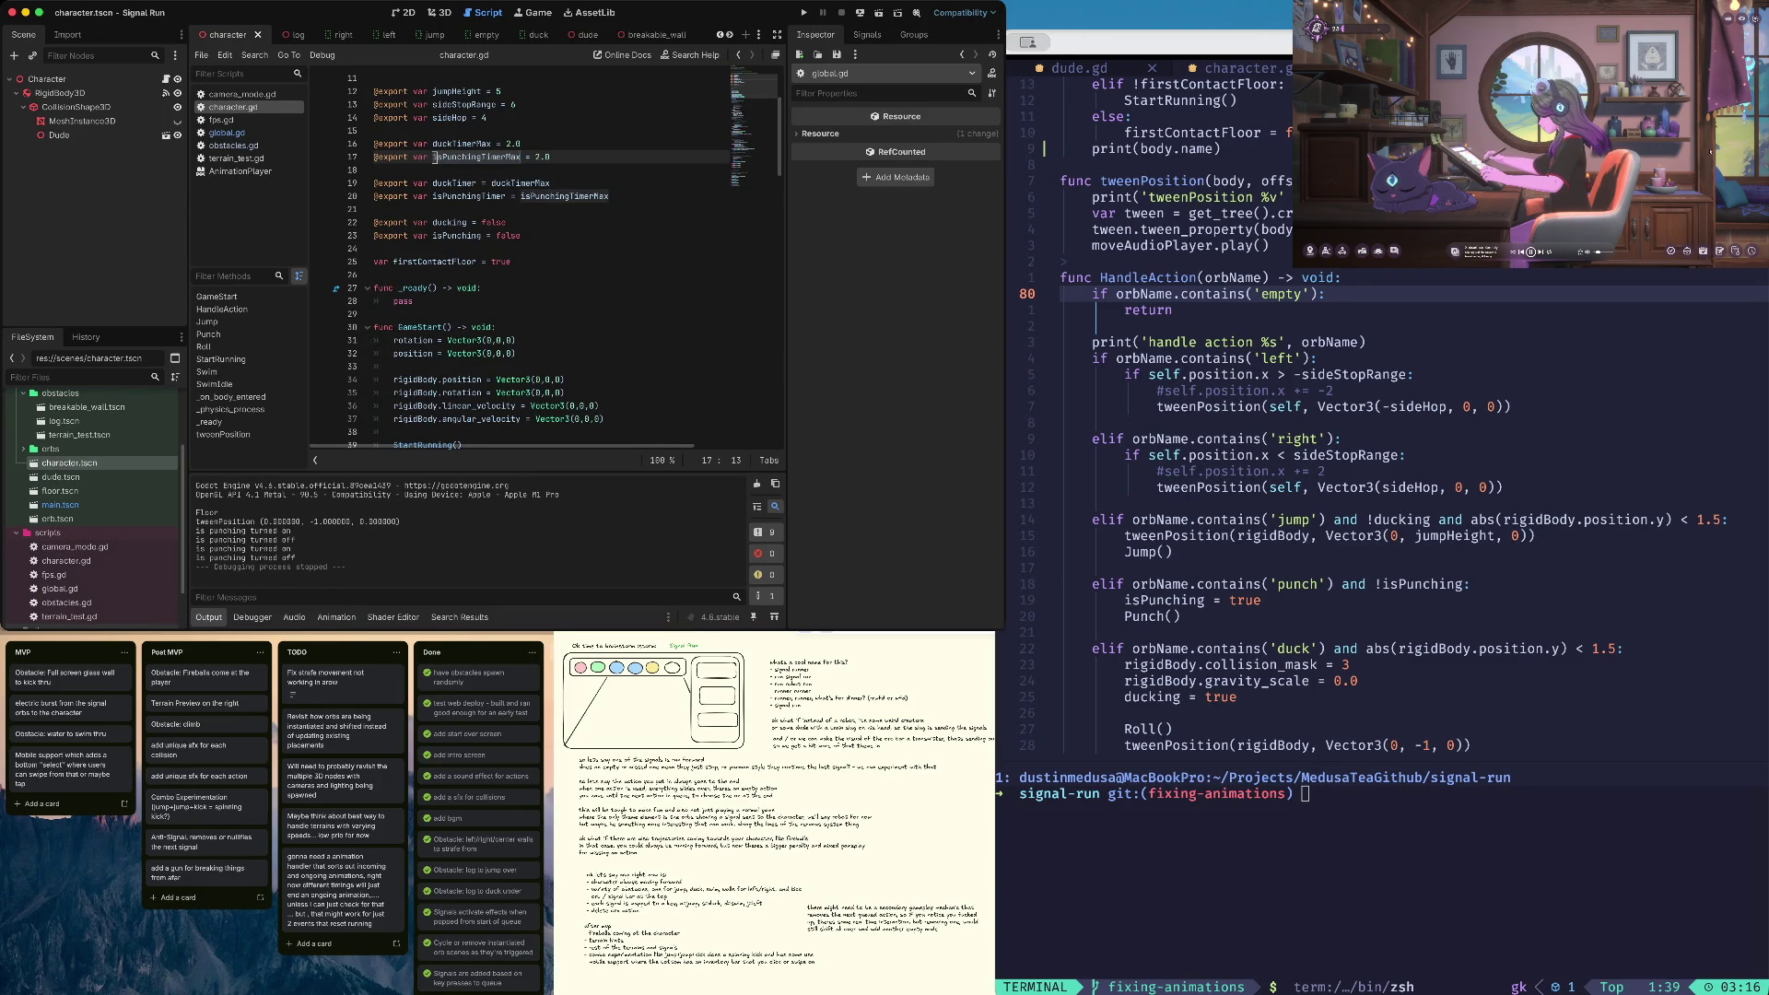
pyautogui.click(522, 196)
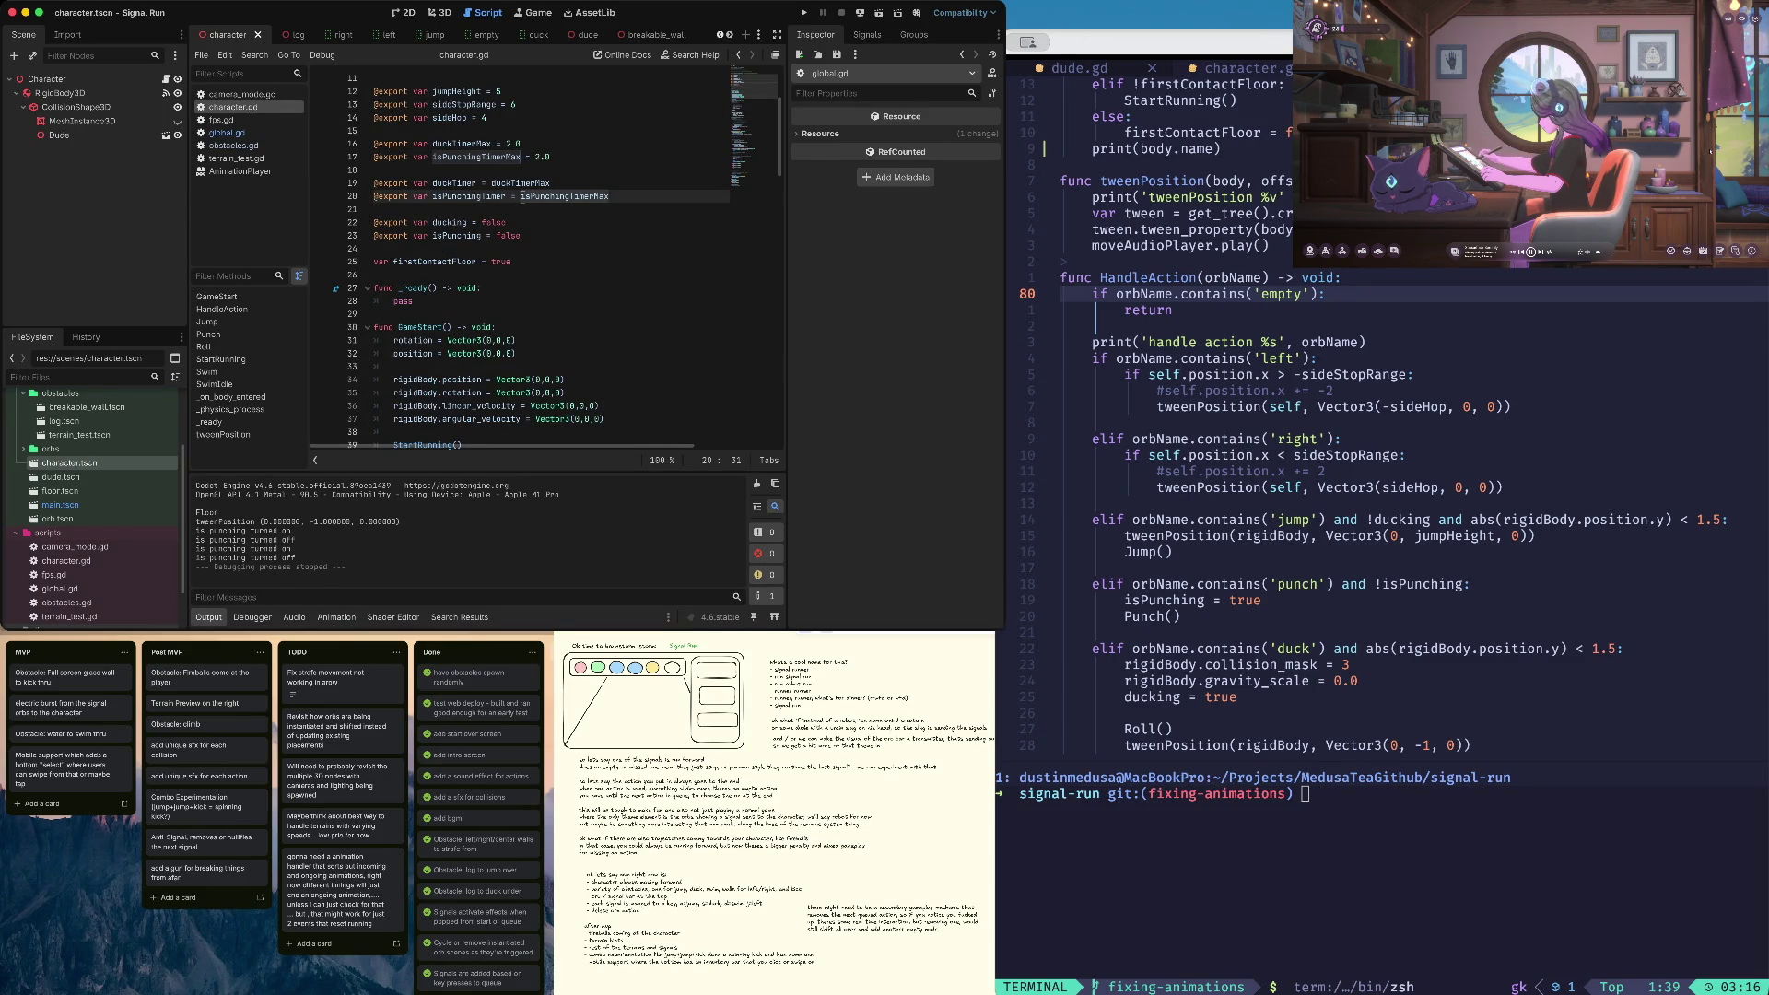
pyautogui.hotkey('alt', 'Left')
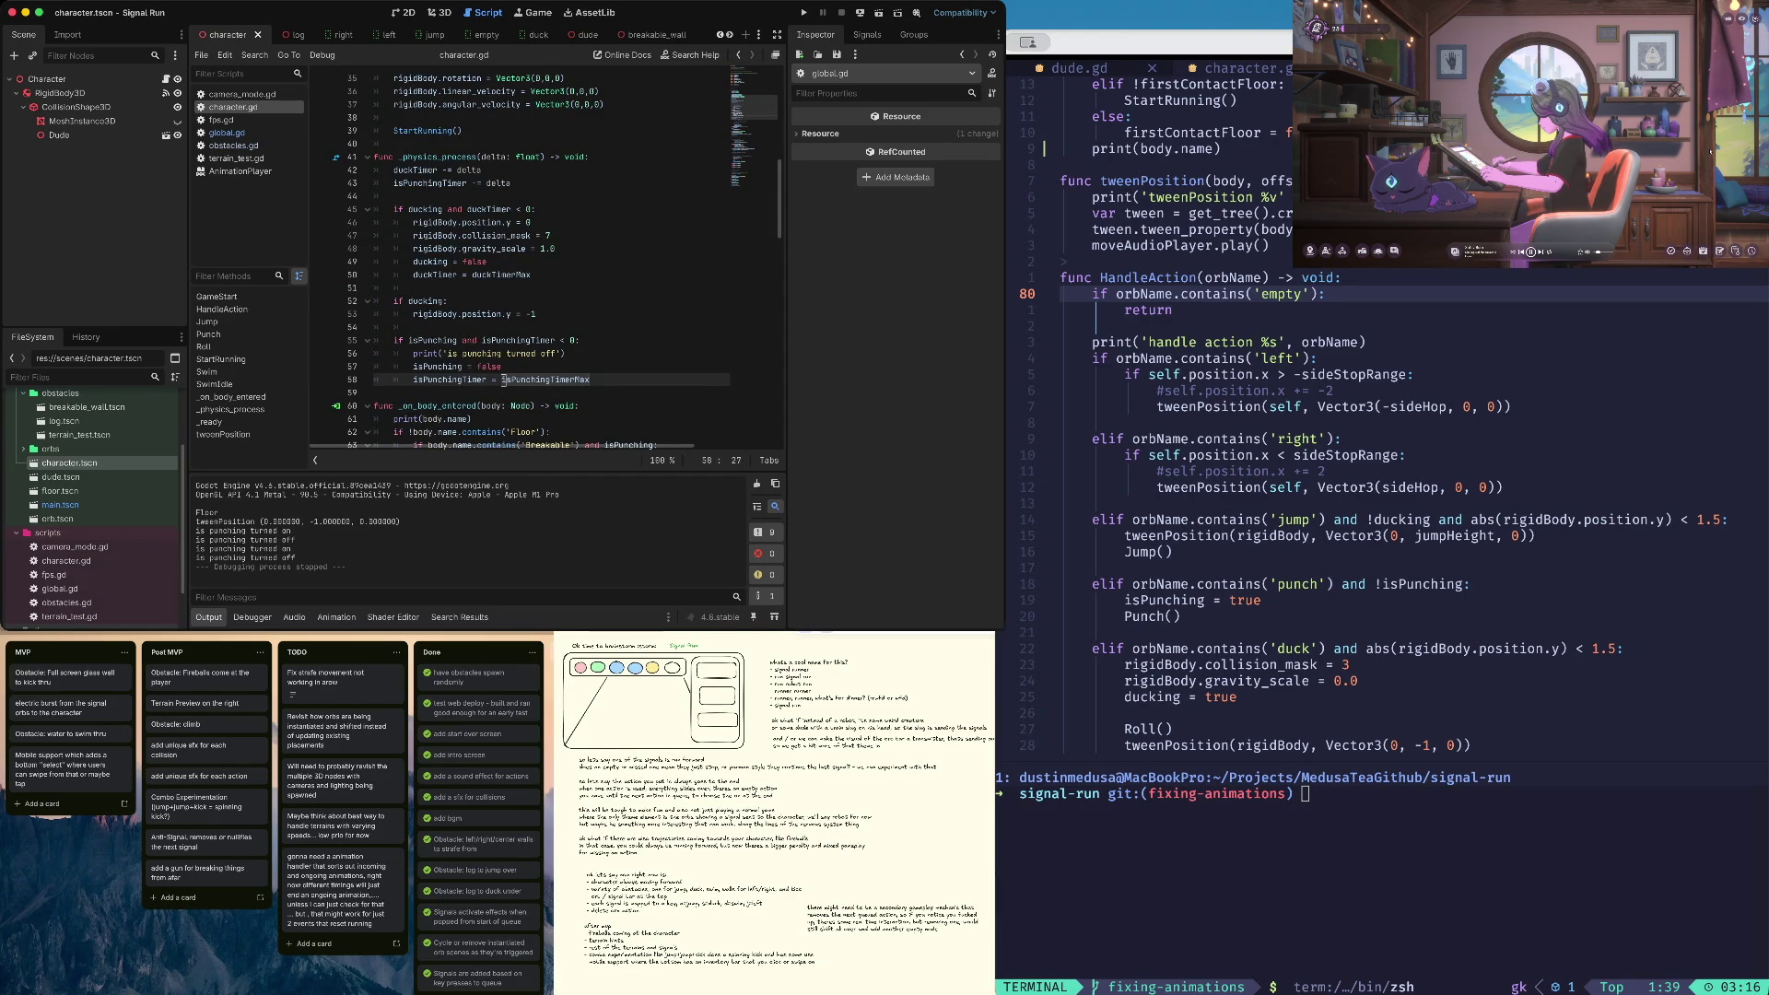
# Paste print('is duck turned off') under the duckTimer check on line 46 and run
pyautogui.press('Up')
pyautogui.press('Up')
pyautogui.press('Up')
pyautogui.press('Down')
pyautogui.press('Down')
pyautogui.press('Down')
pyautogui.press('Up')
pyautogui.press('Up')
pyautogui.press('Up')
pyautogui.press('Up')
pyautogui.press('Up')
pyautogui.press('Up')
pyautogui.press('End')
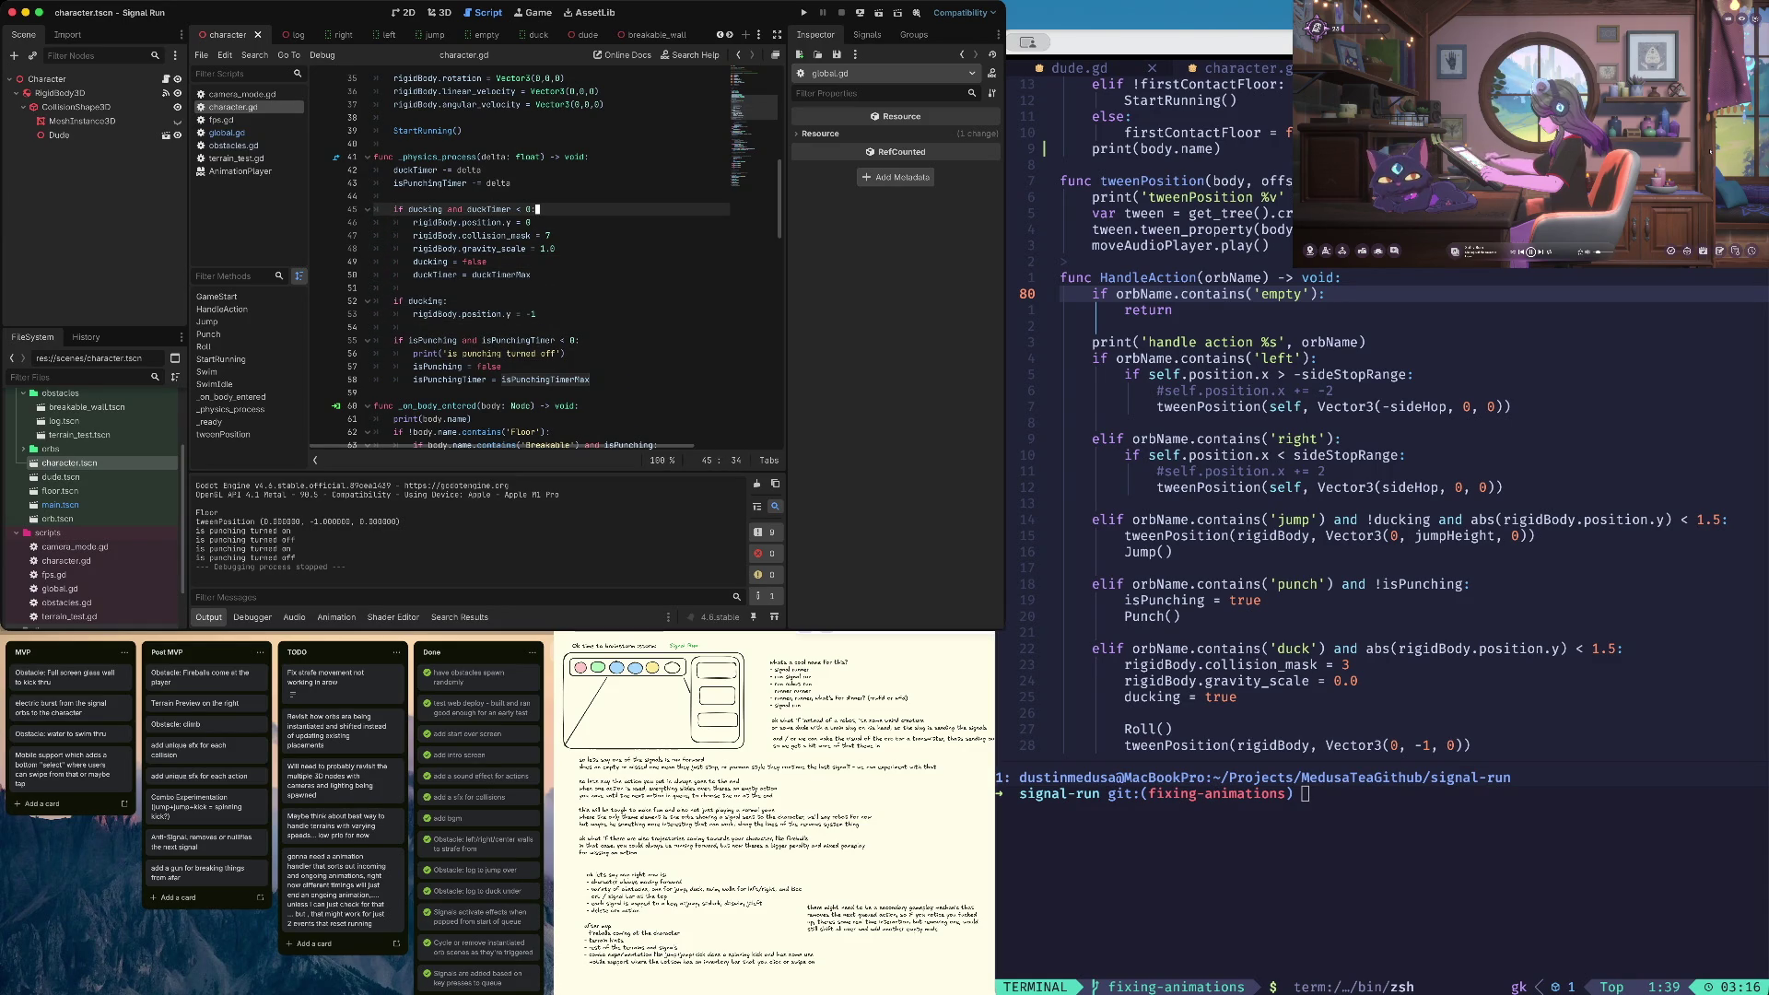
pyautogui.hotkey('ctrl', 'v')
pyautogui.doubleClick(490, 222)
pyautogui.write('duck')
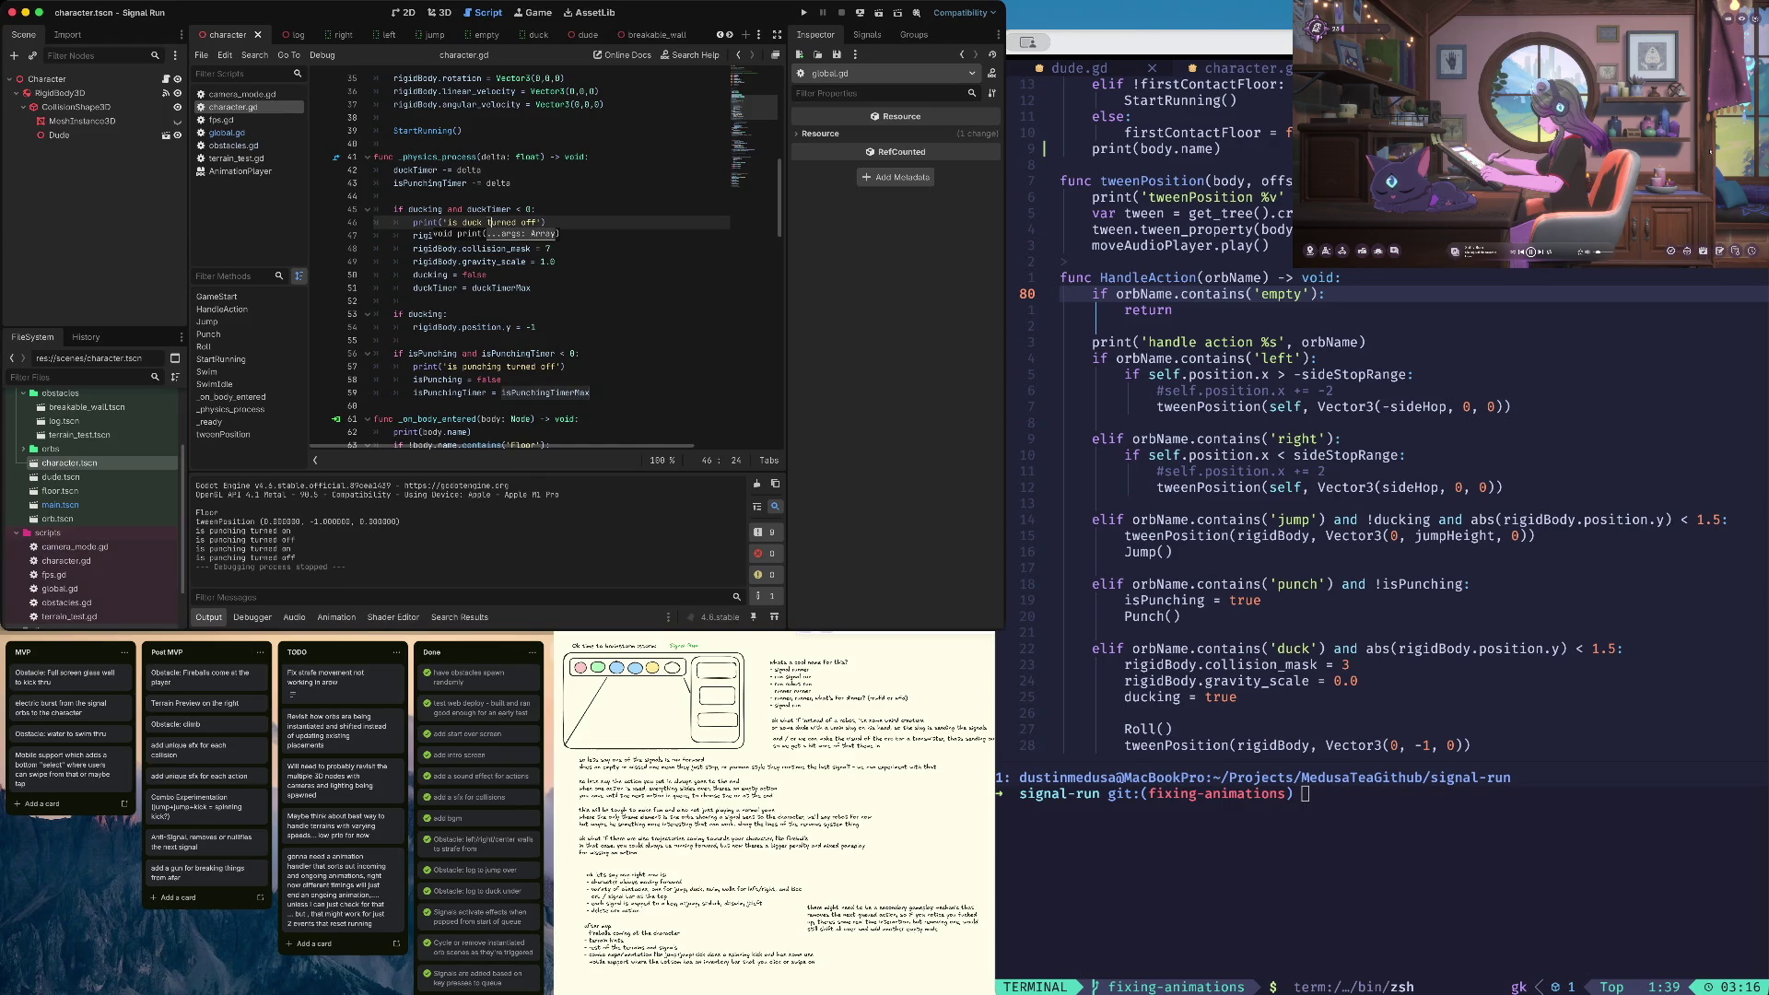
pyautogui.press('super+b')
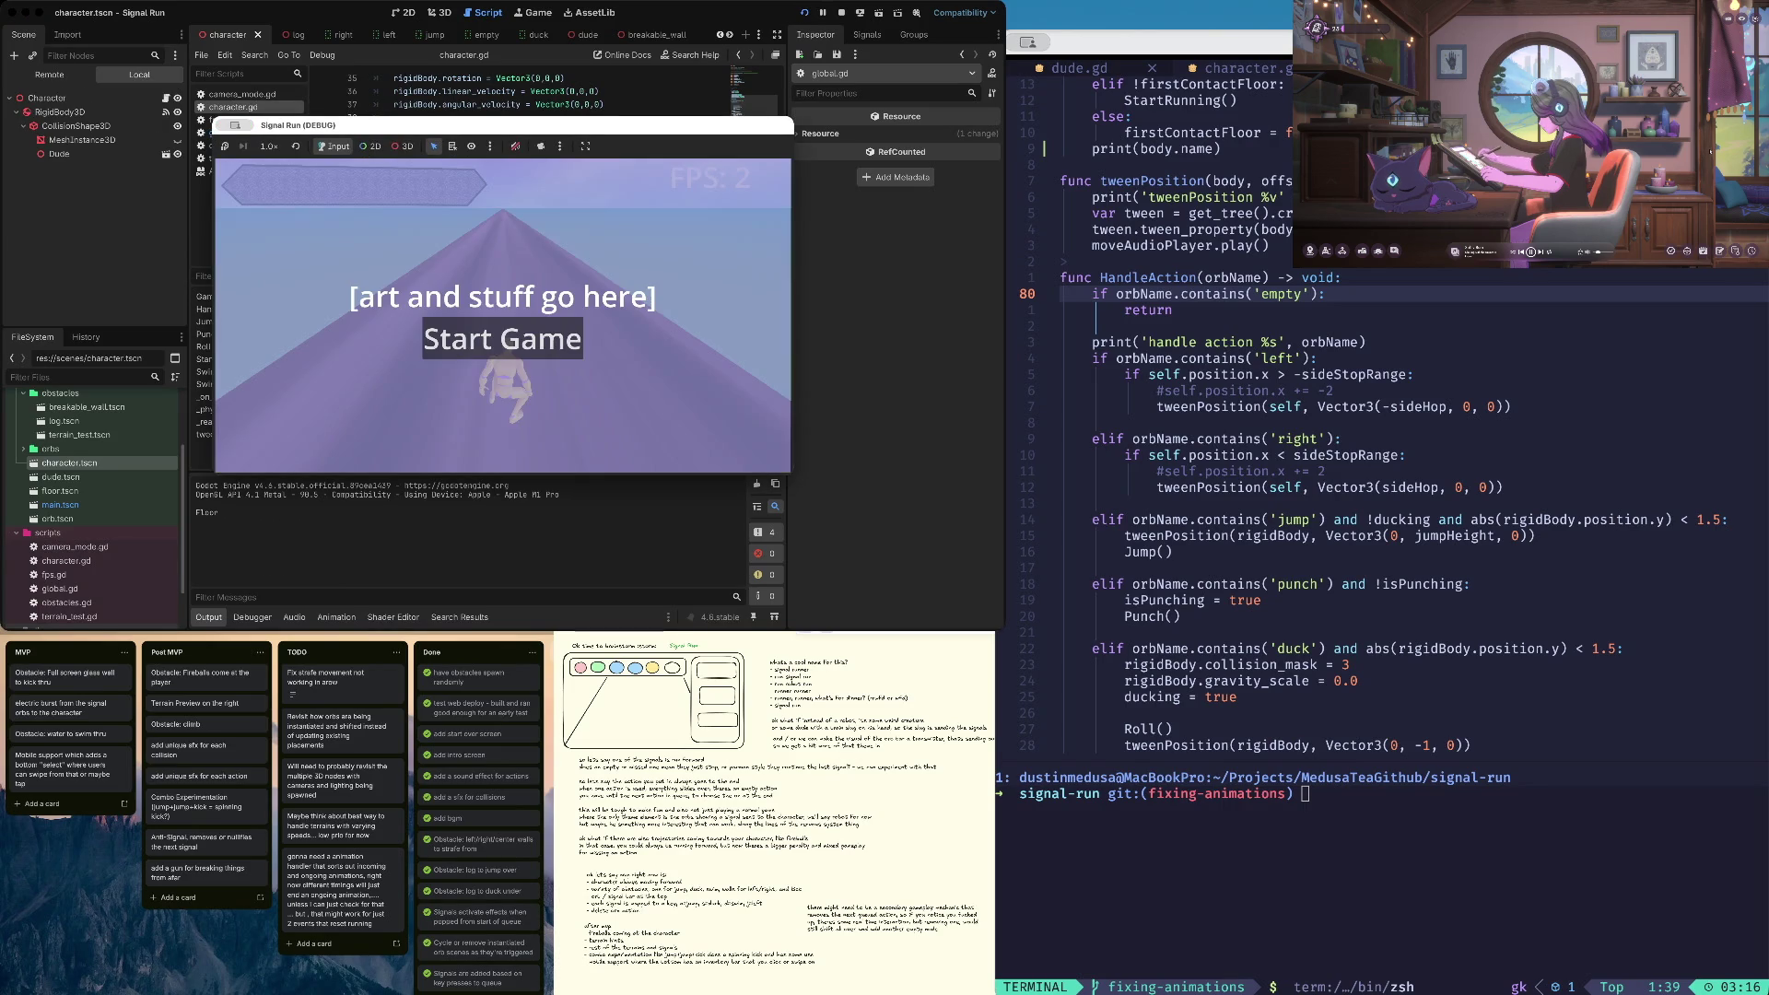
# Start a round, duck to trigger the duck timer, then stop the game
pyautogui.press('Return')
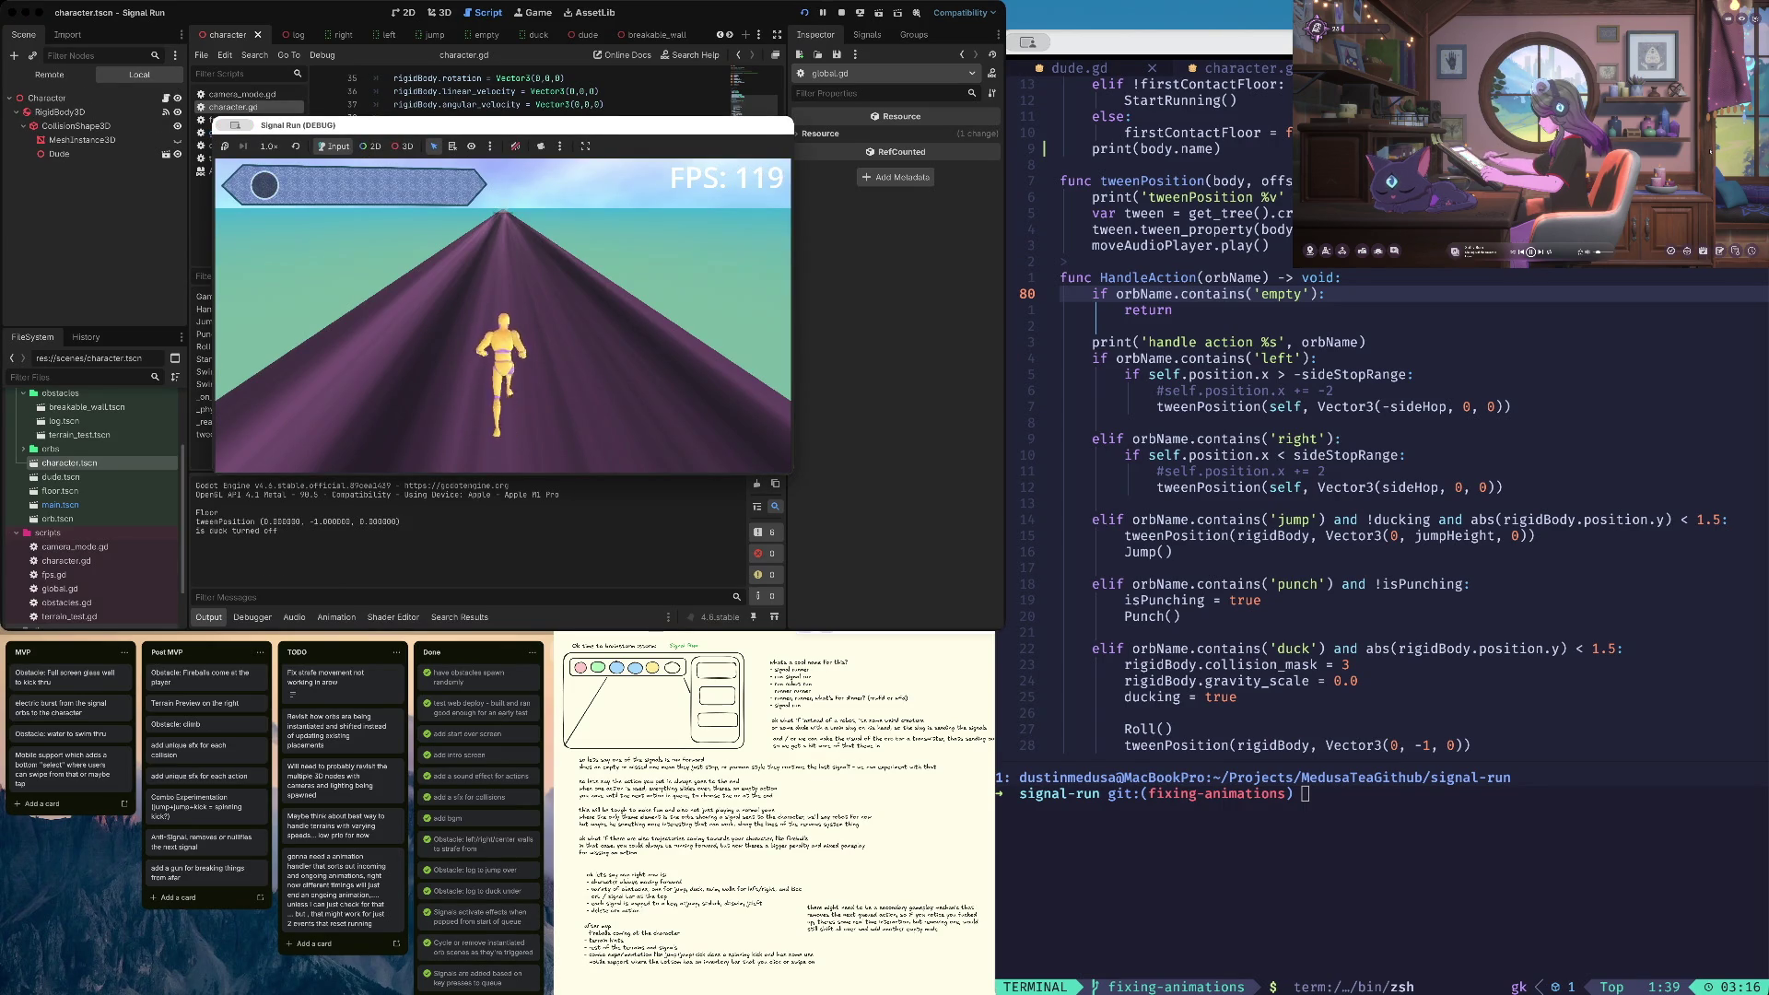
pyautogui.press('Down')
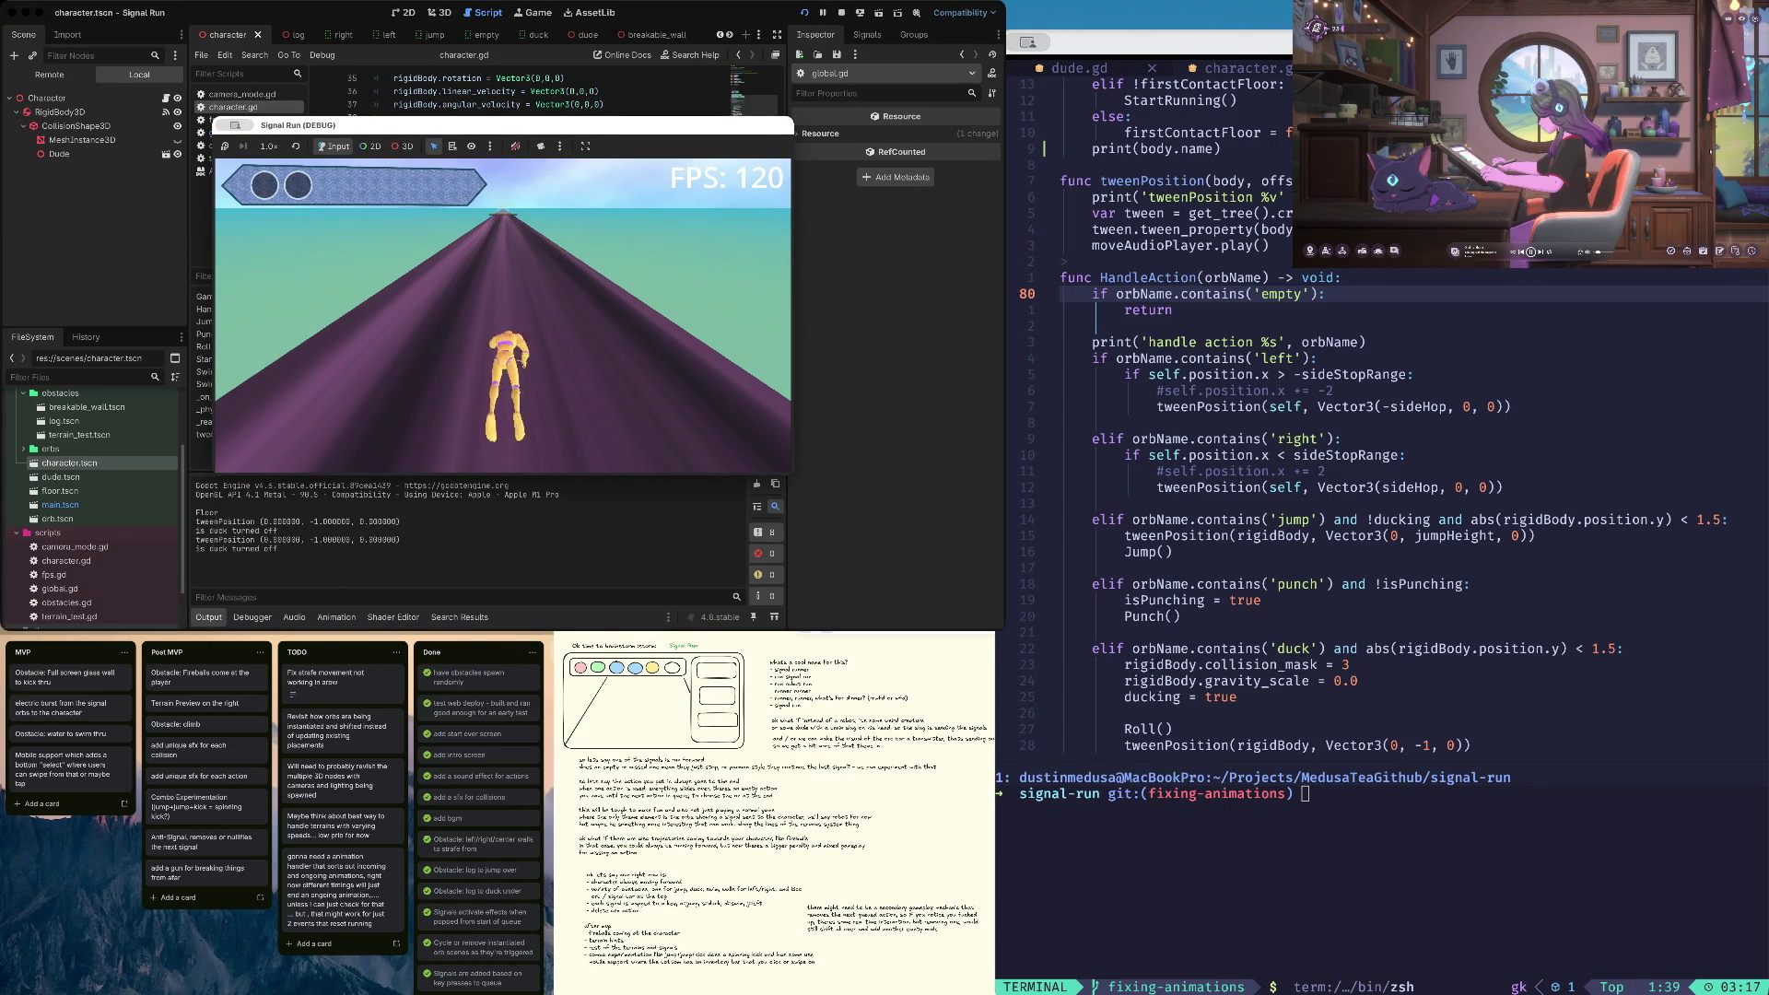
pyautogui.press('super+period')
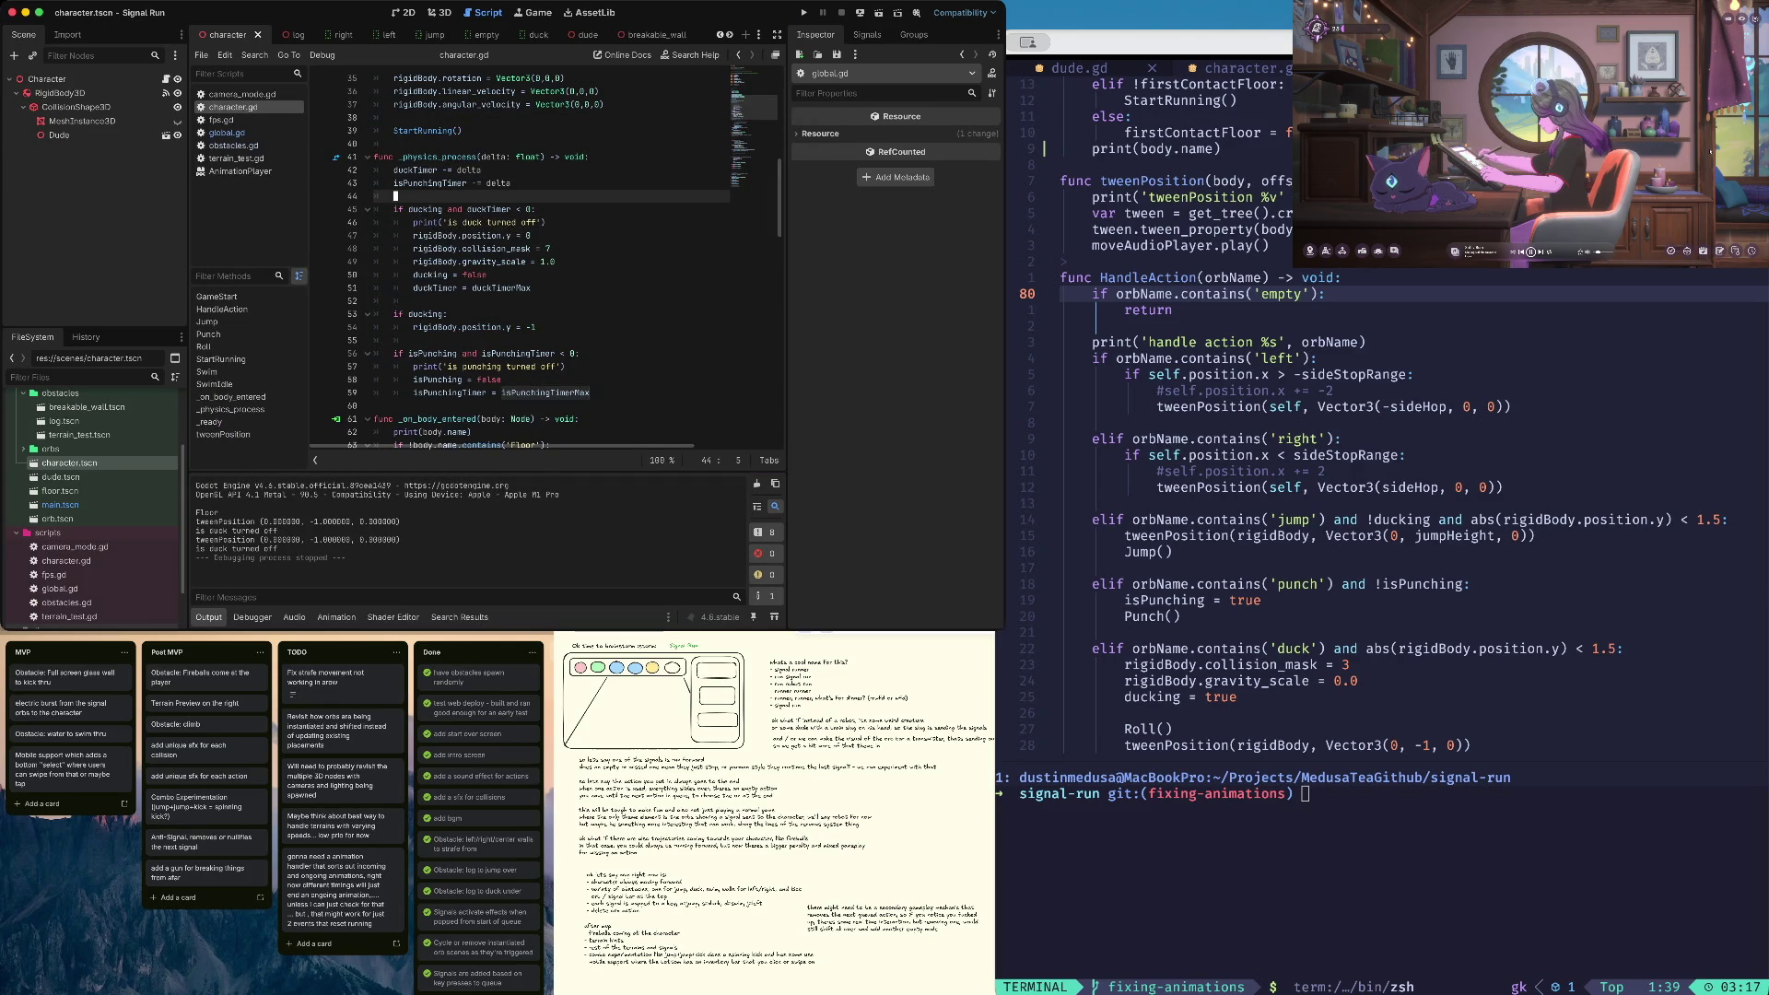
# Set duckTimerMax and isPunchingTimerMax to 20.0 at the top of character.gd
pyautogui.press('super+Up')
pyautogui.press('Down')
pyautogui.press('Down')
pyautogui.press('Down')
pyautogui.press('Down')
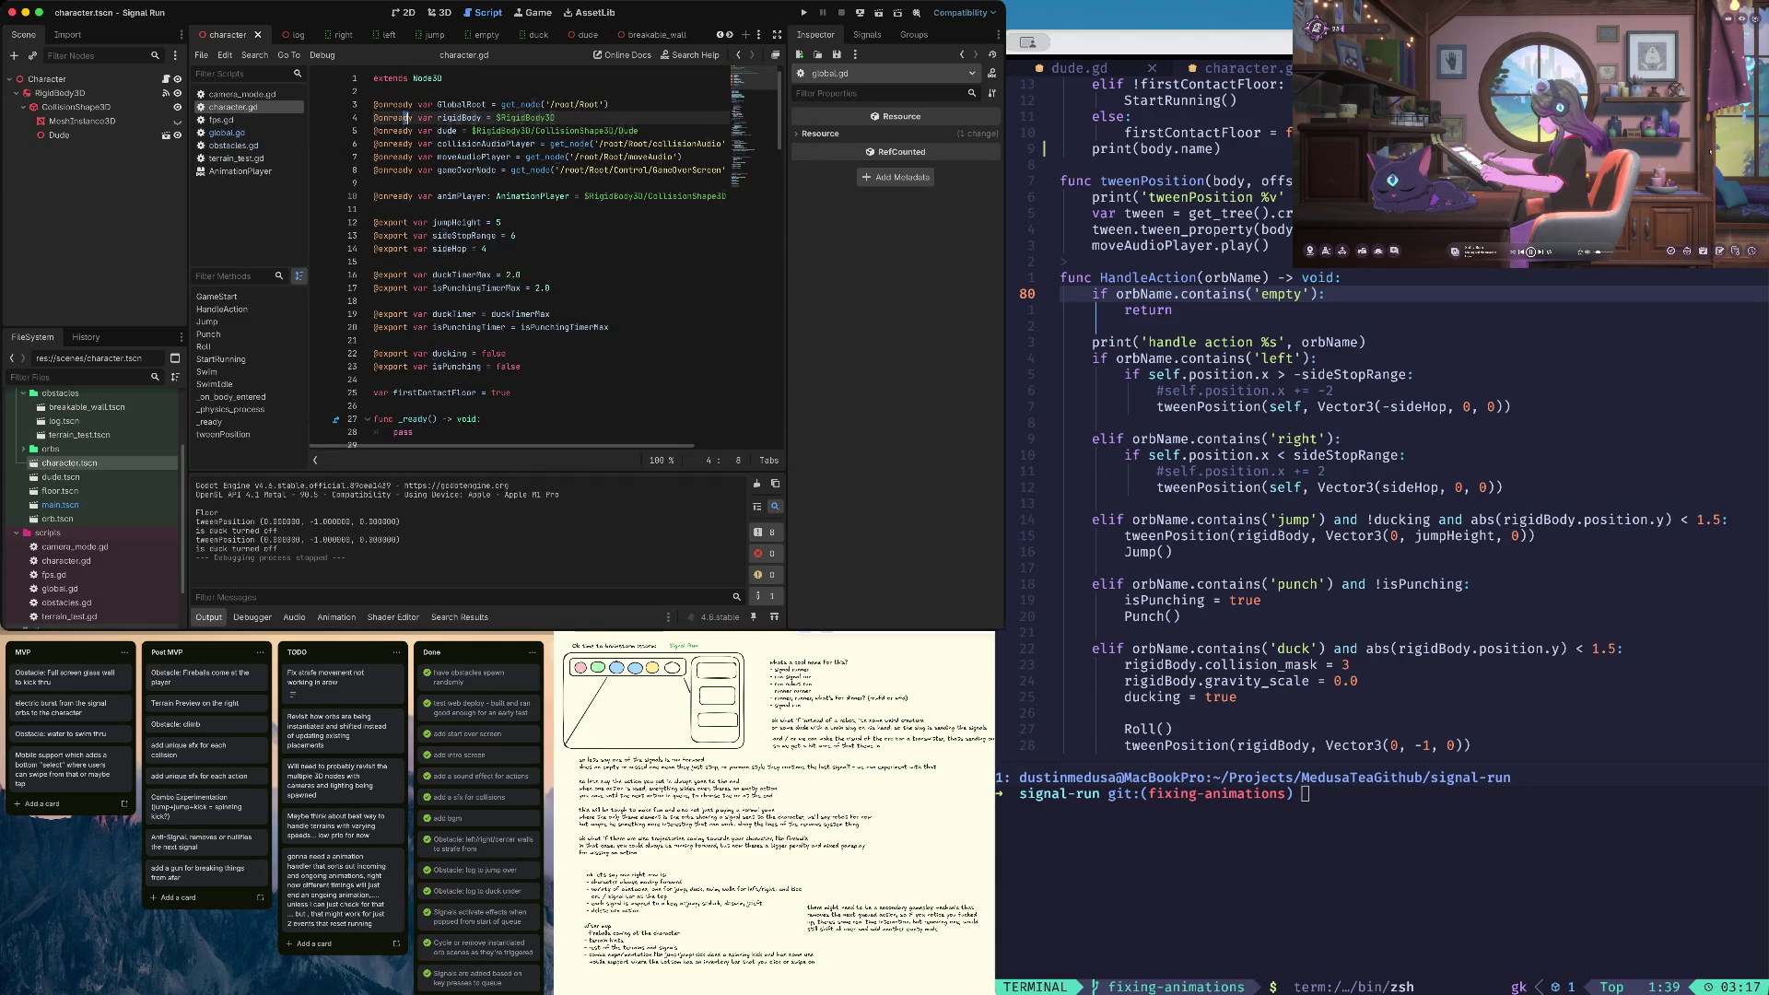
pyautogui.press('Down')
pyautogui.press('Down')
pyautogui.press('Down')
pyautogui.press('Right')
pyautogui.press('Right')
pyautogui.press('Right')
pyautogui.press('Delete')
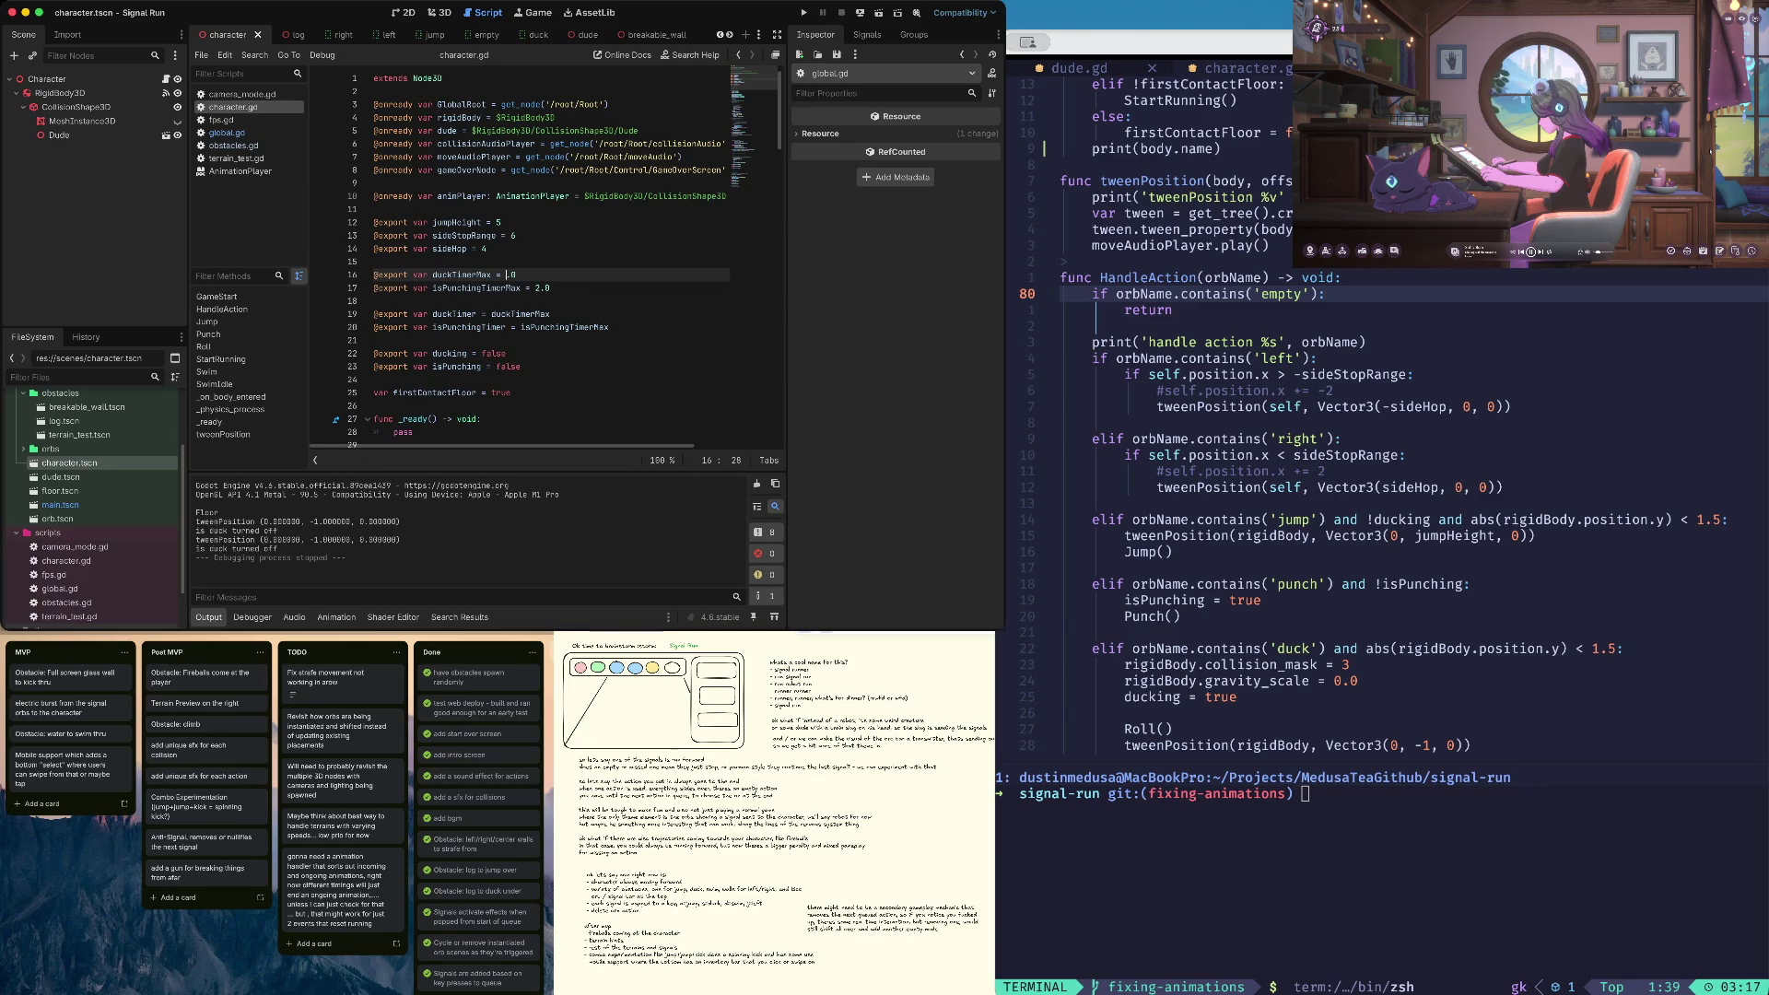
pyautogui.click(528, 288)
# Run a round and duck to test the longer timers, then stop
pyautogui.press('super+b')
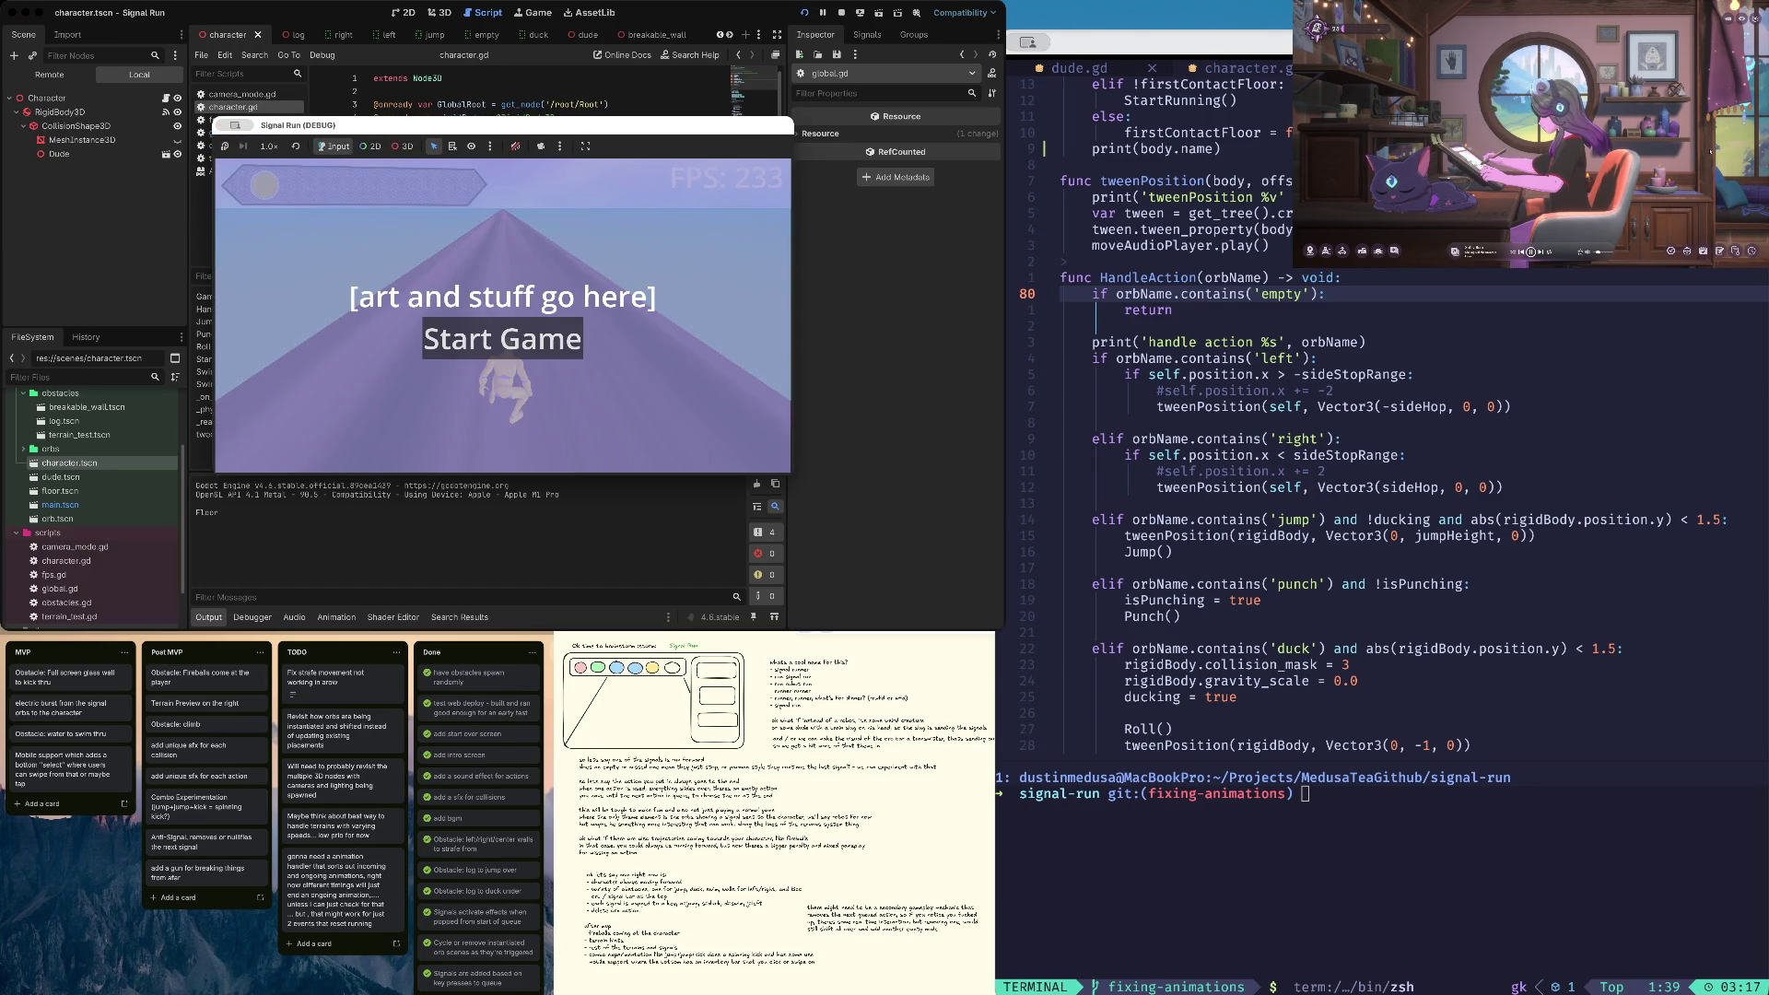
pyautogui.press('Return')
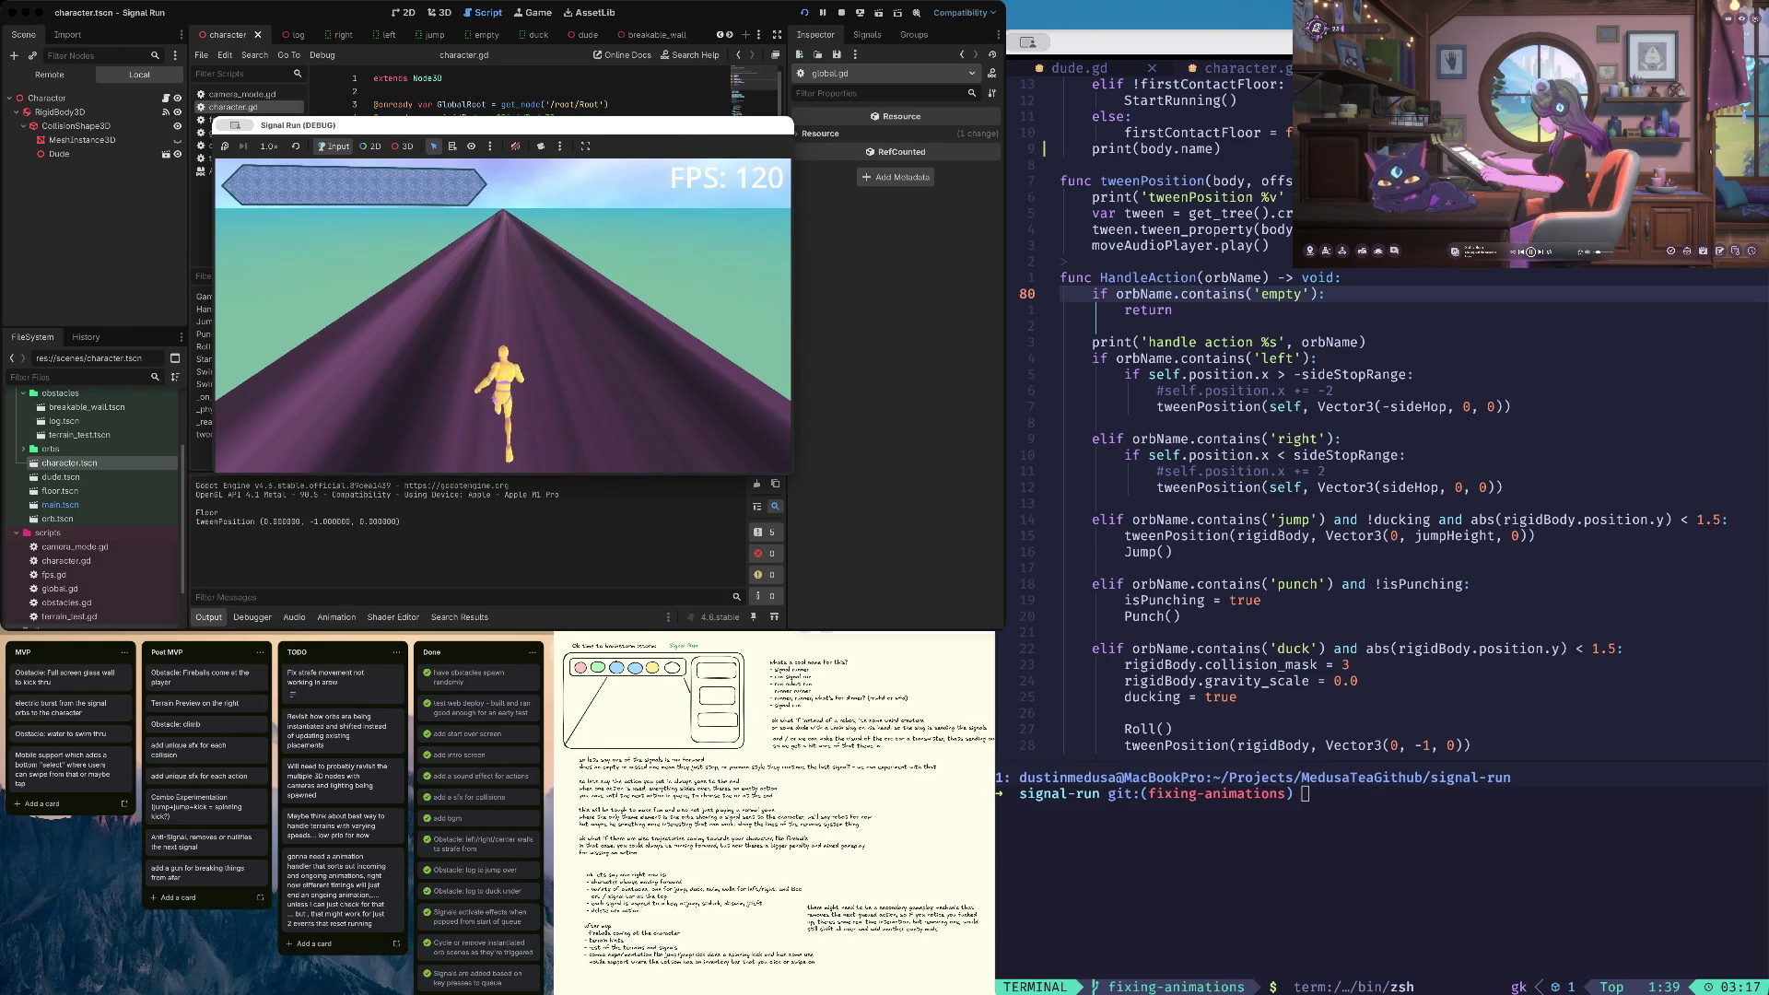
pyautogui.press('Down')
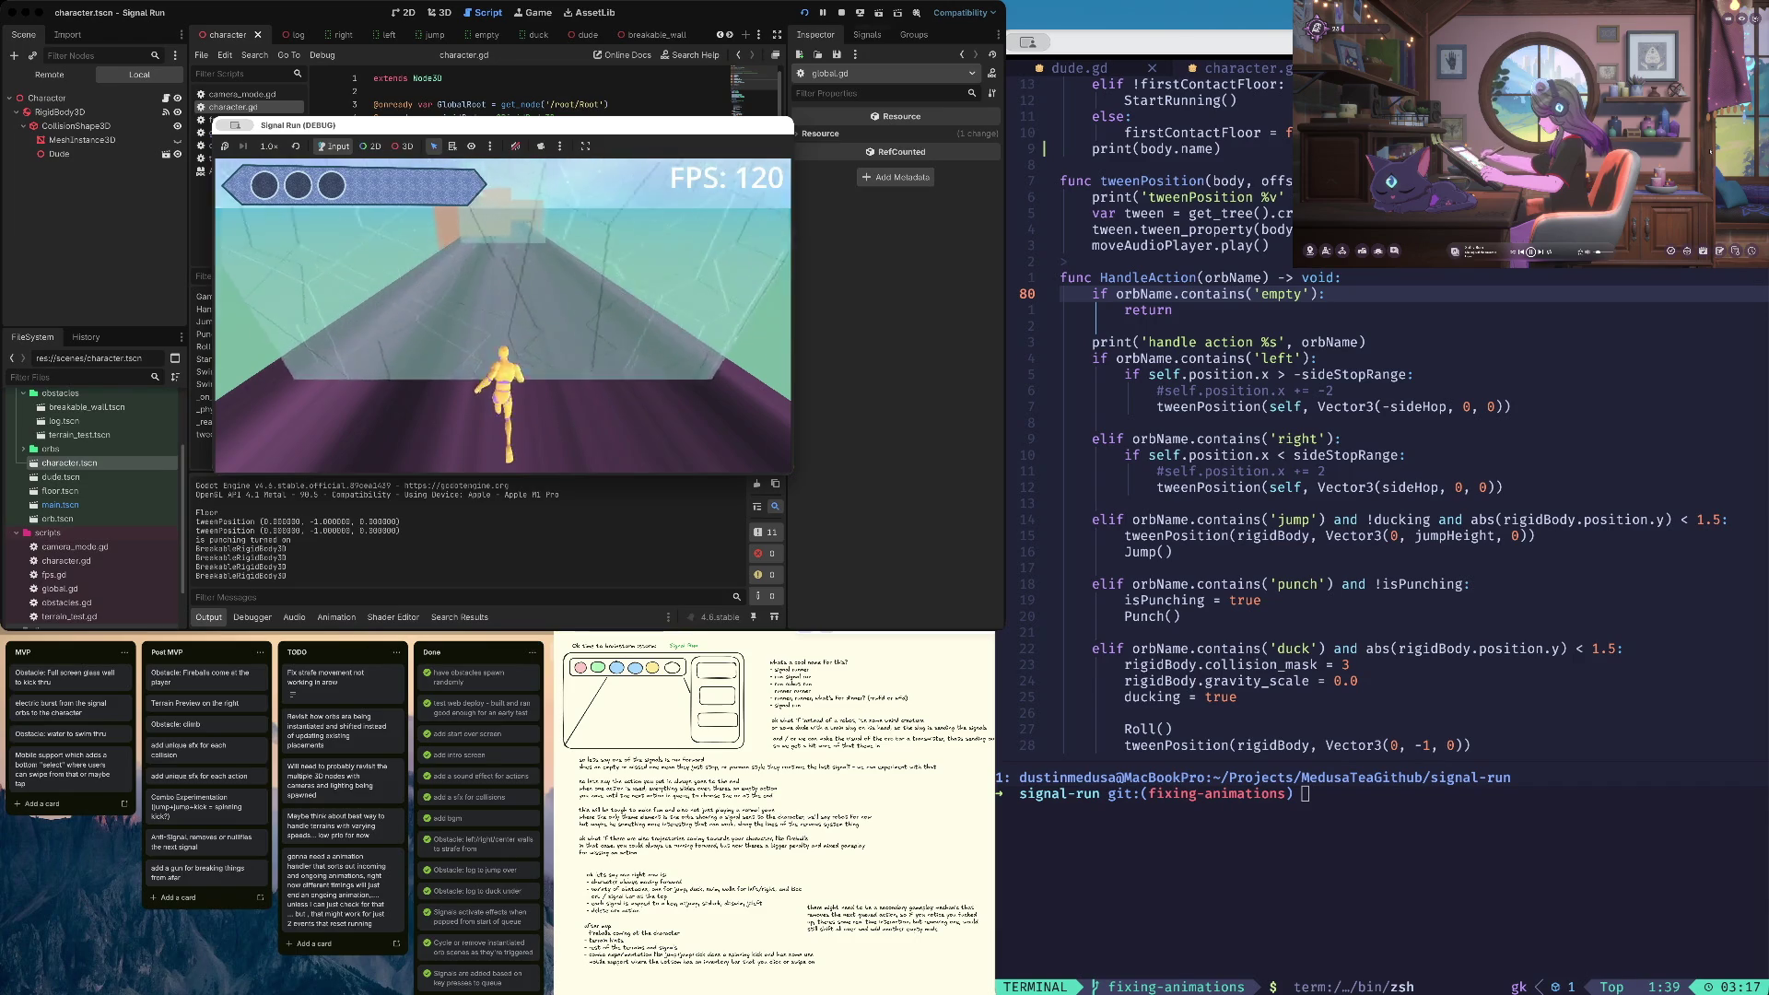
pyautogui.press('super+period')
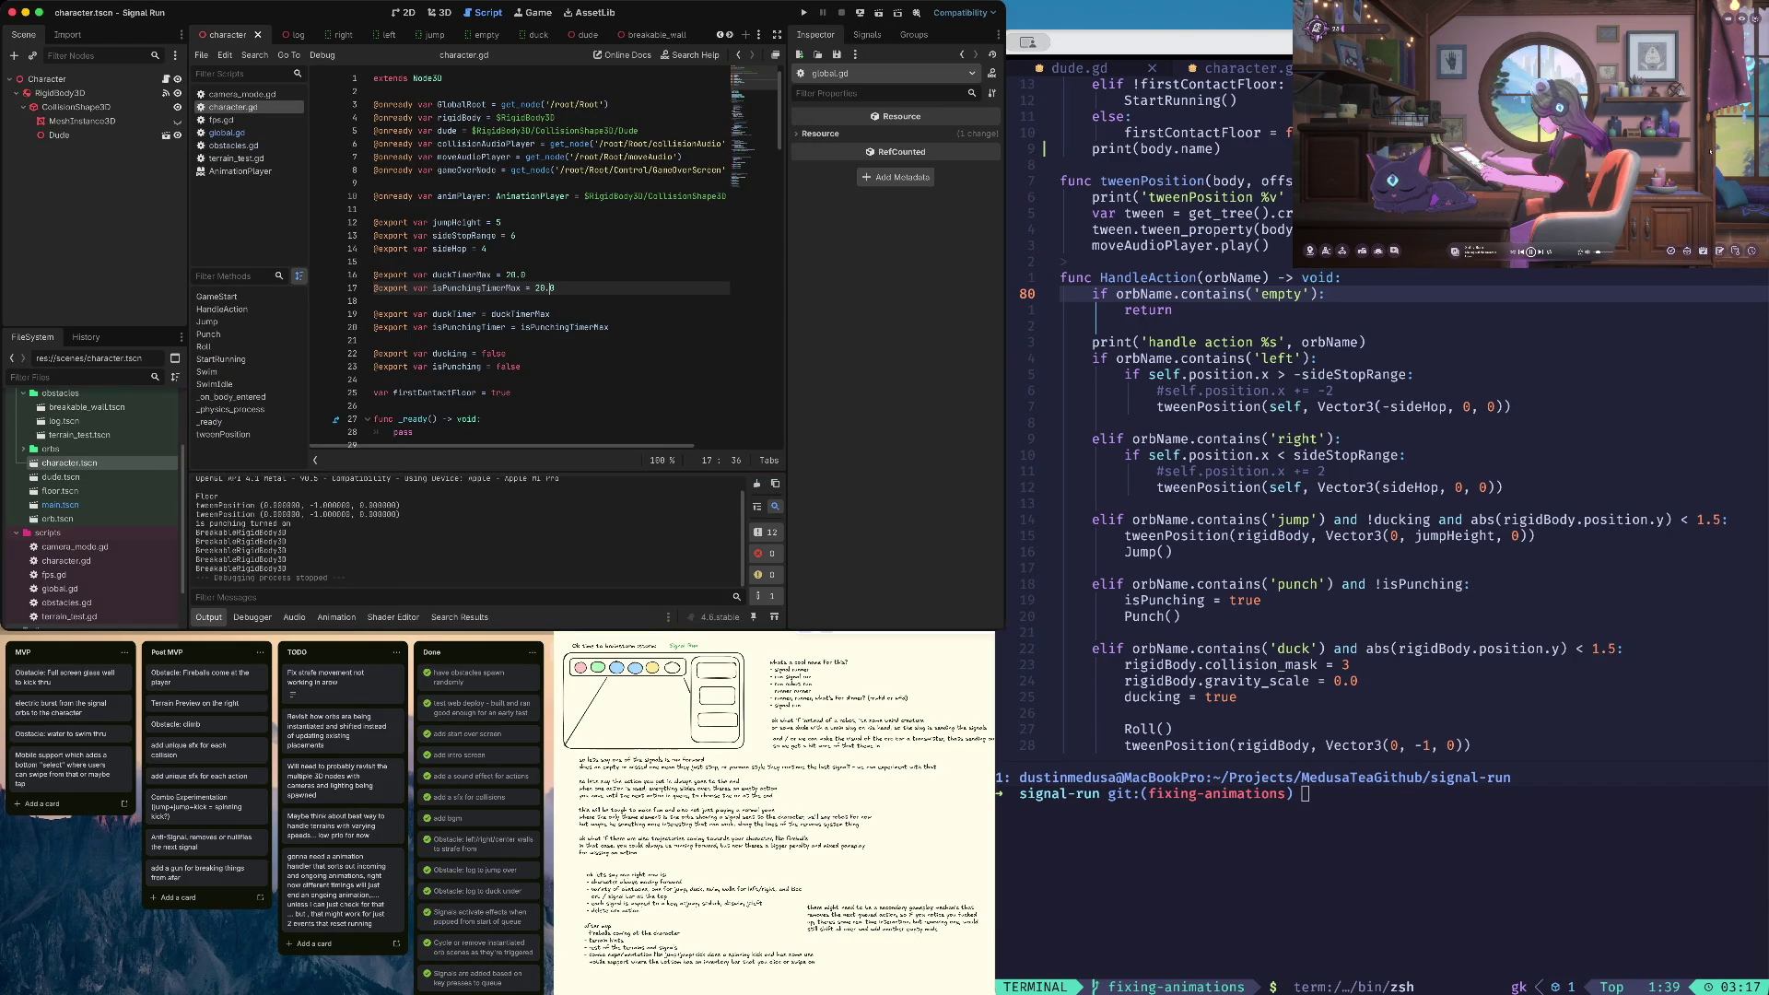
# Set duckTimerMax back to 2.0
pyautogui.press('Up')
pyautogui.press('Left')
pyautogui.press('Left')
pyautogui.press('BackSpace')
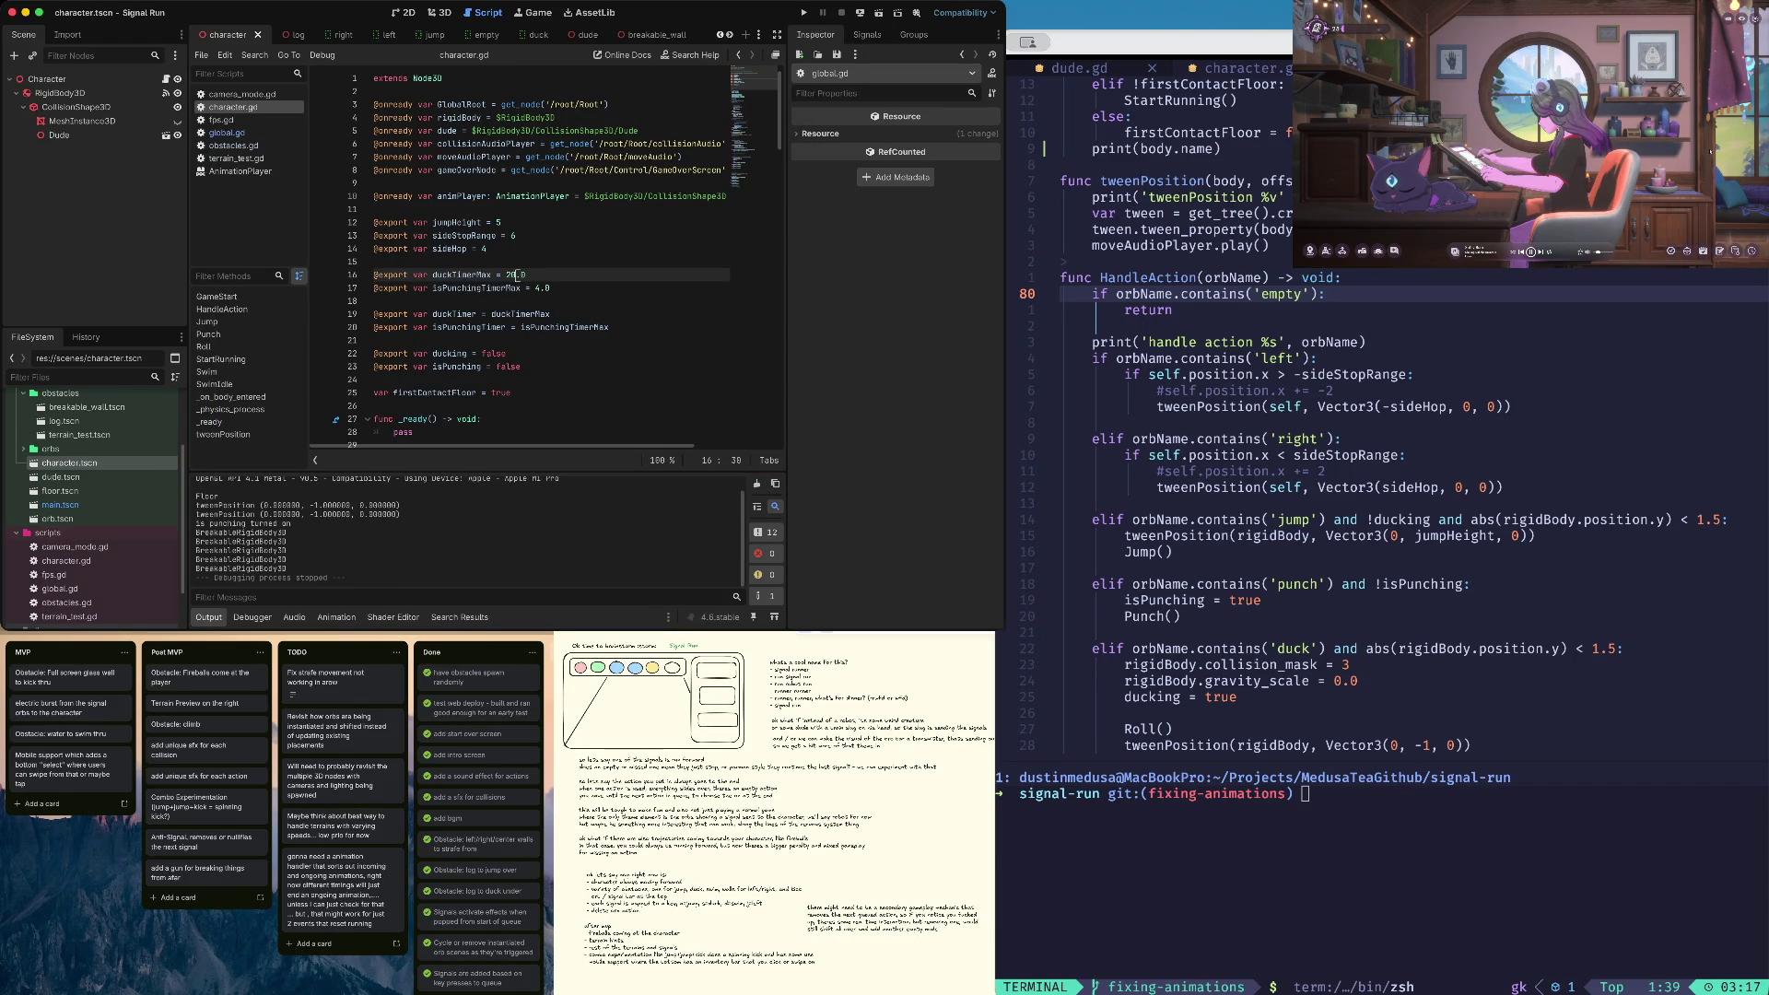
pyautogui.press('Down')
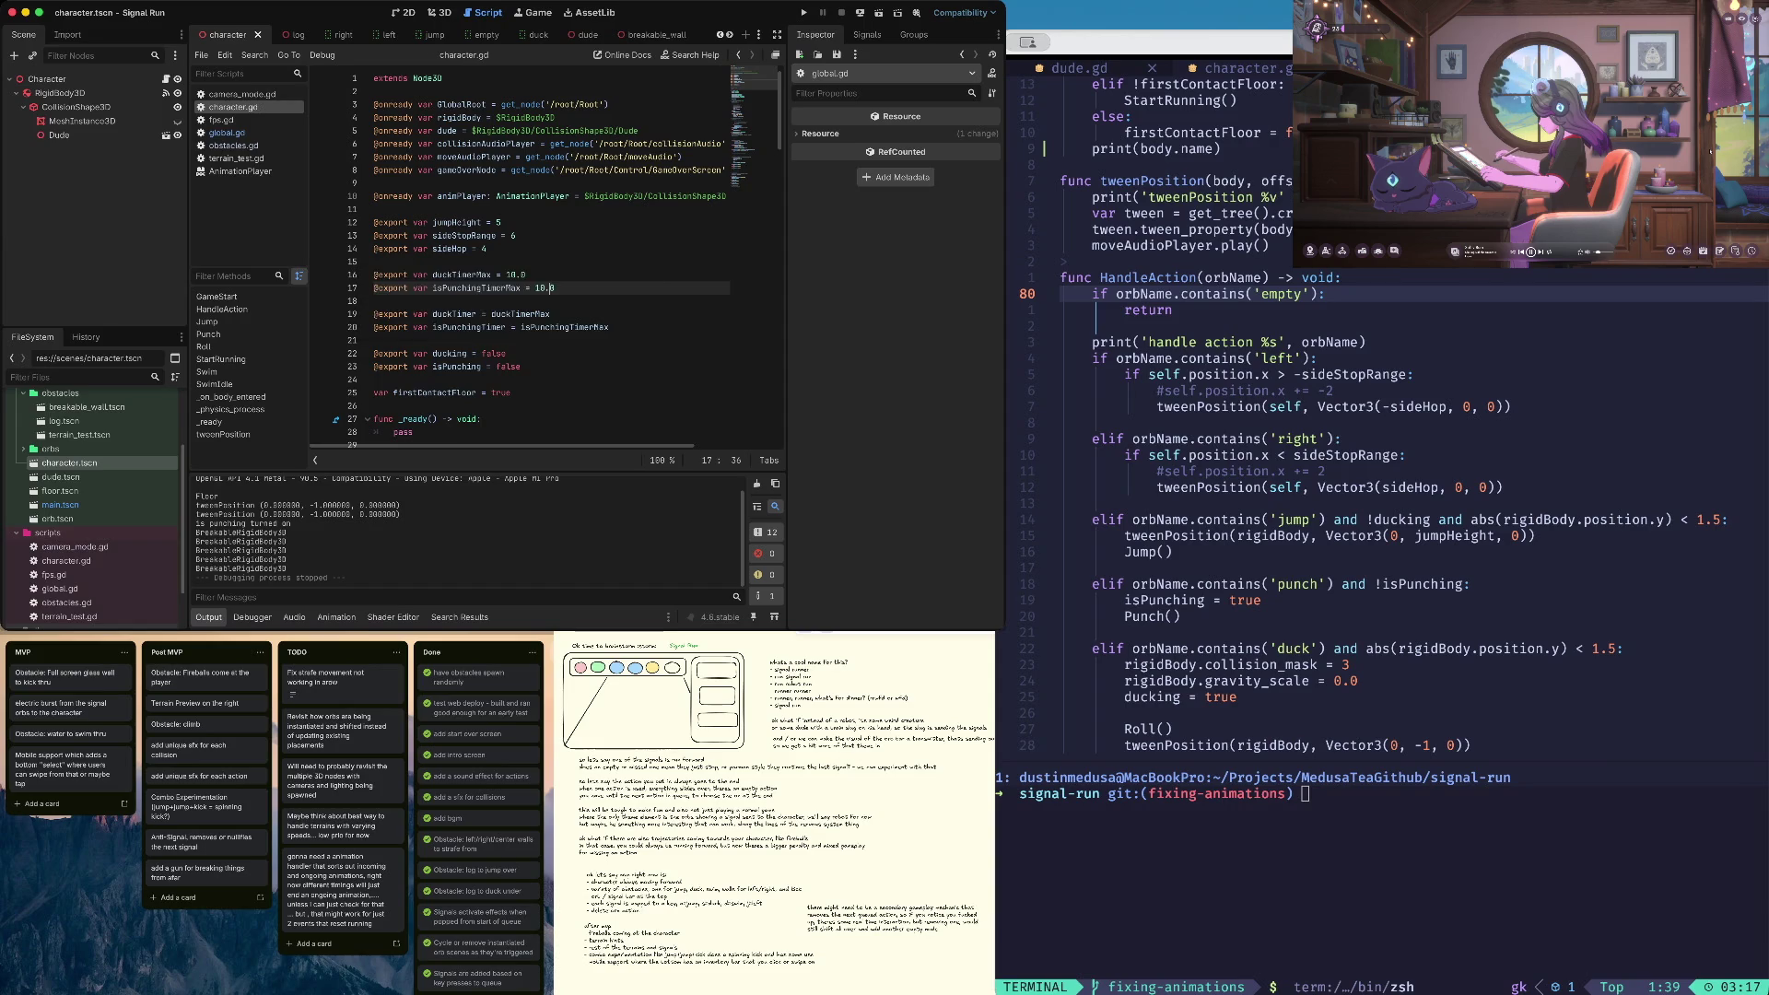
# Run the game, restart from game over, play until the character dies, then stop
pyautogui.press('super+b')
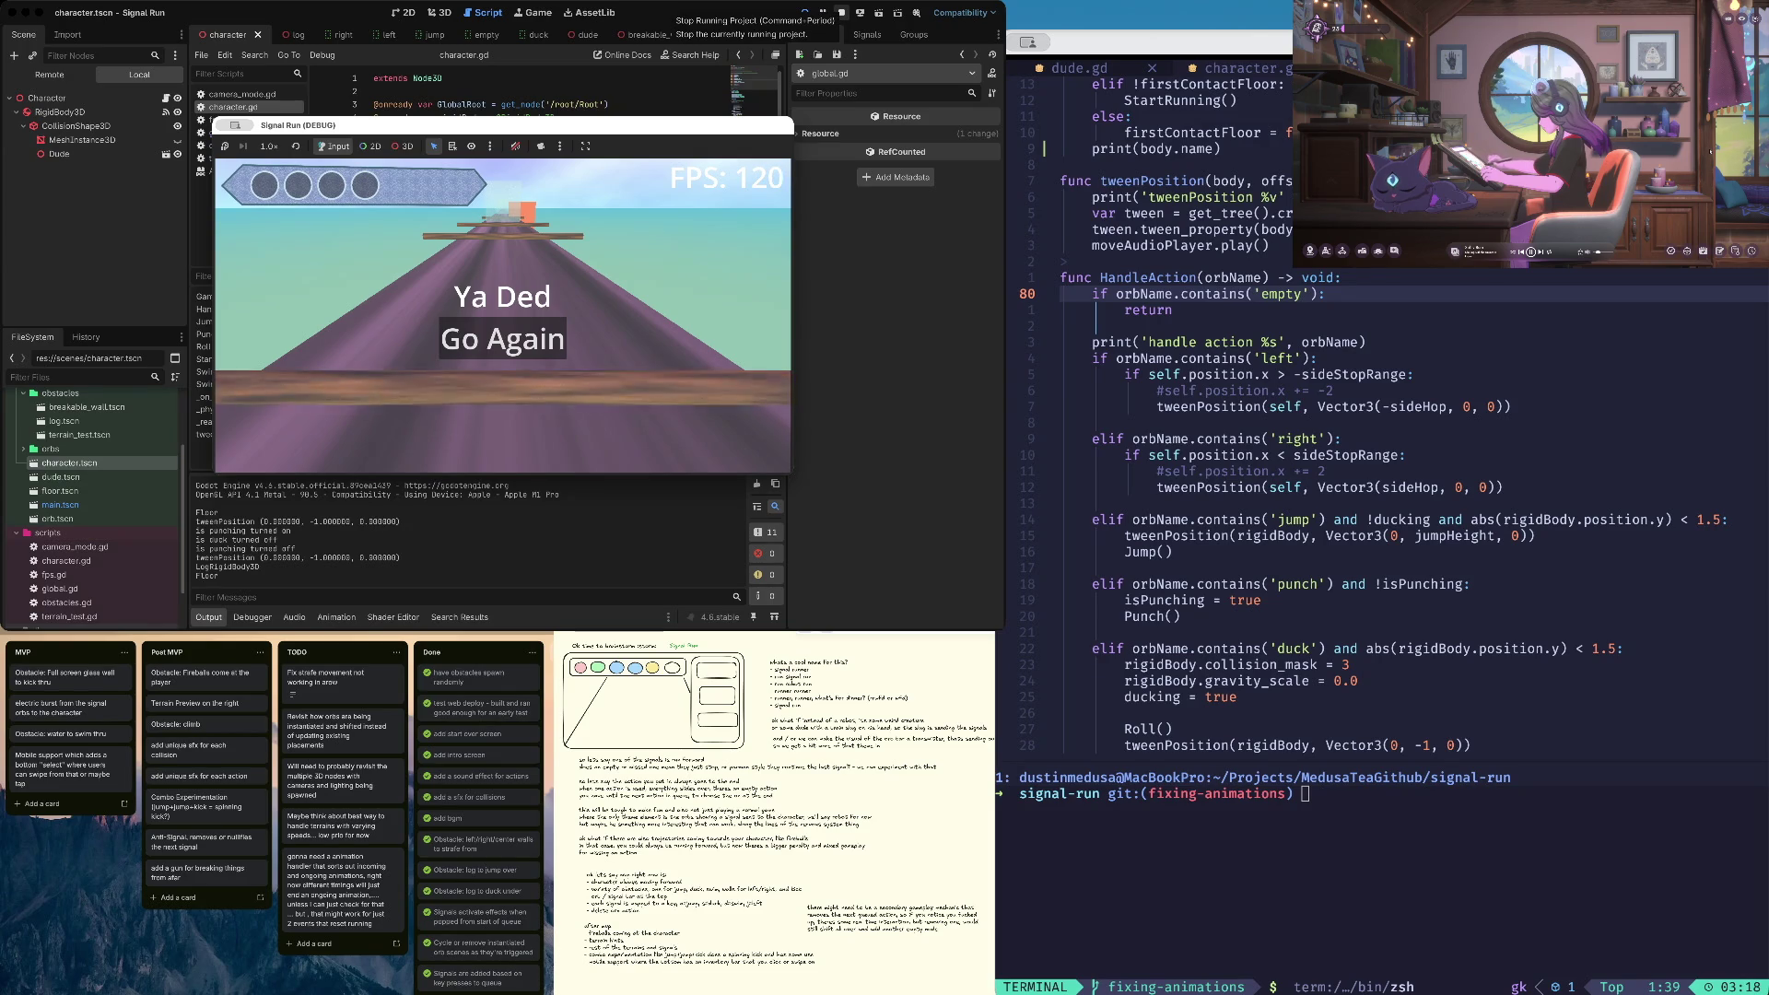
pyautogui.press('Return')
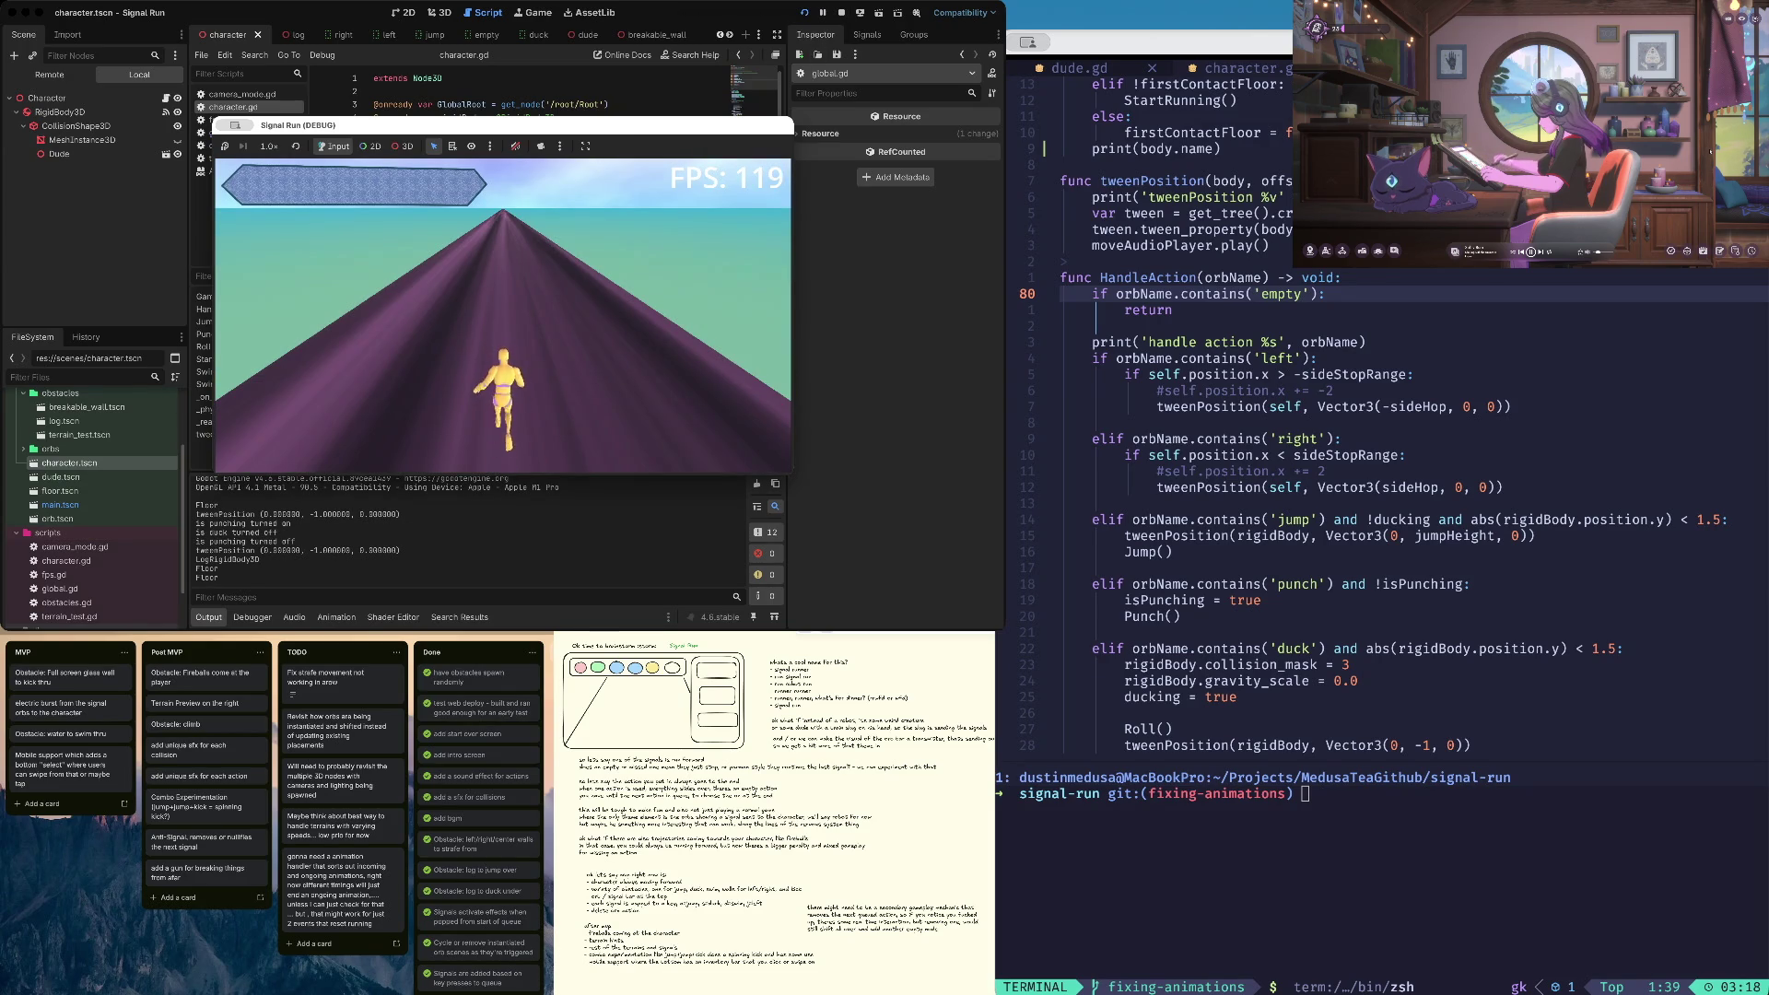
pyautogui.press('space')
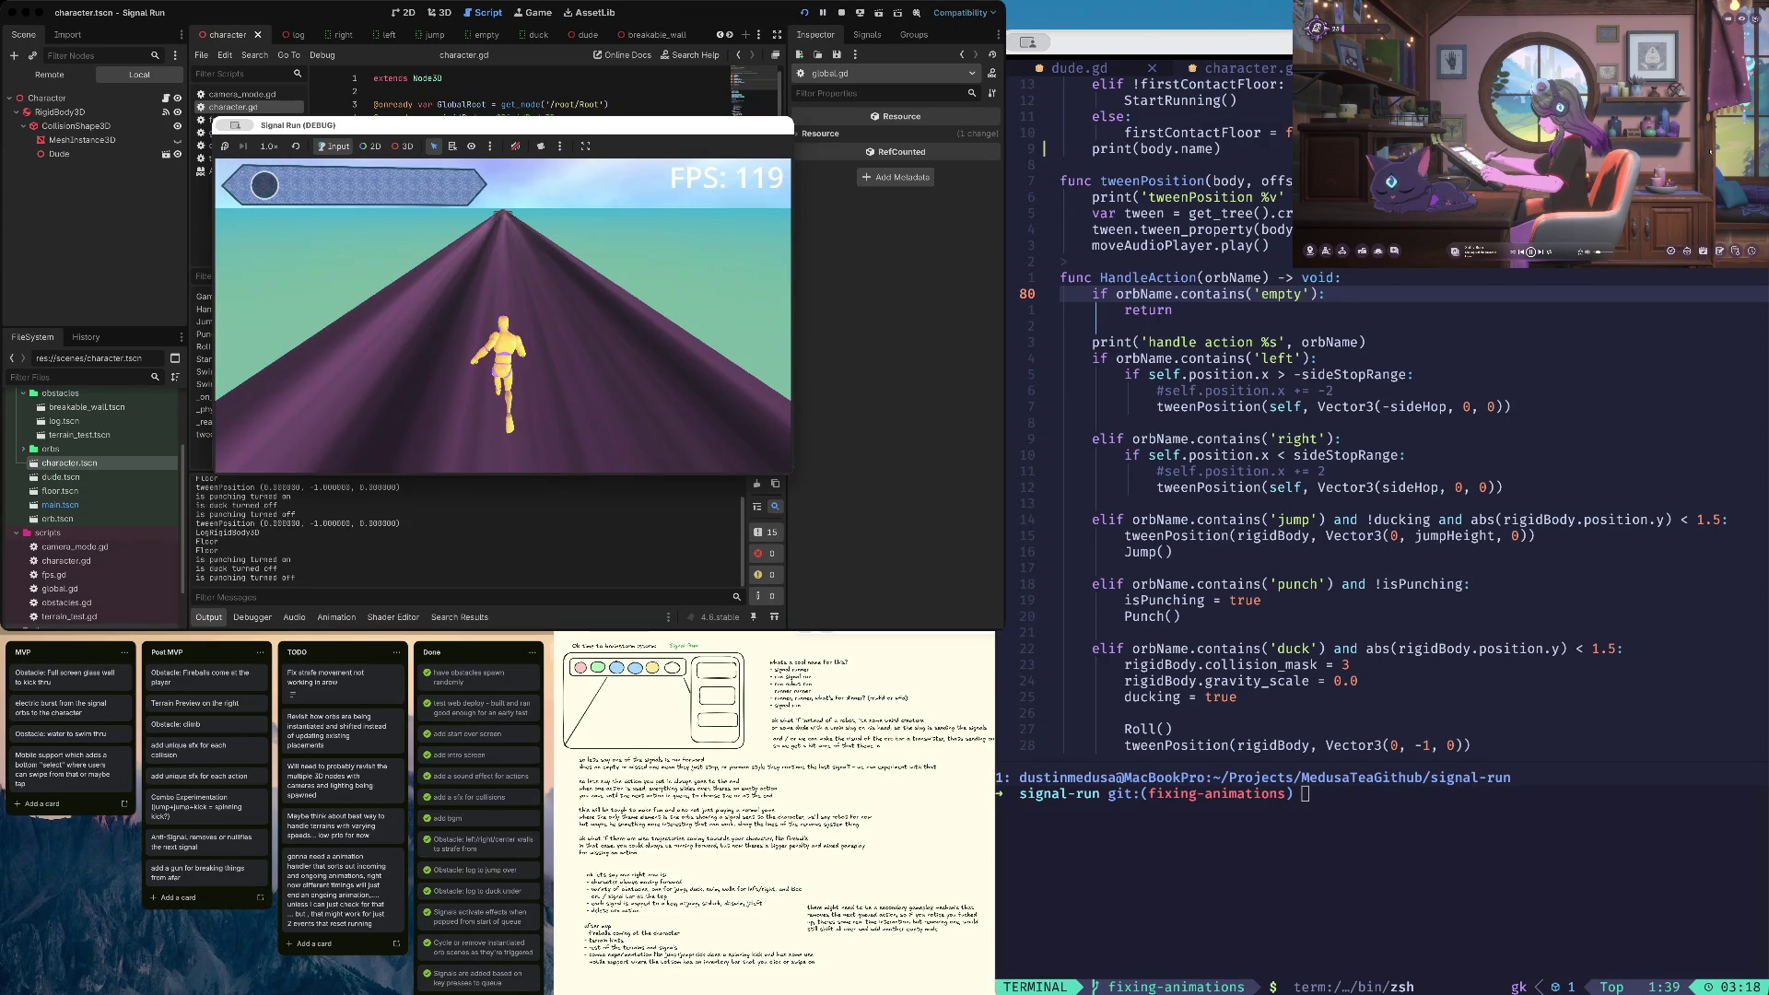
pyautogui.press('space')
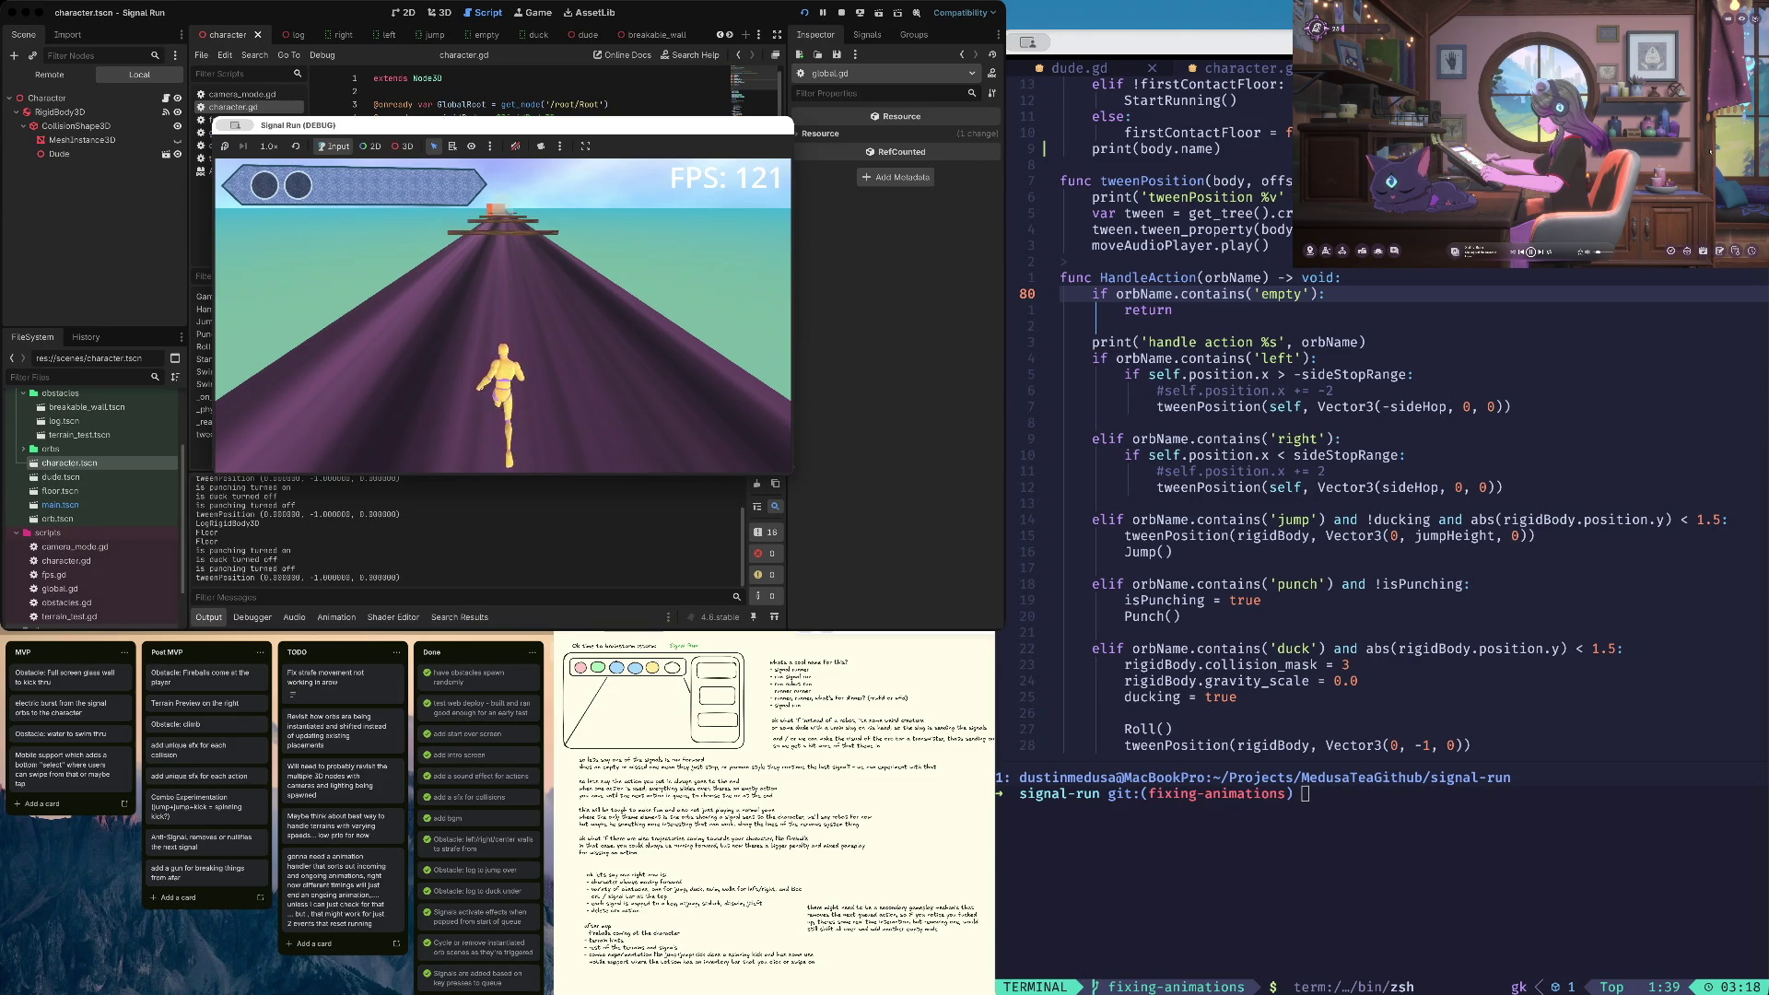
pyautogui.press('Up')
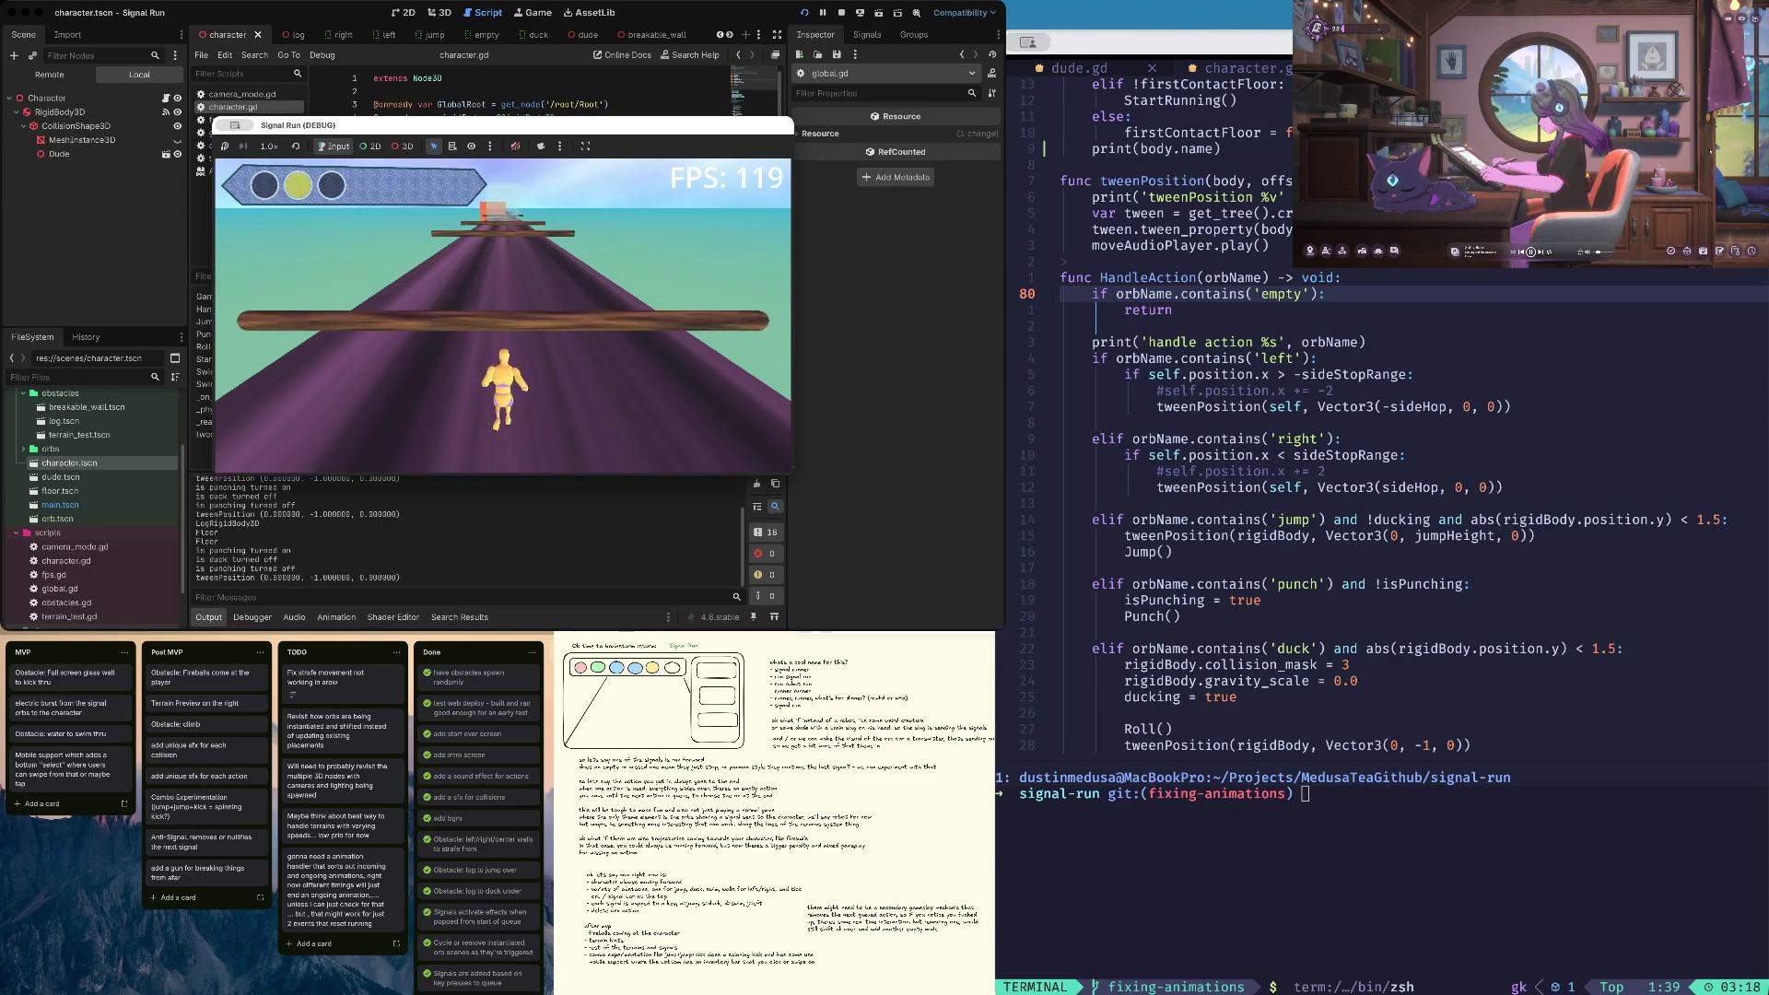
pyautogui.press('super+period')
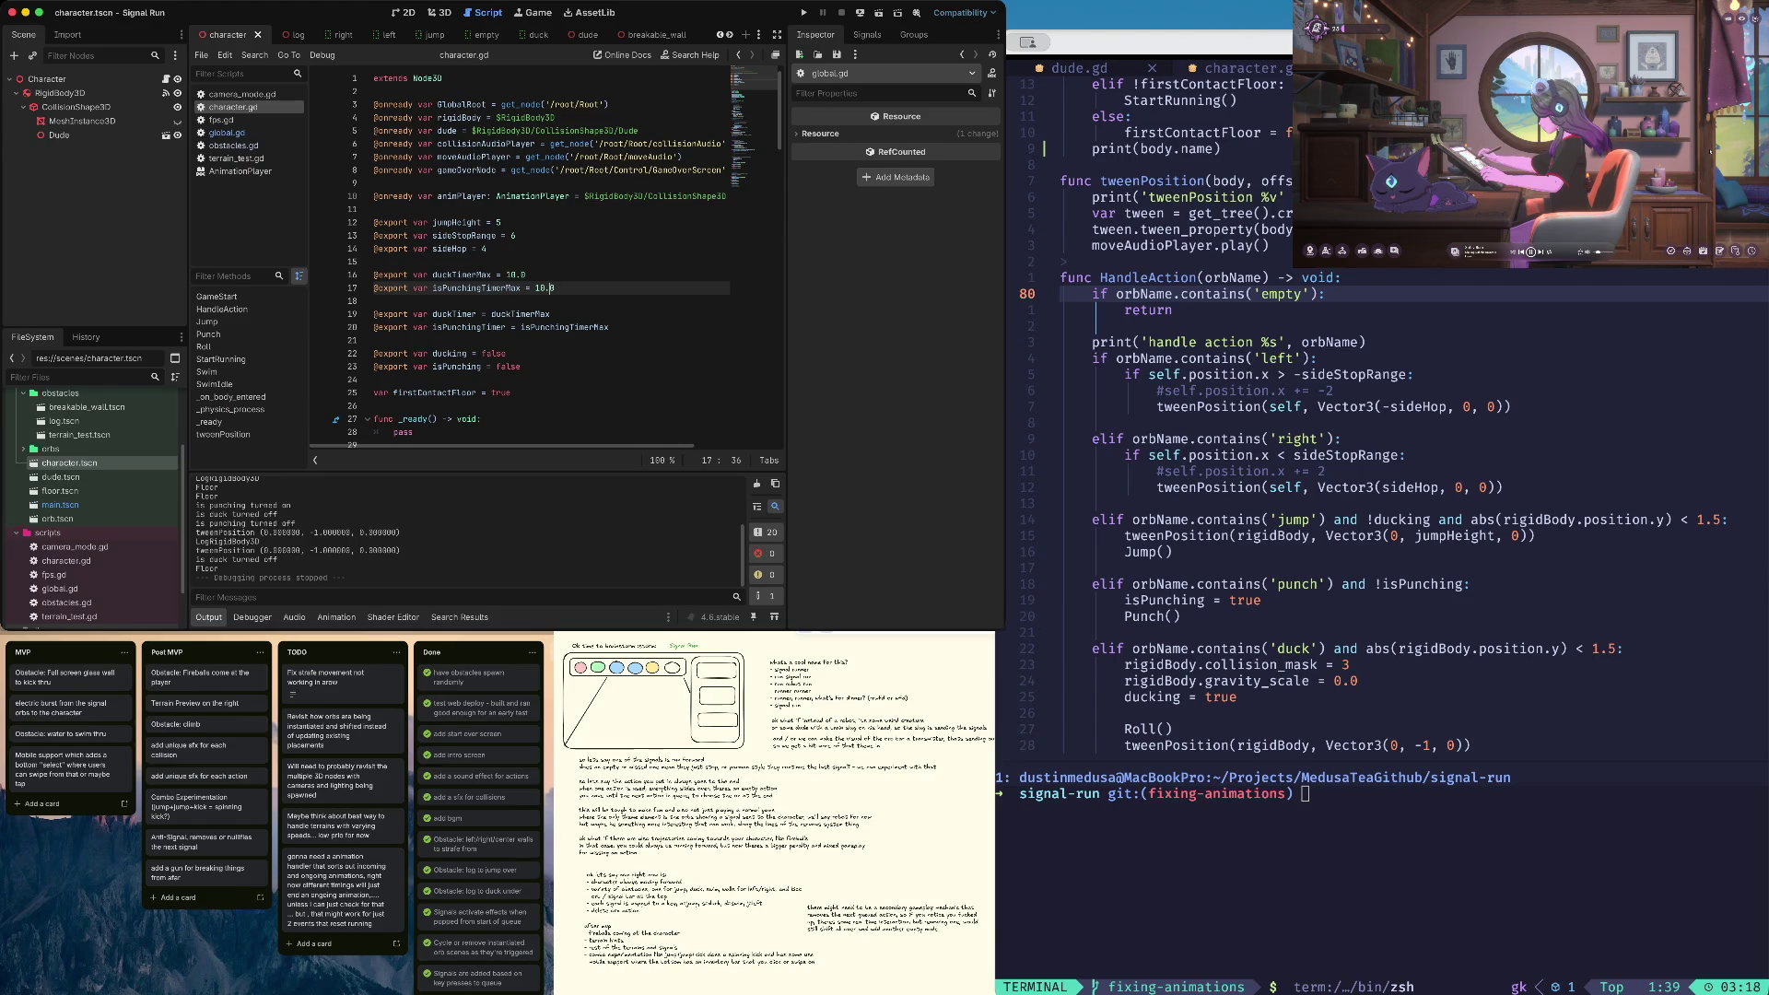
# Review the duckTimerMax declaration and the surrounding character.gd code
pyautogui.scroll(-4, 467, 120)
pyautogui.click(467, 120)
pyautogui.scroll(-6, 467, 121)
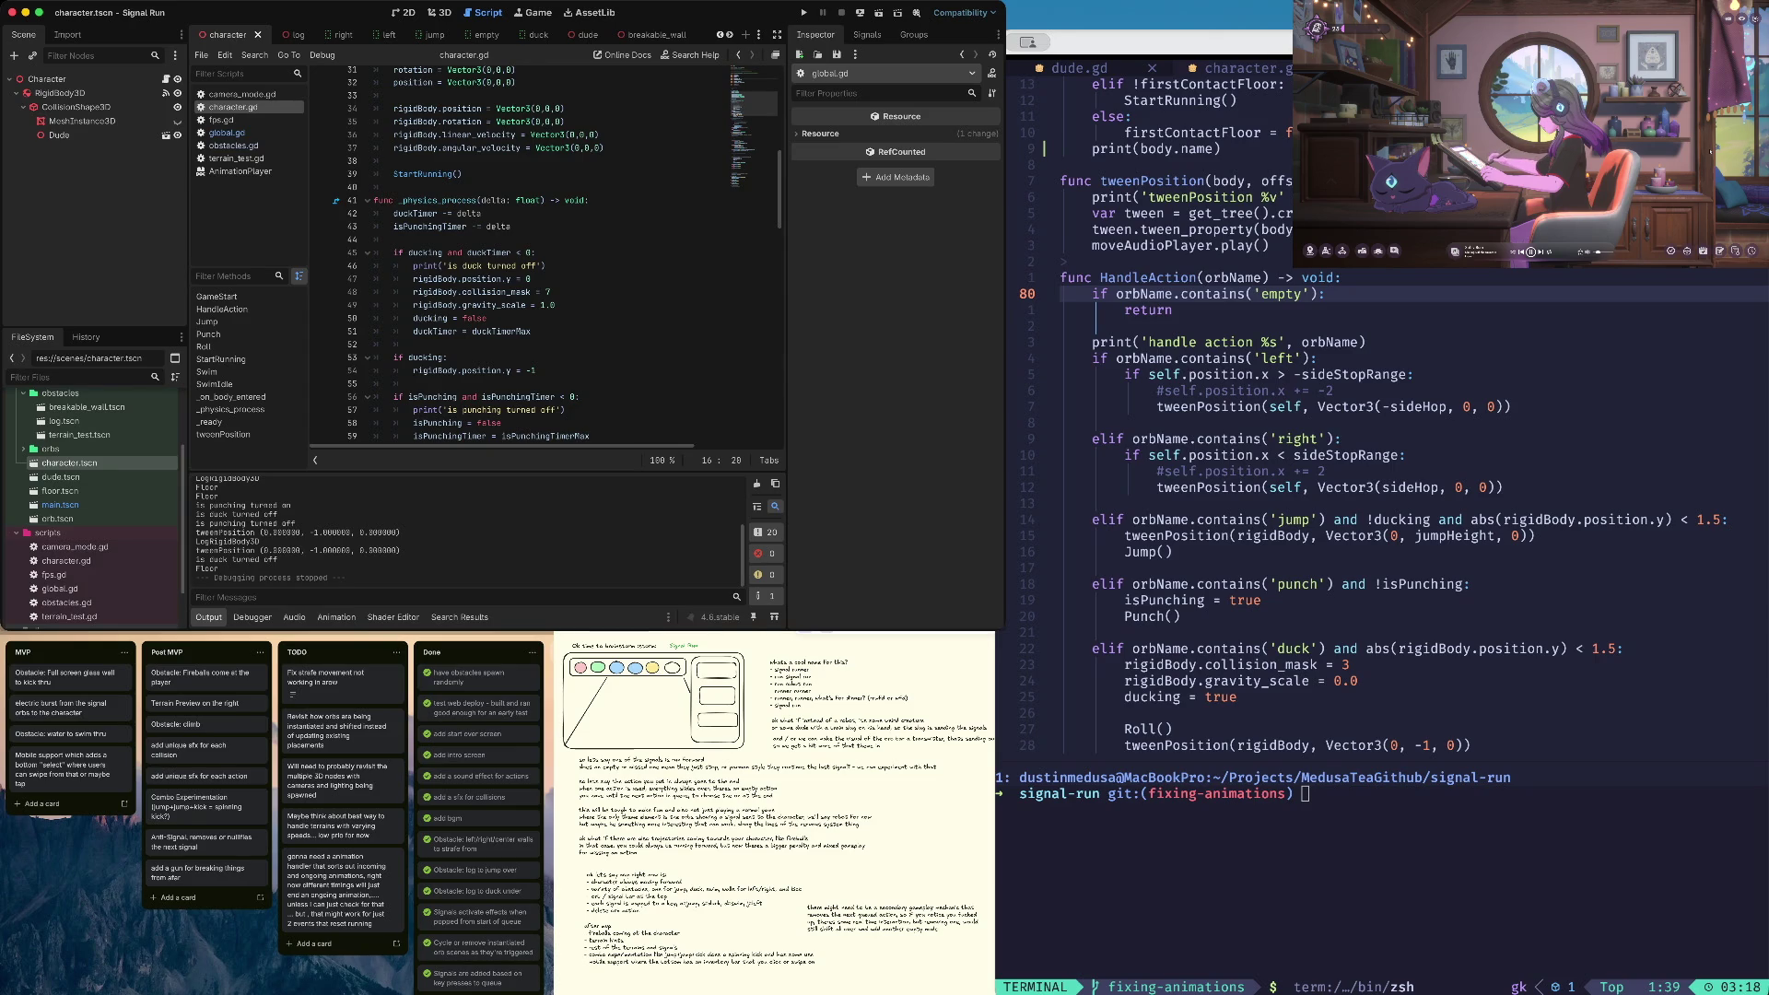
pyautogui.scroll(-1, 543, 253)
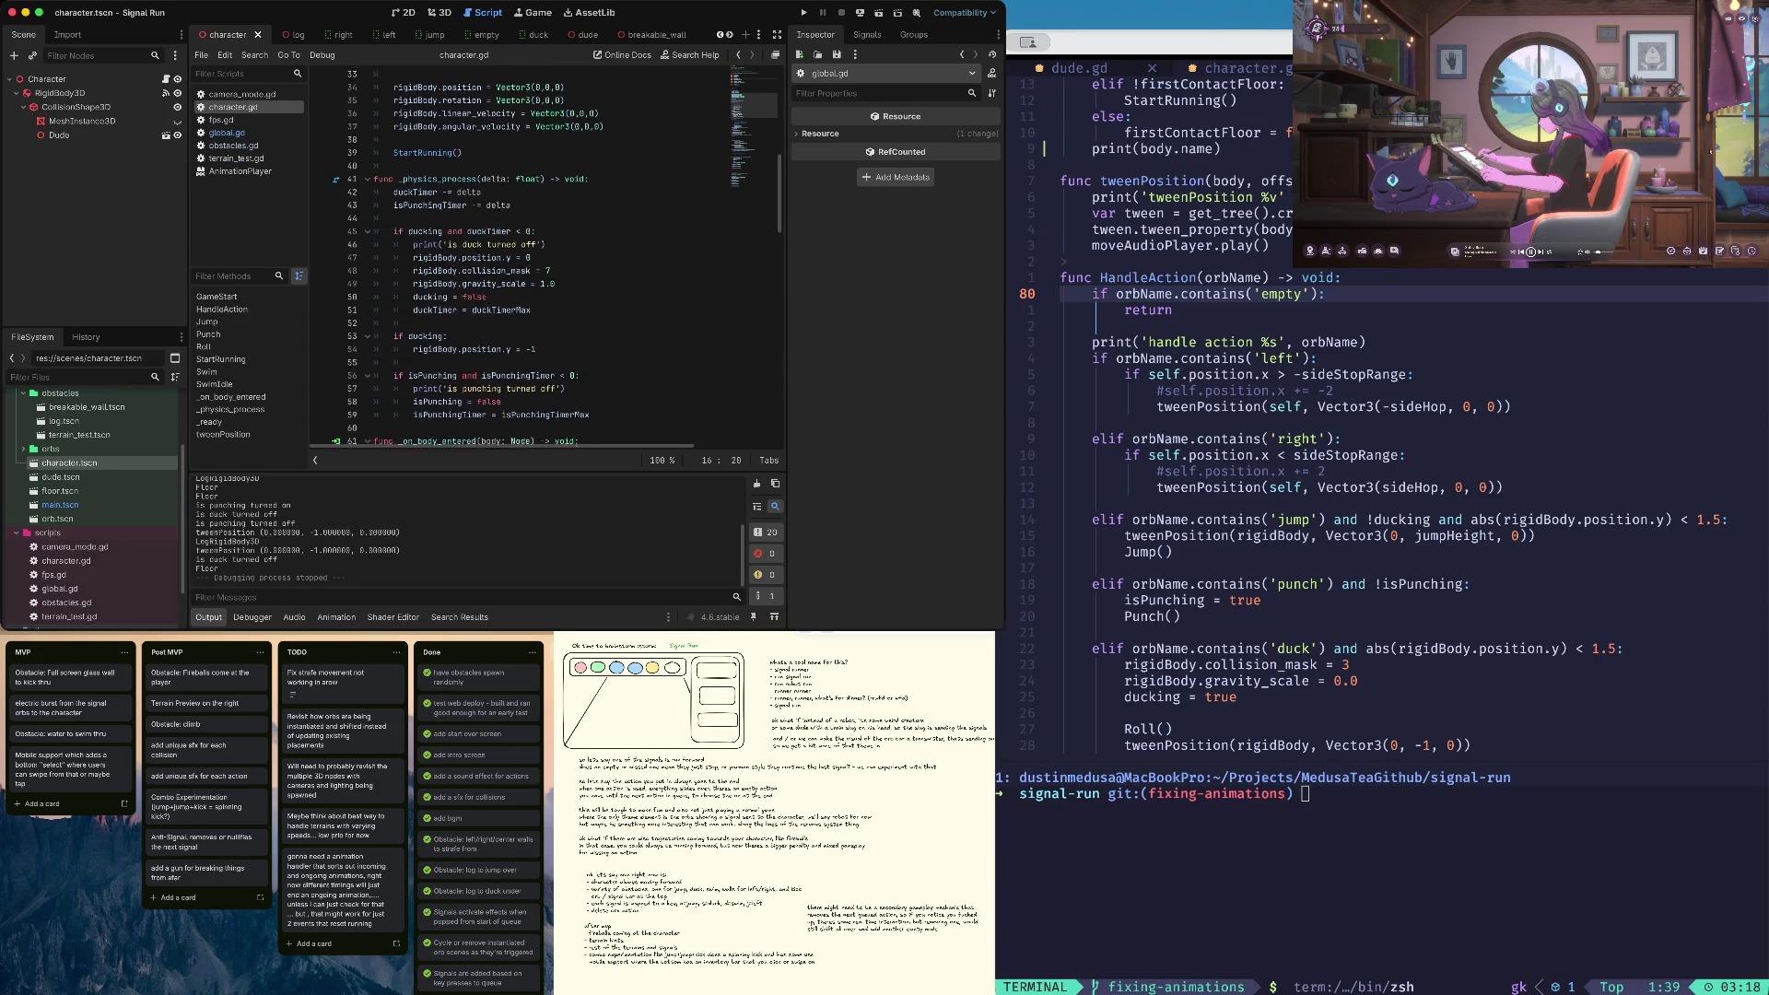
pyautogui.scroll(-2, 544, 253)
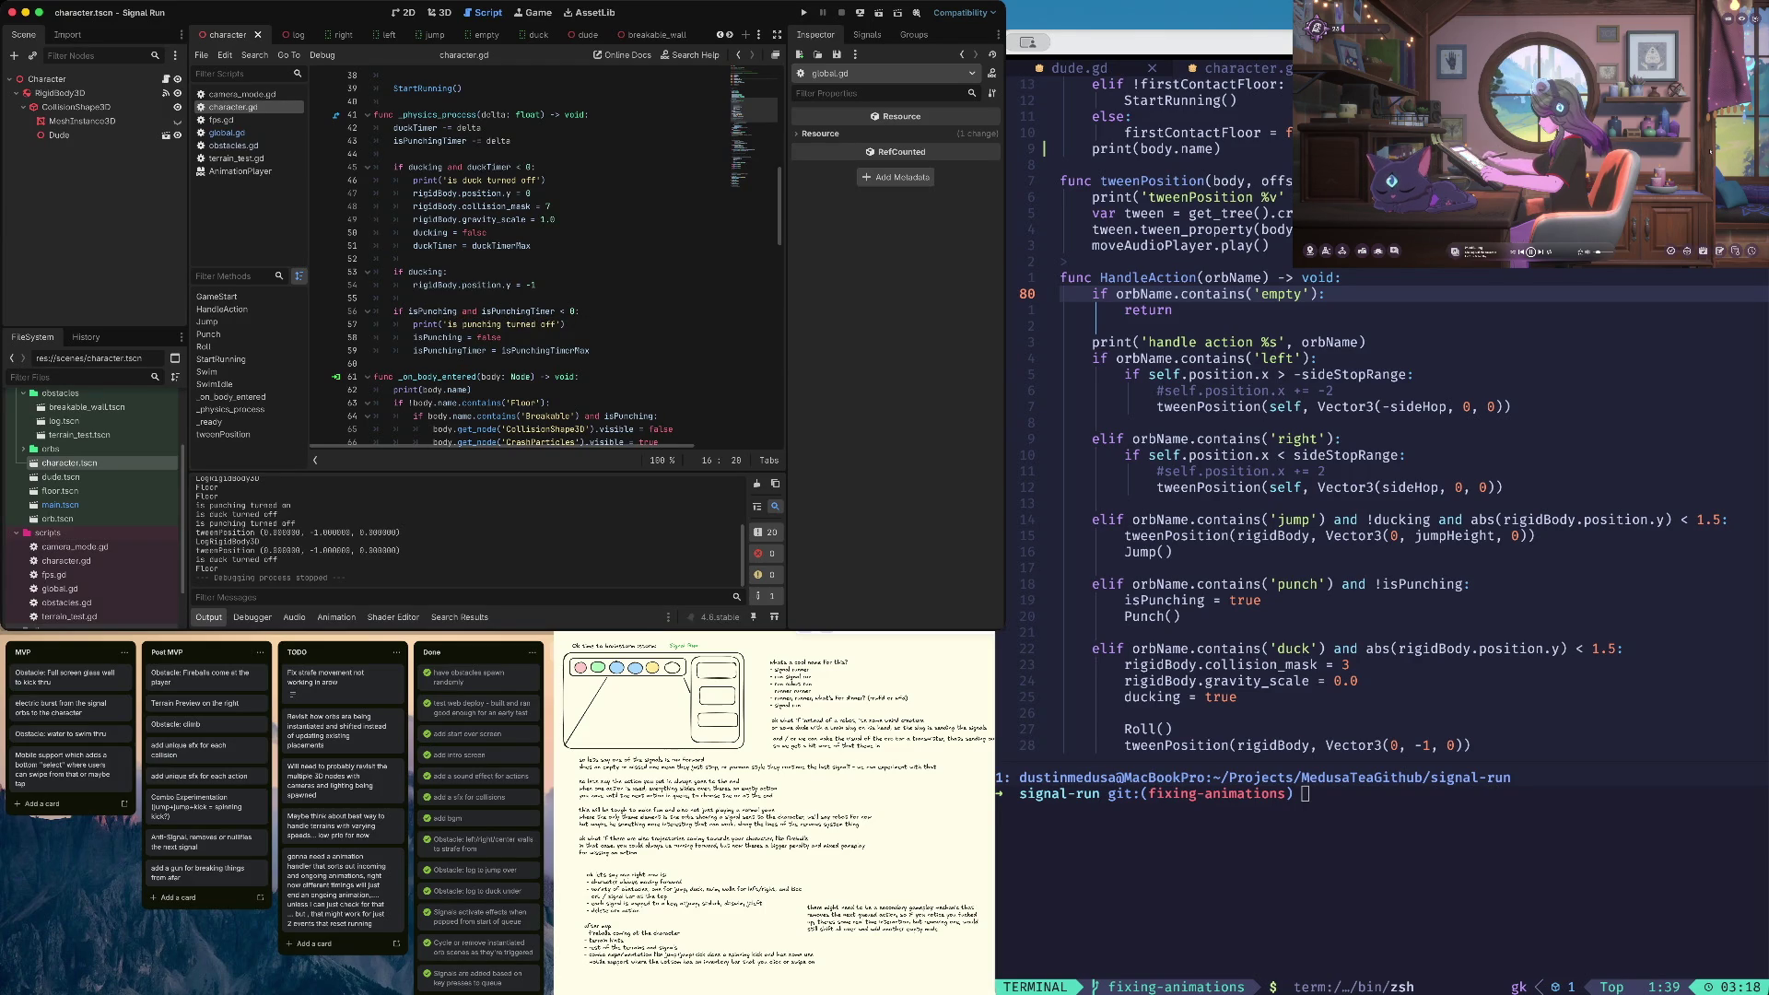
pyautogui.scroll(5, 500, 256)
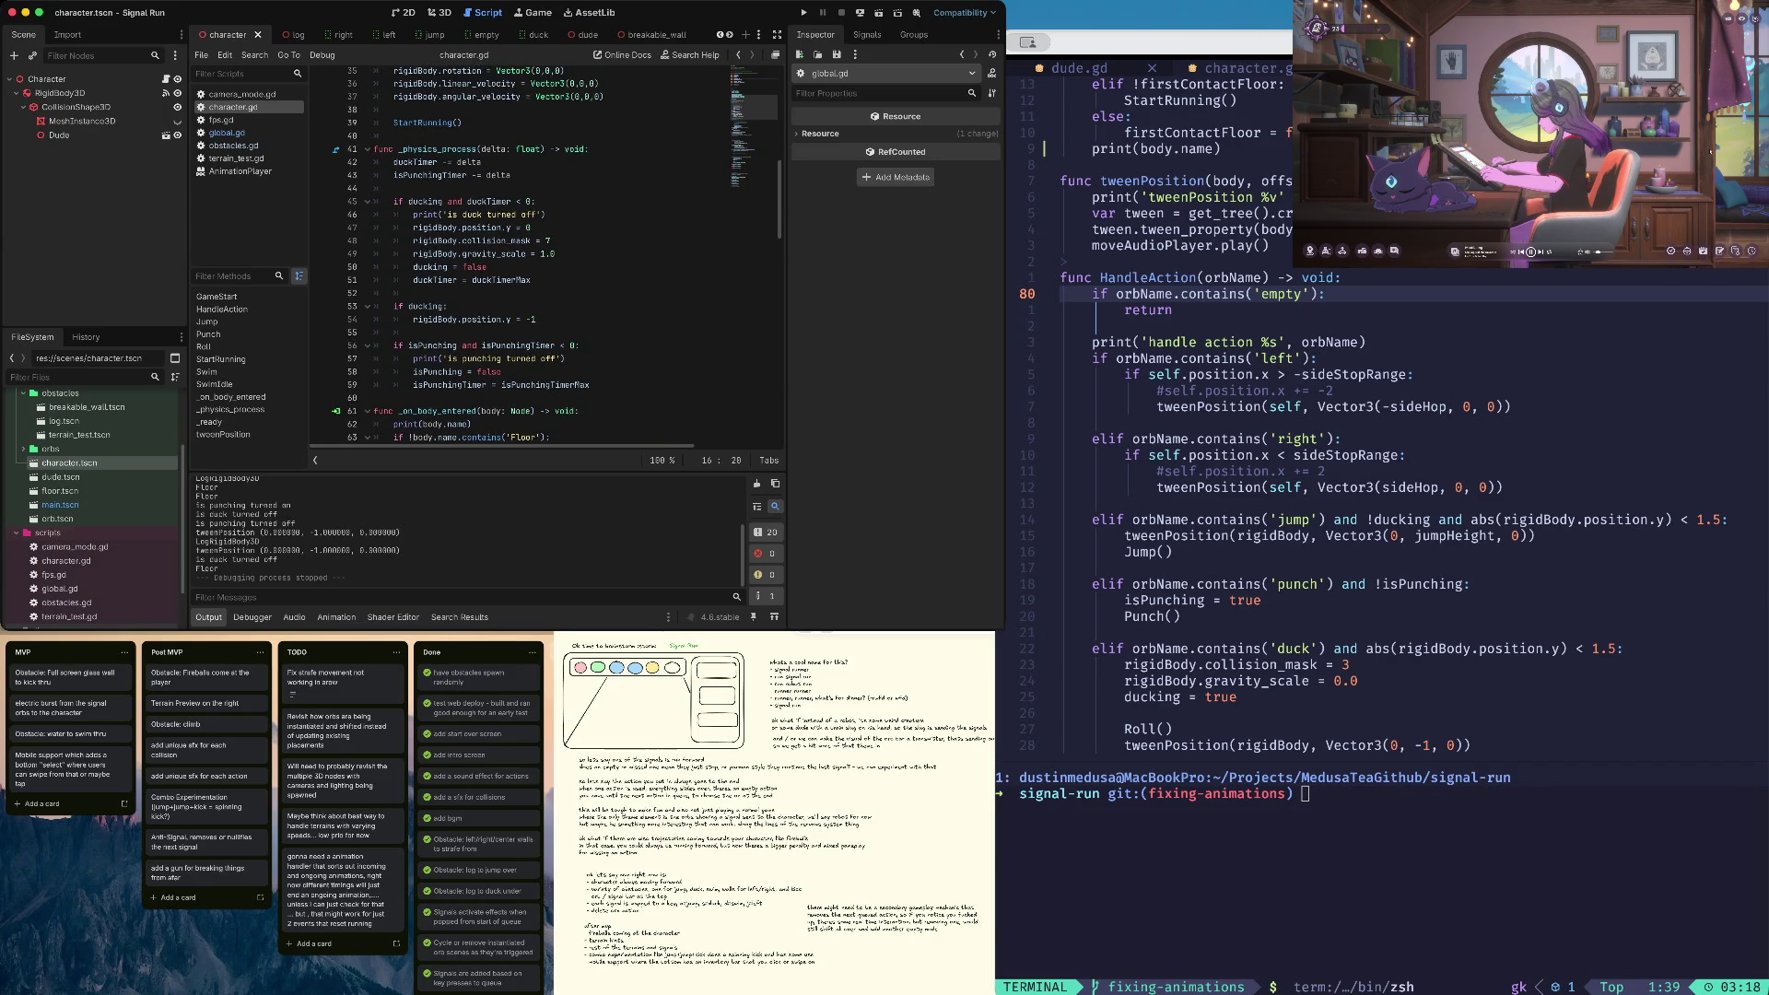
pyautogui.scroll(4, 501, 255)
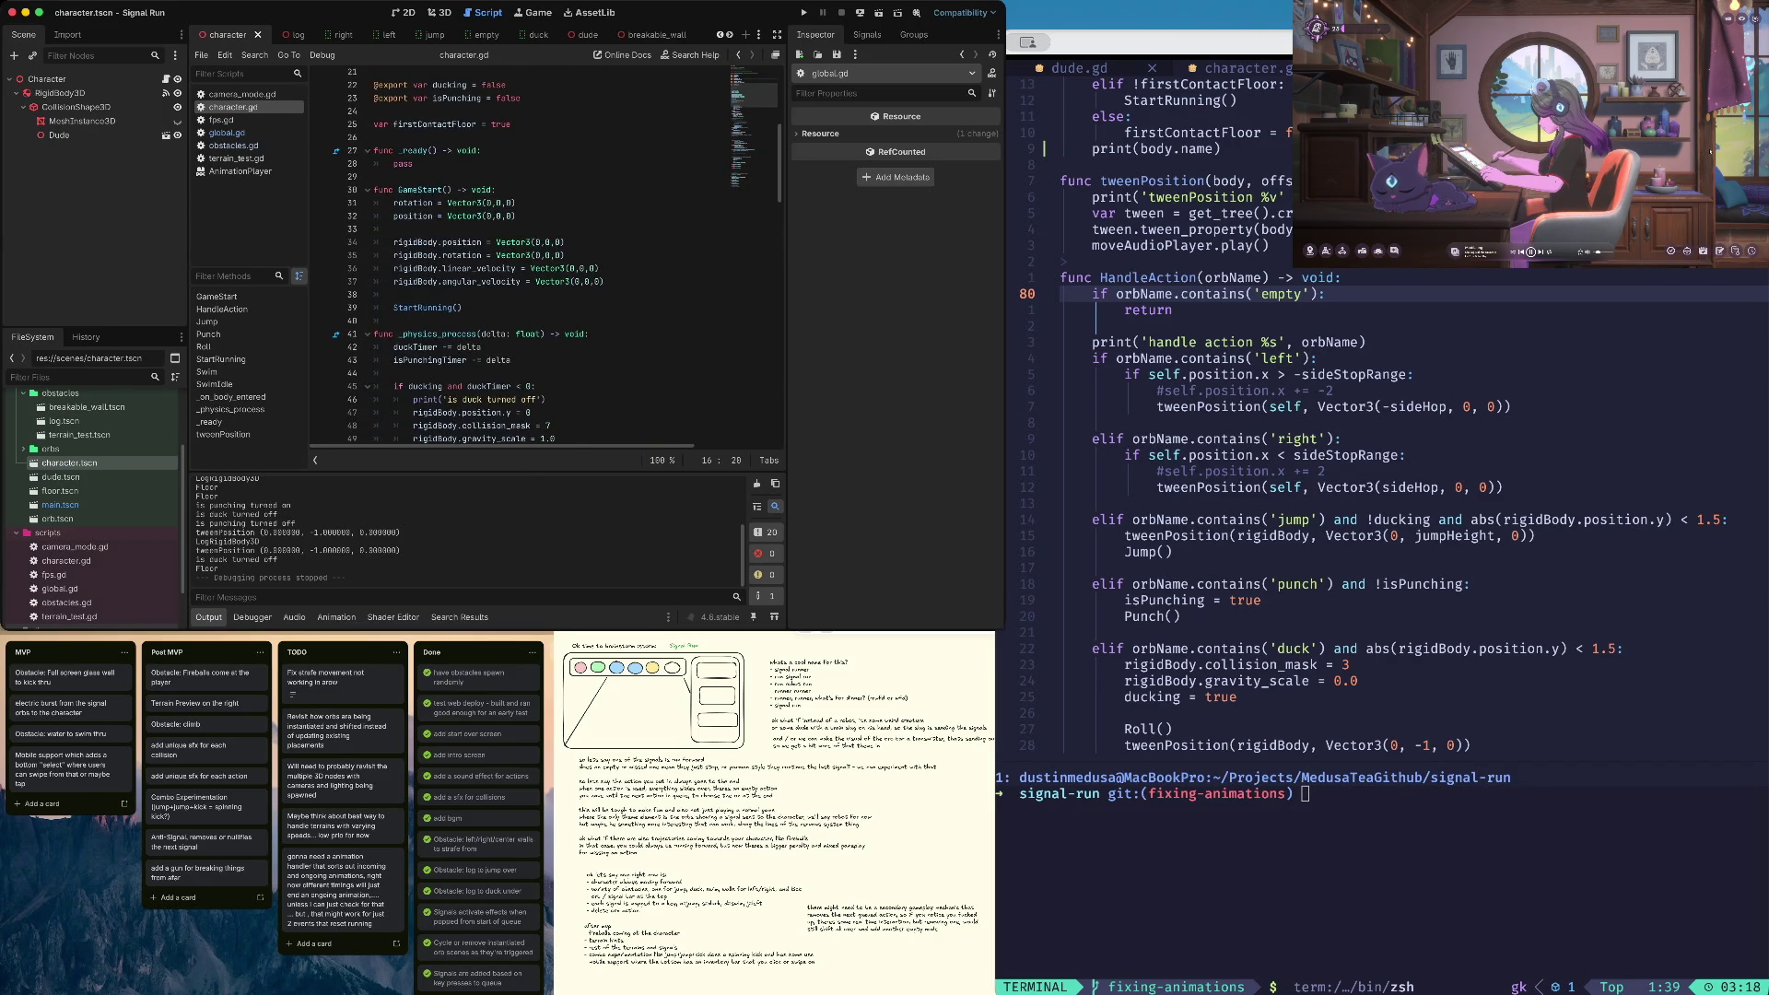
pyautogui.scroll(1, 500, 255)
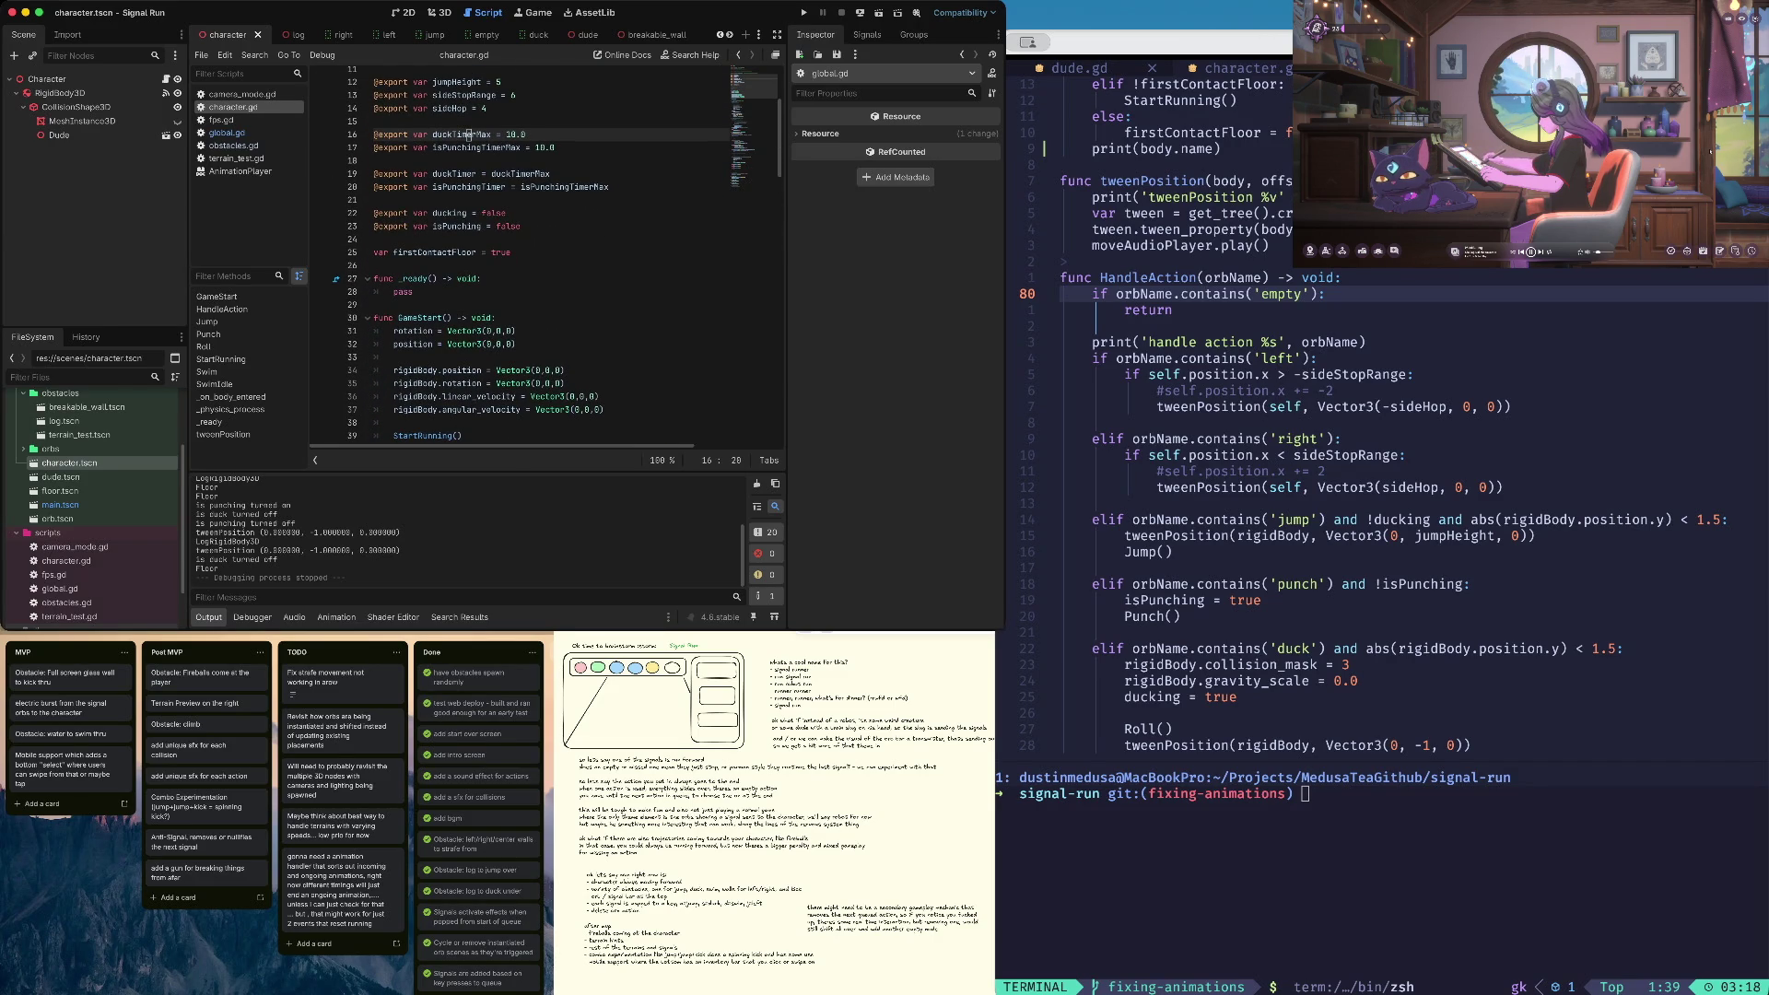
pyautogui.click(528, 144)
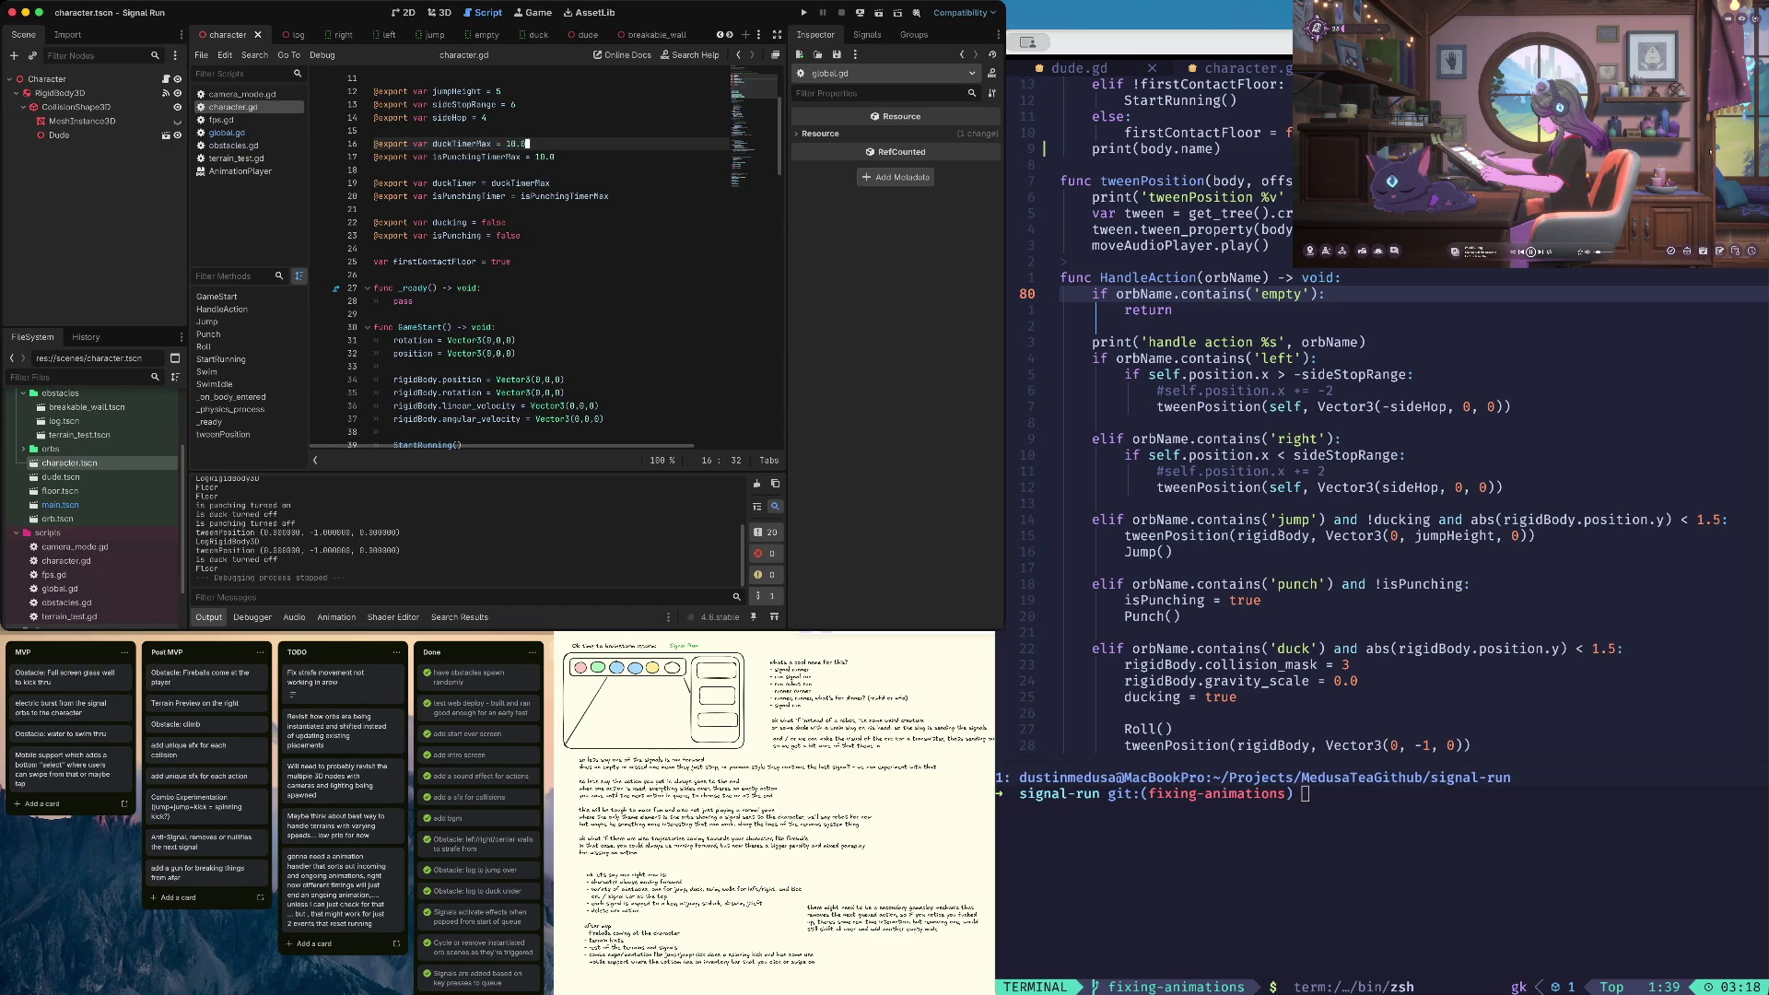
pyautogui.scroll(-1, 528, 144)
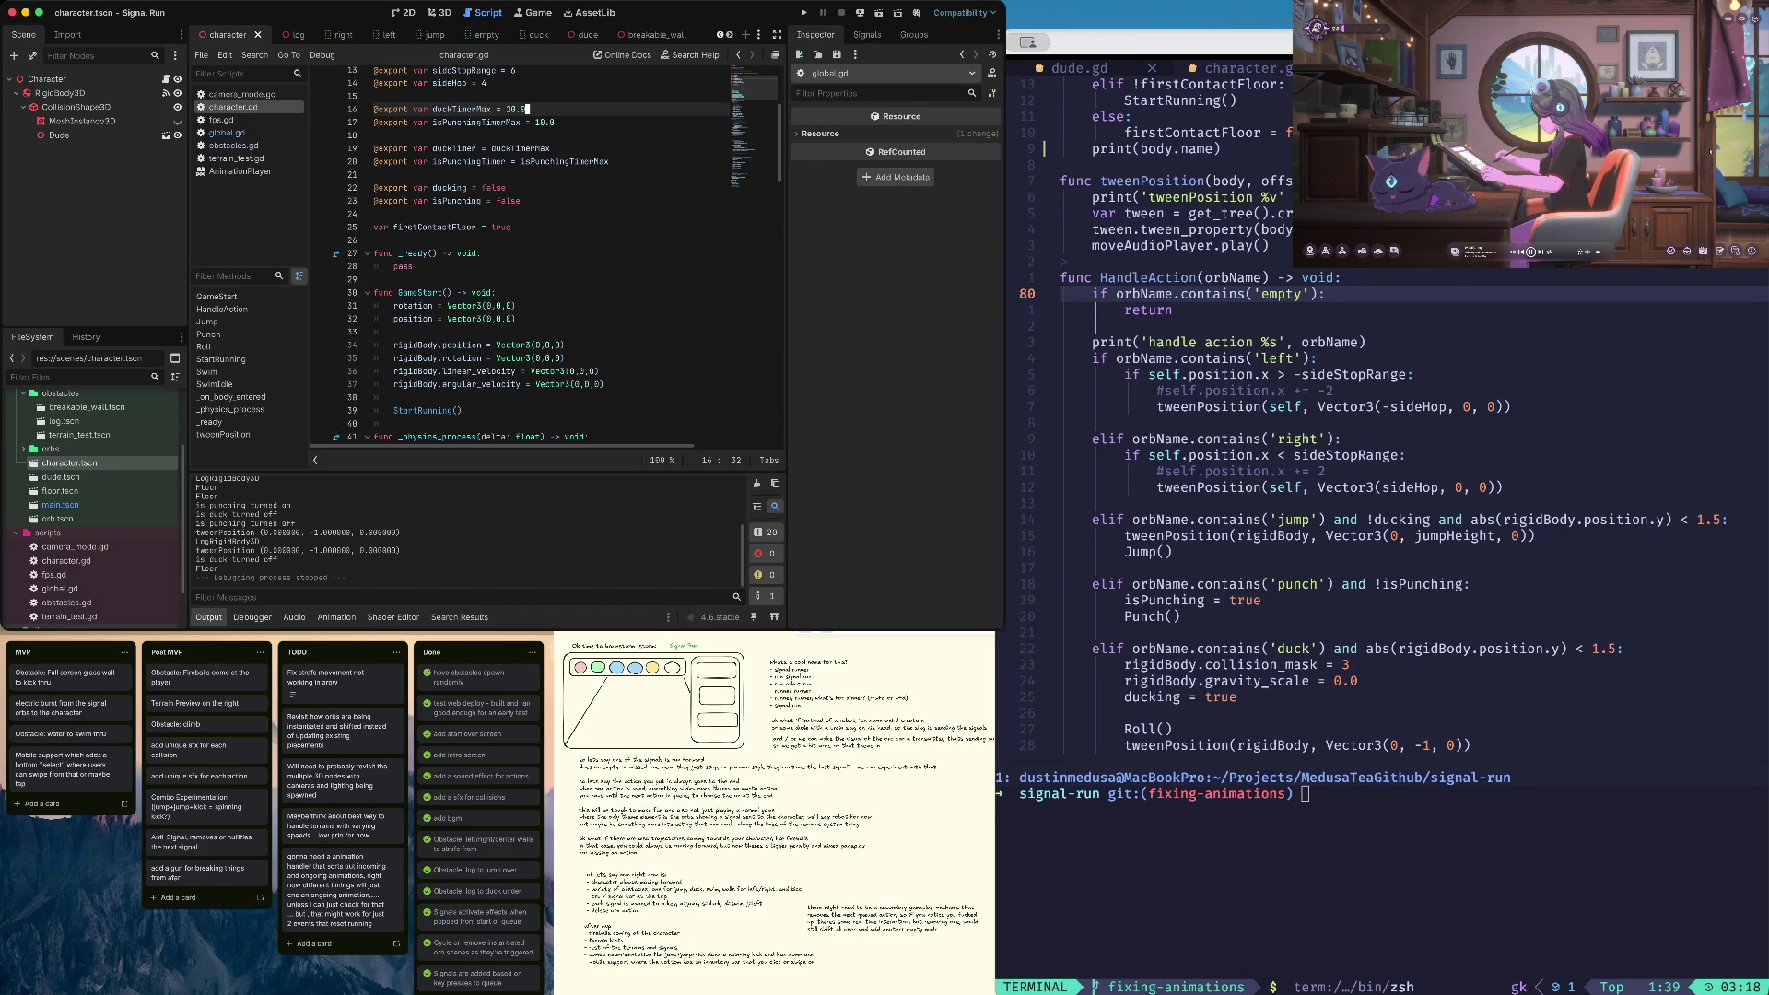
pyautogui.scroll(-3, 501, 276)
# Trace isPunchingTimer's decrement, check, reset and declaration in the script
pyautogui.click(393, 380)
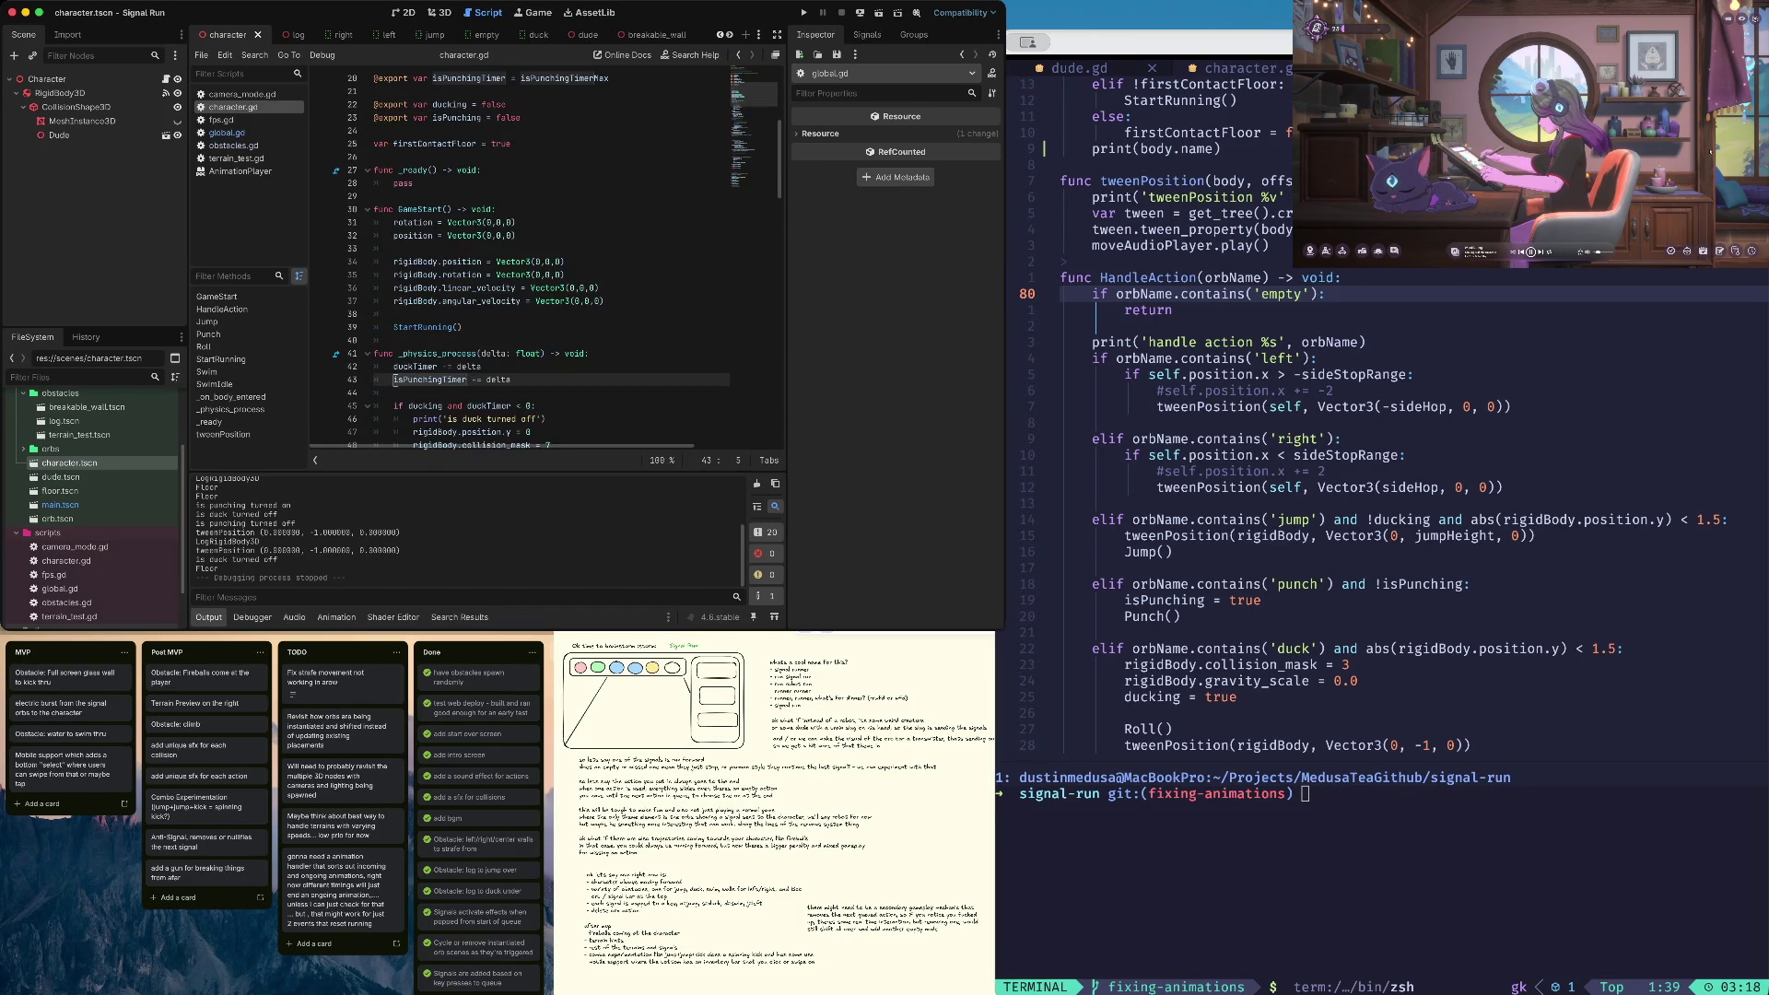
pyautogui.scroll(-5, 394, 379)
pyautogui.click(482, 379)
pyautogui.scroll(-1, 482, 380)
pyautogui.click(413, 380)
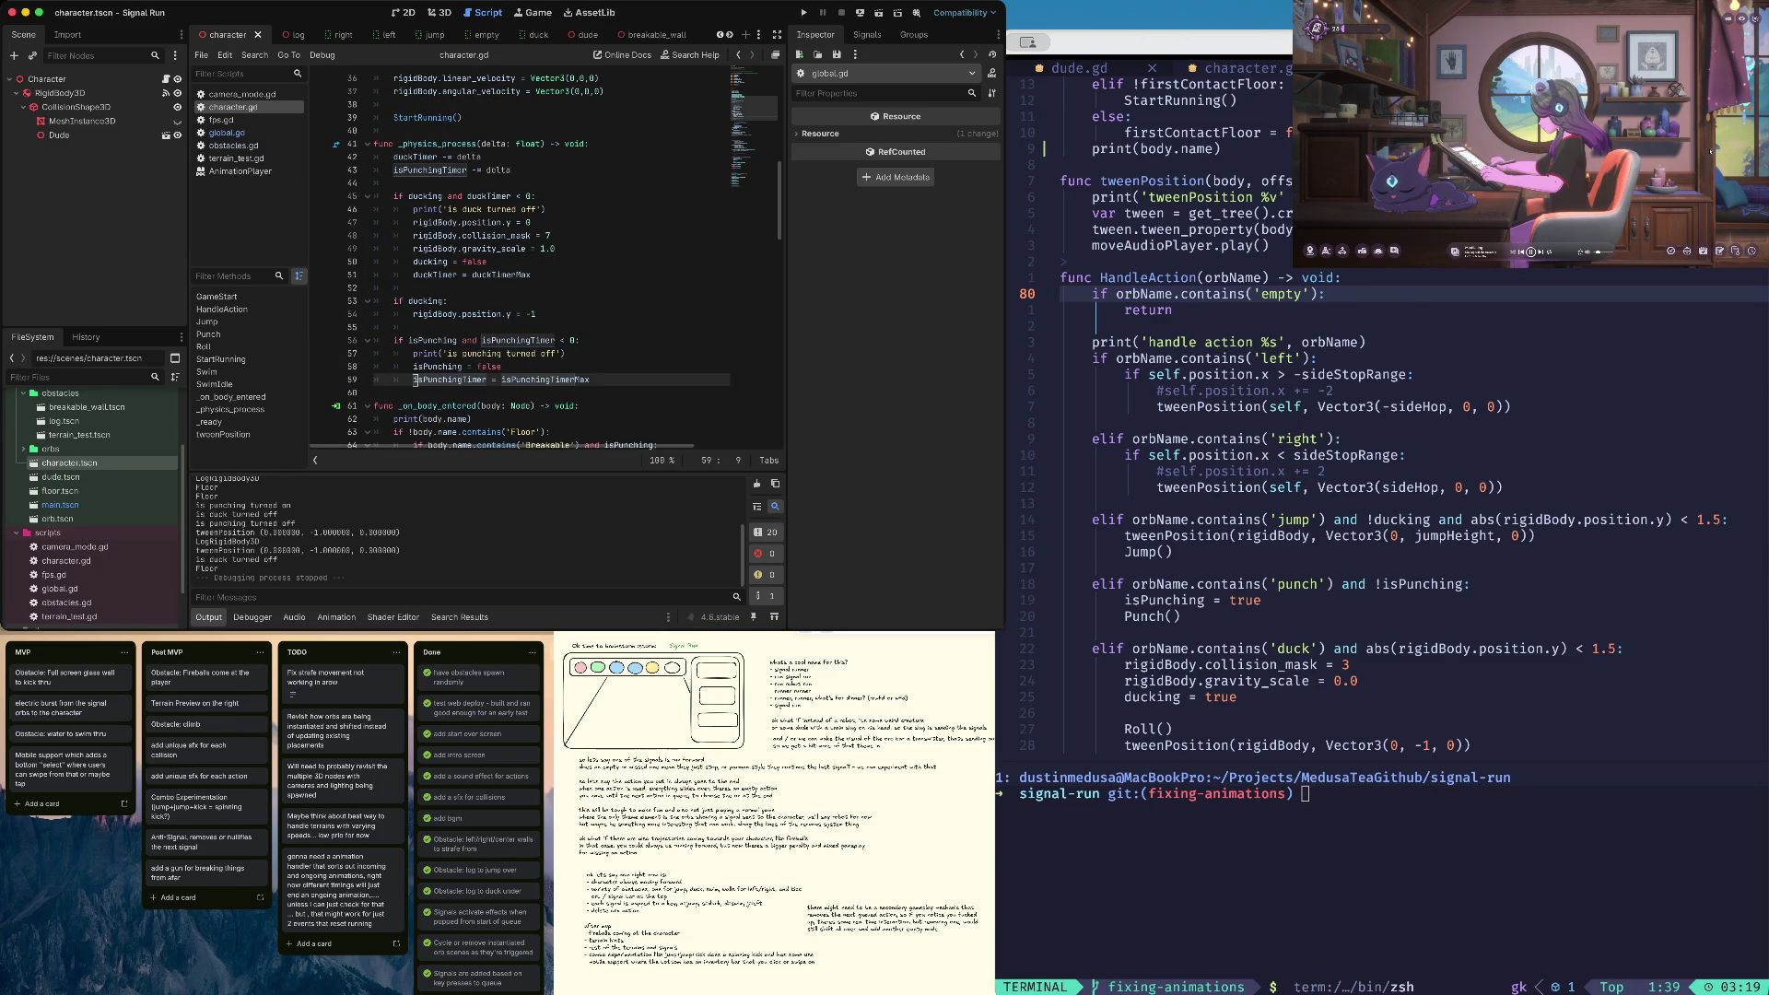
pyautogui.scroll(8, 414, 380)
pyautogui.click(435, 156)
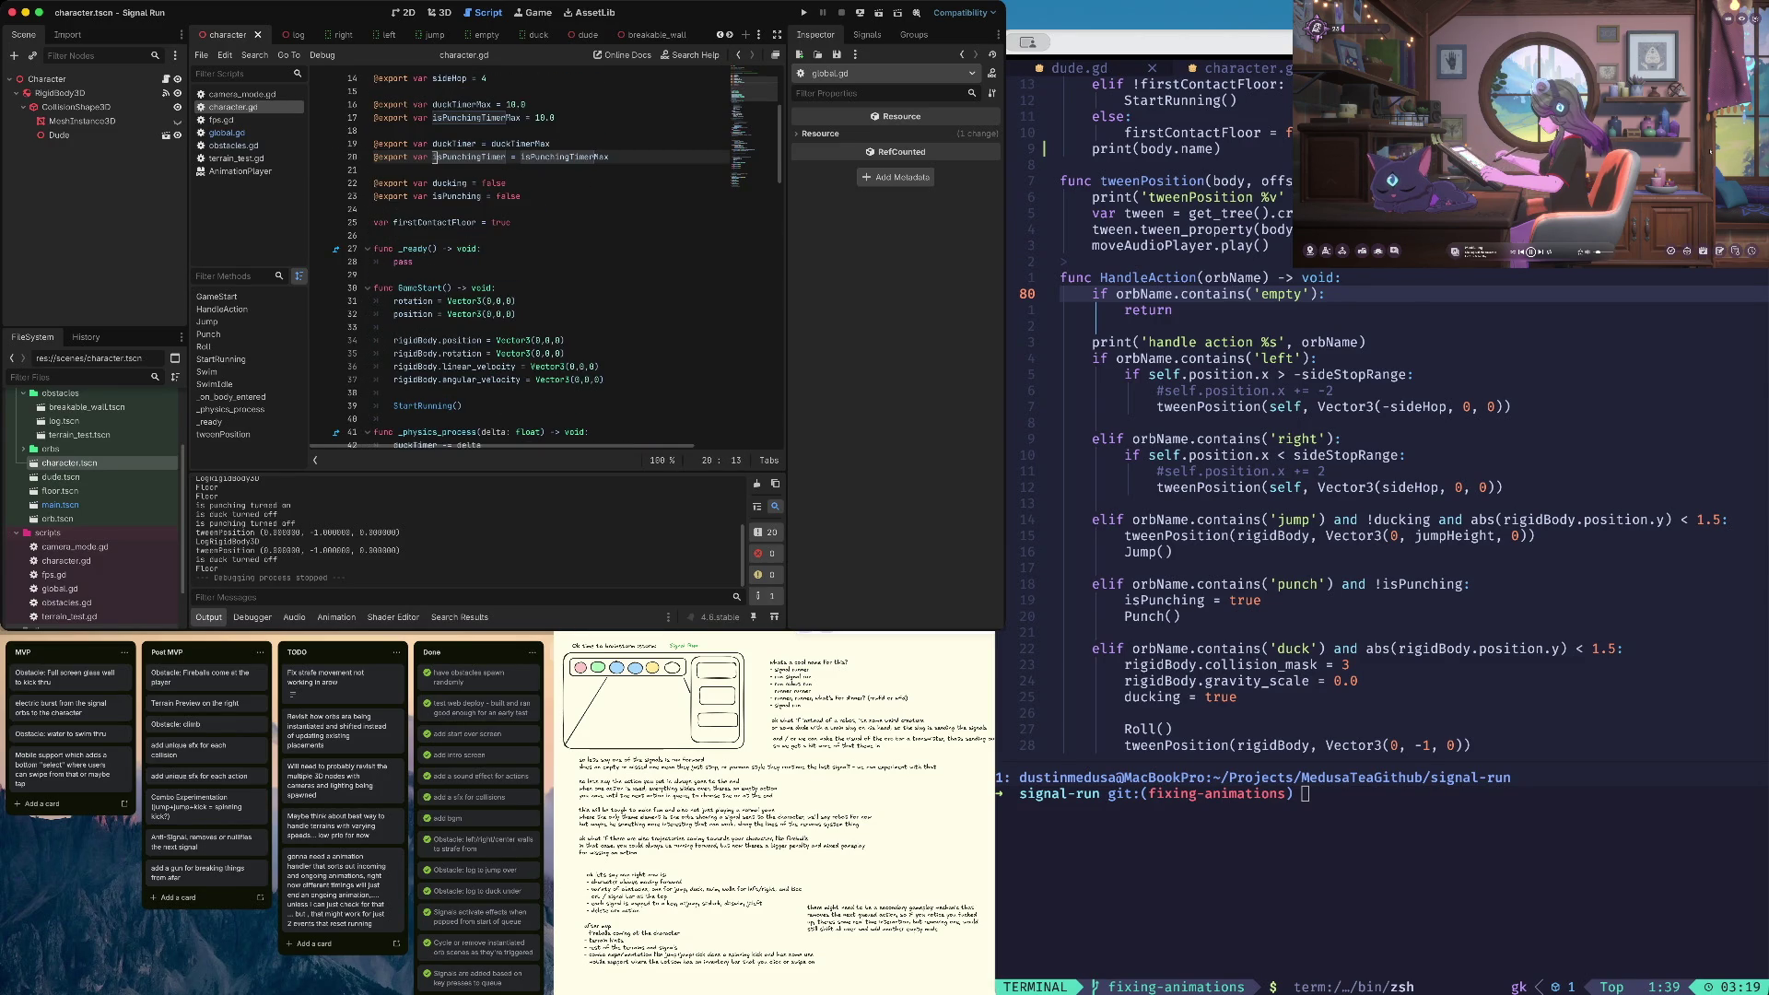
# Review the duck and punching timer prints, then run the game to test timers
pyautogui.press('Down')
pyautogui.press('Down')
pyautogui.press('Down')
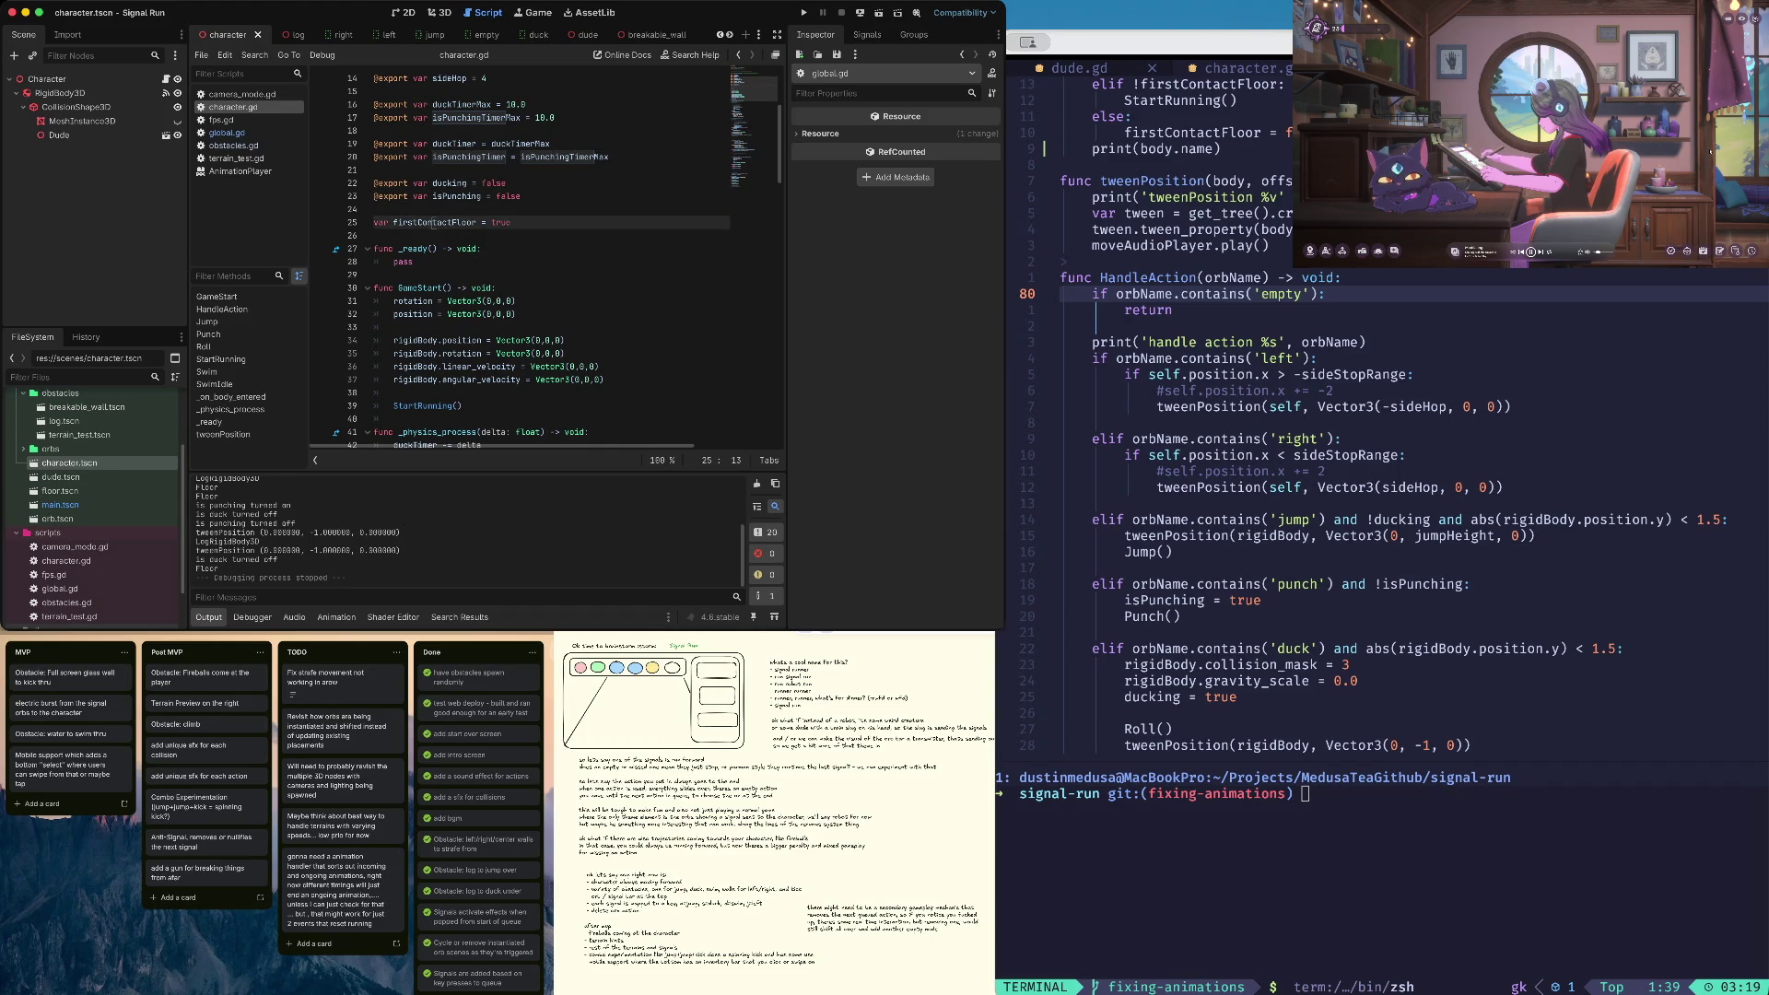
pyautogui.press('Down')
pyautogui.press('Down')
pyautogui.press('Down')
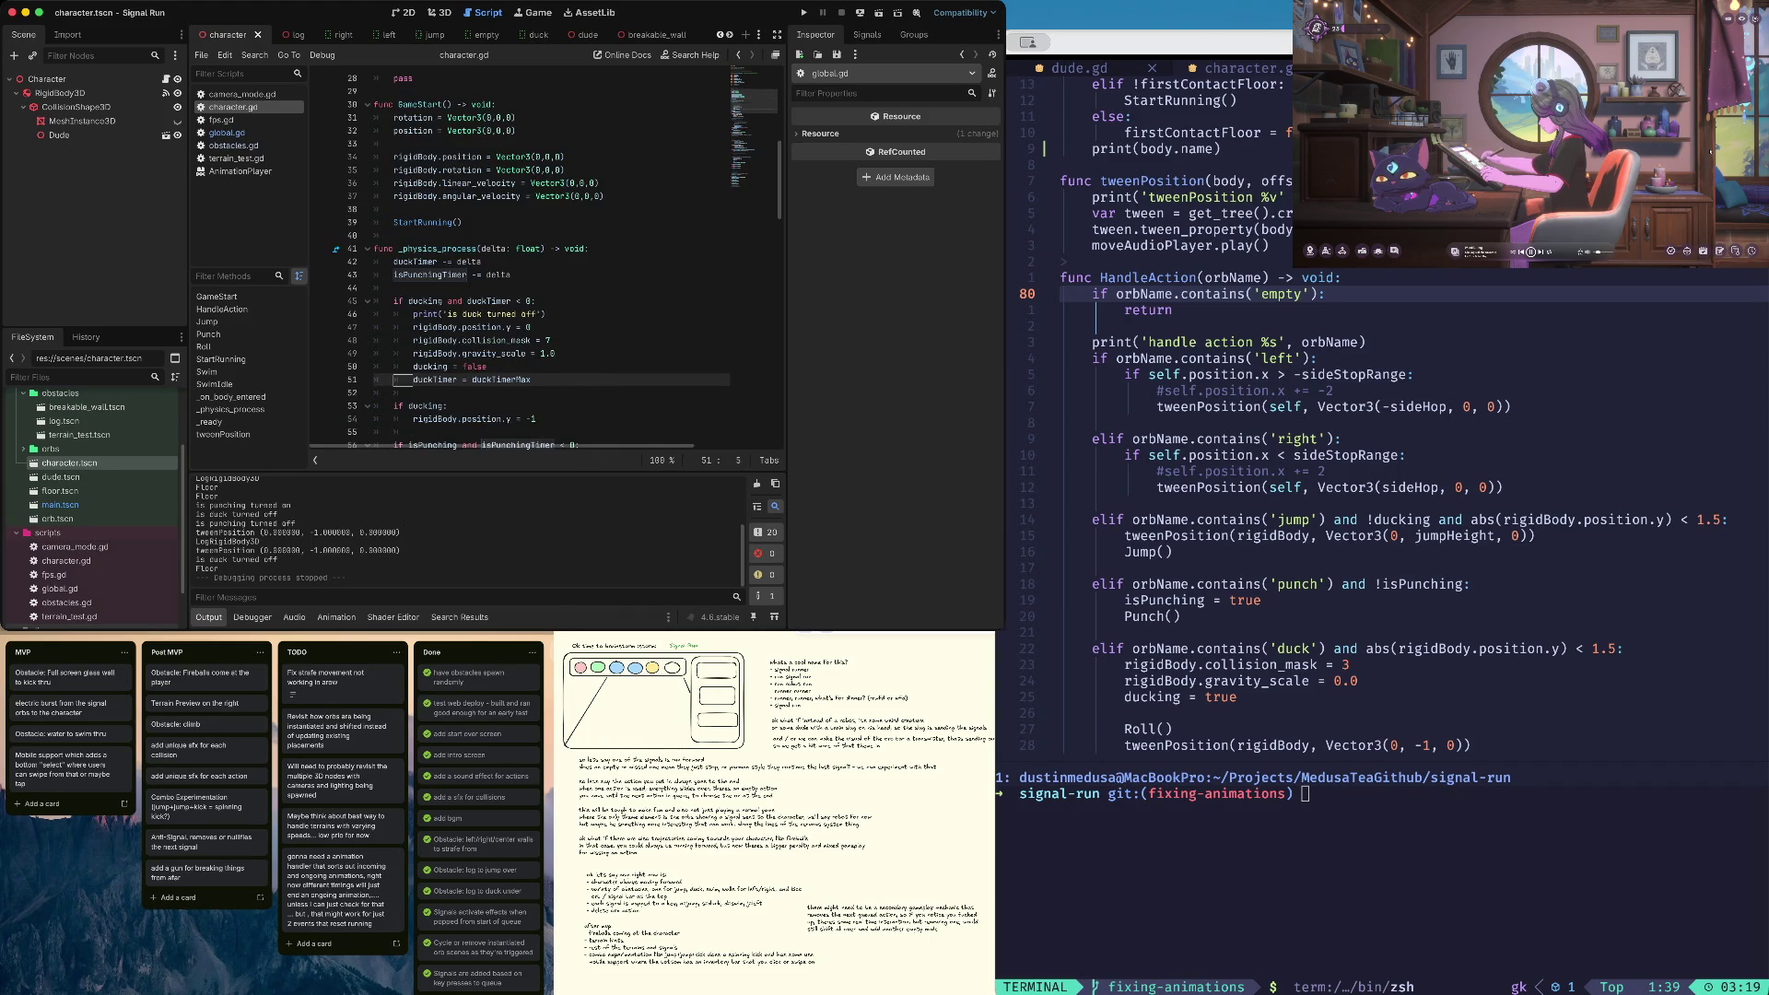
pyautogui.click(461, 314)
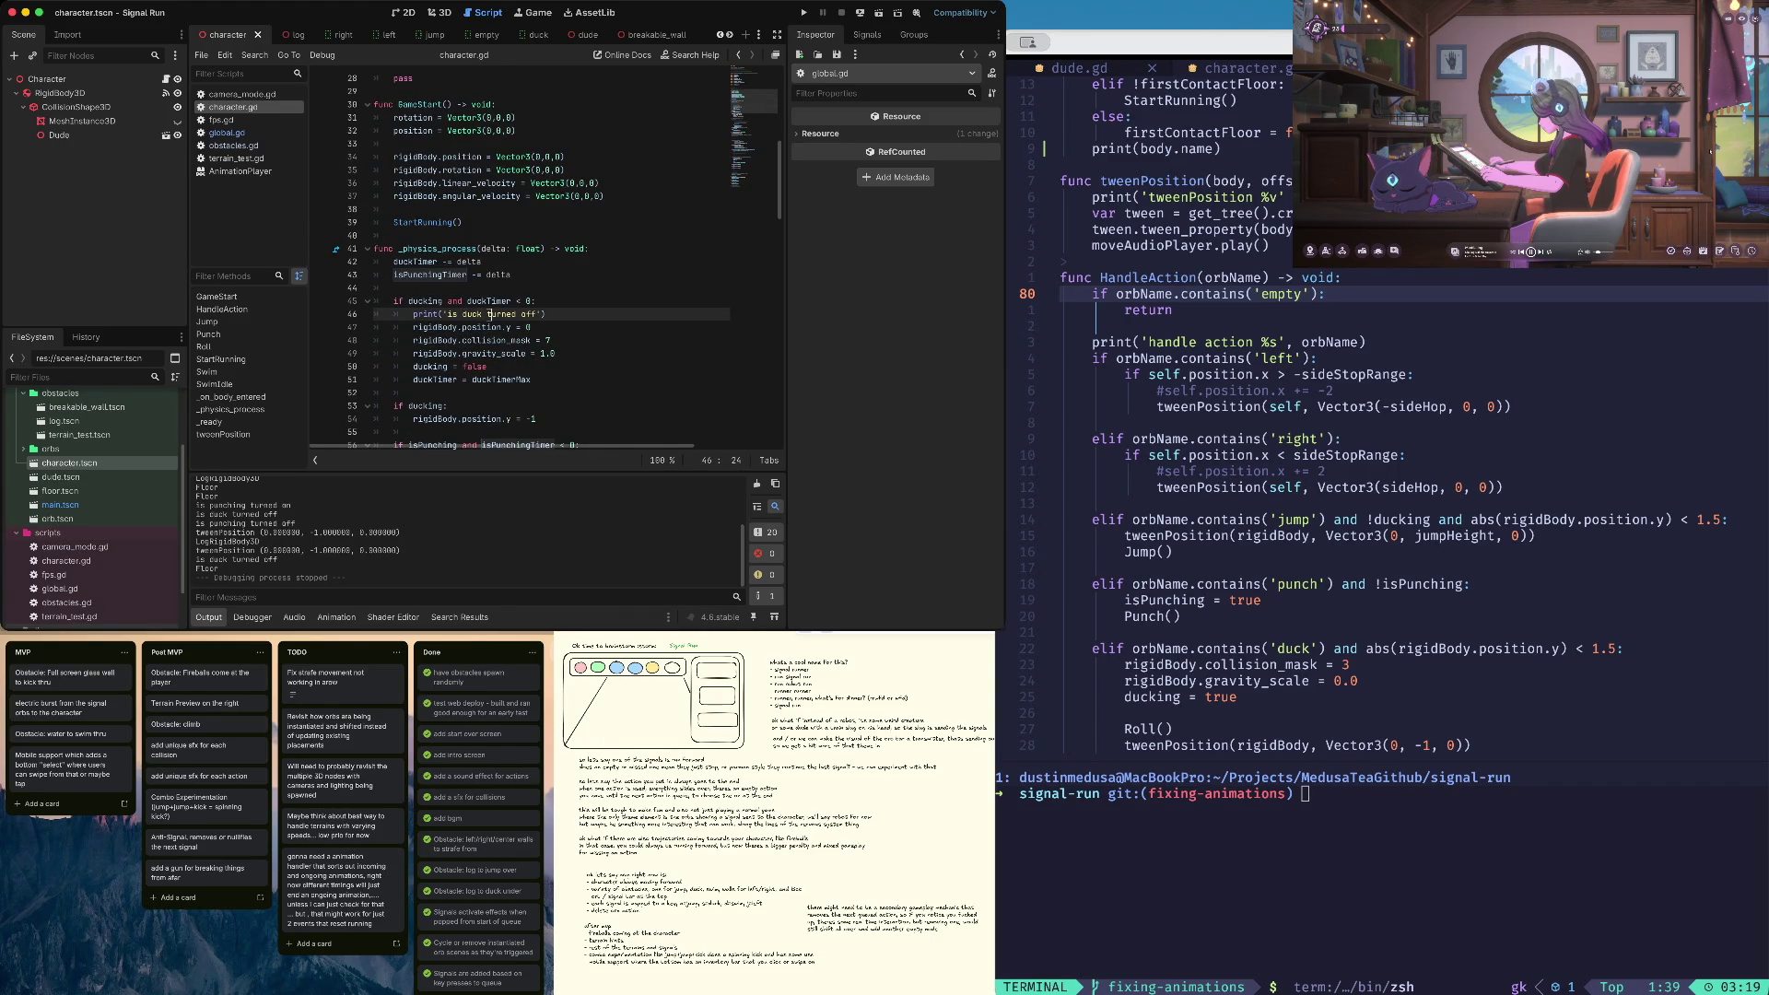
pyautogui.press('Down')
pyautogui.press('Down')
pyautogui.press('Down')
pyautogui.press('Up')
pyautogui.press('Up')
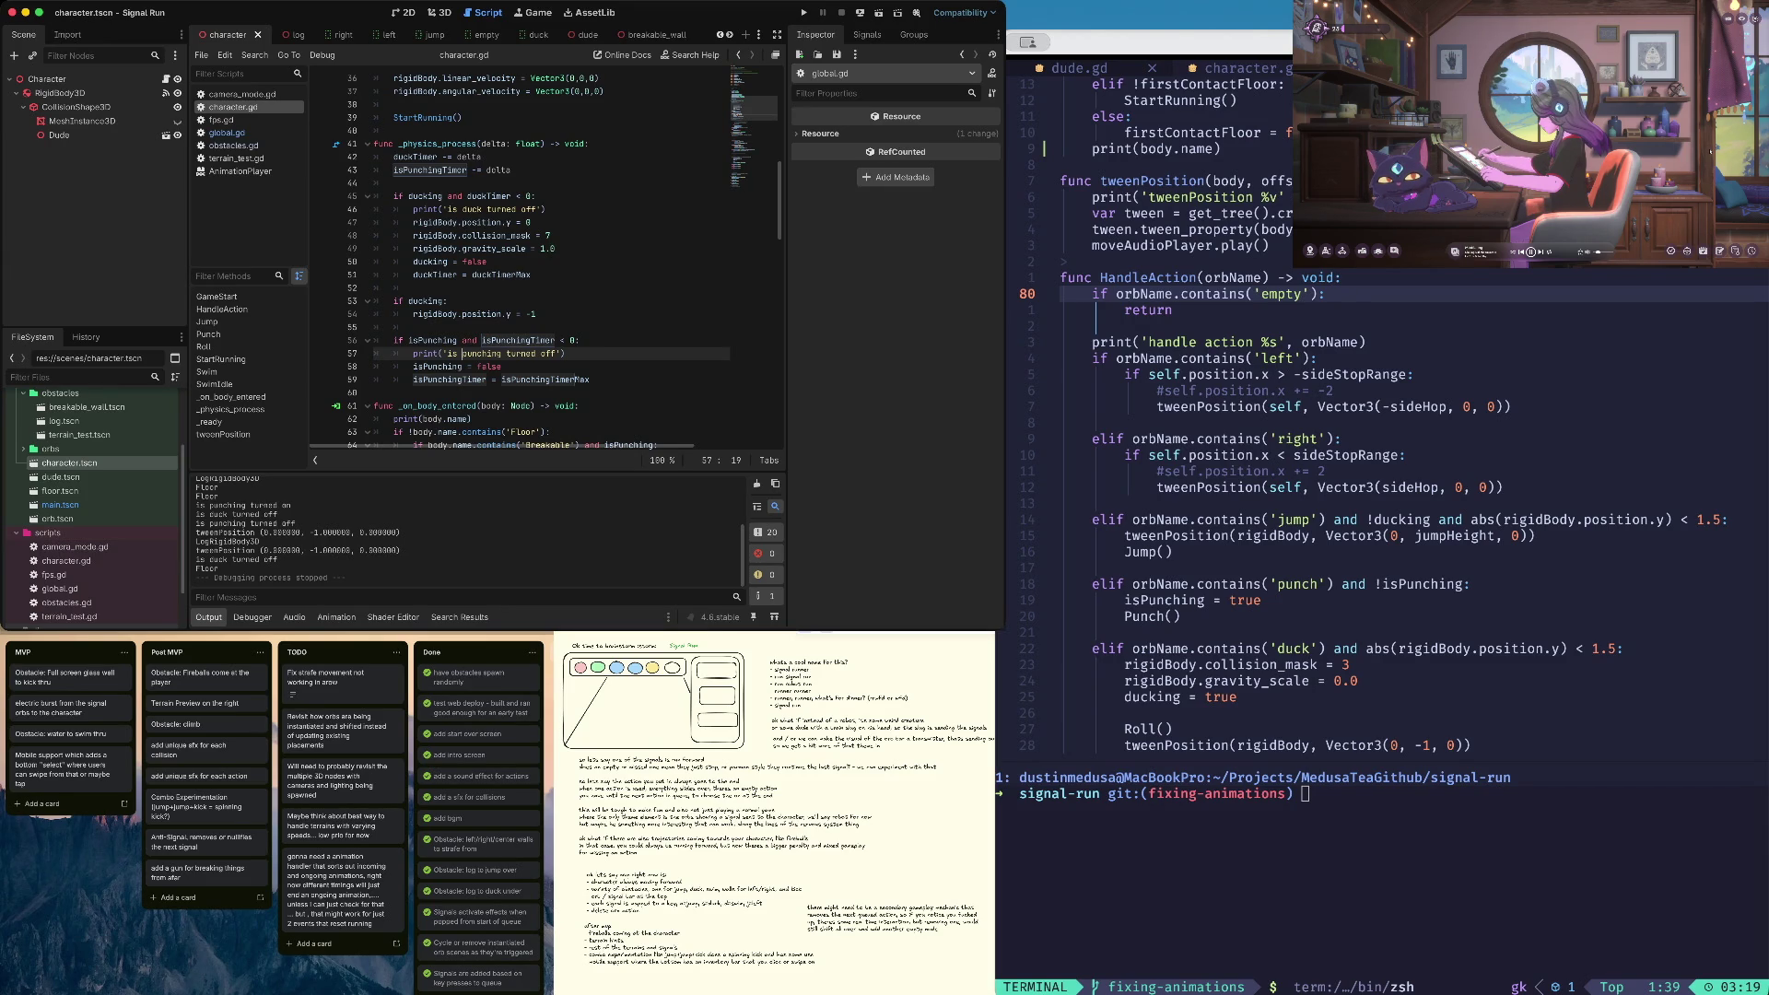
pyautogui.press('super+b')
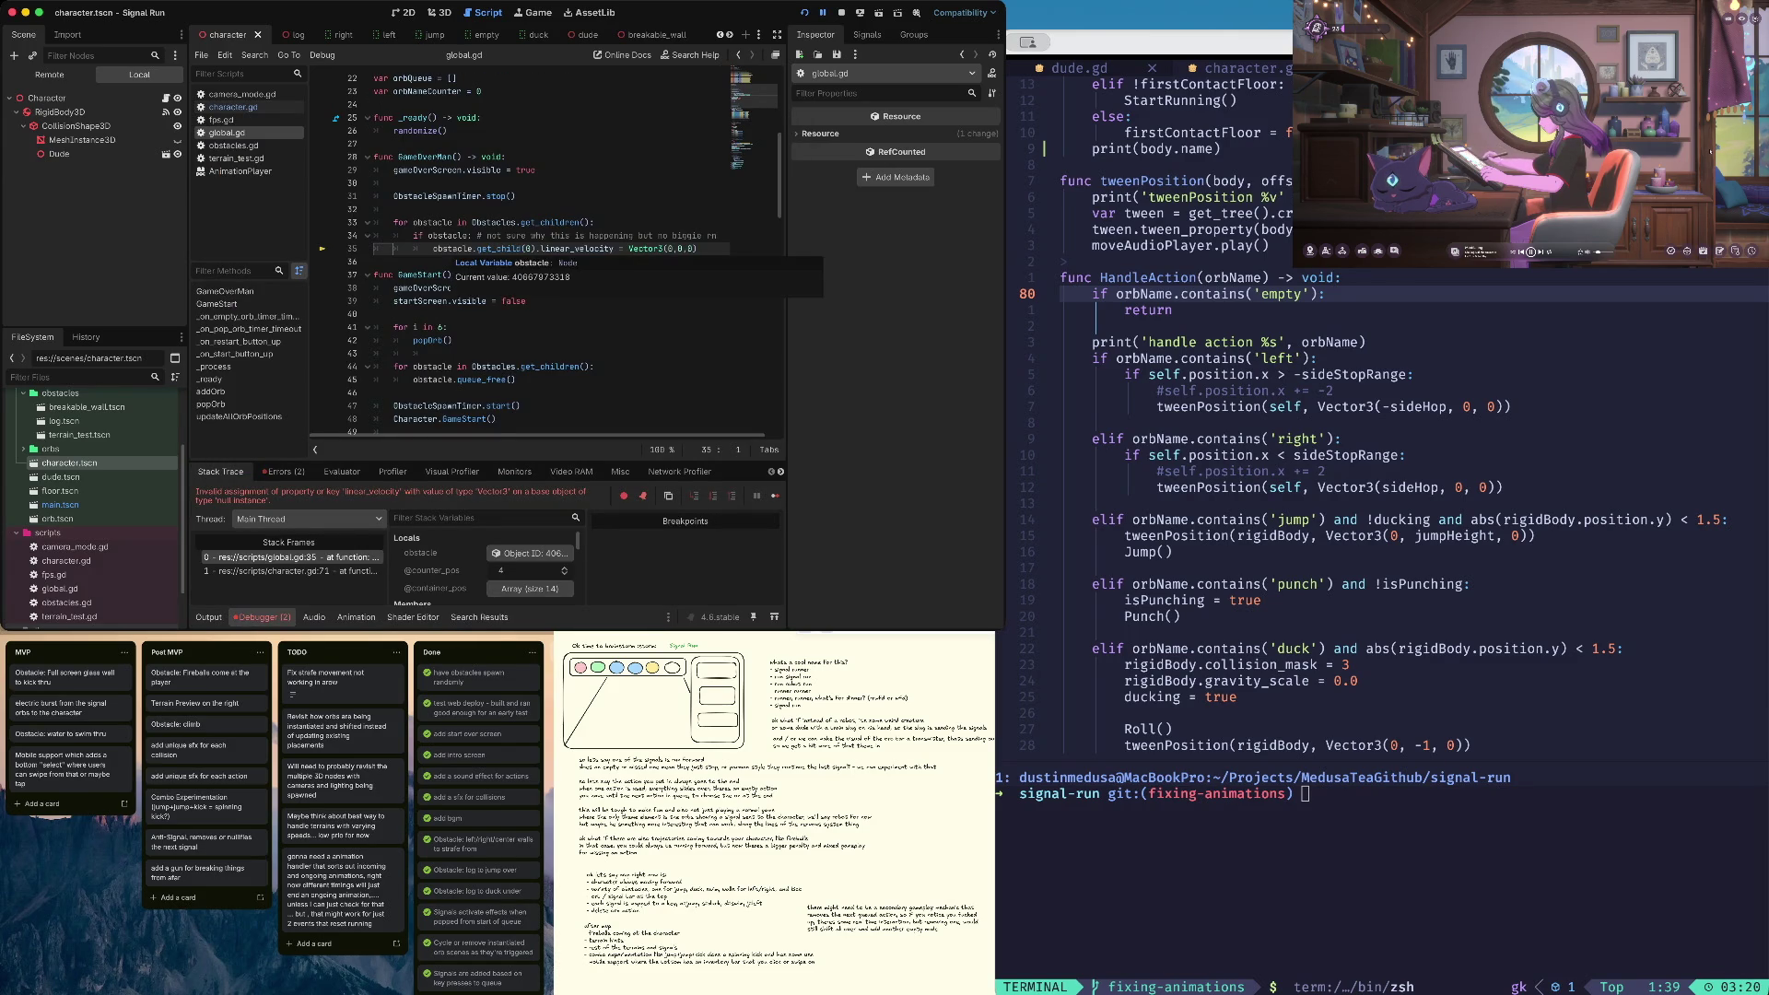
# Stop the paused debug session and add a blank line above the GameOver obstacle loop in global.gd
pyautogui.press('F8')
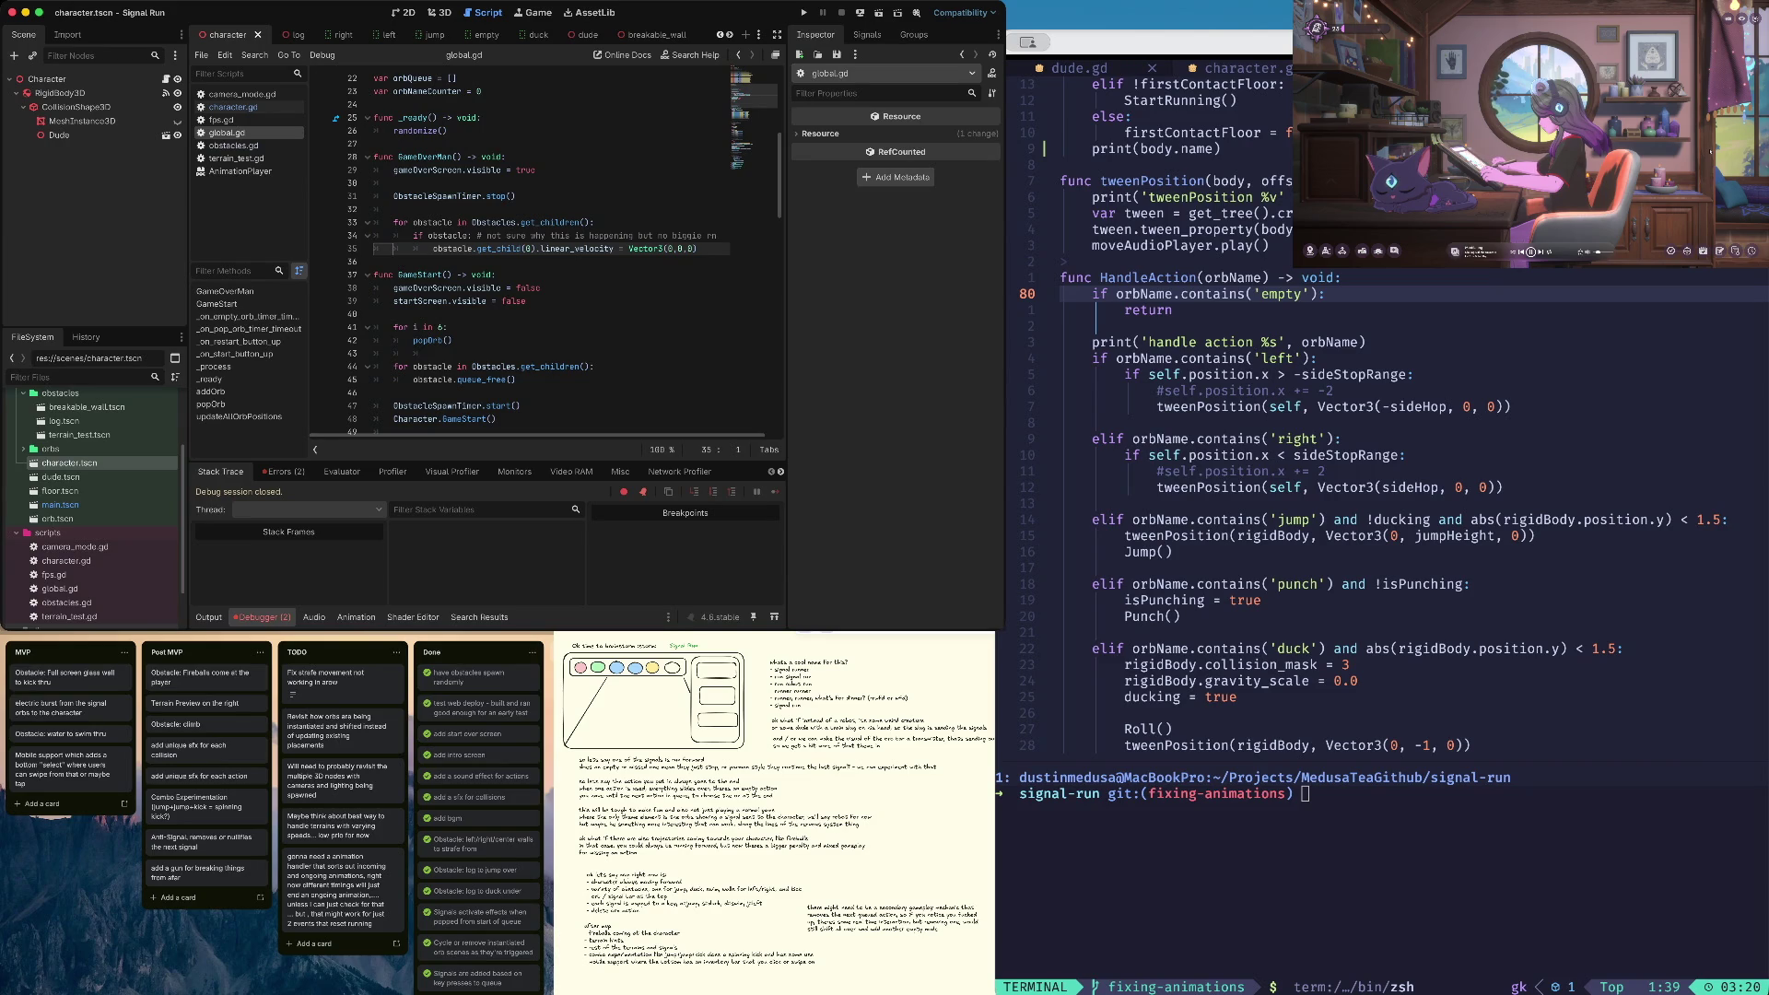
pyautogui.click(428, 235)
pyautogui.click(483, 249)
pyautogui.press('Up')
pyautogui.press('Up')
pyautogui.press('End')
pyautogui.press('Return')
pyautogui.write('v')
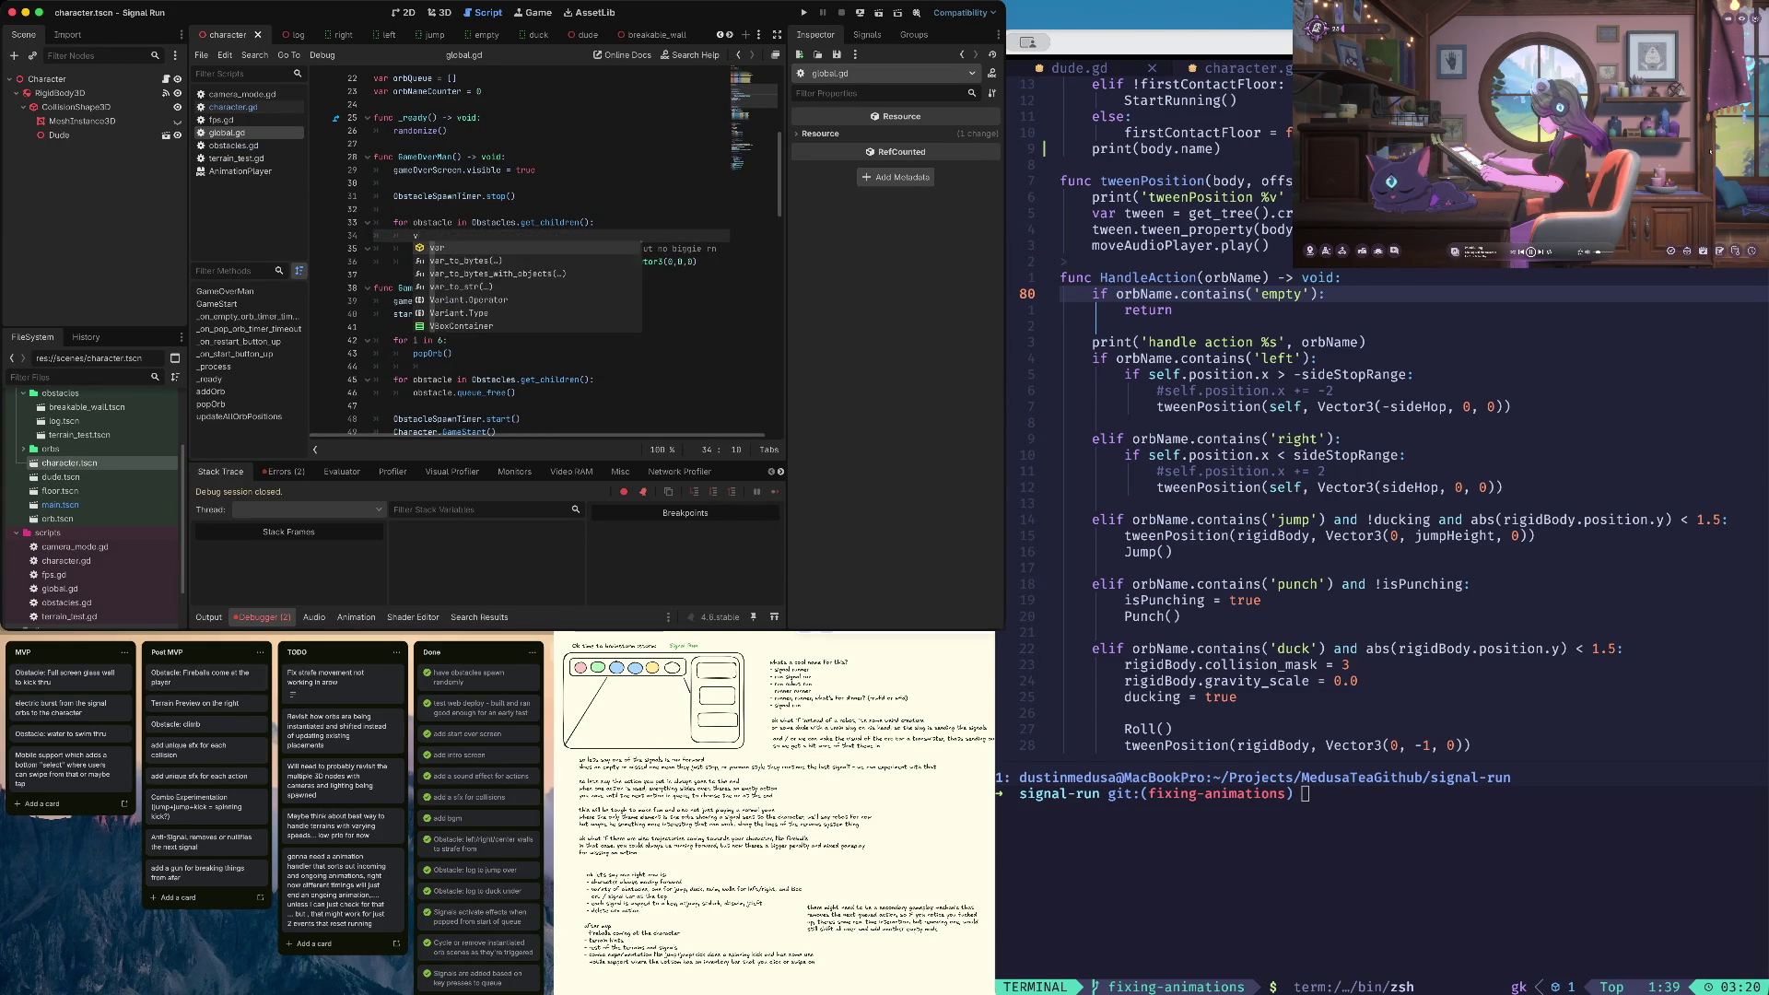
pyautogui.press('BackSpace')
pyautogui.press('Up')
pyautogui.press('Up')
pyautogui.press('End')
pyautogui.press('Return')
# Declare var rigidBody and assign it obstacle.get_child(0) inside the loop
pyautogui.write('var rigidBo')
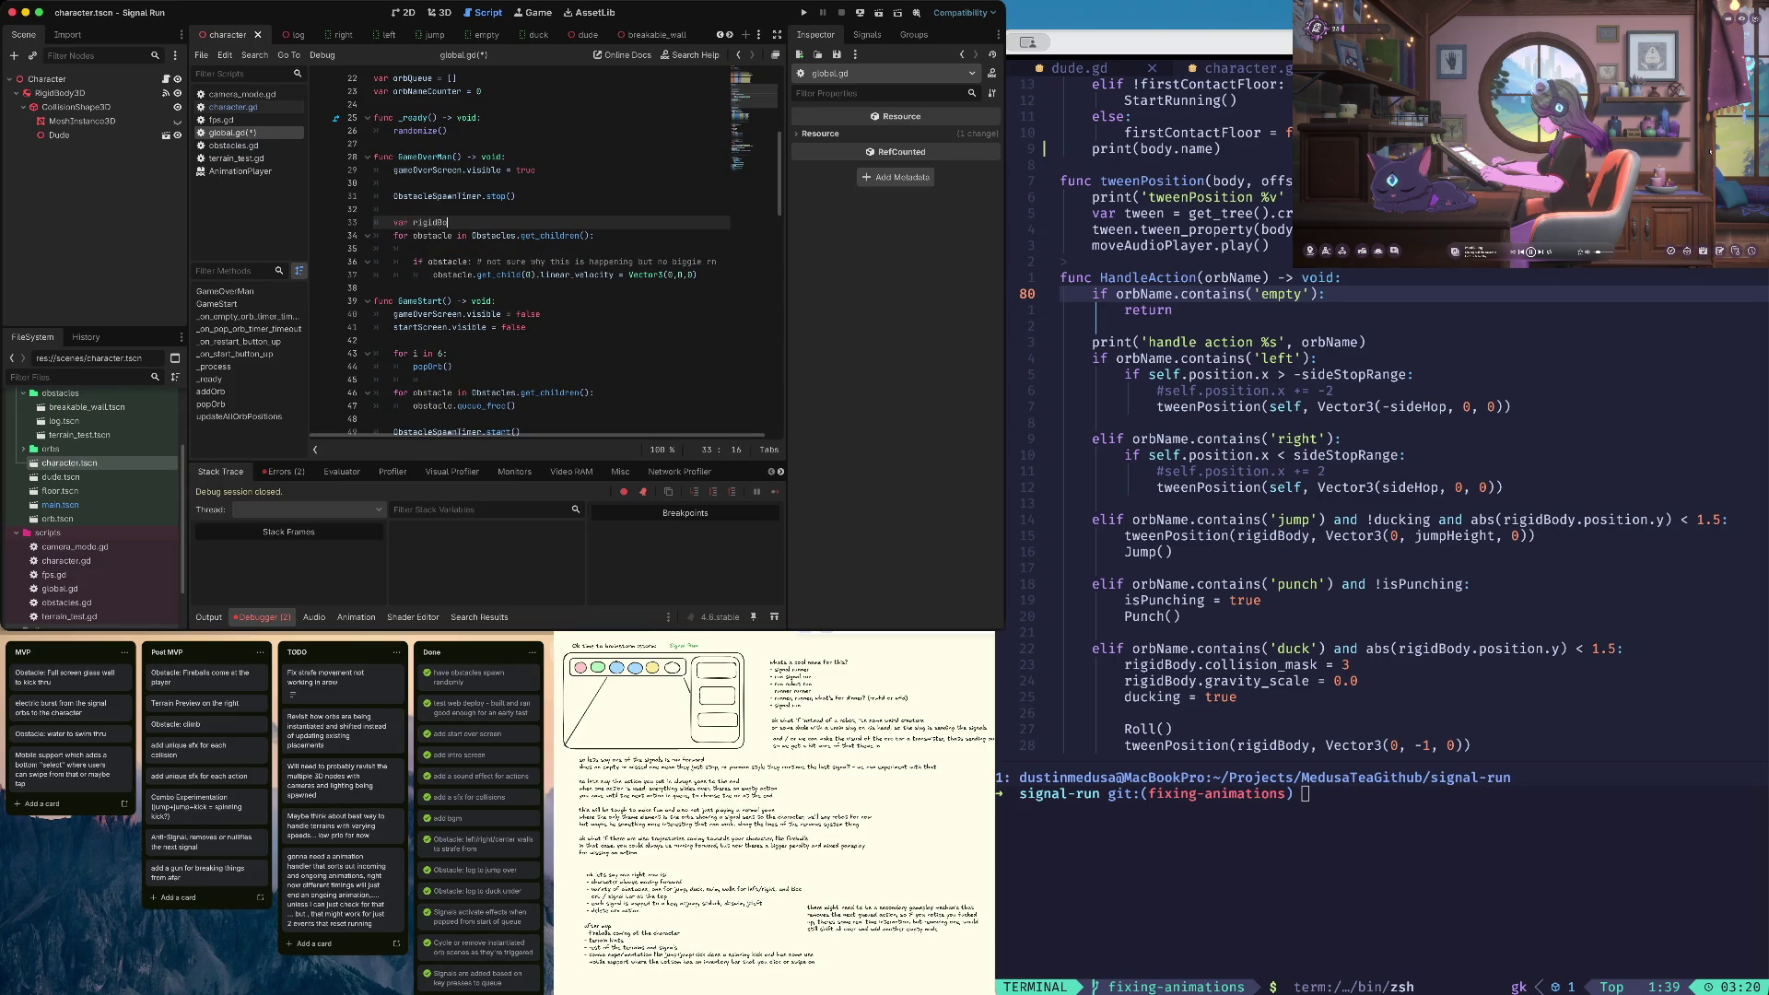
pyautogui.press('Down')
pyautogui.press('Down')
pyautogui.write('r')
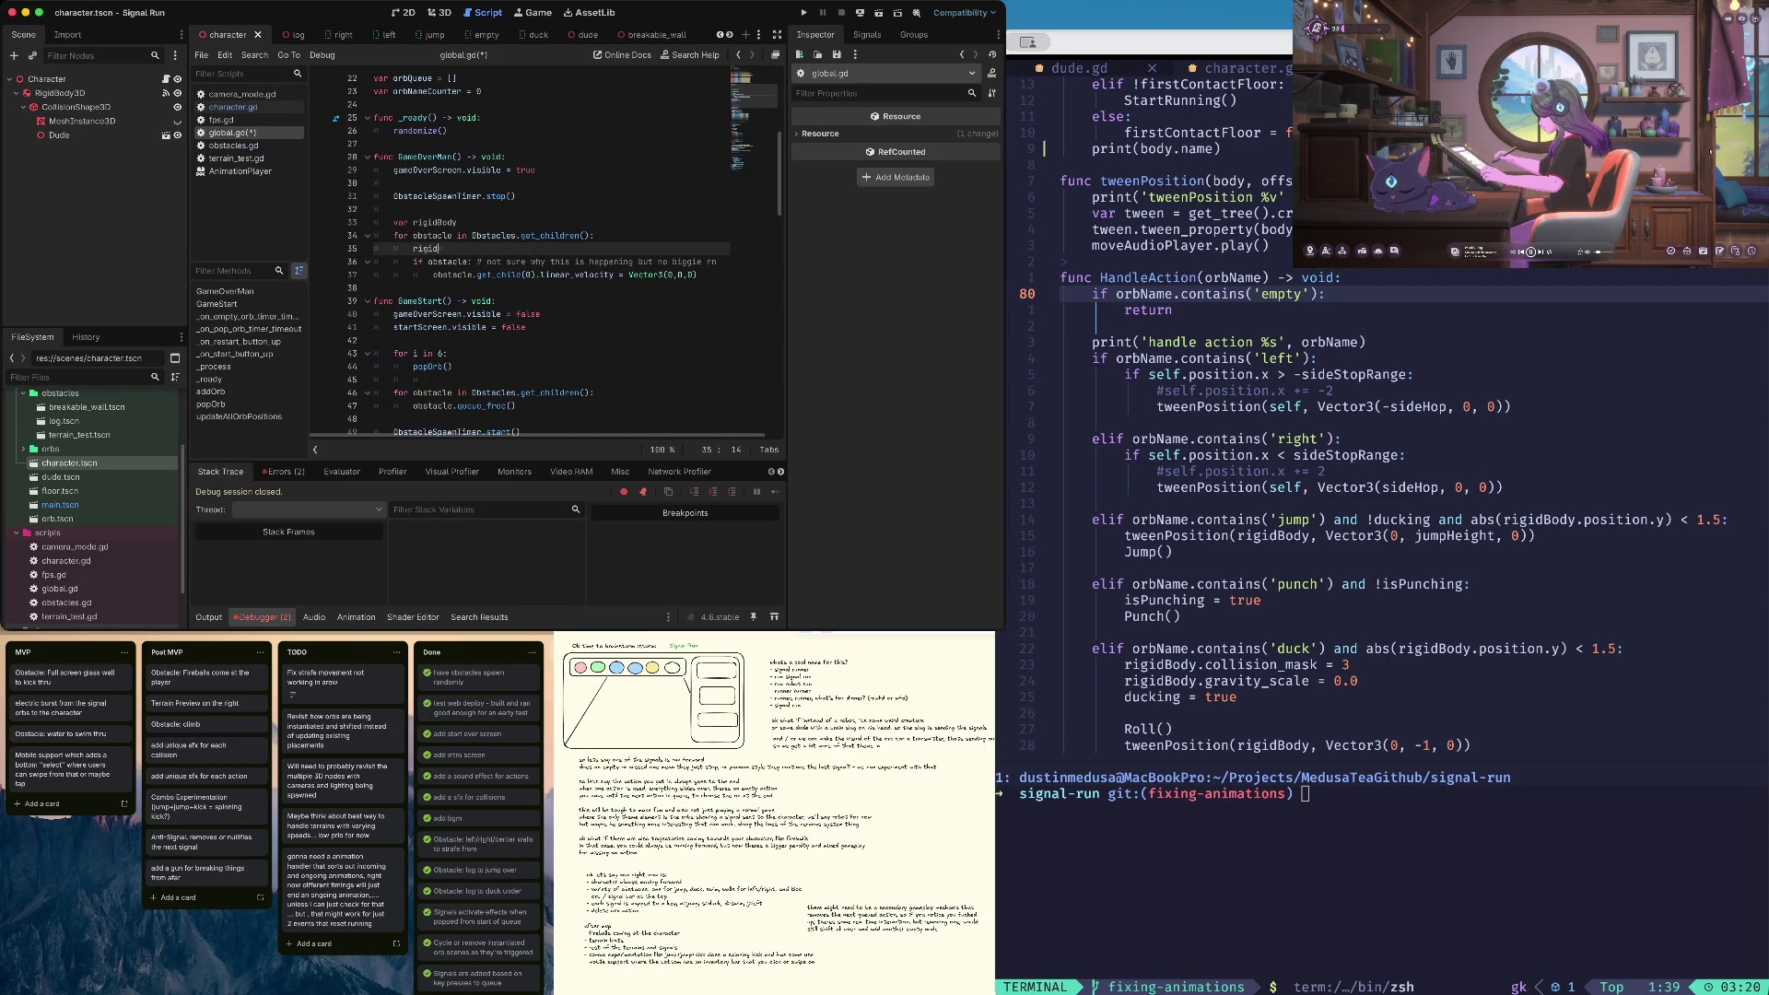
pyautogui.press('Return')
pyautogui.write('= ob')
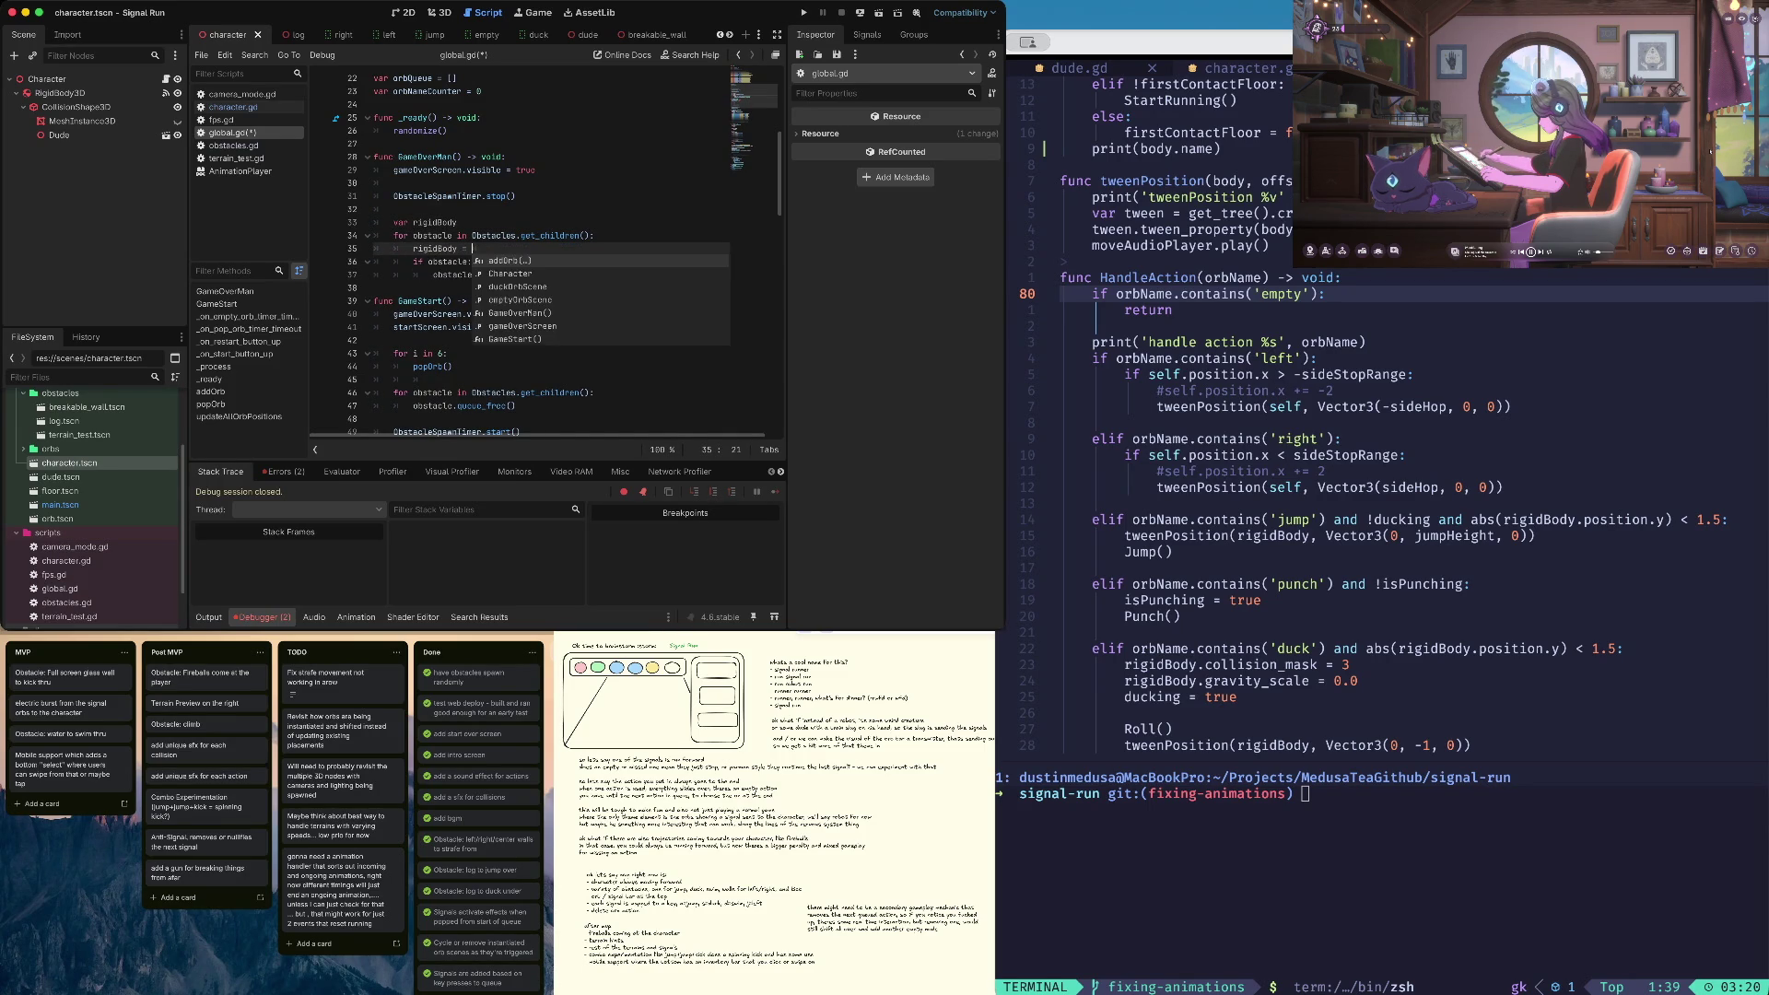
pyautogui.press('Return')
pyautogui.write('.get_child')
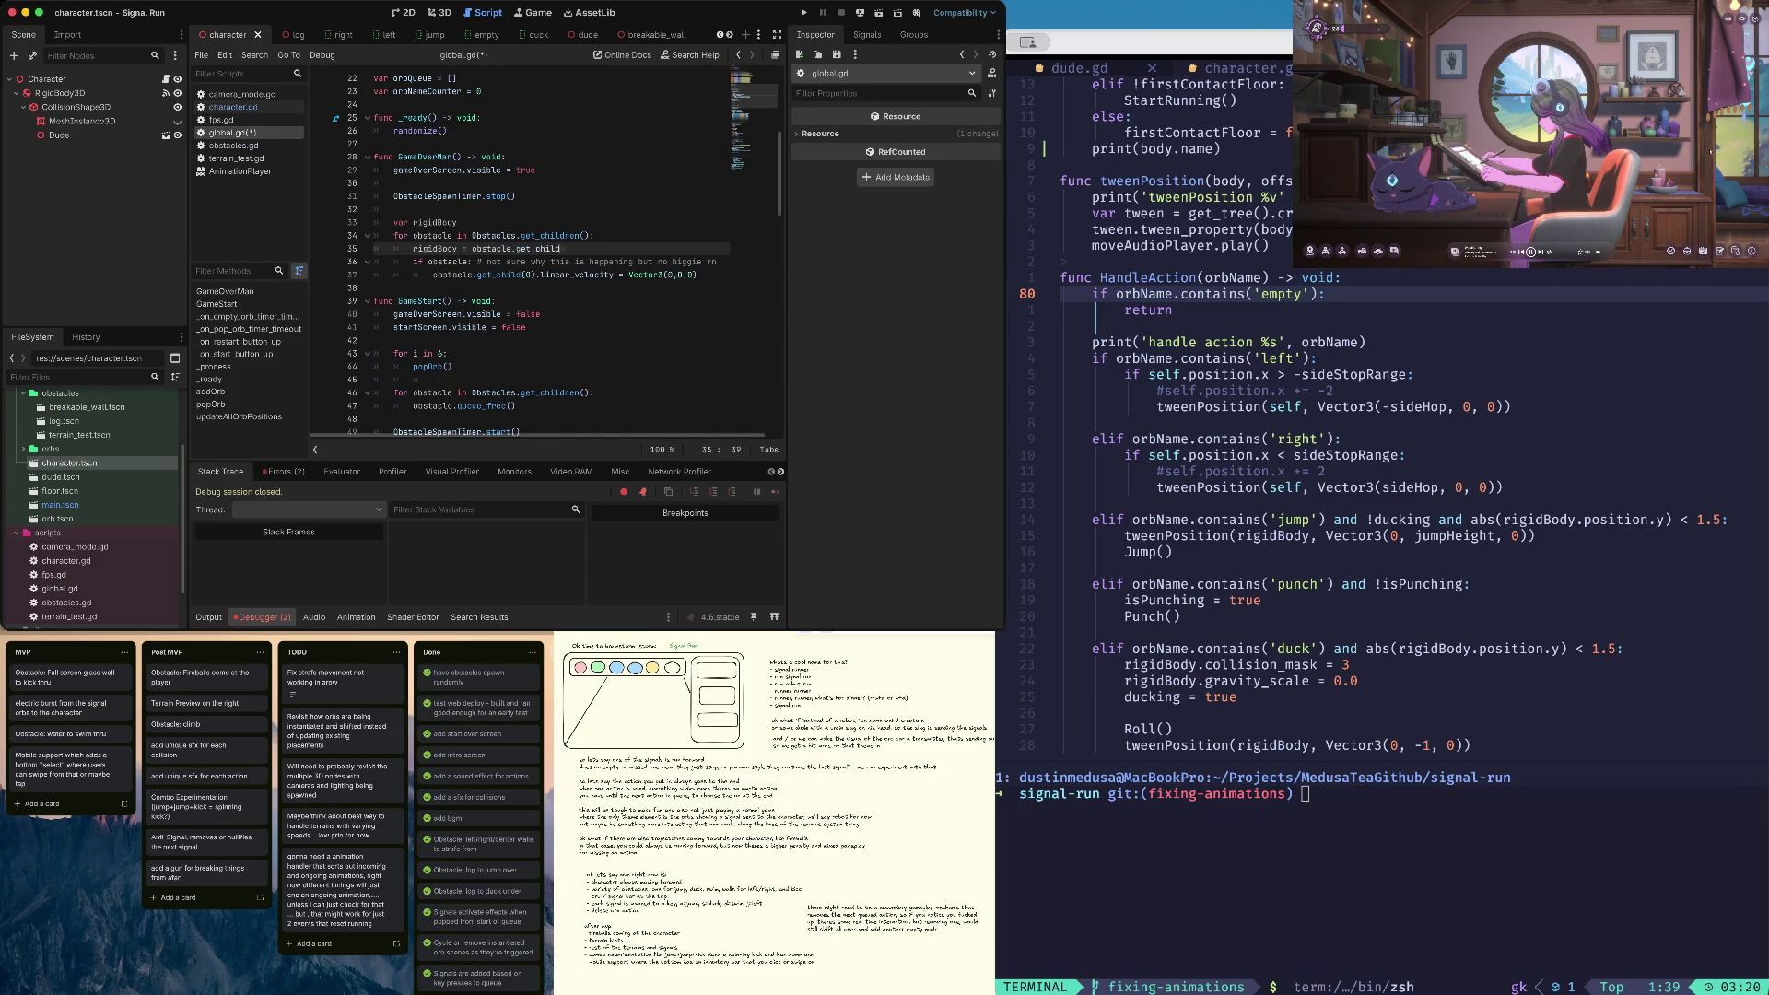
pyautogui.write('0')
# Use rigidBody in the if check and the velocity reset, save global.gd, and launch the game
pyautogui.click(469, 263)
pyautogui.press('BackSpace')
pyautogui.press('BackSpace')
pyautogui.press('BackSpace')
pyautogui.write('rigid')
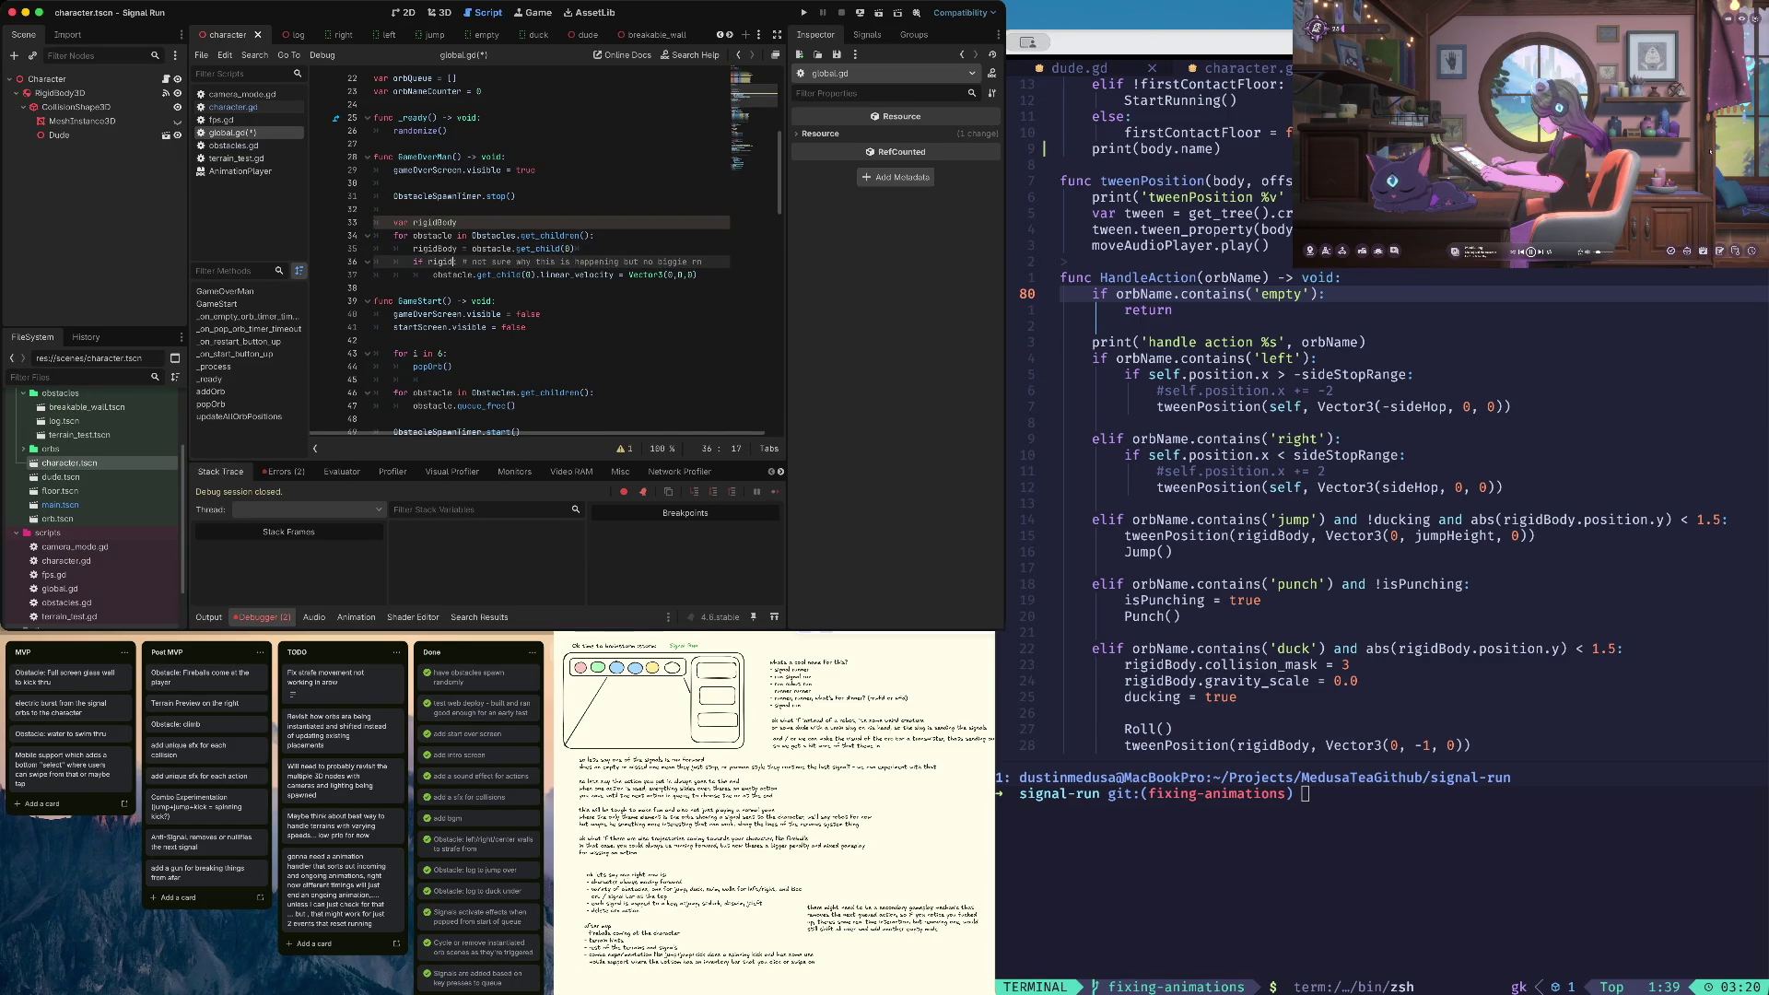
pyautogui.press('Return')
pyautogui.click(489, 275)
pyautogui.press('BackSpace')
pyautogui.press('BackSpace')
pyautogui.press('BackSpace')
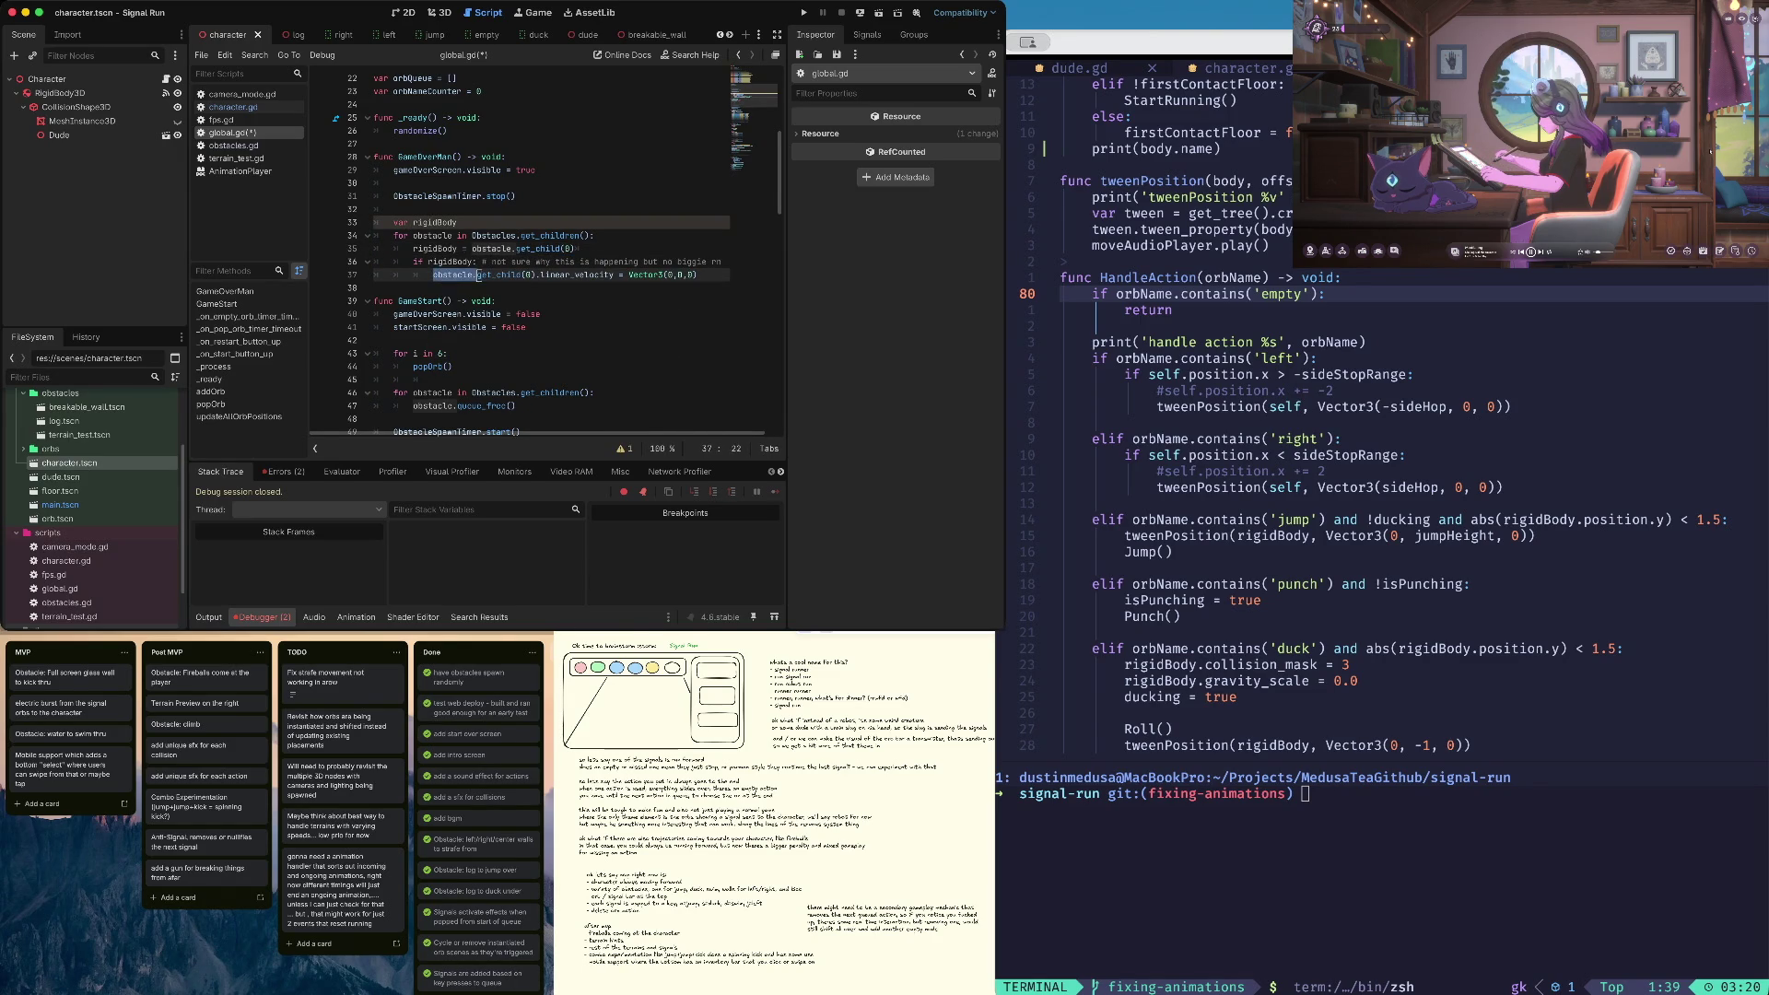
pyautogui.press('Delete')
pyautogui.press('Delete')
pyautogui.press('Delete')
pyautogui.write('rigidBody')
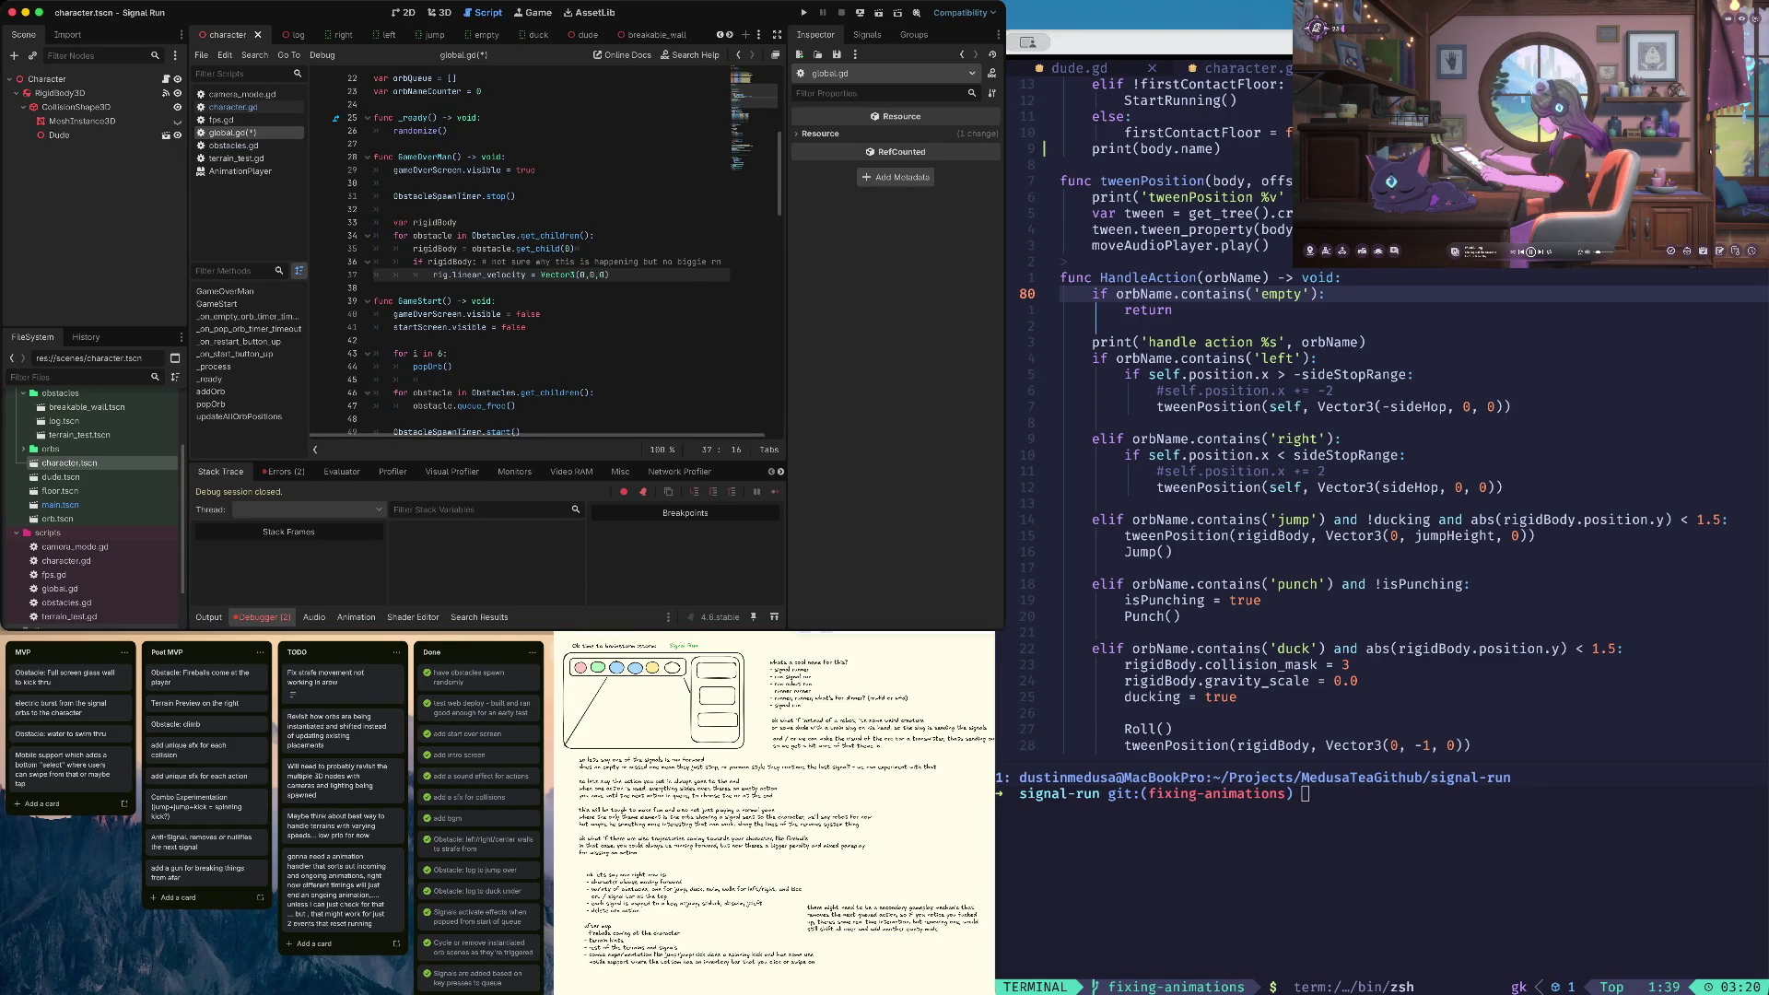
pyautogui.hotkey('ctrl', 's')
pyautogui.press('Up')
pyautogui.press('Up')
pyautogui.press('Up')
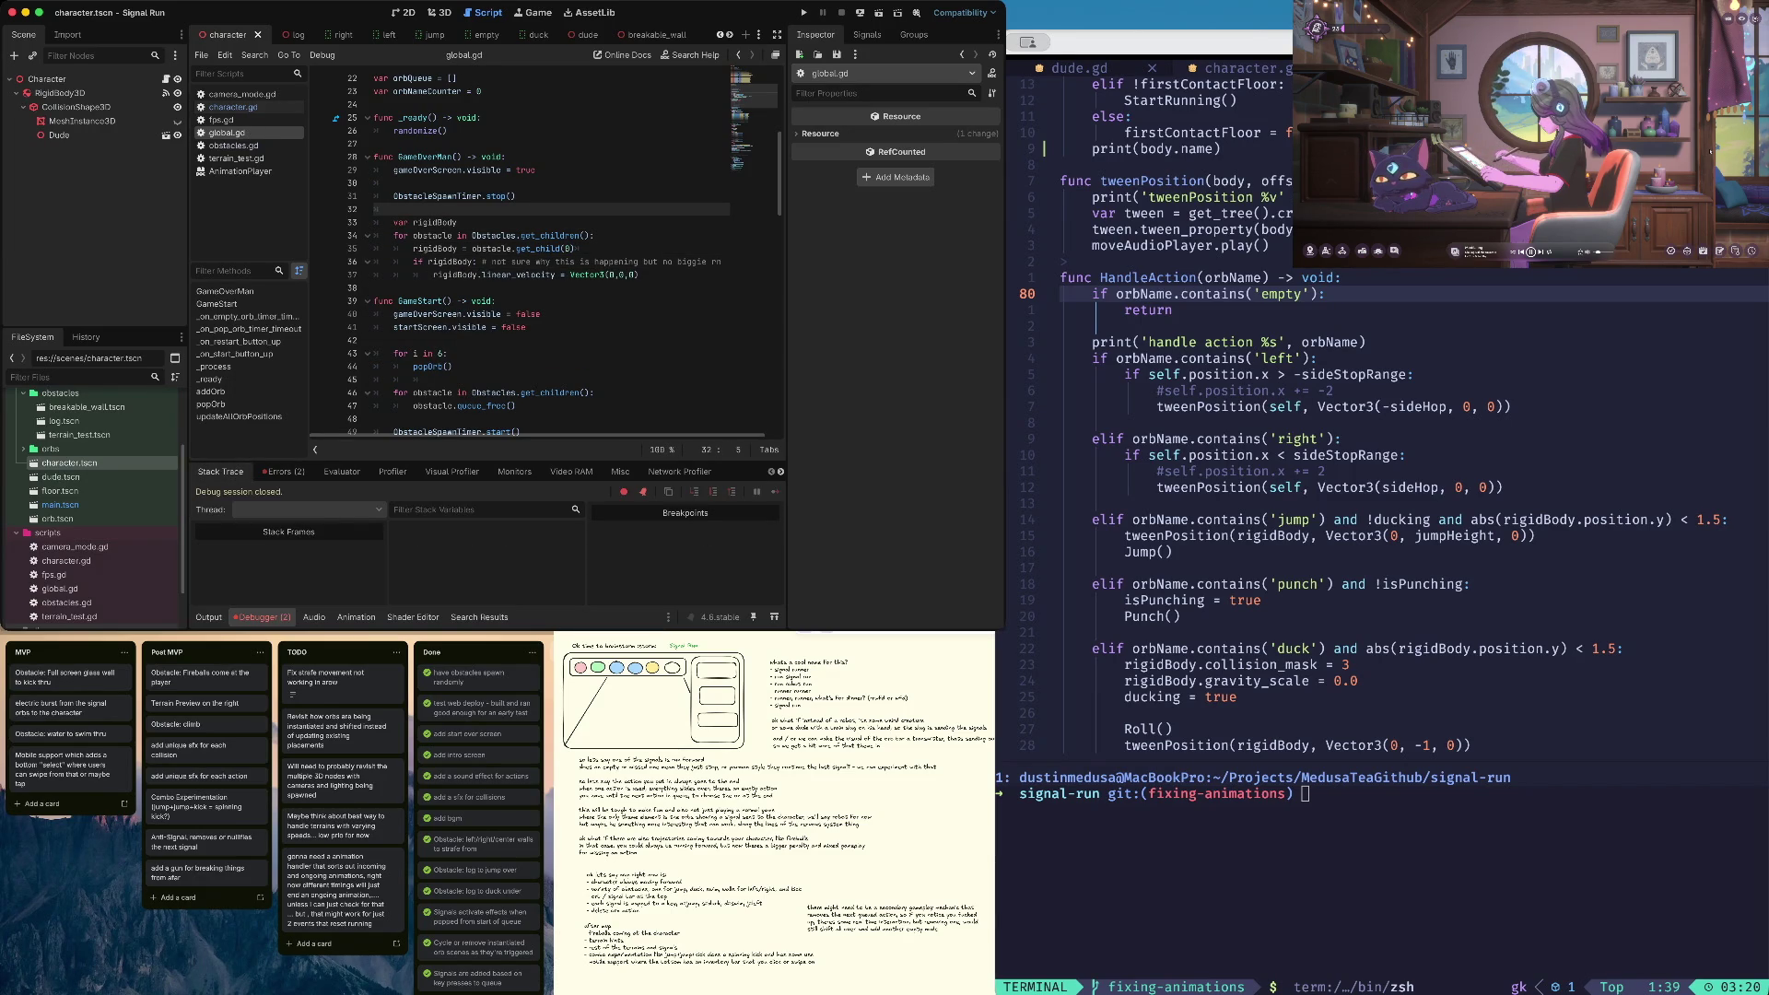
pyautogui.press('super+b')
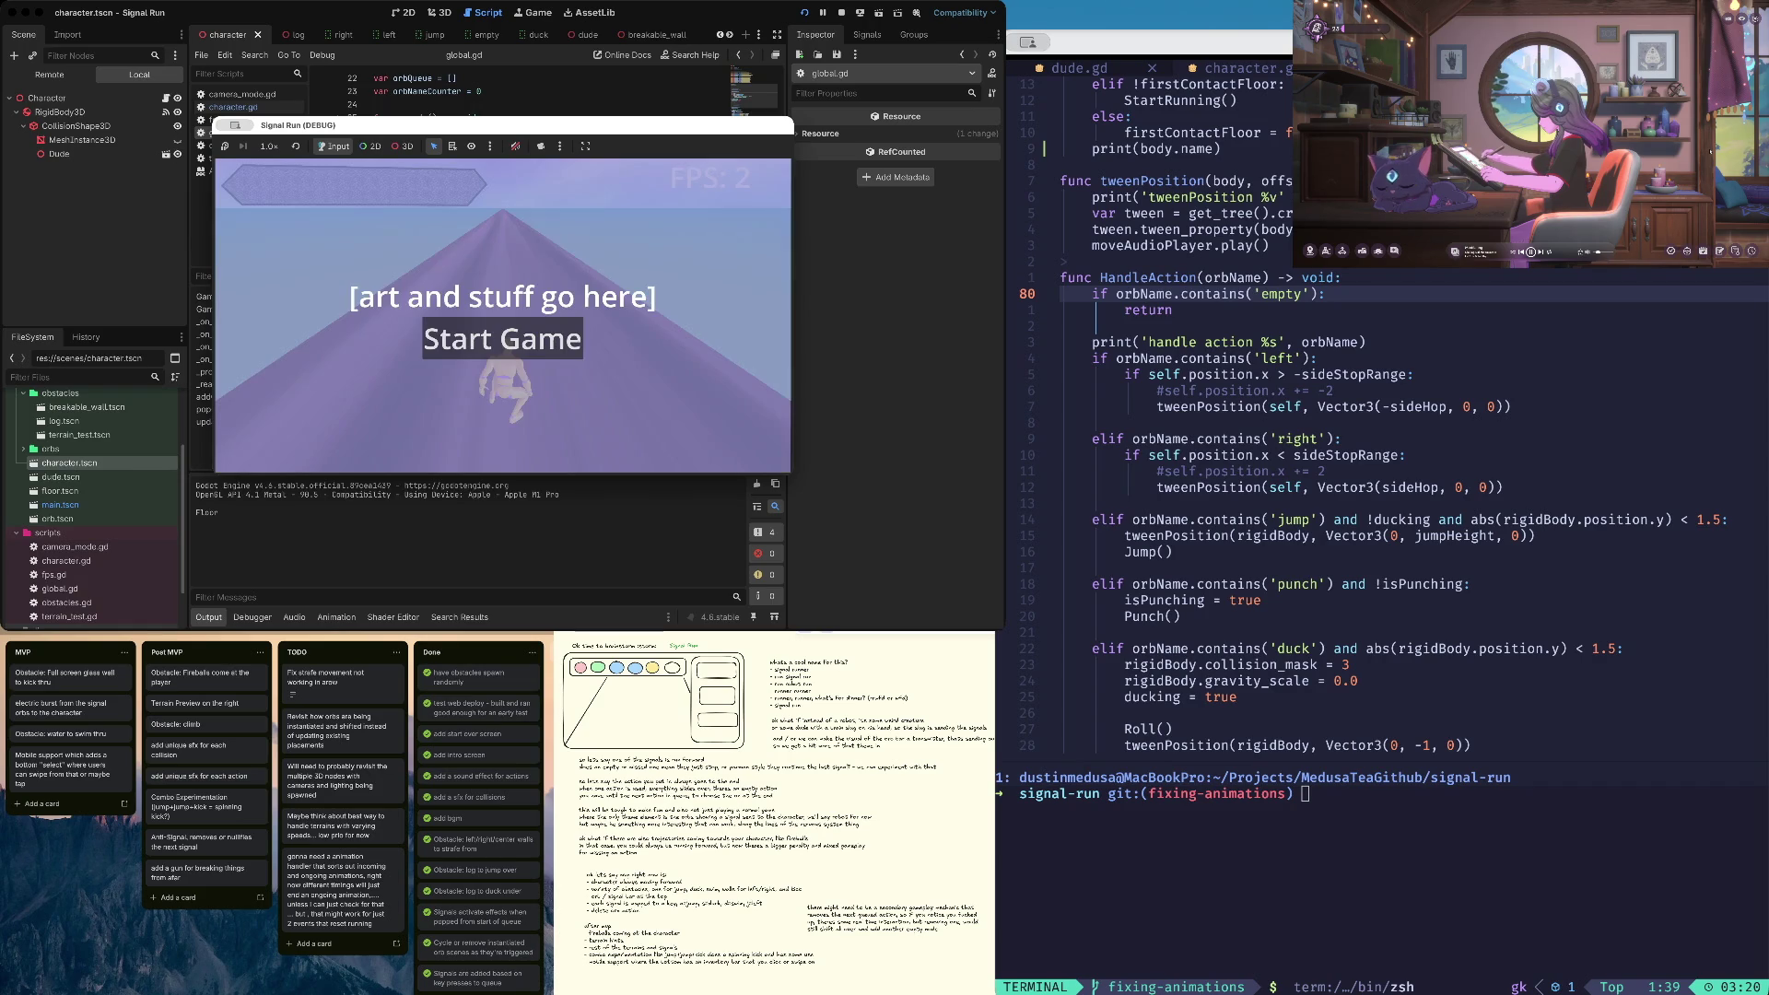
# Start a run, punch, die, restart from the 'Ya Ded / Go Again' screen, then stop the game
pyautogui.press('Return')
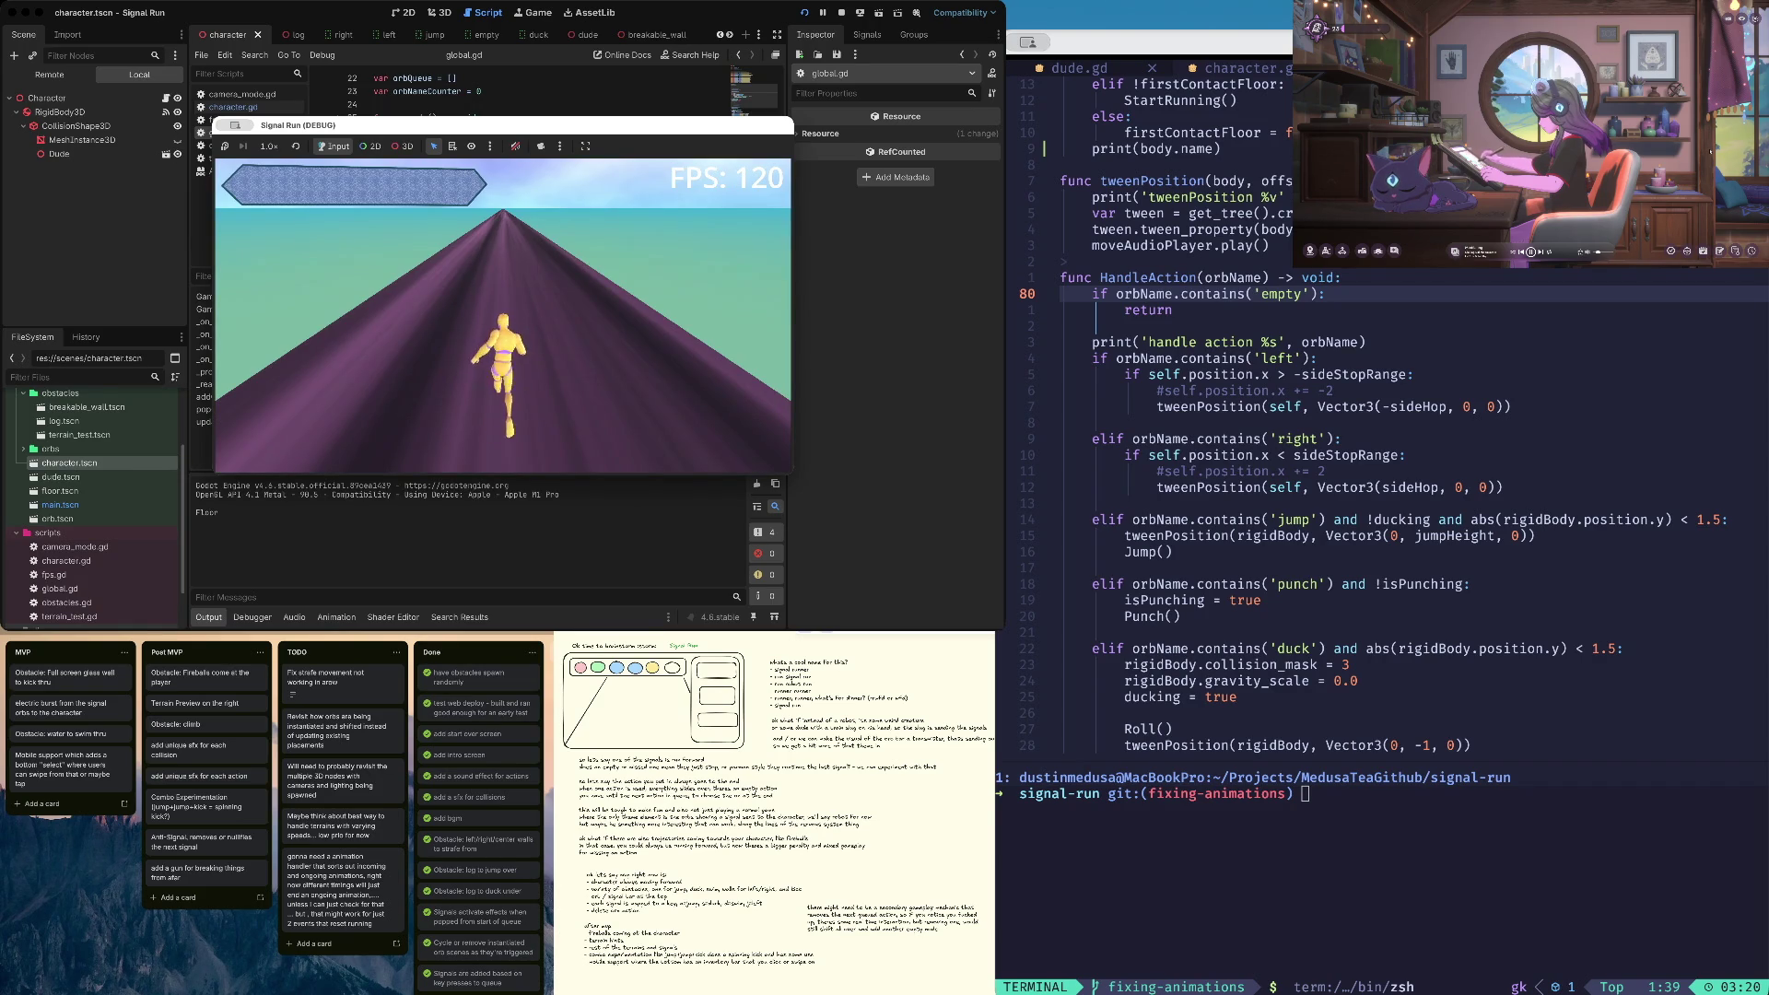
pyautogui.press('space')
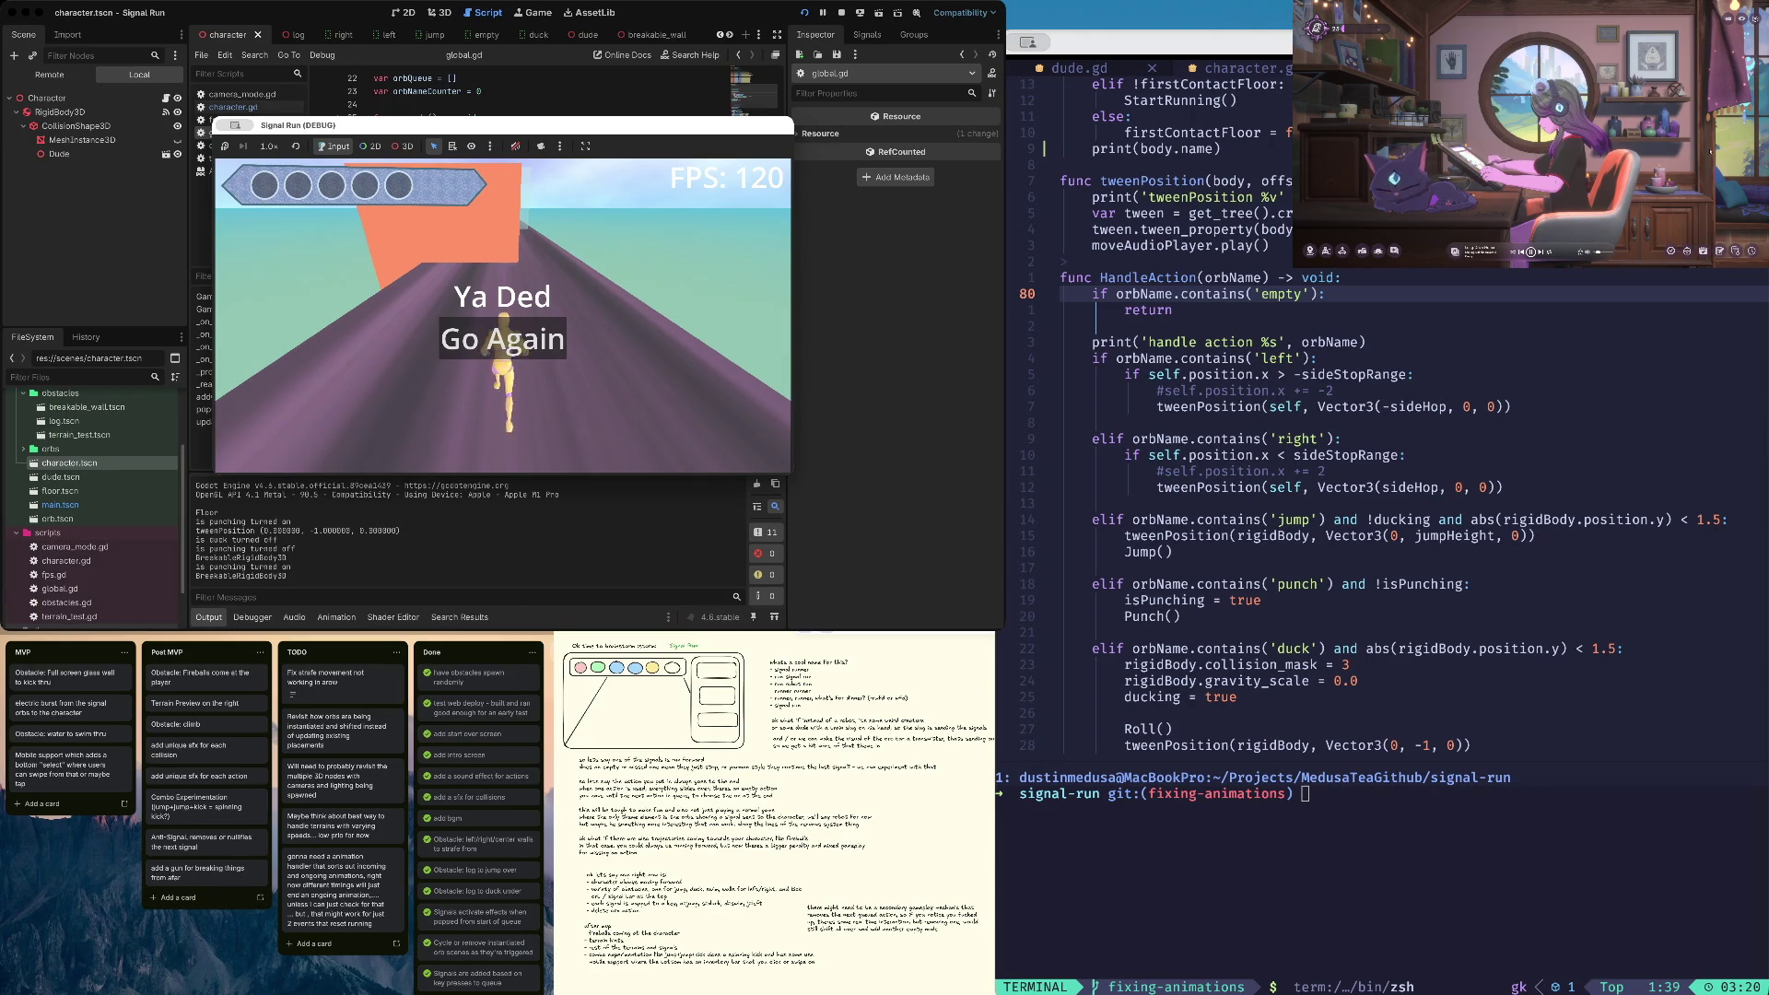
pyautogui.press('Return')
pyautogui.press('super+period')
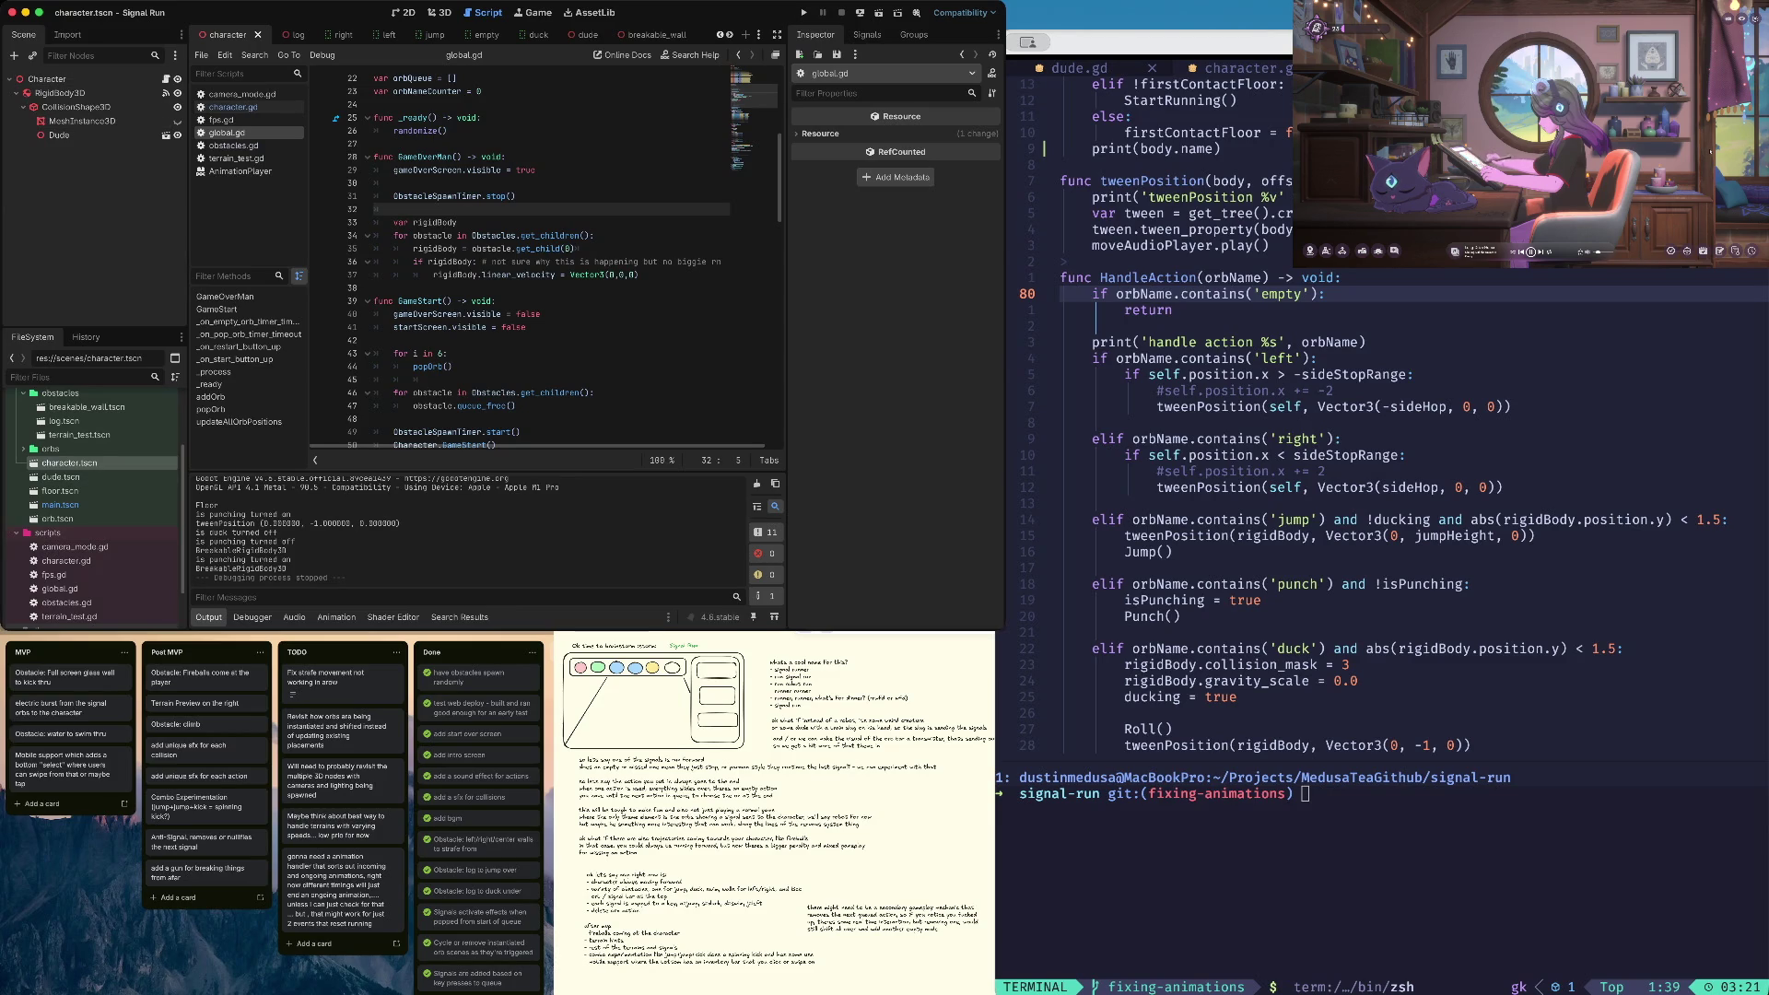
# Find the breakable wall scene in the obstacles folder and open it
pyautogui.click(66, 560)
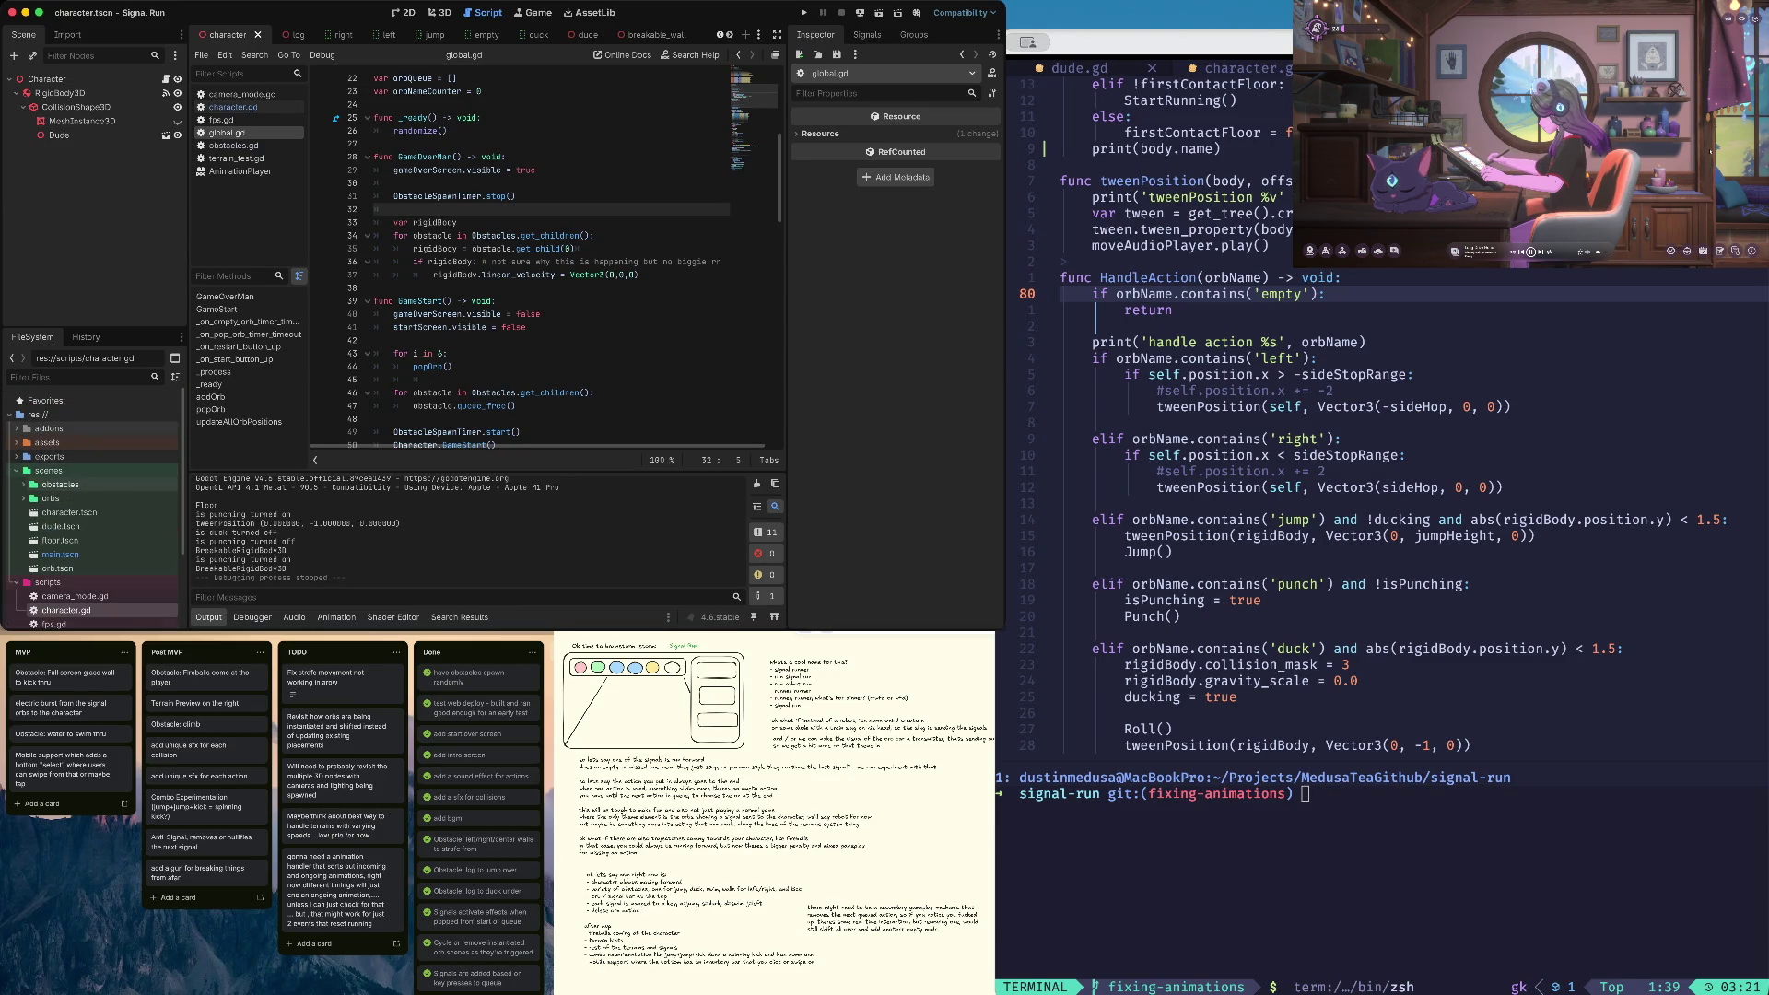
pyautogui.scroll(-3, 92, 498)
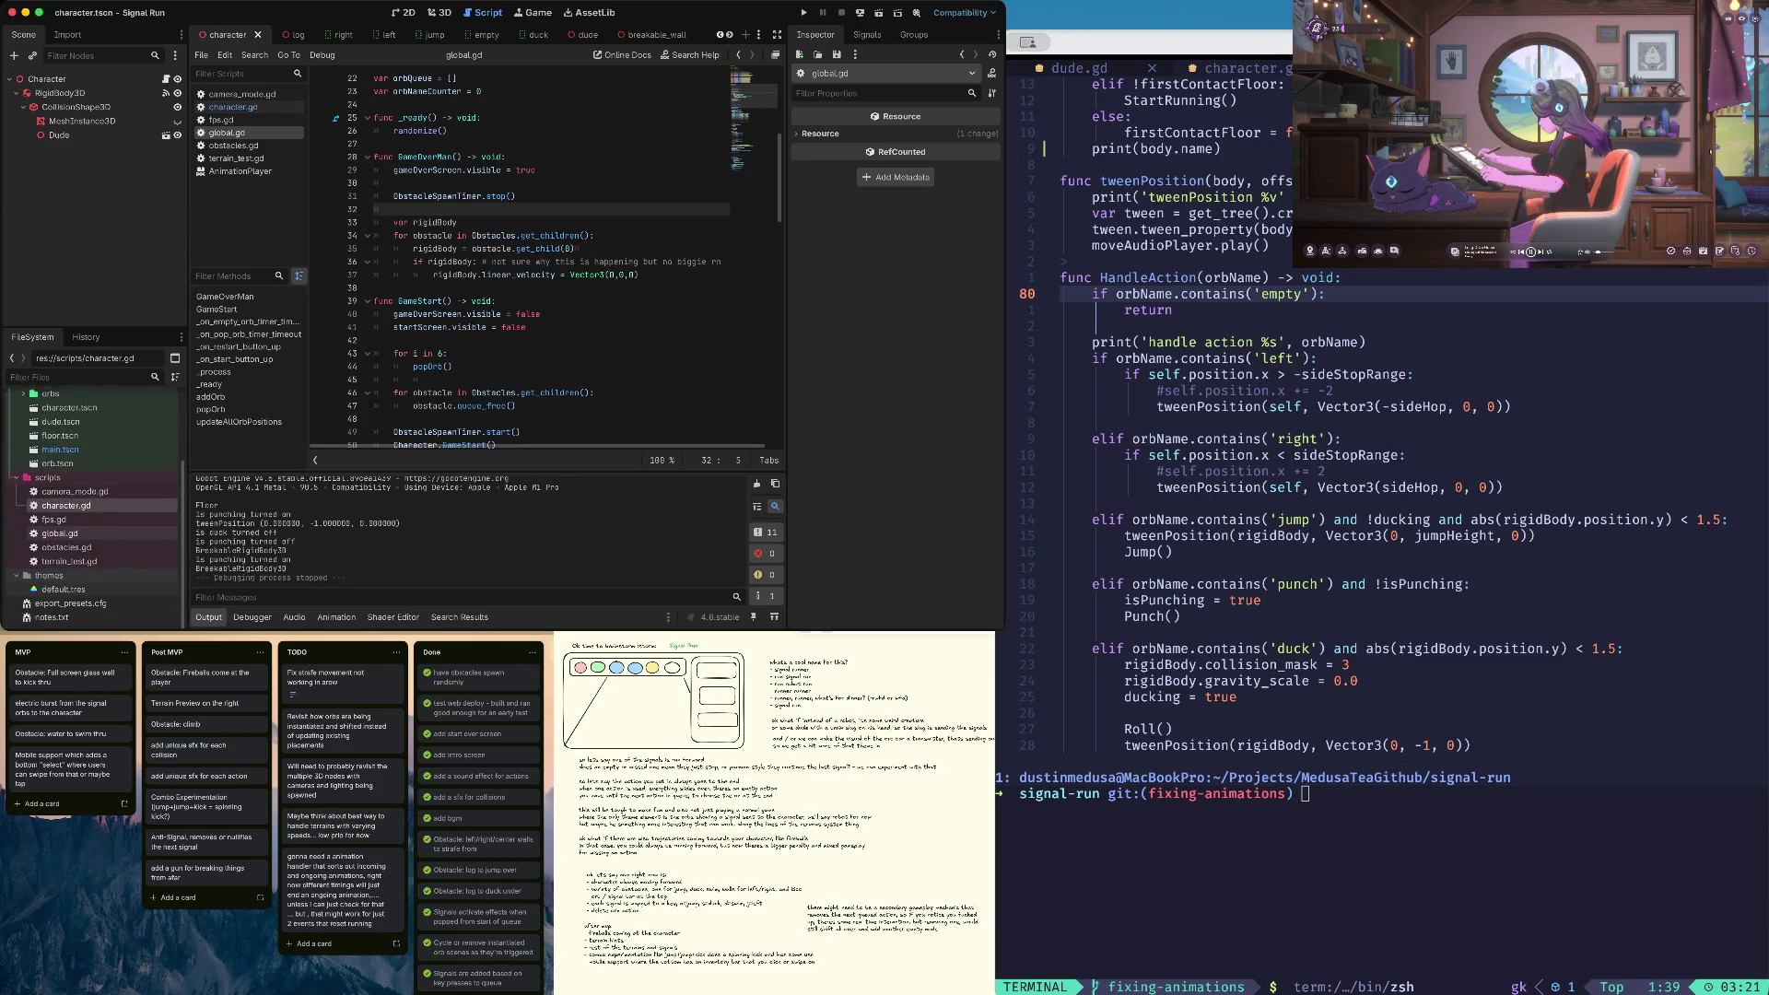
pyautogui.click(23, 398)
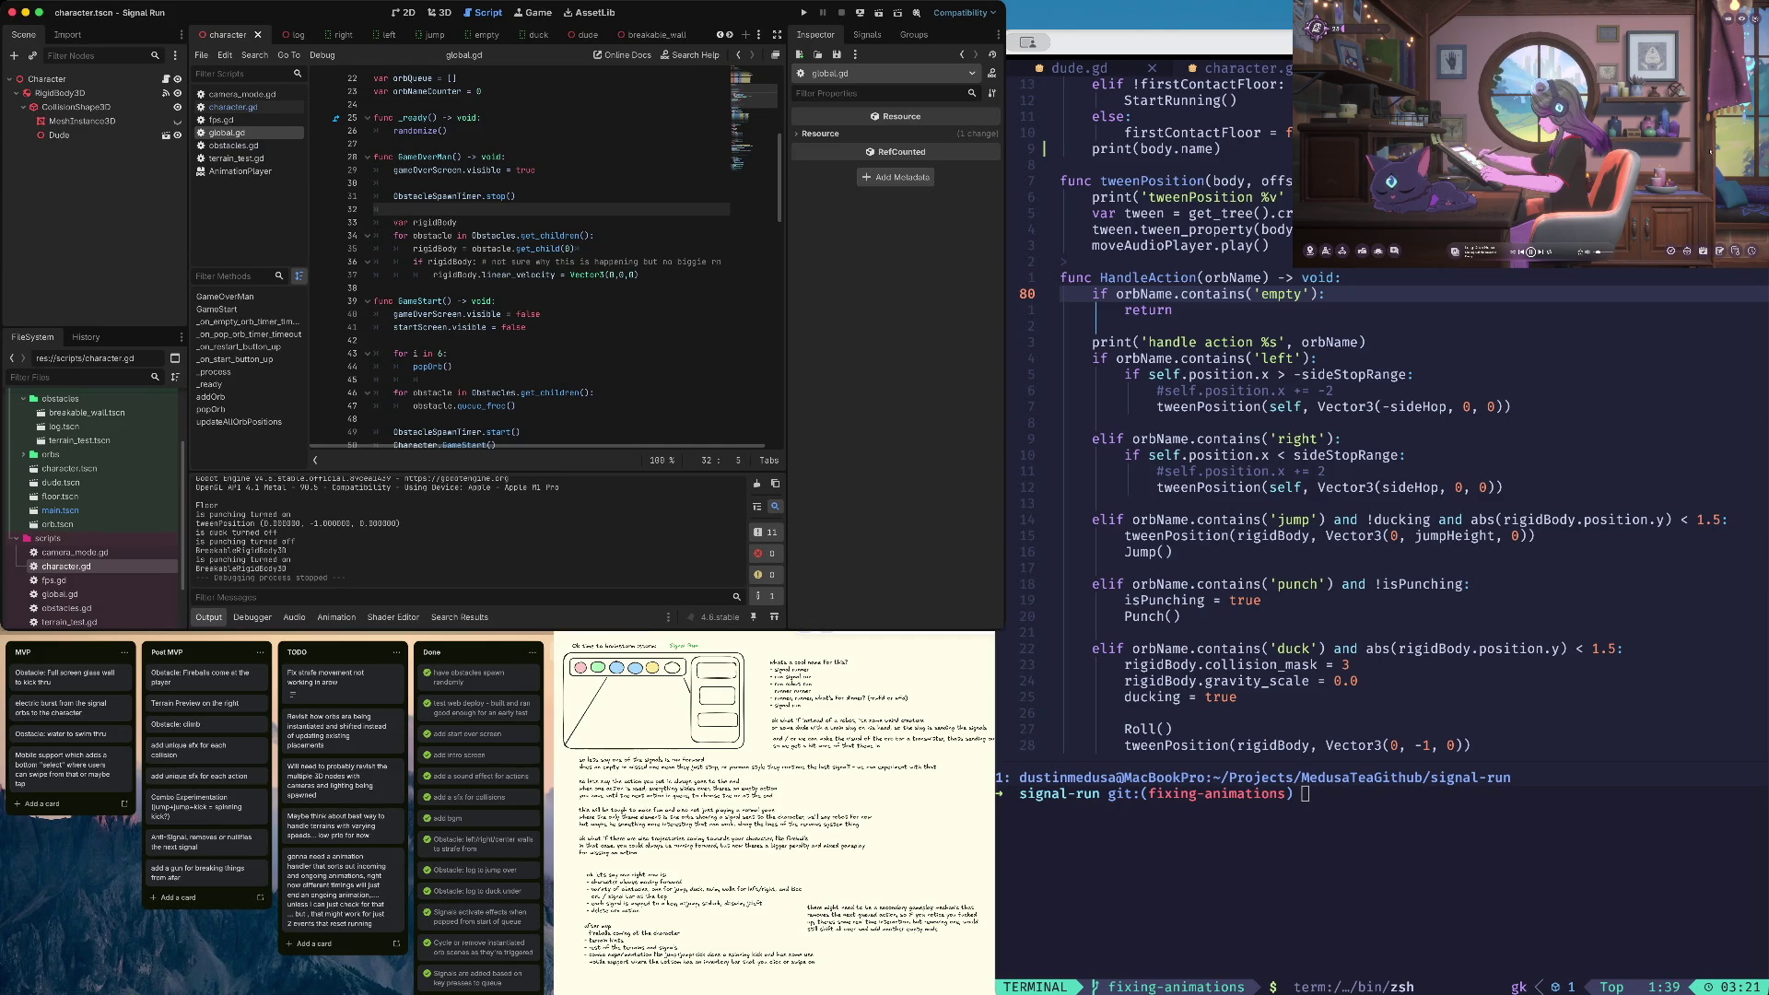
pyautogui.scroll(-3, 93, 523)
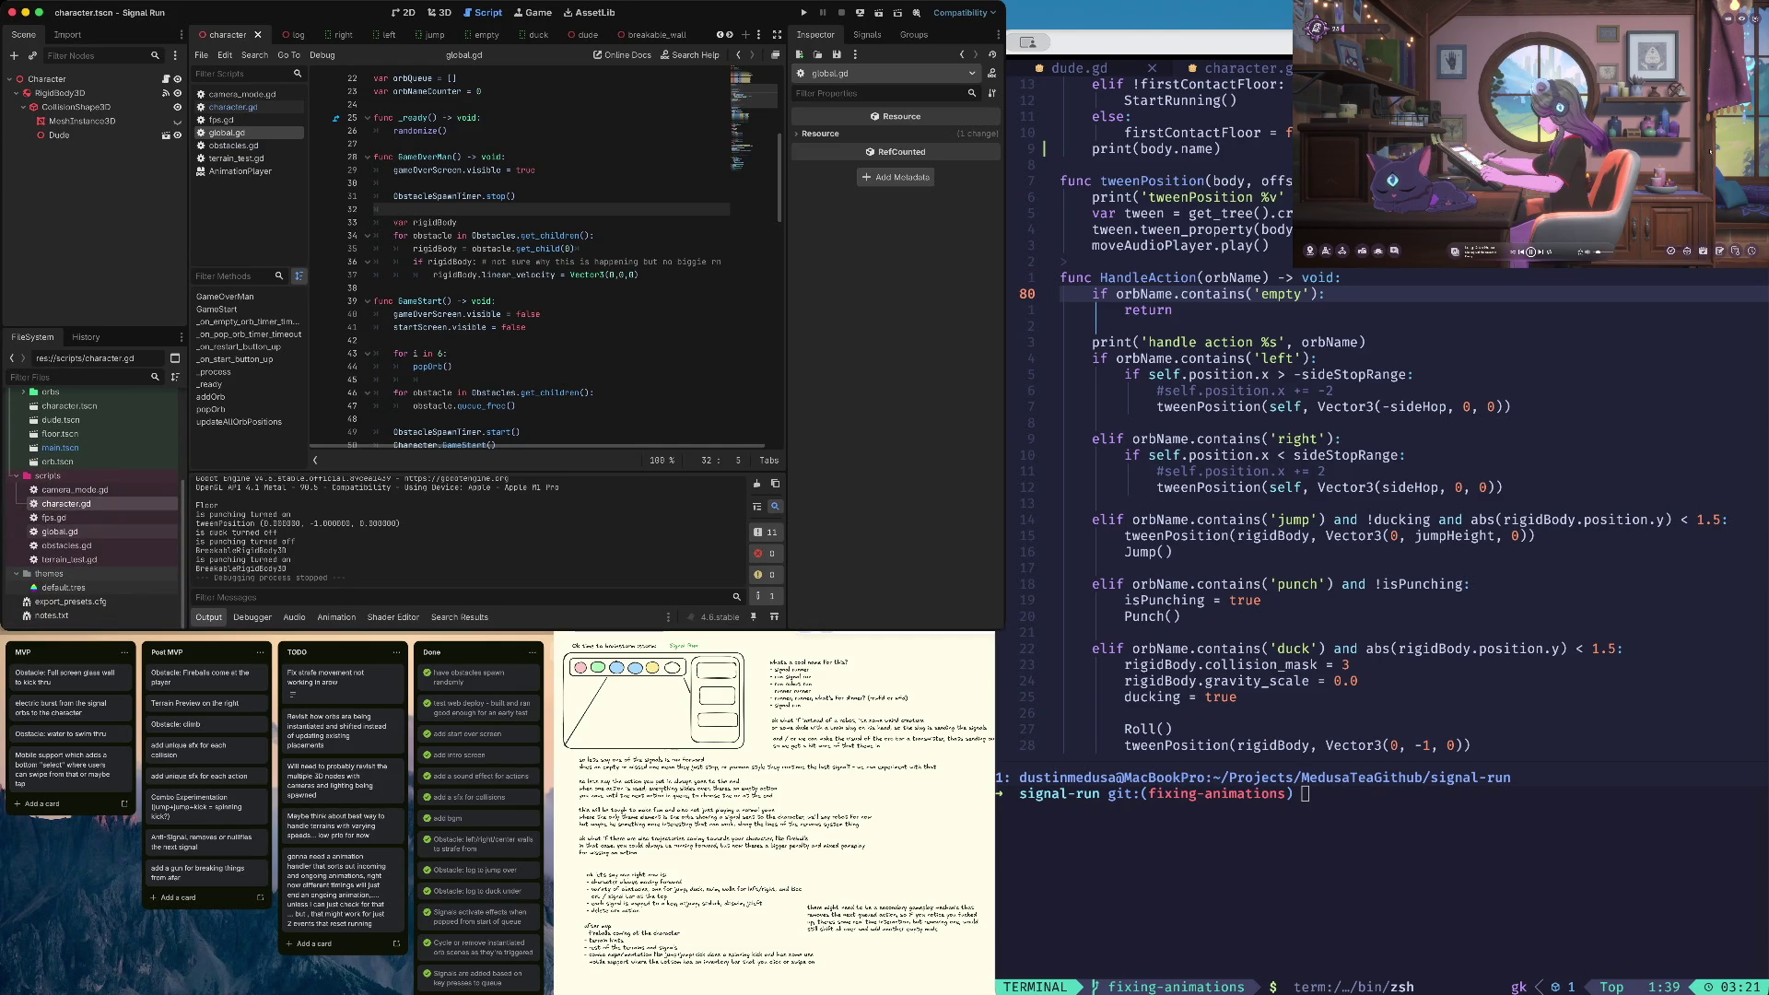
pyautogui.scroll(5, 92, 516)
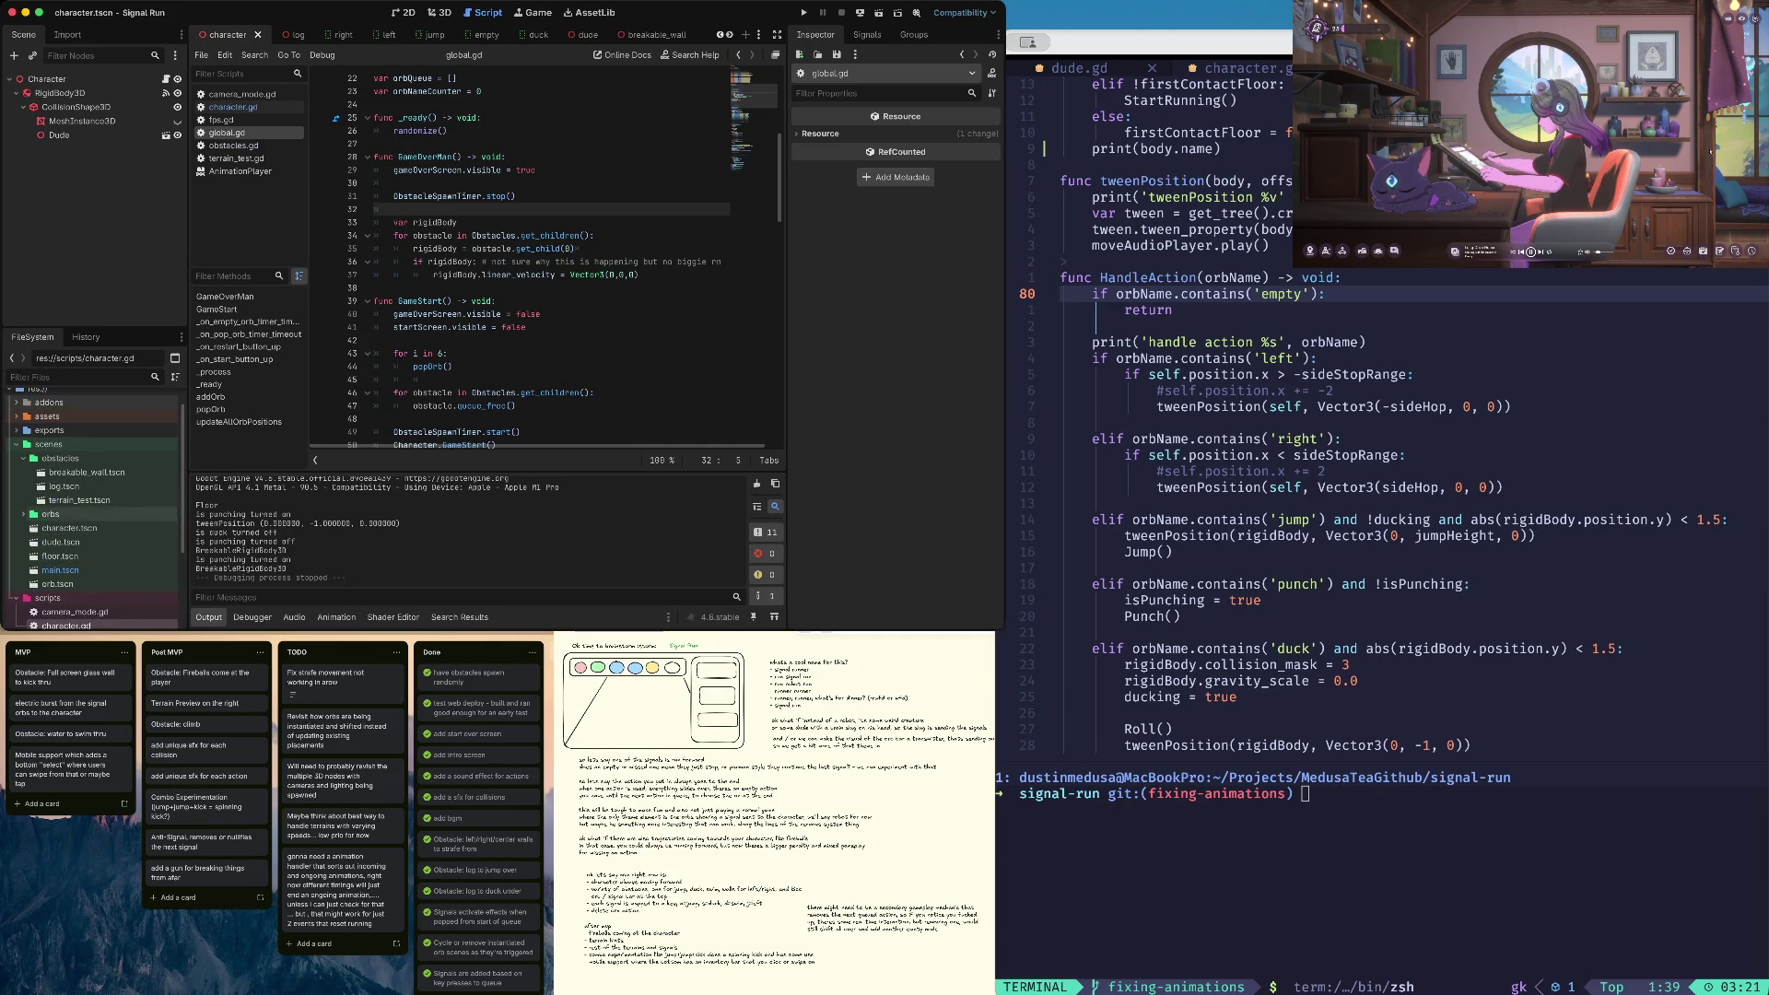
pyautogui.click(87, 471)
pyautogui.click(69, 135)
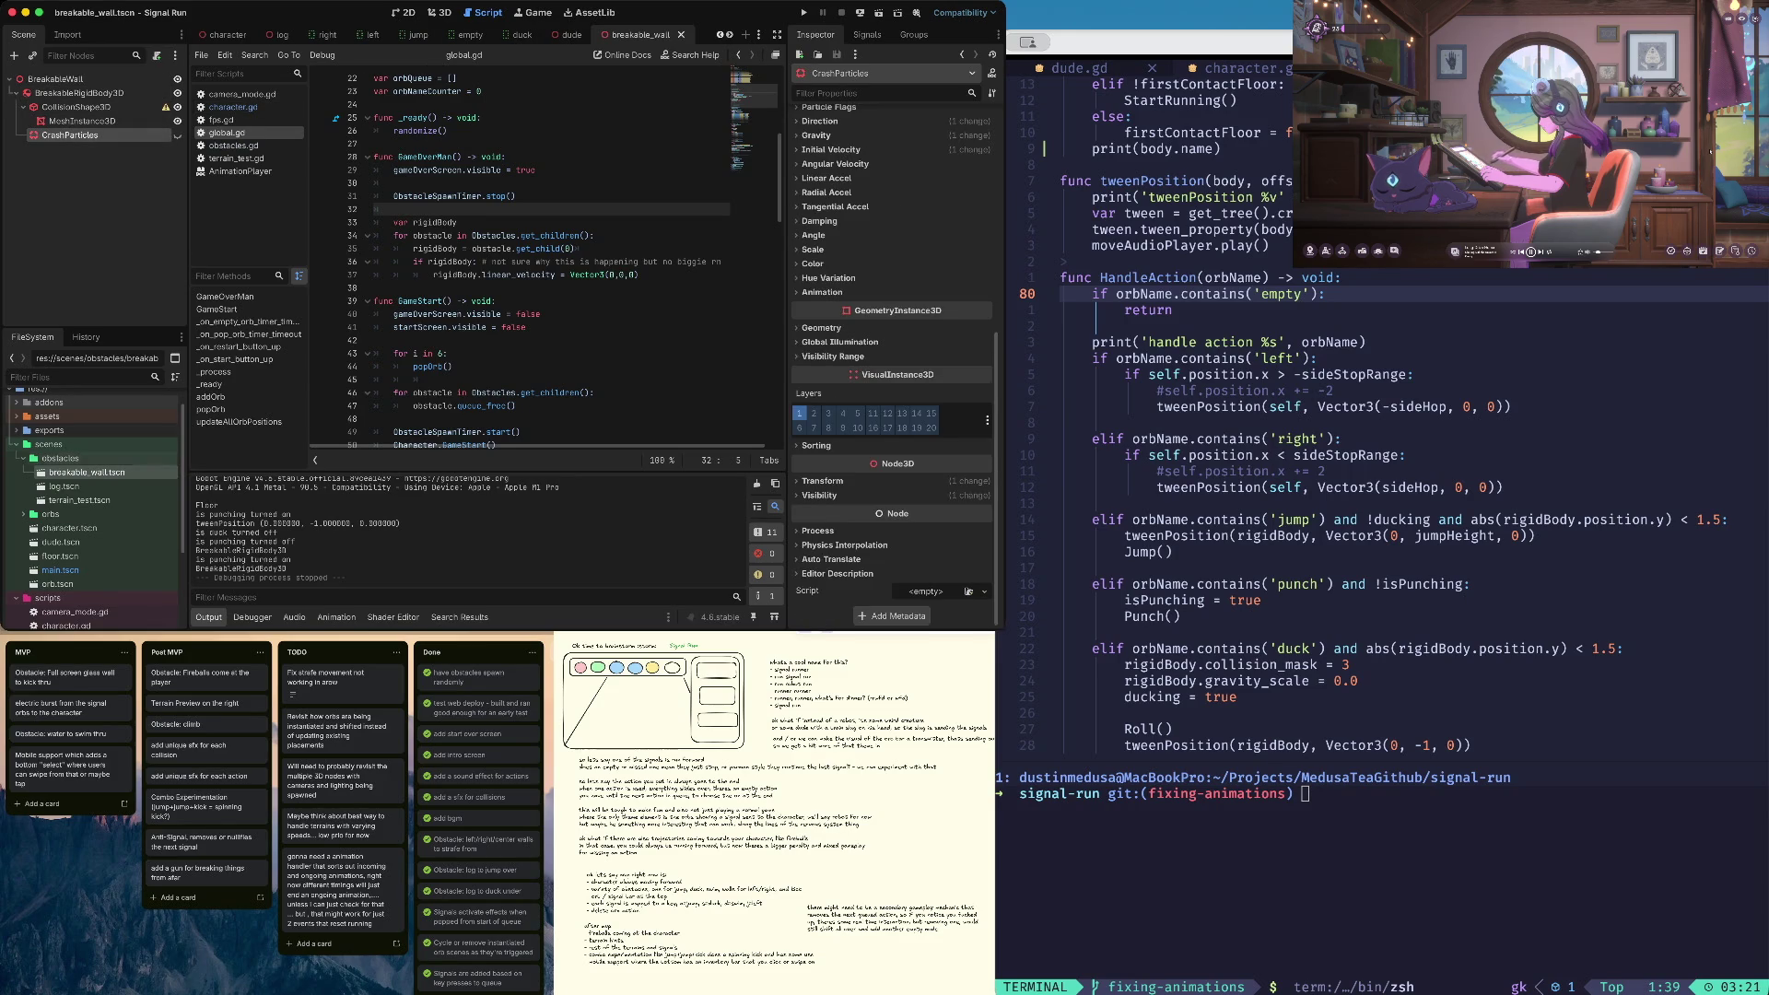
# Open character.tscn and paste the CrashParticles node under the Character root
pyautogui.click(69, 528)
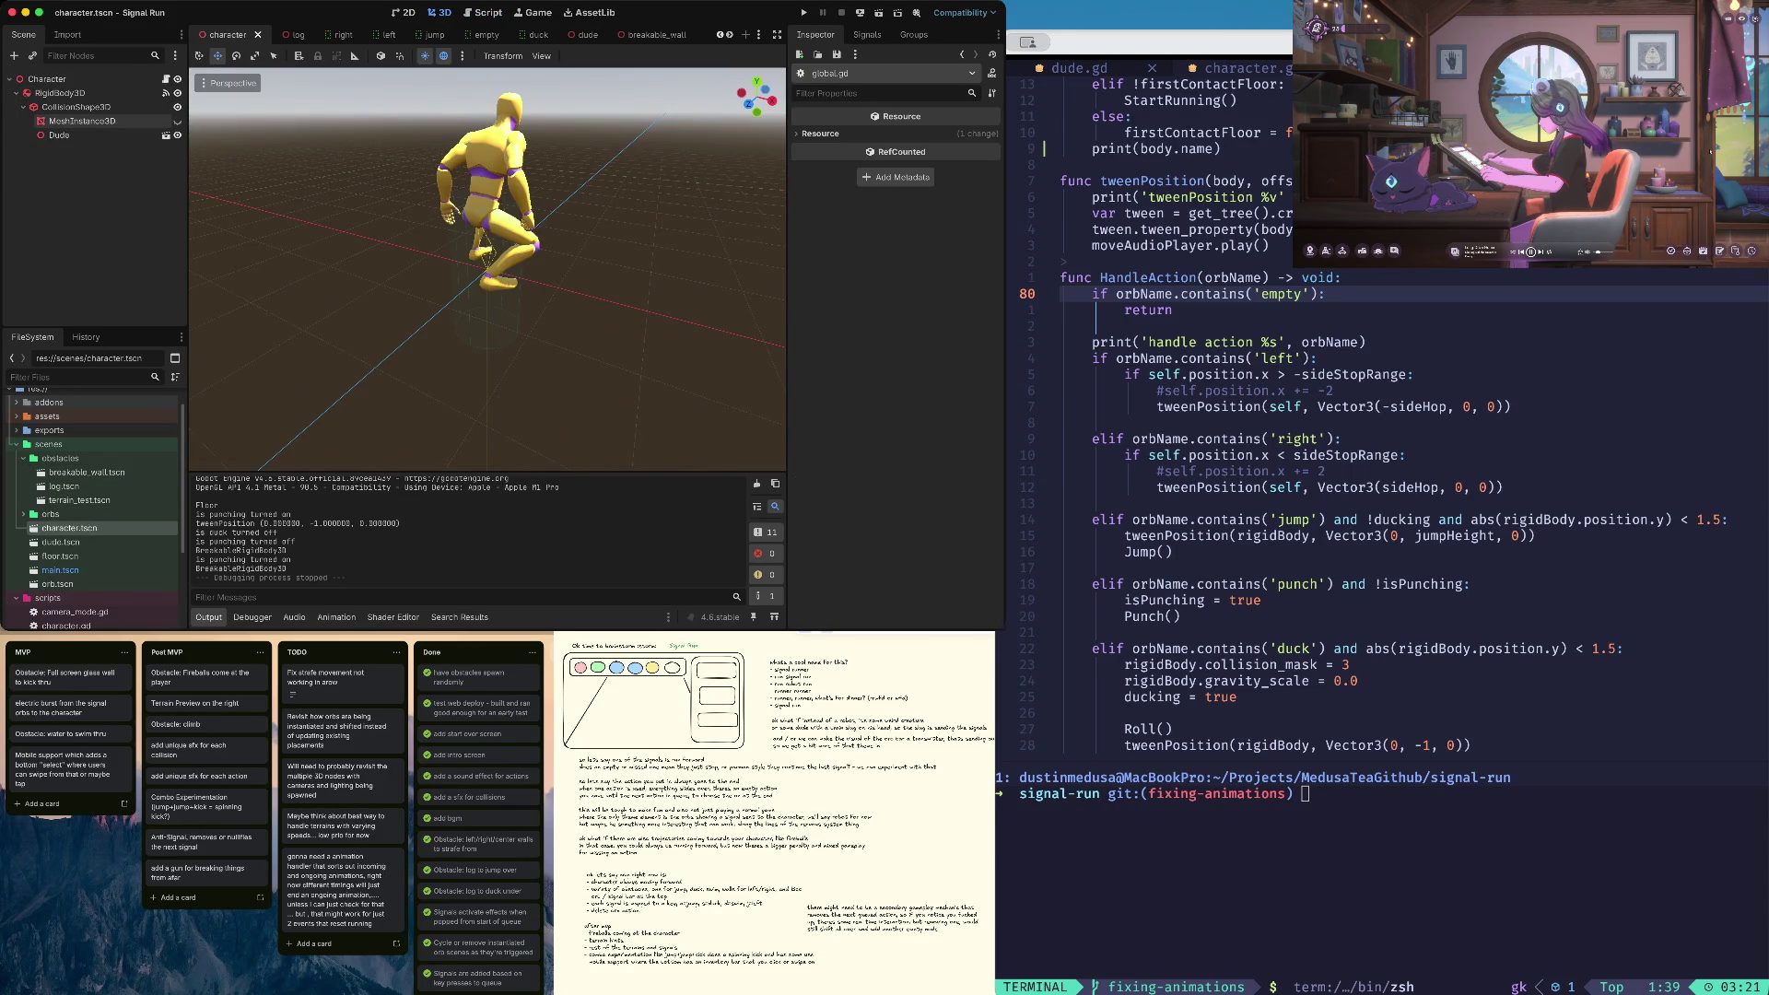
pyautogui.click(55, 79)
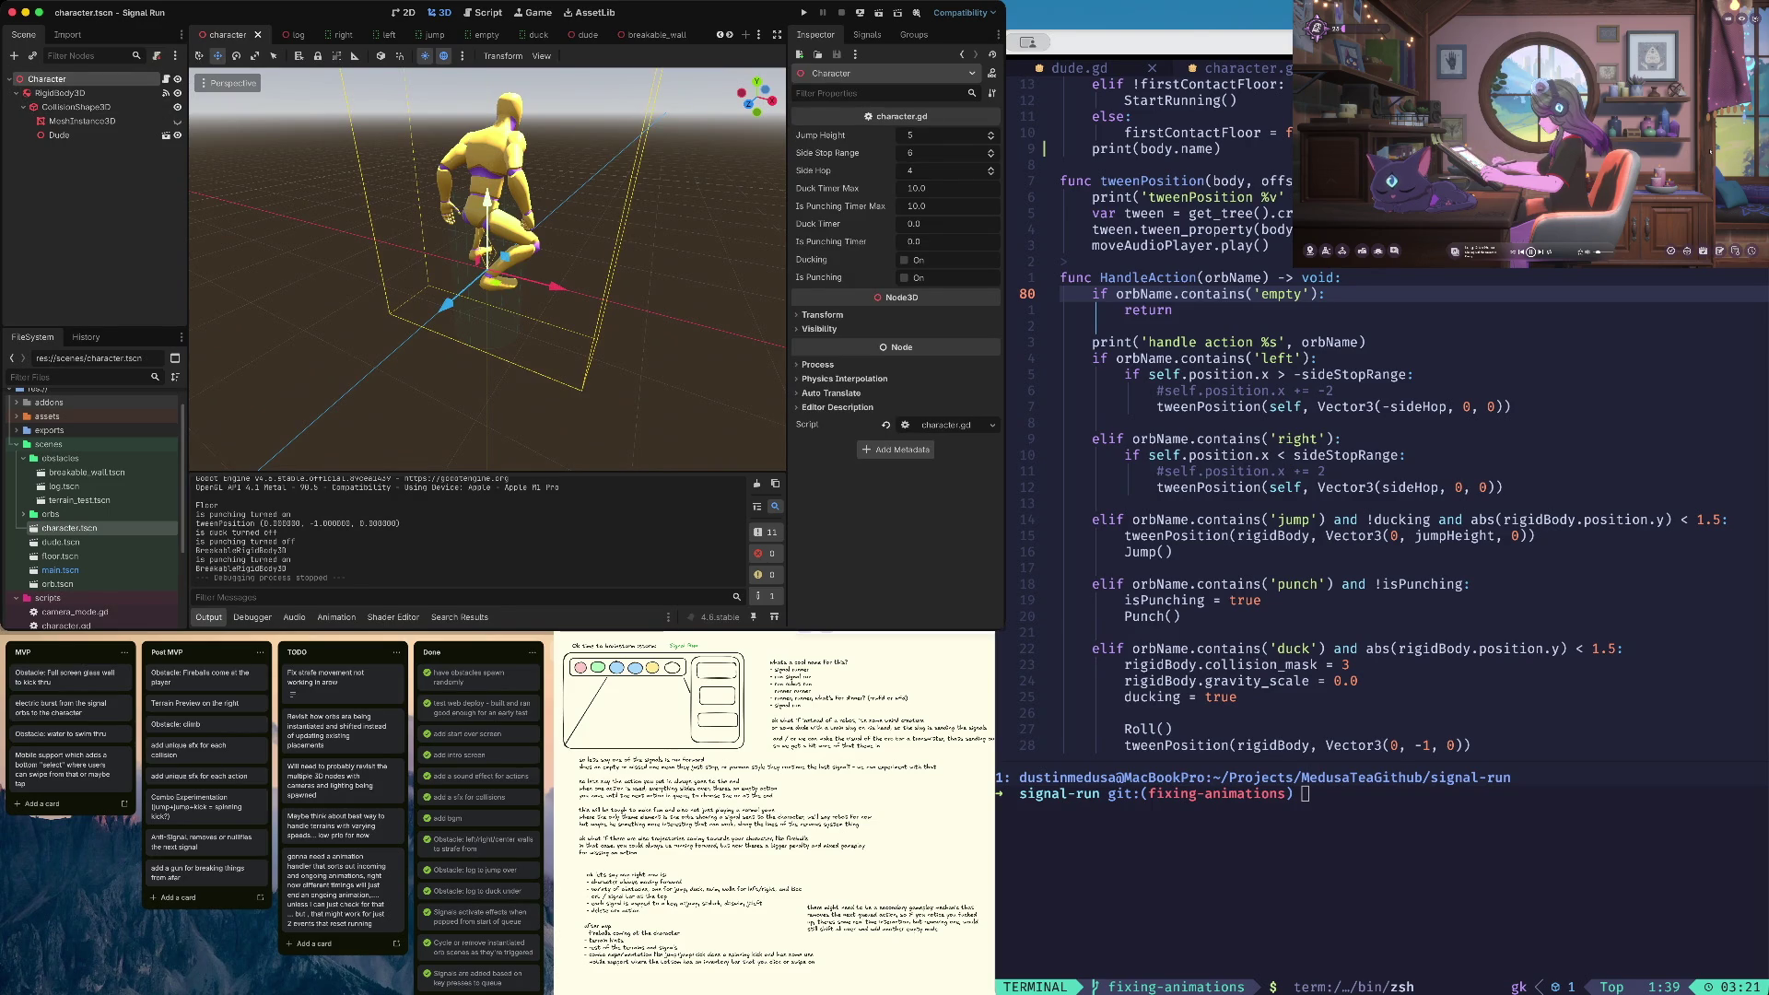
pyautogui.click(15, 93)
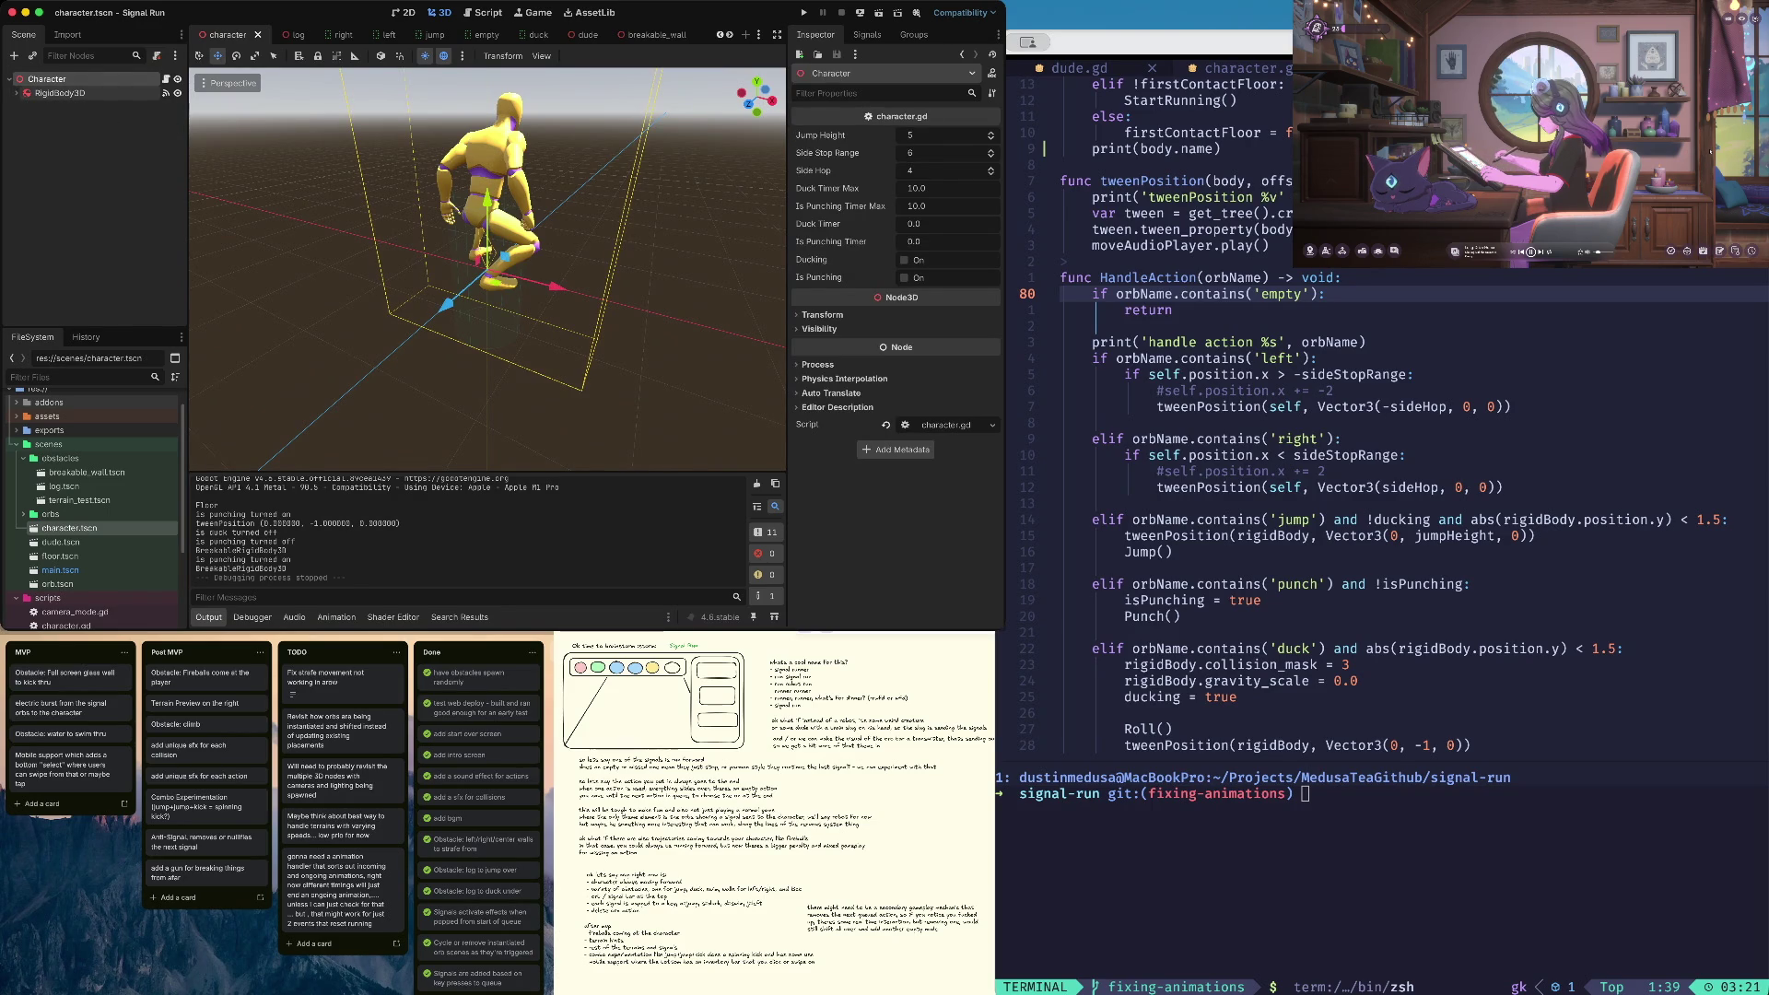
pyautogui.click(15, 93)
pyautogui.press('super+v')
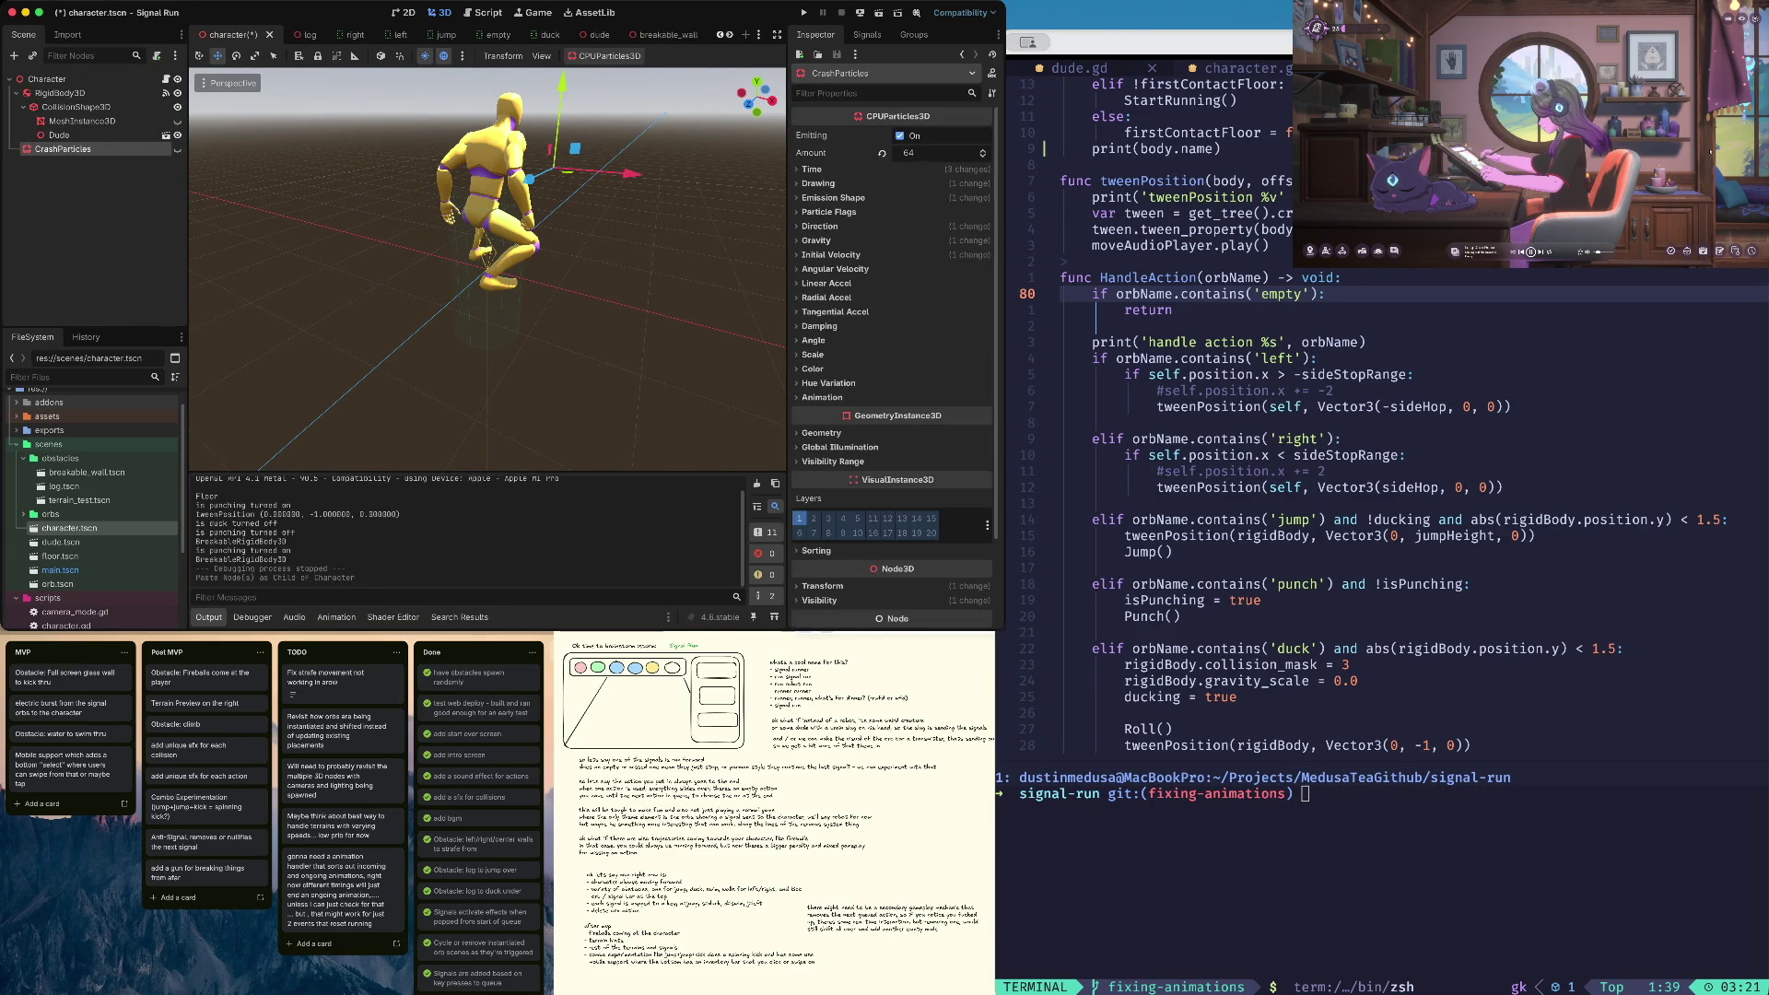
# Make the CrashParticles node visible and turn off Emitting
pyautogui.click(177, 148)
pyautogui.scroll(-3, 488, 267)
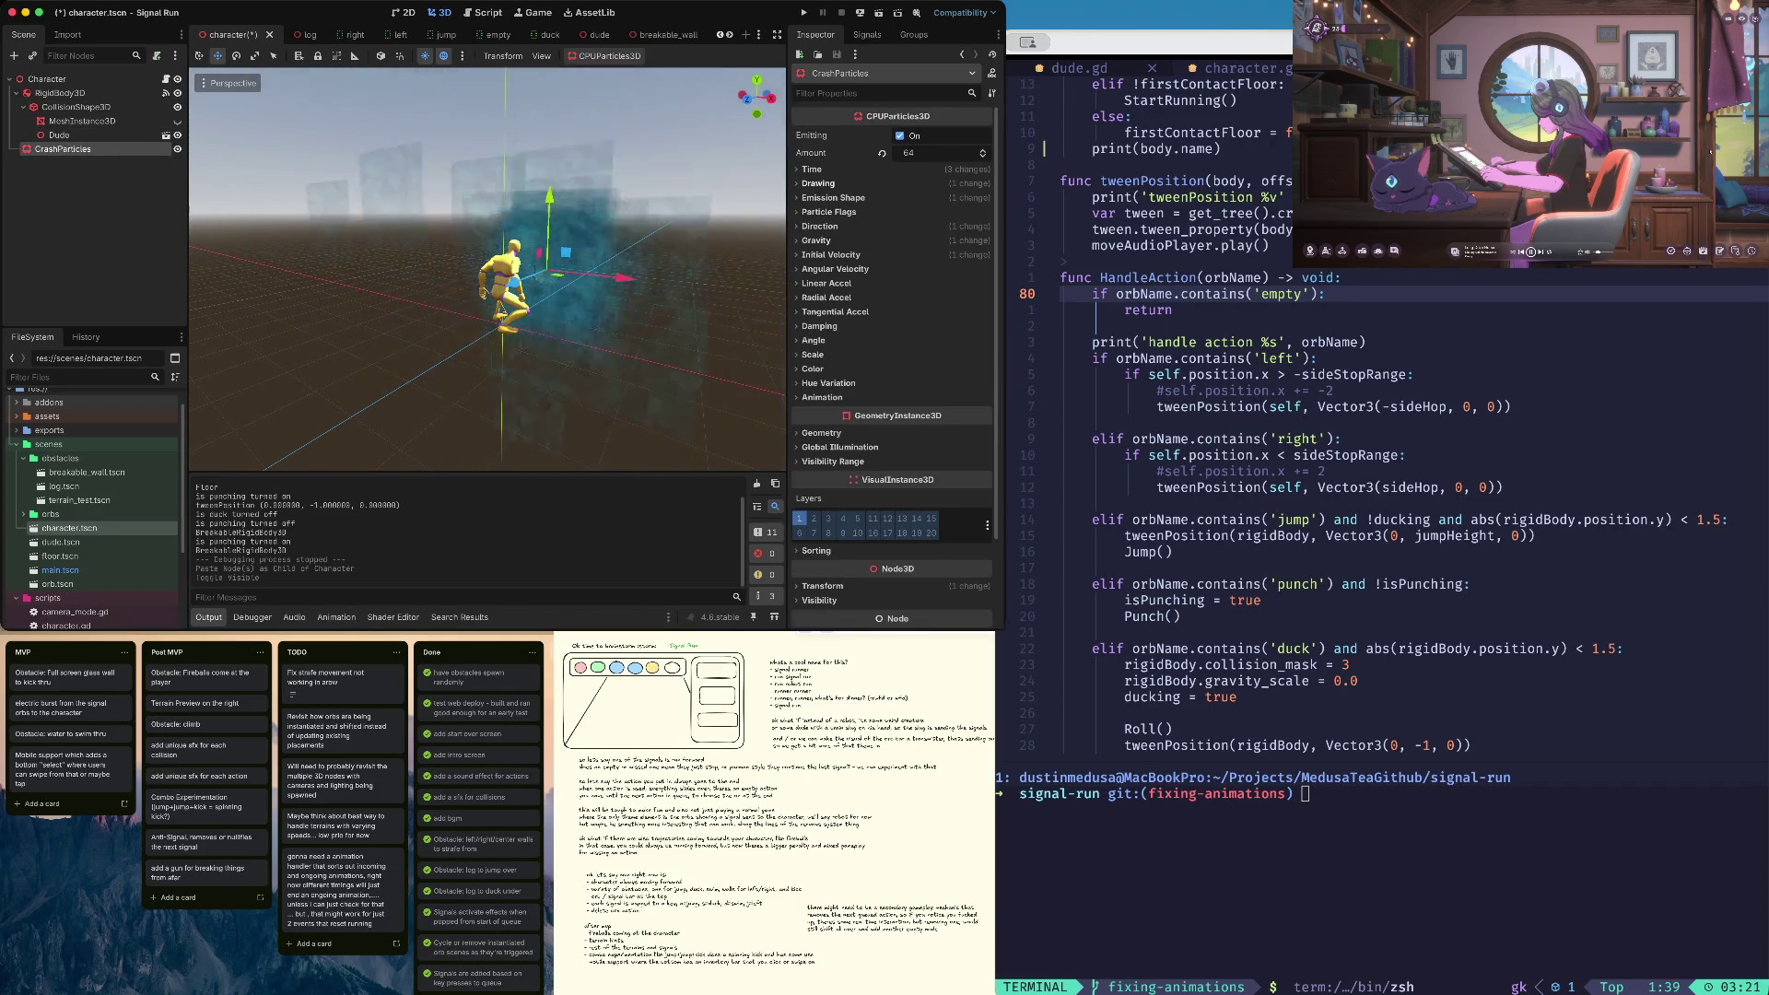
pyautogui.click(900, 136)
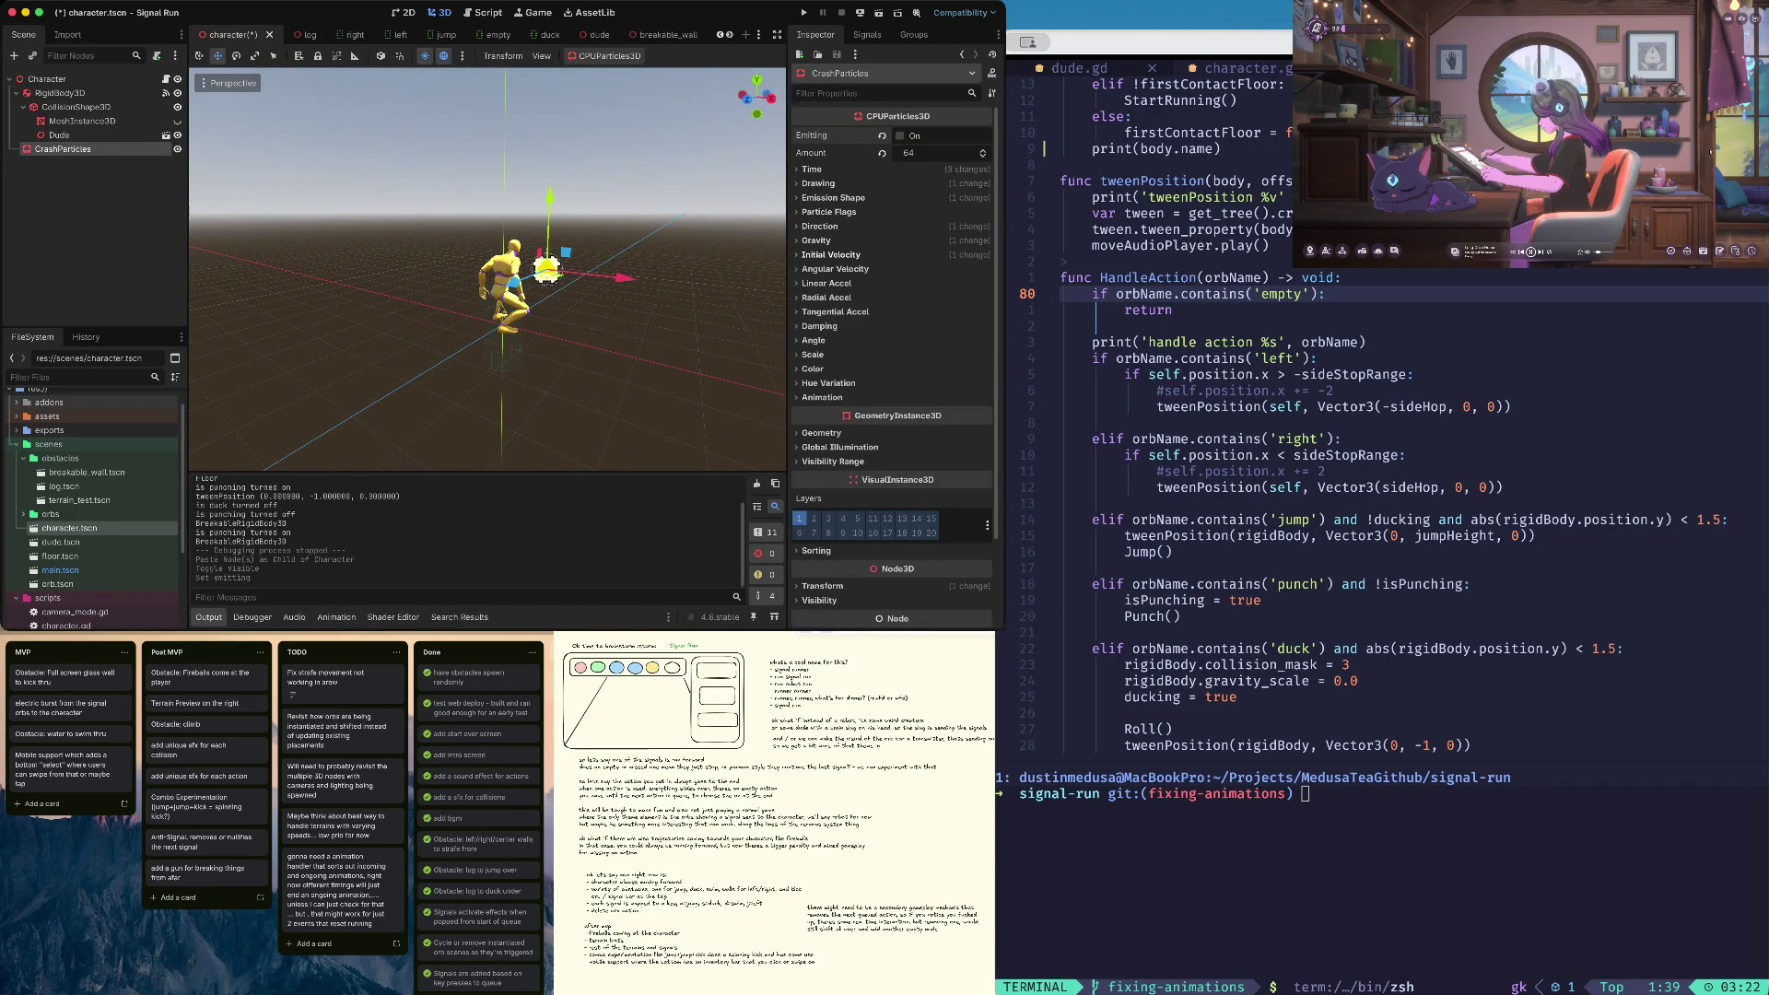
# Expand Drawing > Mesh > Material down to the albedo noise texture's color ramp
pyautogui.click(818, 183)
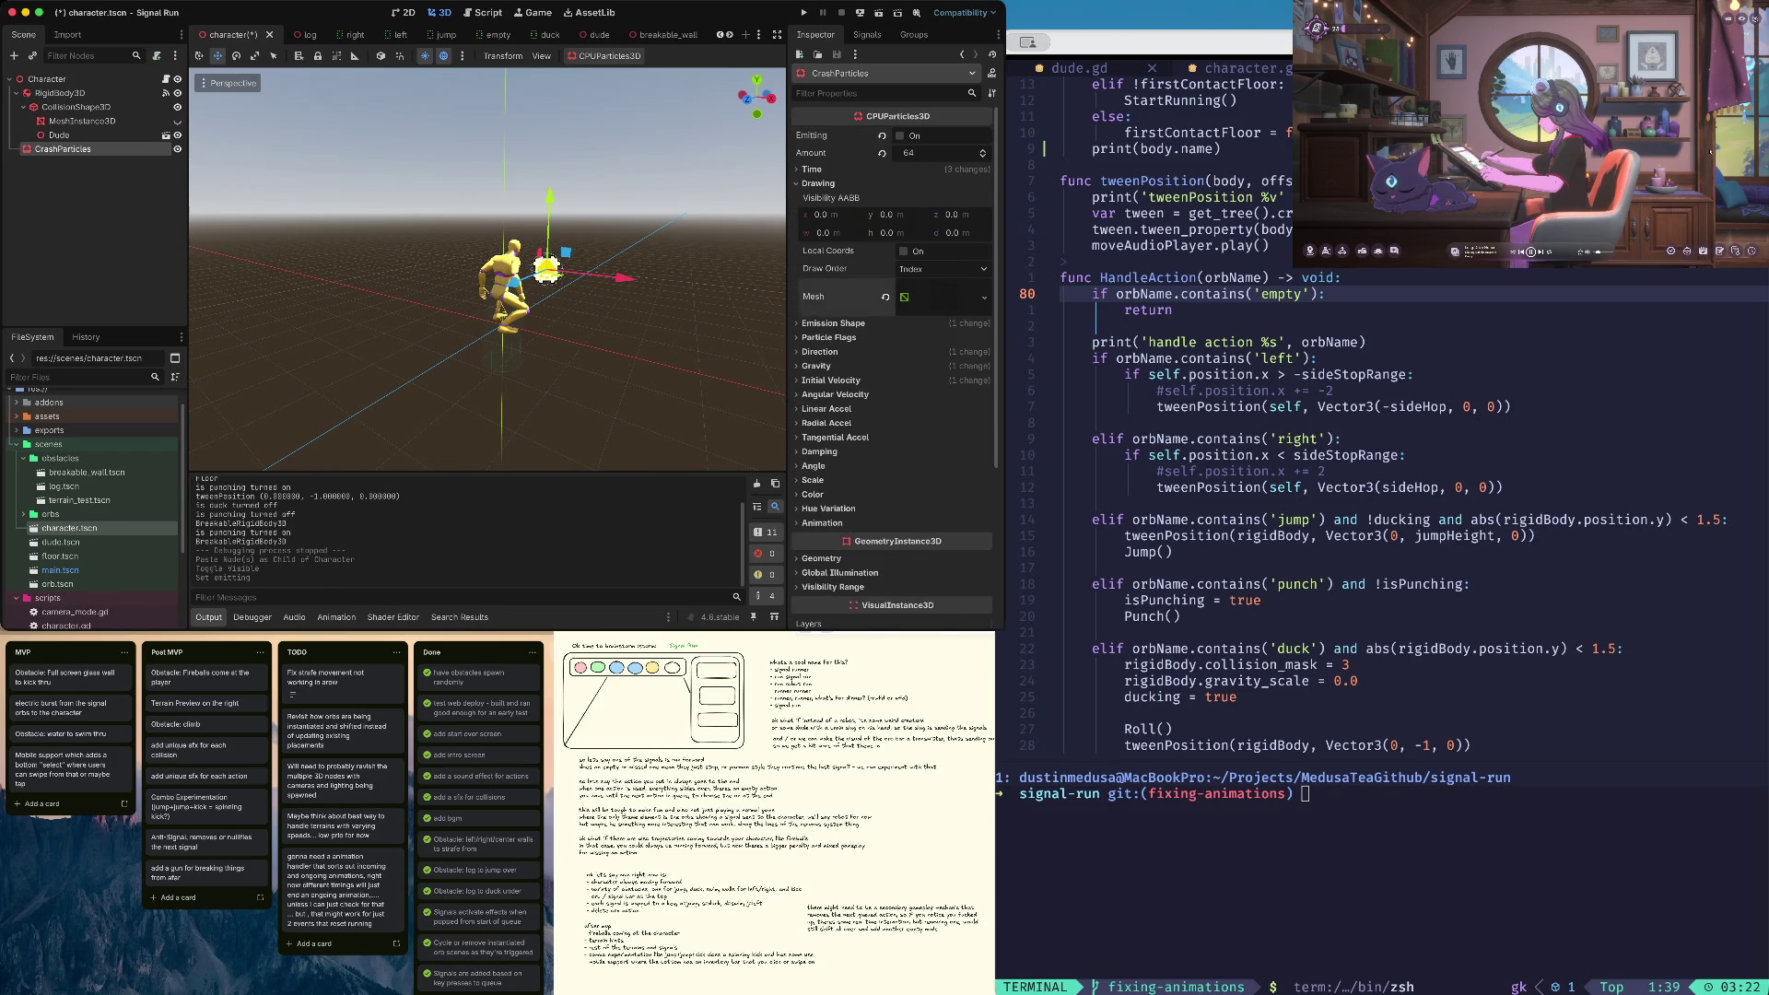
pyautogui.click(930, 295)
pyautogui.scroll(-3, 884, 305)
pyautogui.scroll(-3, 892, 369)
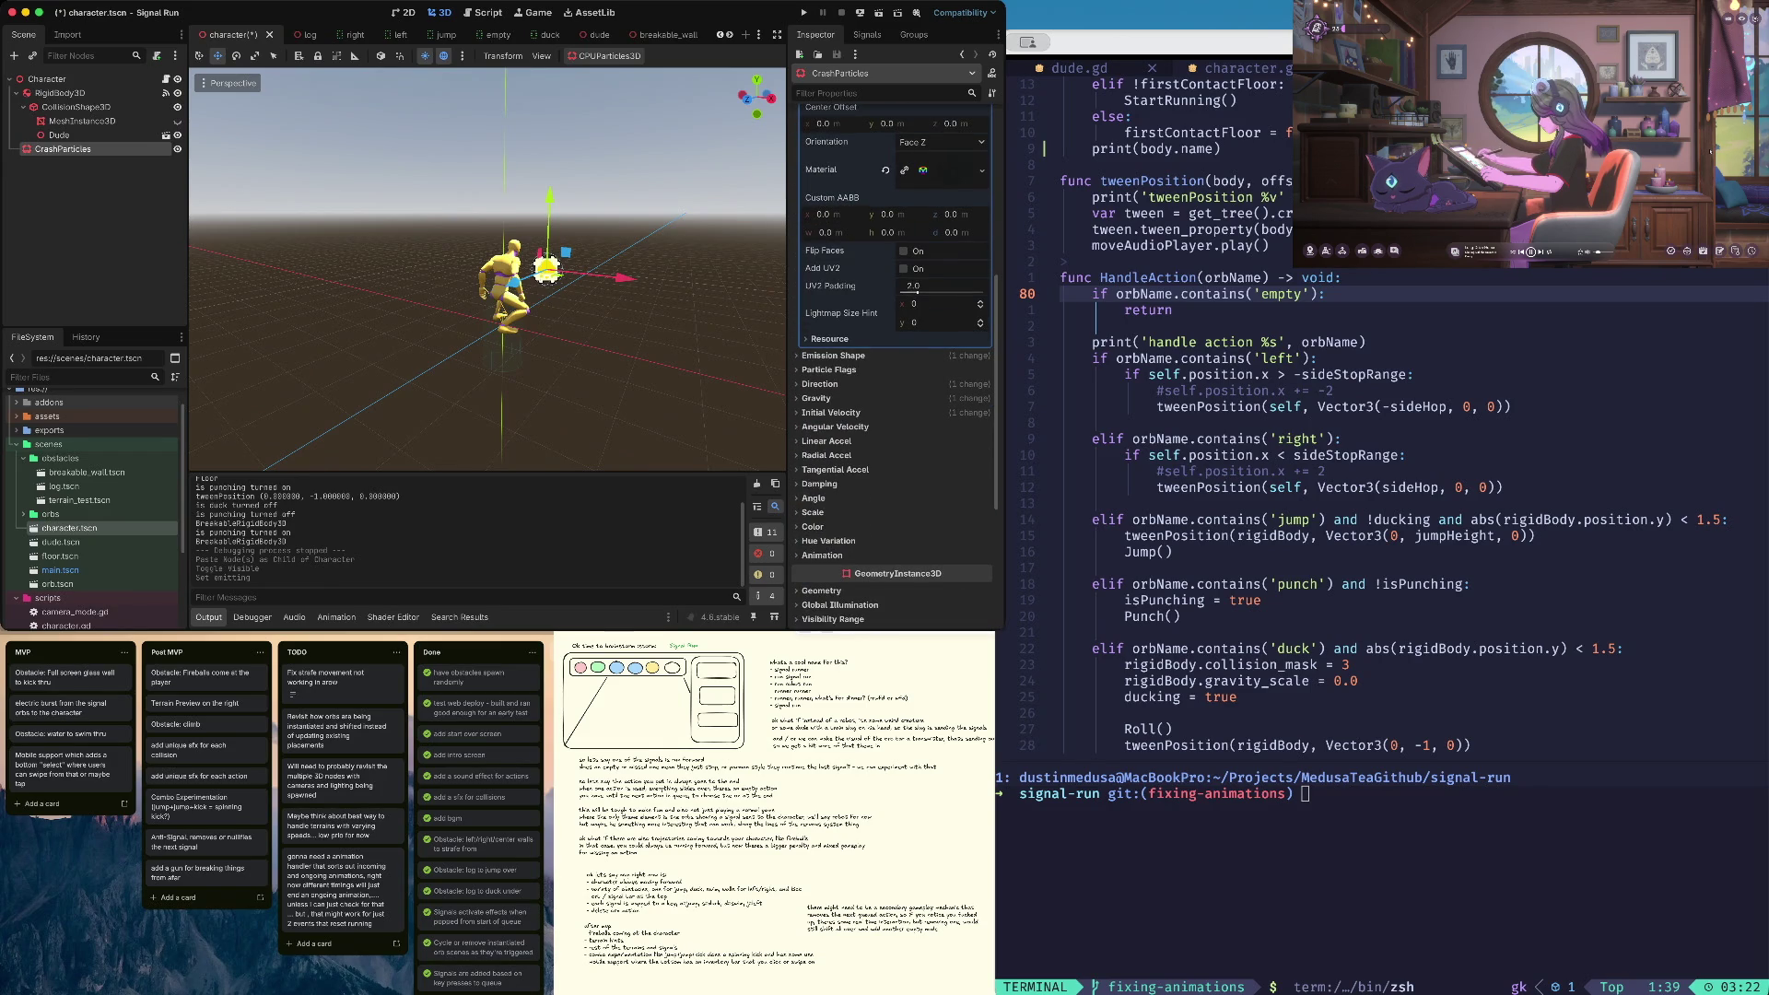
pyautogui.scroll(2, 892, 369)
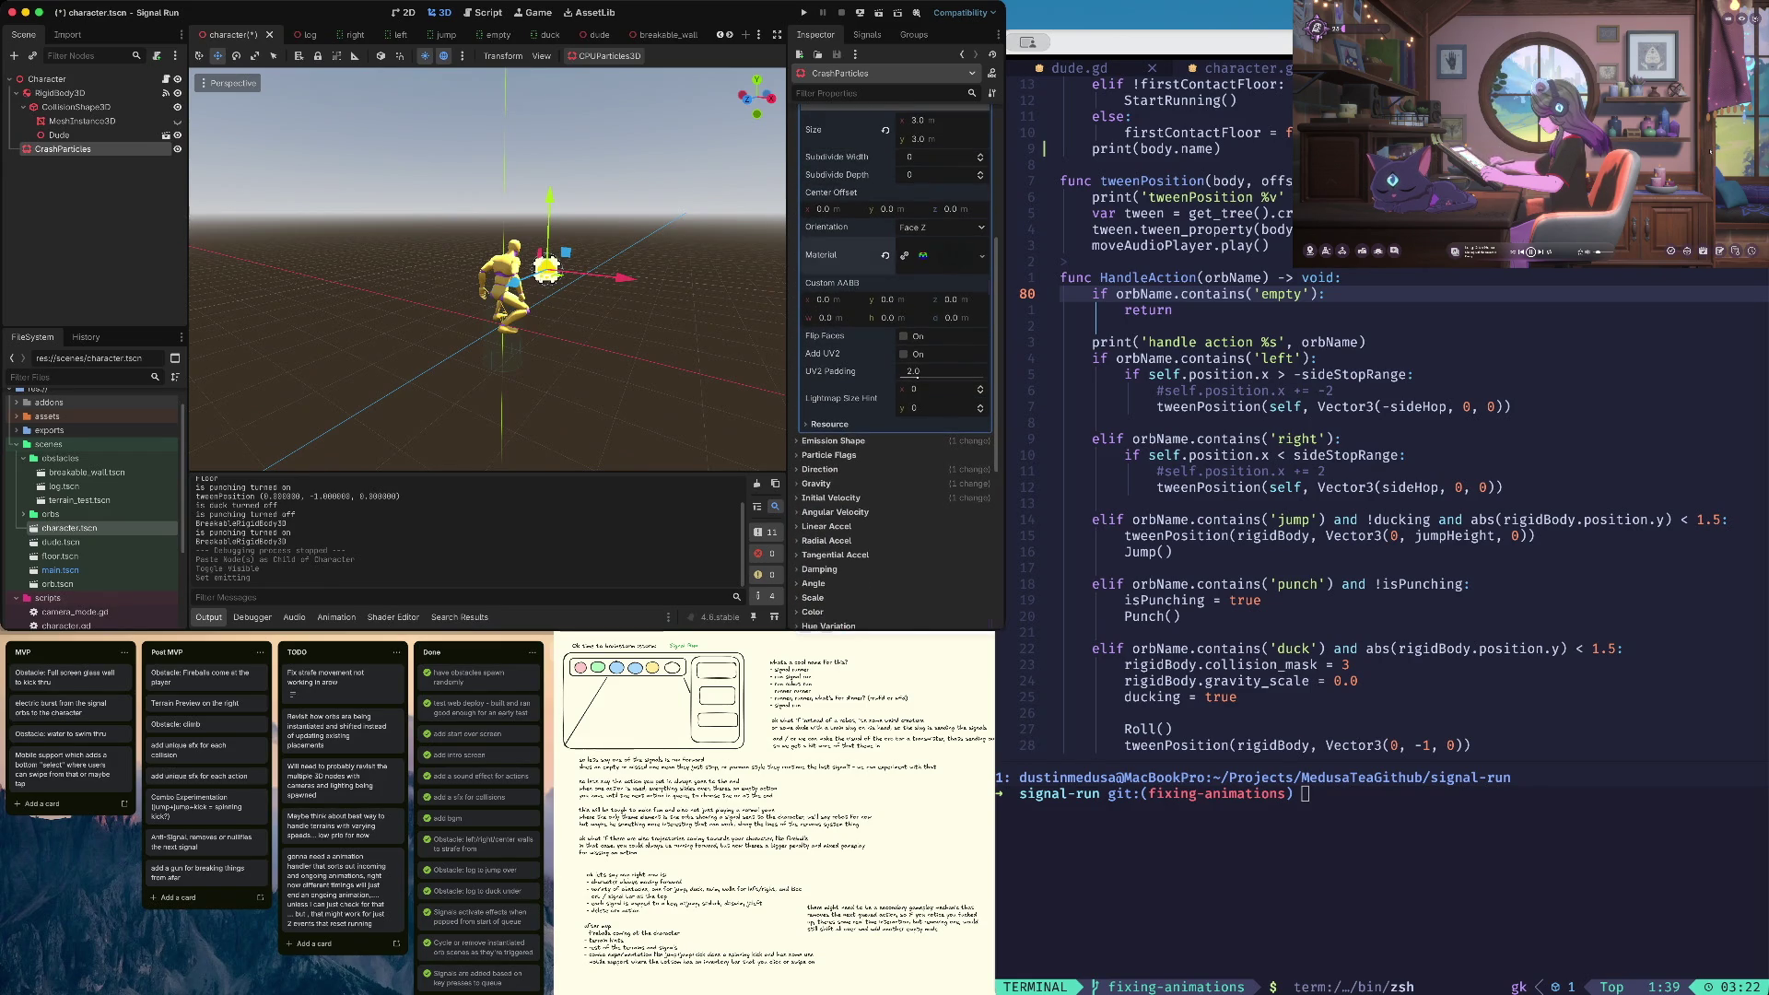
pyautogui.click(940, 255)
pyautogui.scroll(-3, 892, 369)
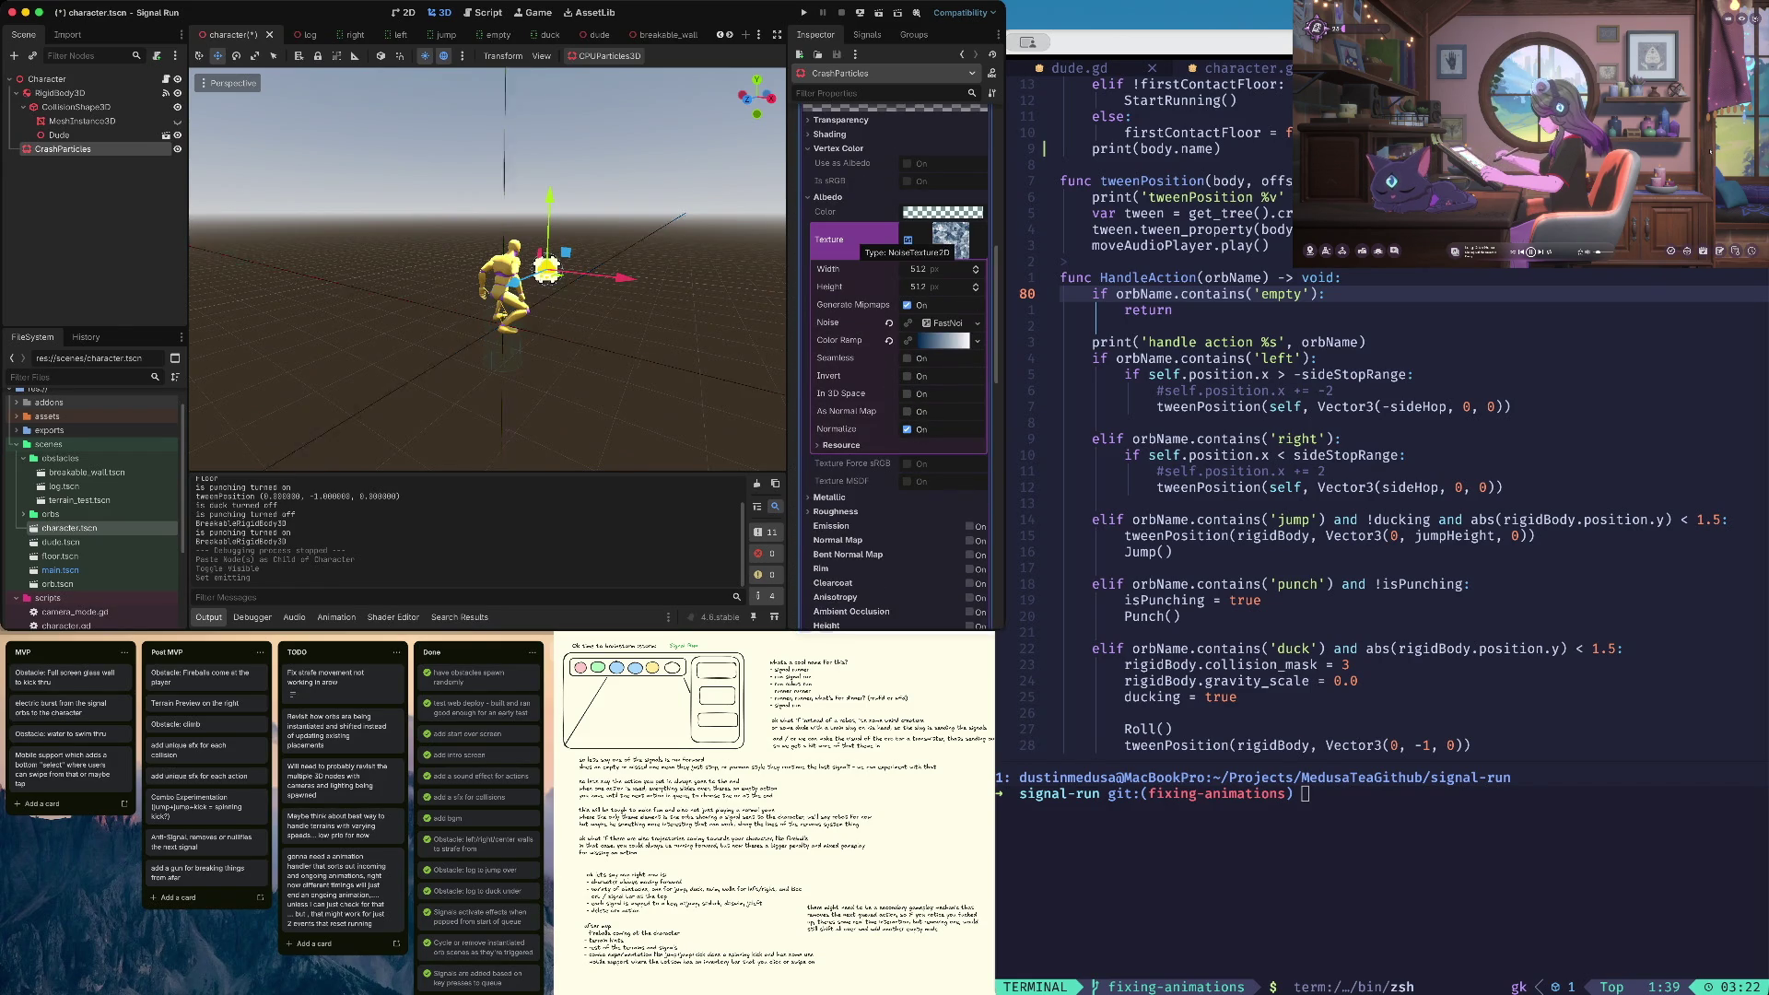
pyautogui.click(940, 340)
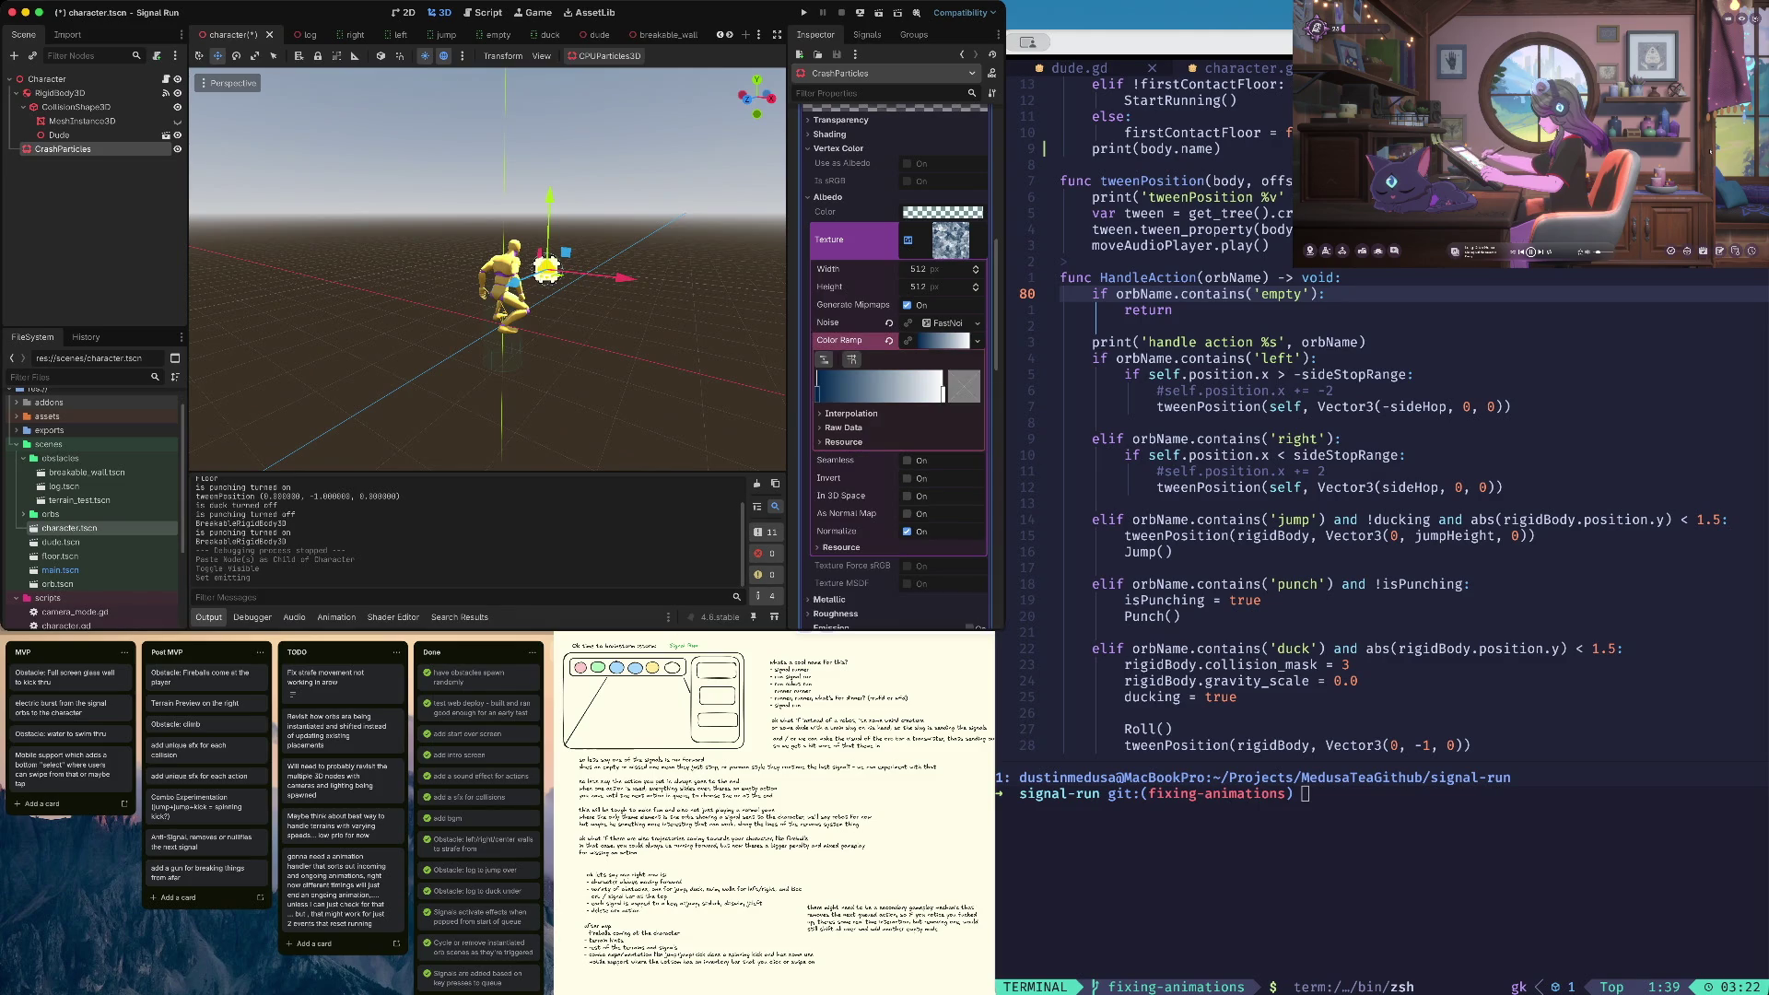
# Recolor the color ramp's left stop to tan c7a84b
pyautogui.click(816, 395)
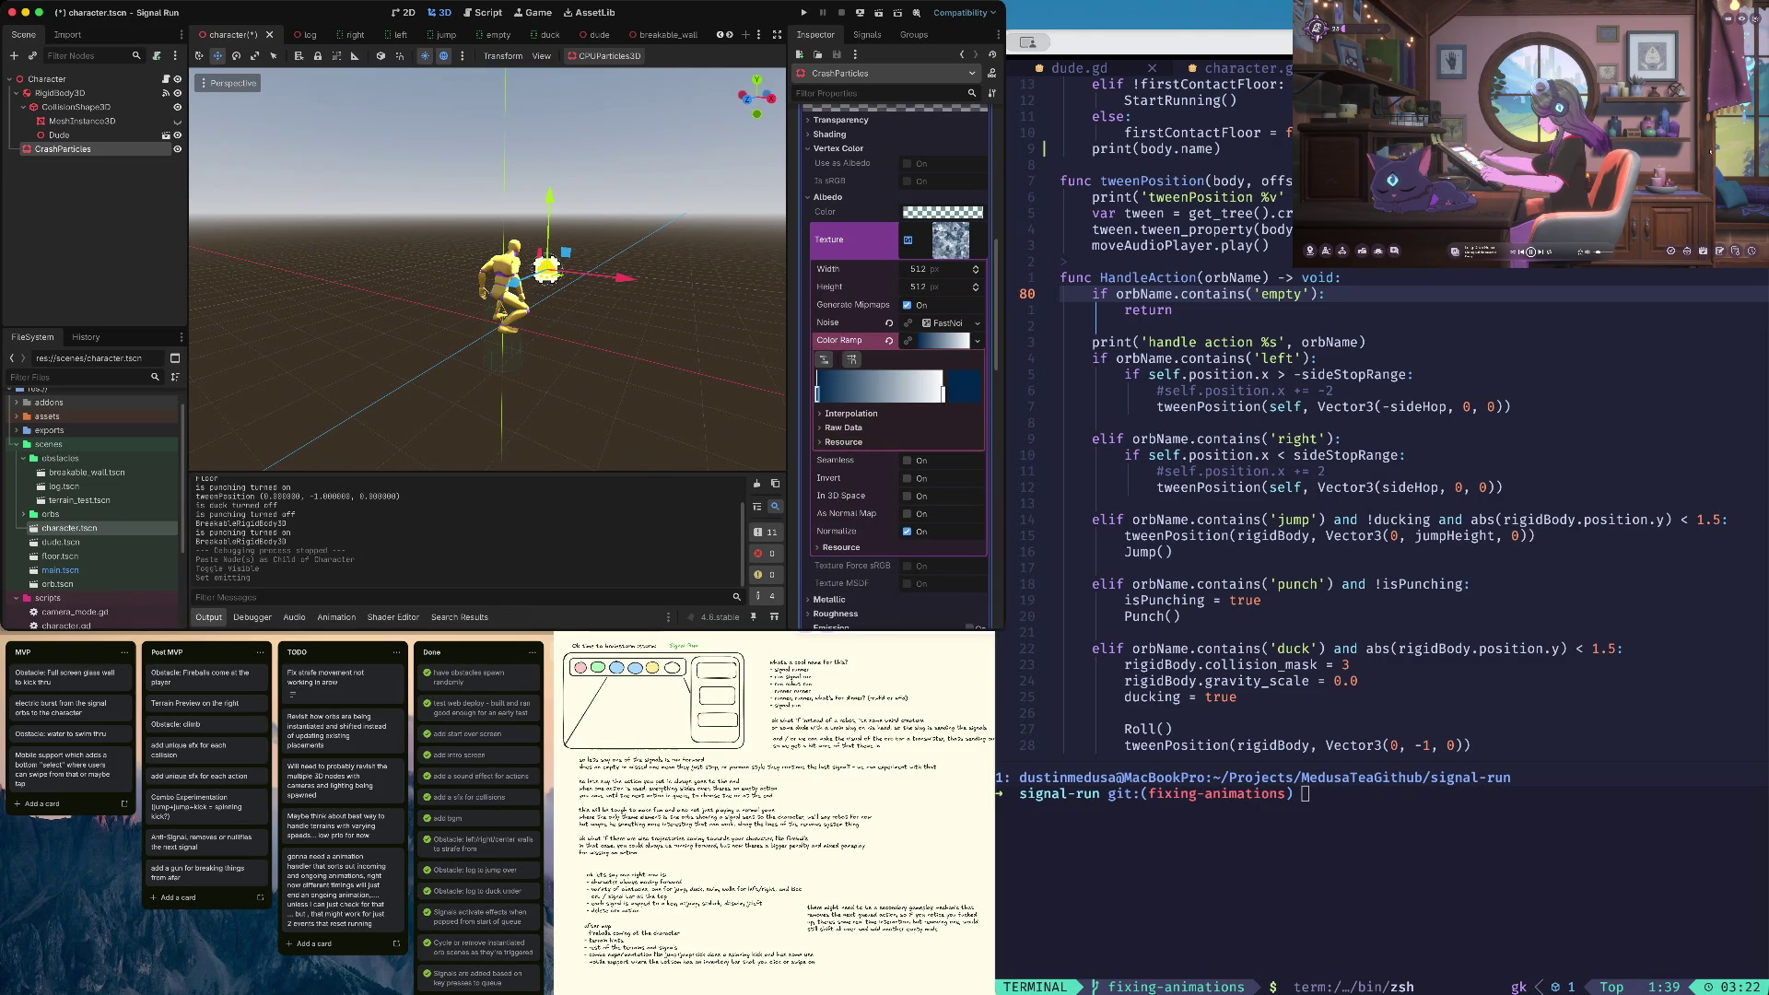
pyautogui.click(964, 385)
pyautogui.click(835, 123)
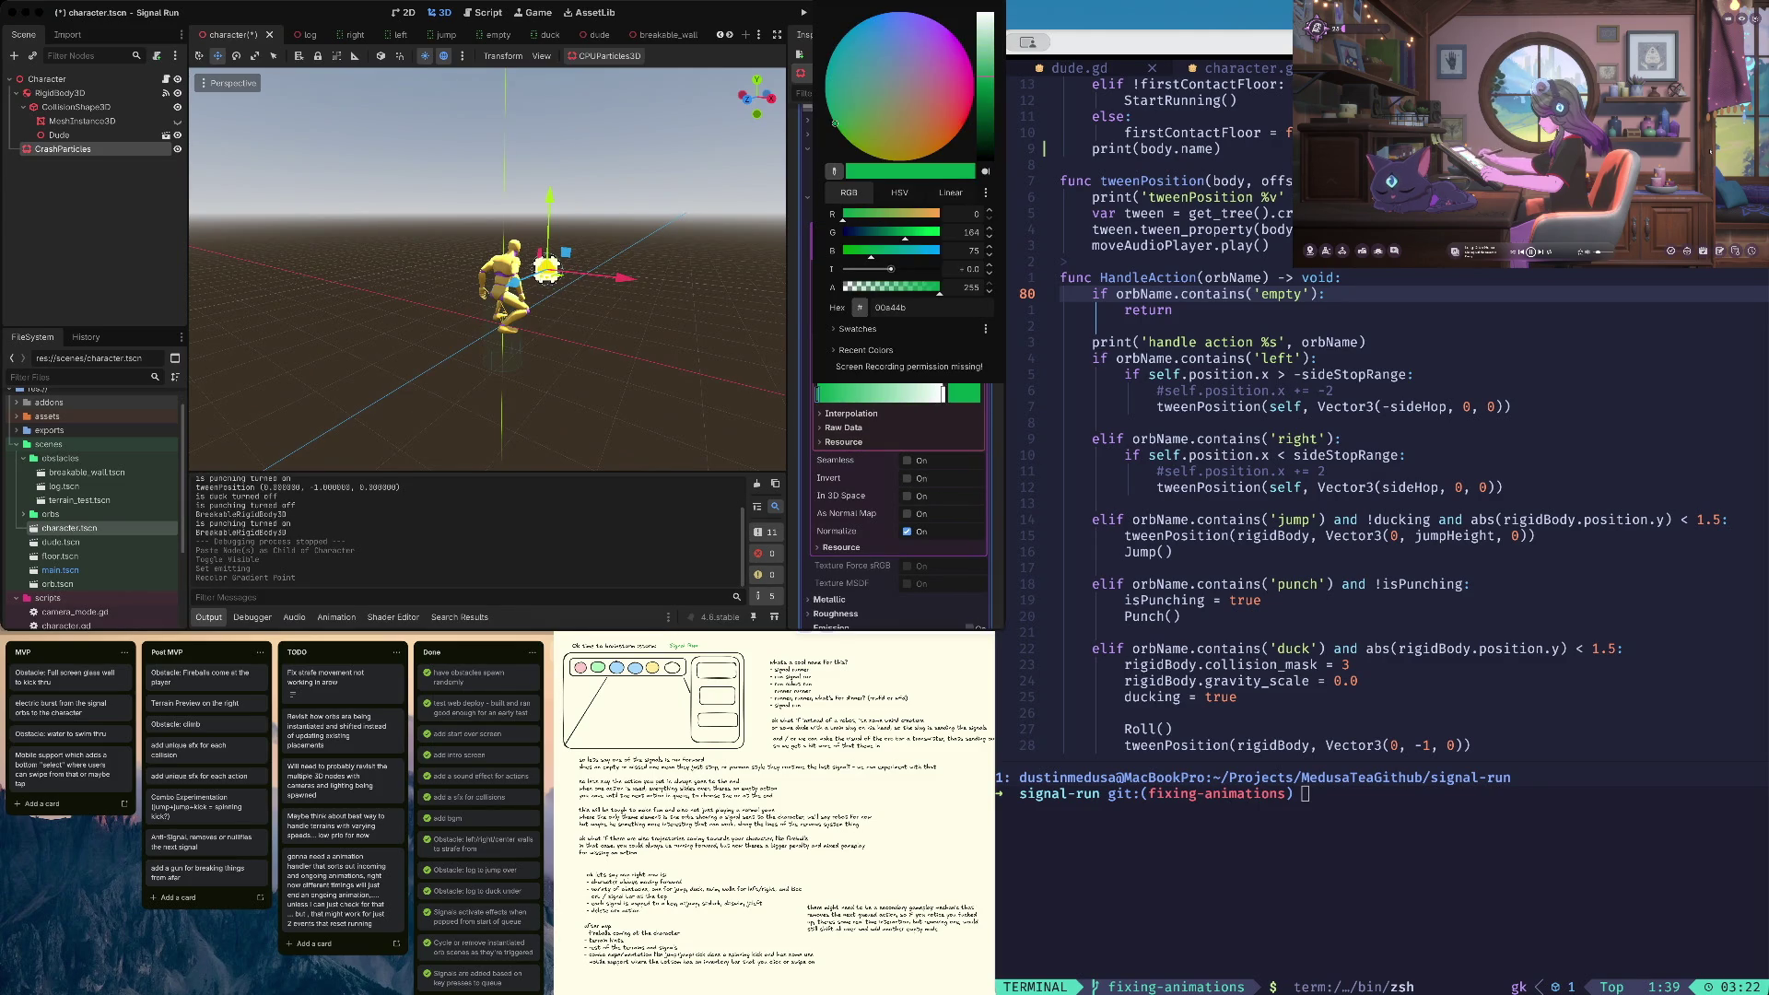
pyautogui.moveTo(835, 122); pyautogui.dragTo(901, 138)
pyautogui.click(954, 107)
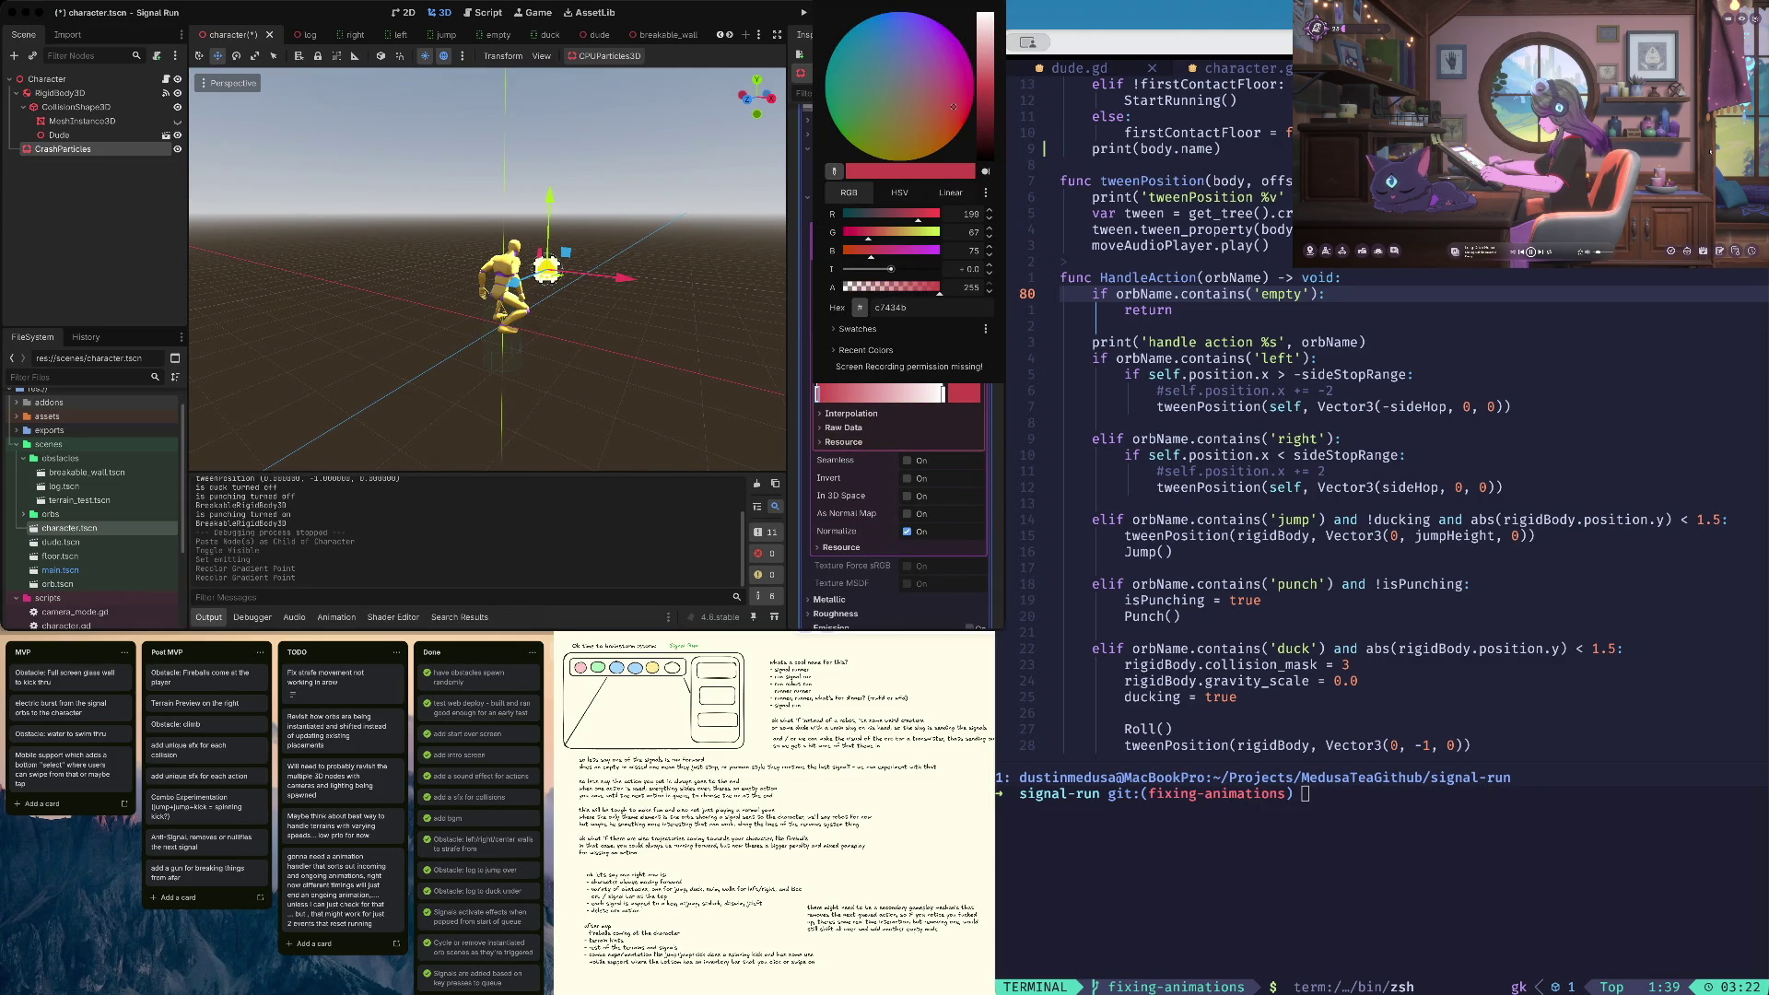
pyautogui.click(900, 139)
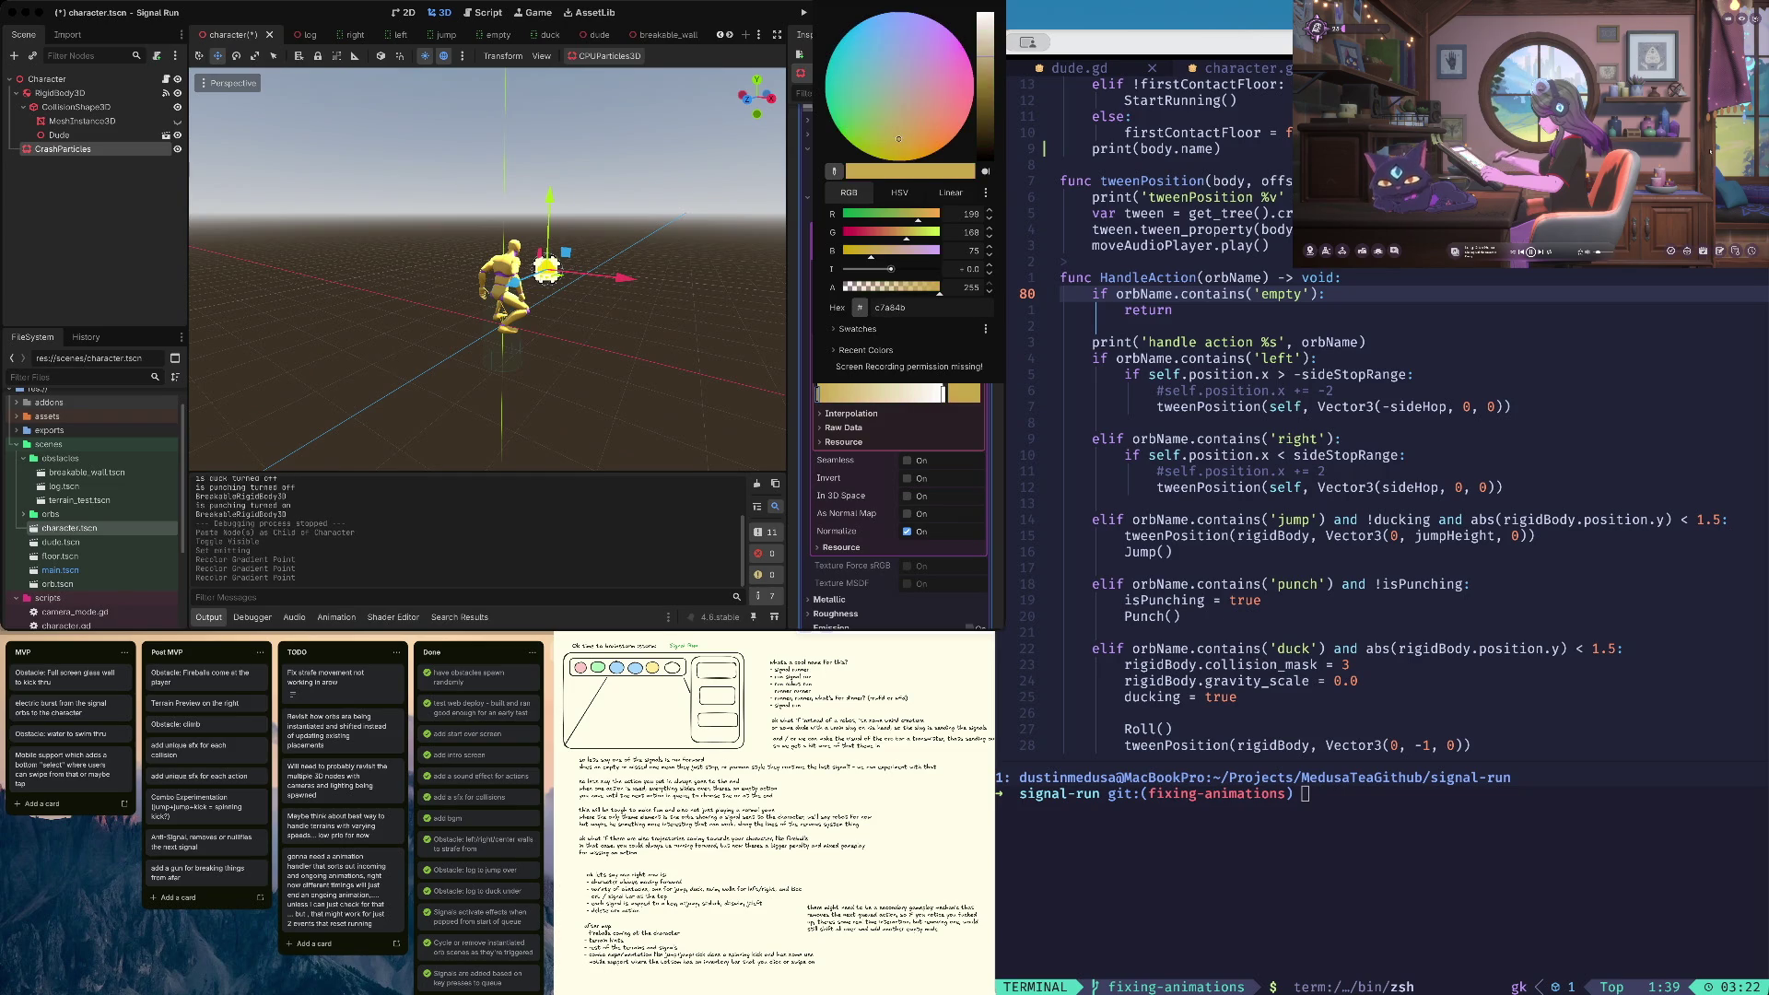